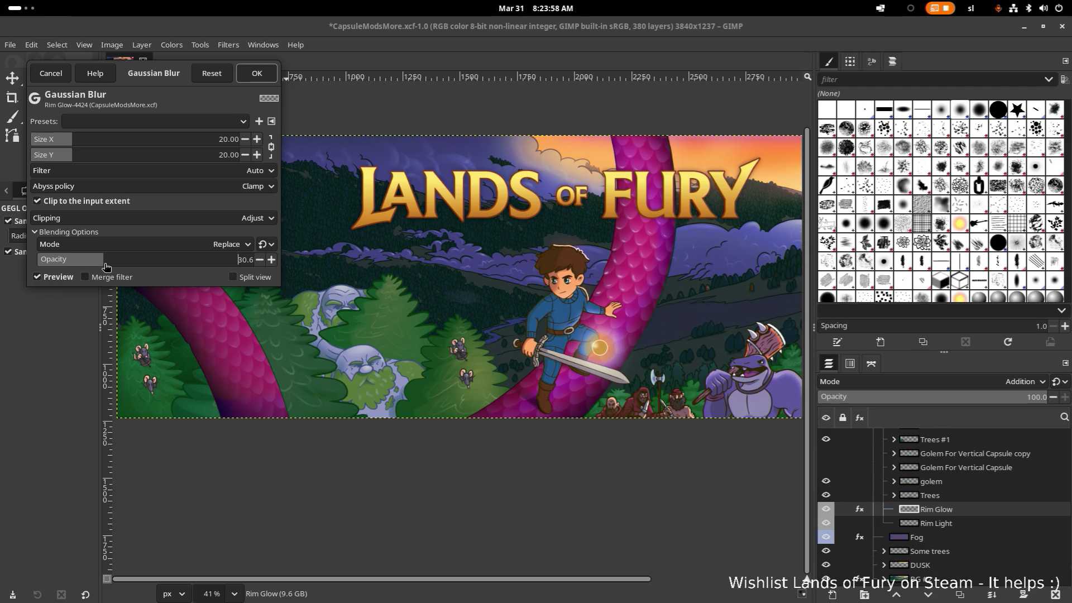
Set the blur's blending opacity to 50 and confirm the Gaussian Blur dialog
left_click_drag(104, 267, 270, 267)
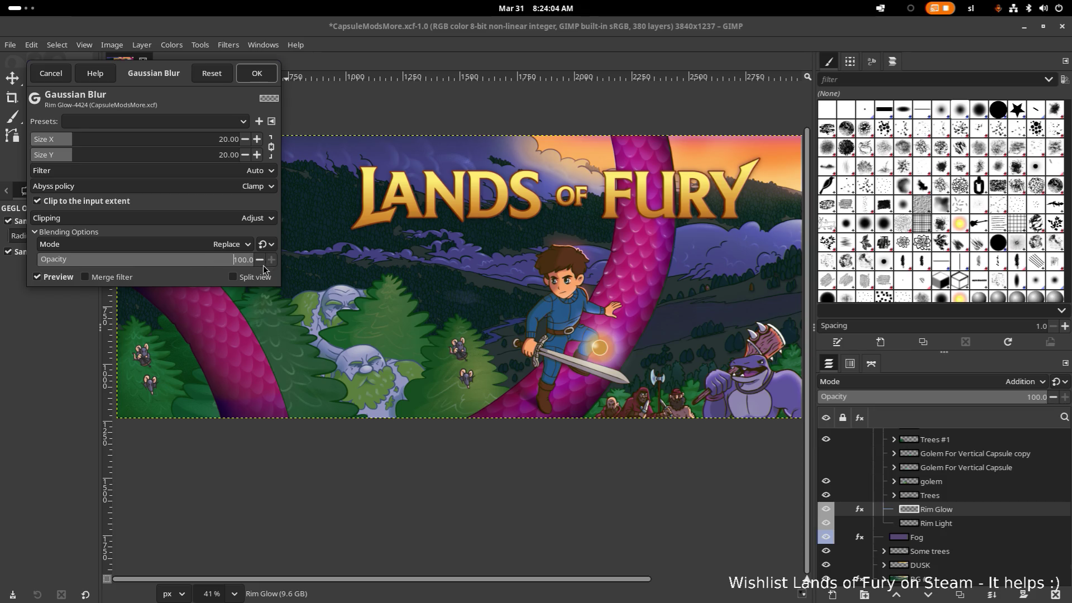
left_click(222, 266)
left_click(241, 261)
left_click(250, 260)
type("50")
key("Return")
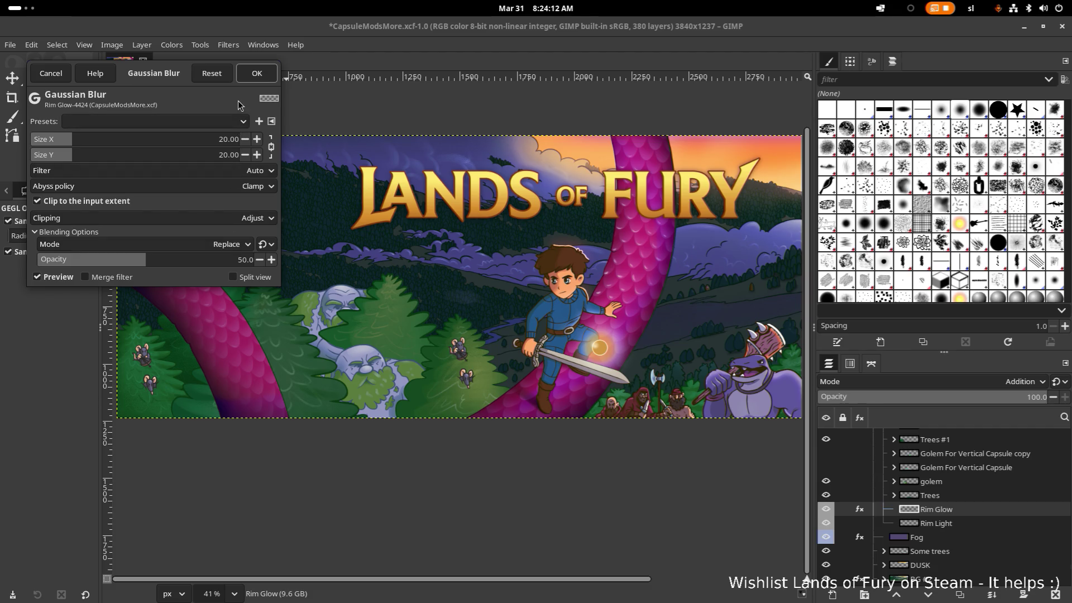
left_click(256, 74)
scroll(506, 225, "right", 5)
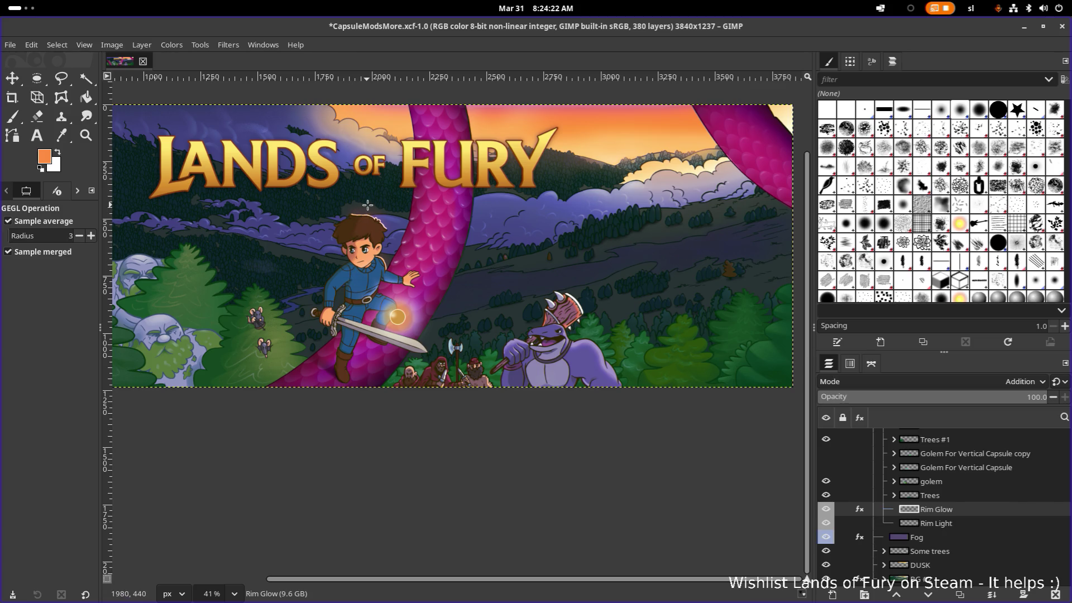
scroll(350, 225, "up", 4, "ctrl")
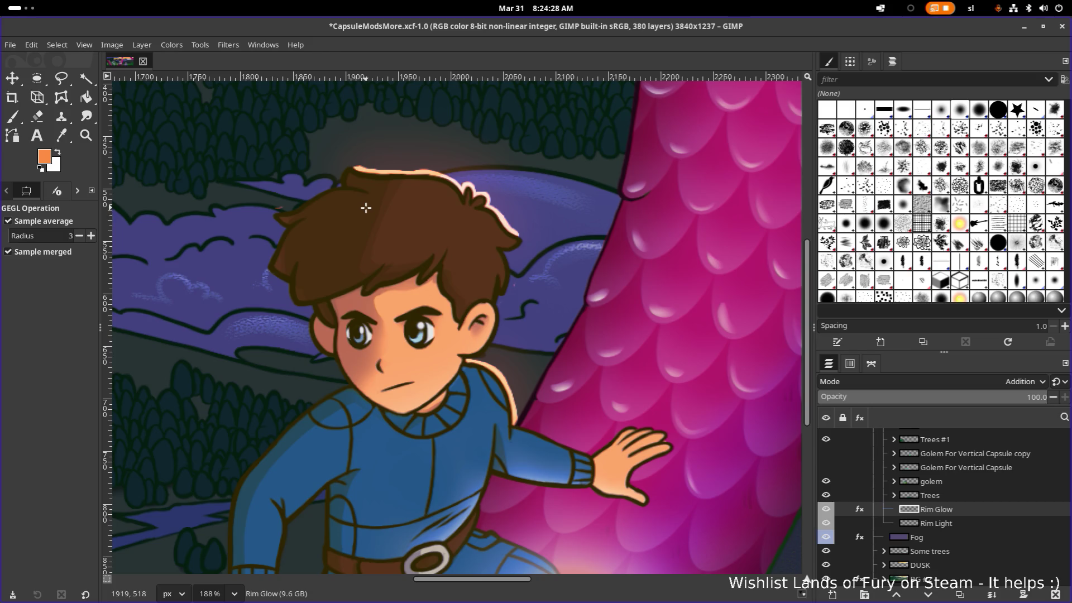
scroll(366, 207, "down", 1, "ctrl")
scroll(367, 207, "down", 3, "ctrl")
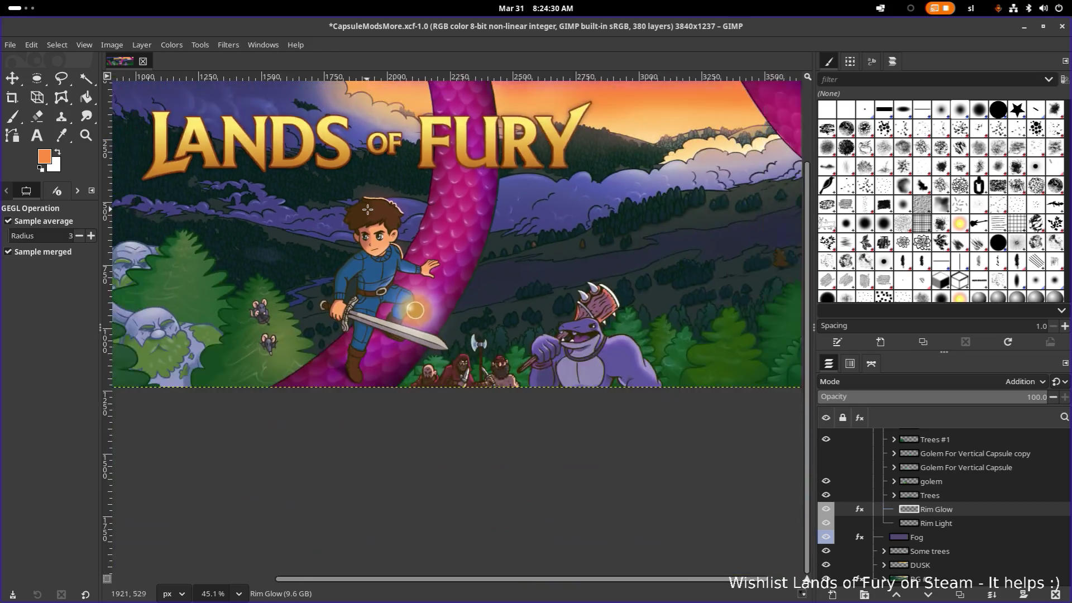
scroll(367, 207, "up", 3, "ctrl")
scroll(368, 210, "up", 1, "ctrl")
scroll(368, 210, "down", 3, "ctrl")
scroll(368, 210, "up", 3, "ctrl")
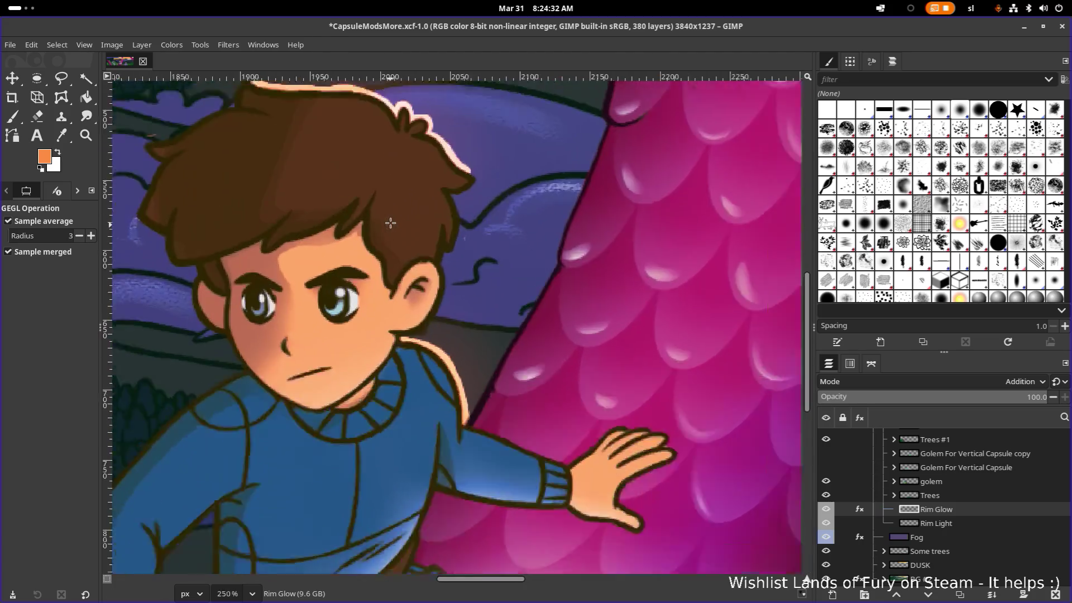
scroll(393, 211, "up", 1, "ctrl")
left_click_drag(394, 212, 376, 303)
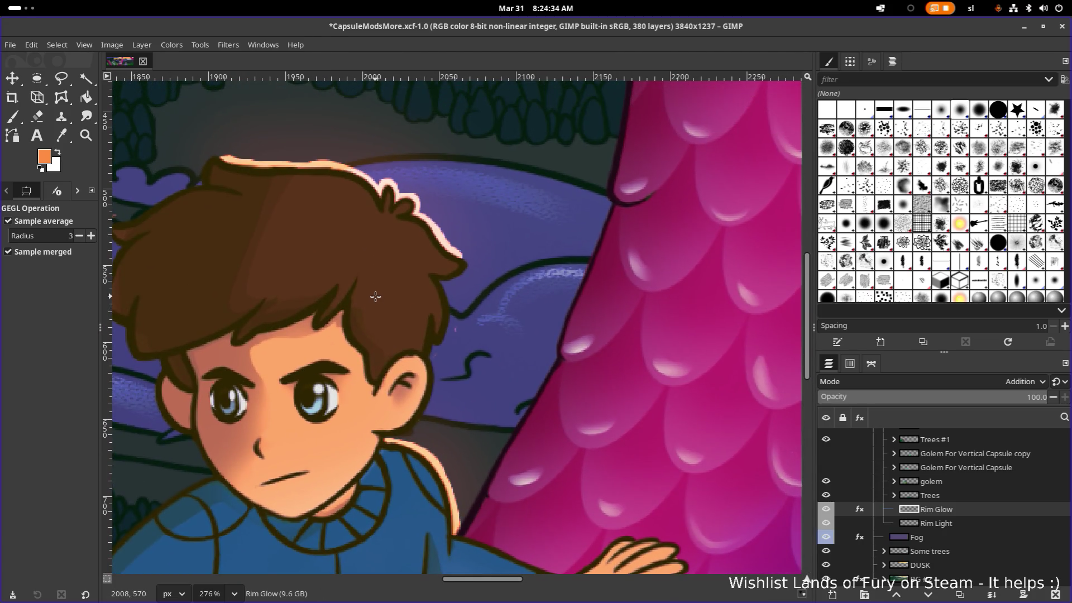
scroll(375, 297, "down", 5, "ctrl")
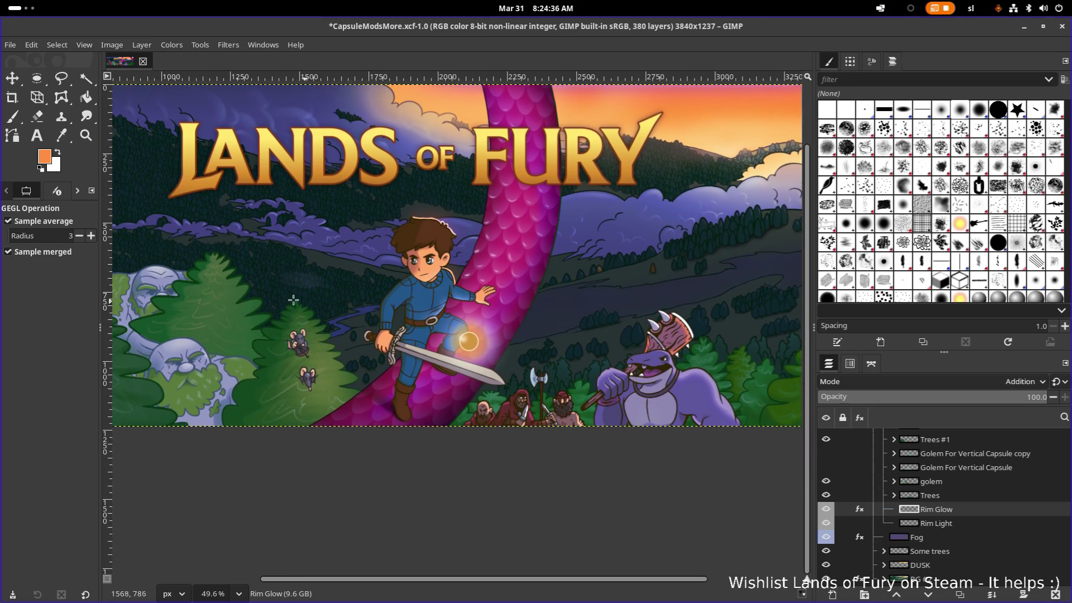
scroll(293, 300, "up", 2)
left_click_drag(283, 293, 367, 256)
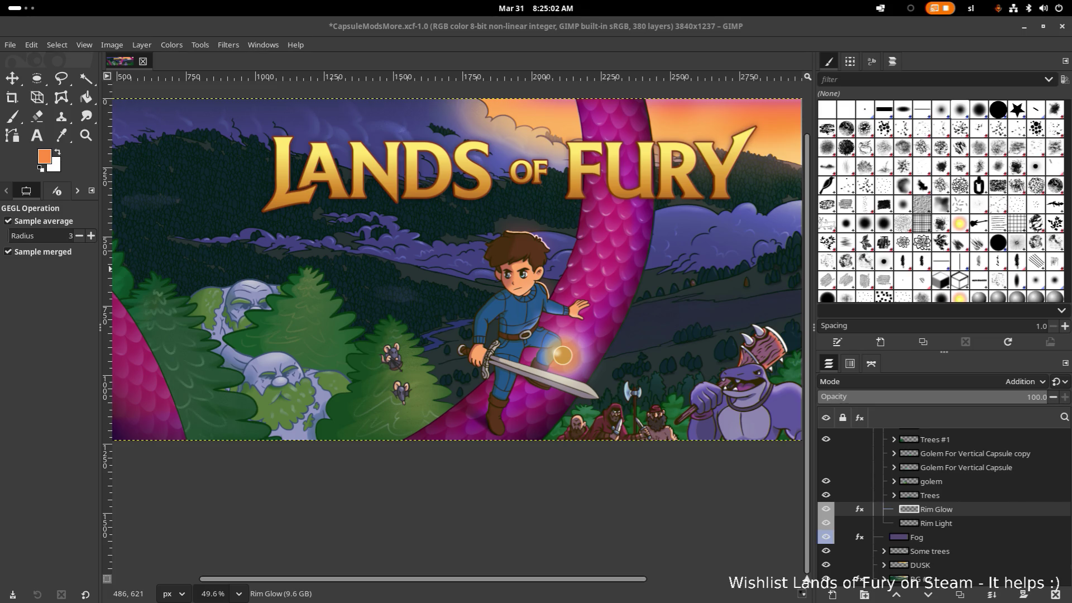
Make Rim Light the active layer and bring up its layer attributes
left_click(955, 499)
left_click(955, 523)
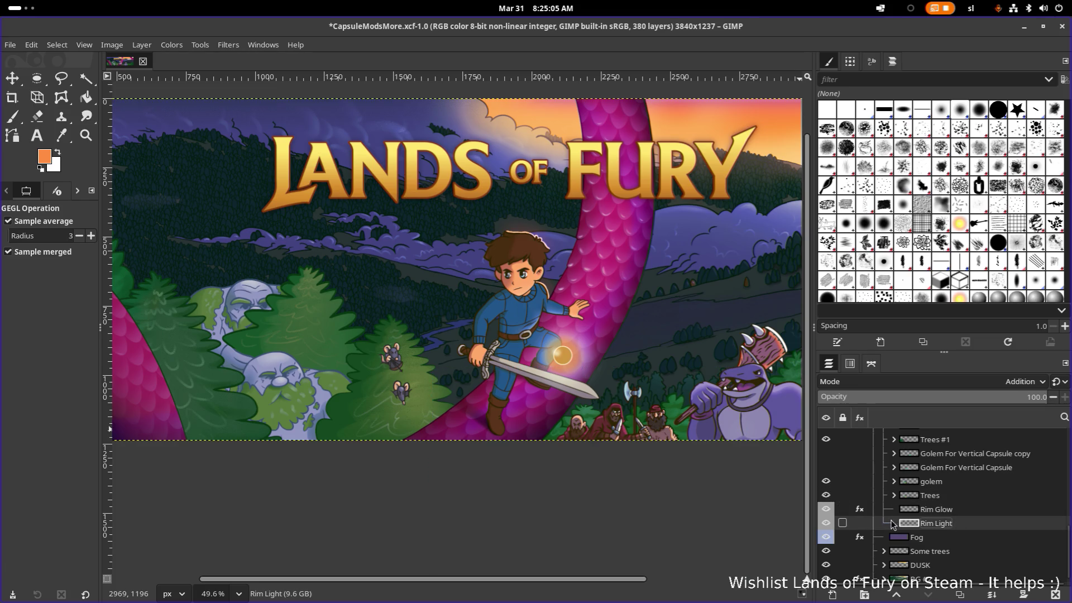
right_click(933, 528)
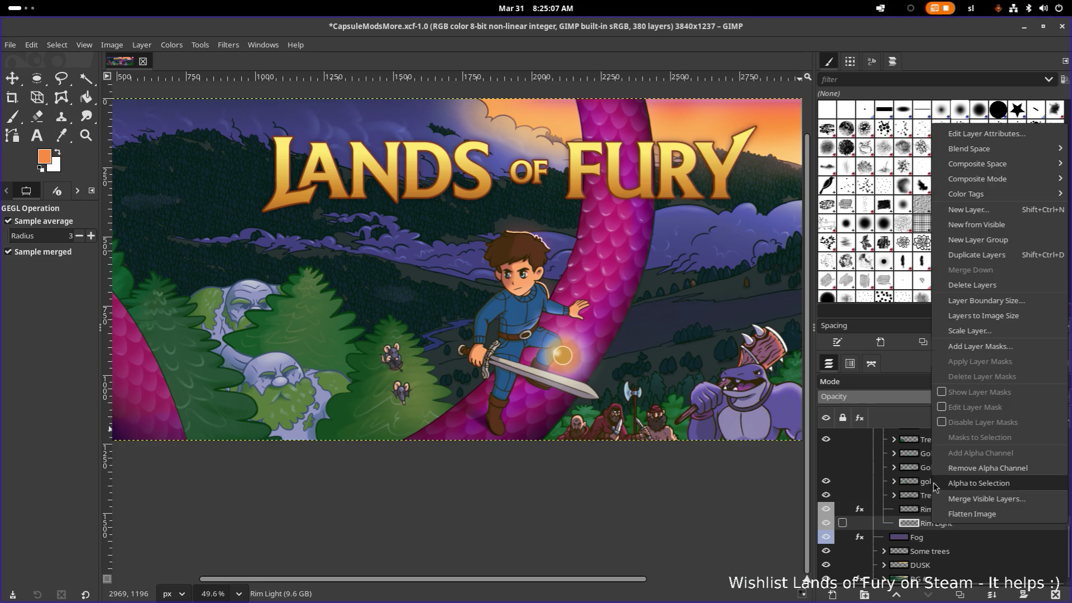
left_click(989, 140)
left_click_drag(578, 114, 975, 163)
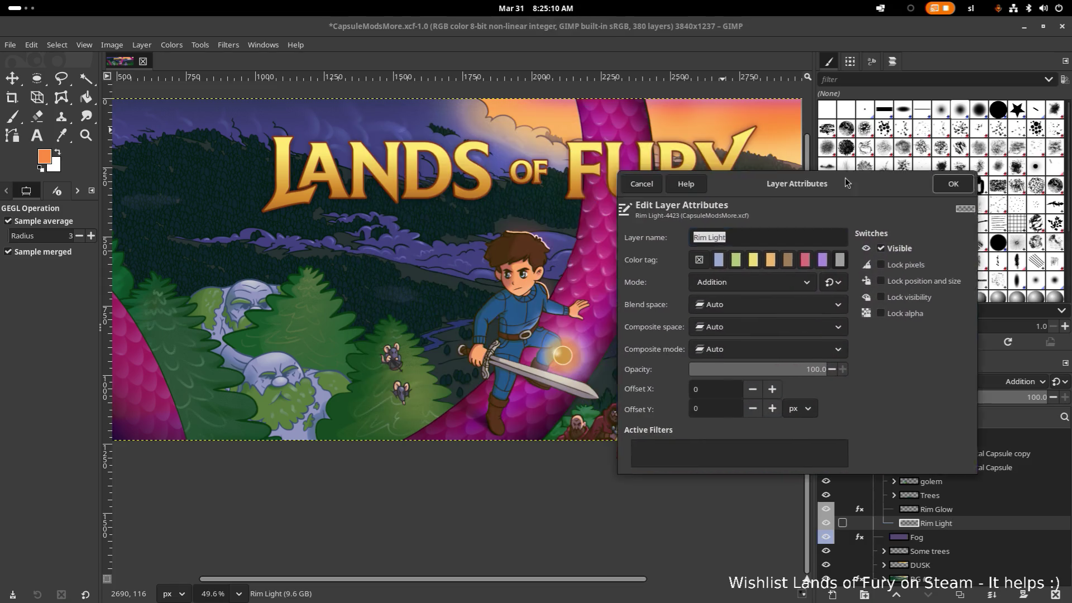
Try Screen and Lighten only modes, then settle on Normal and confirm the attributes
left_click(903, 264)
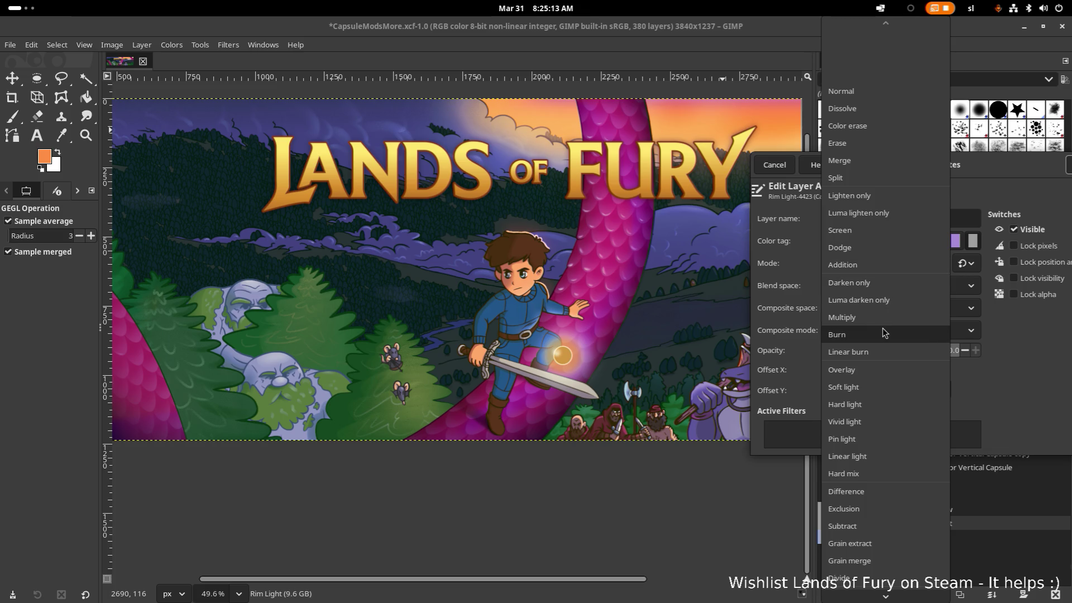
left_click(882, 230)
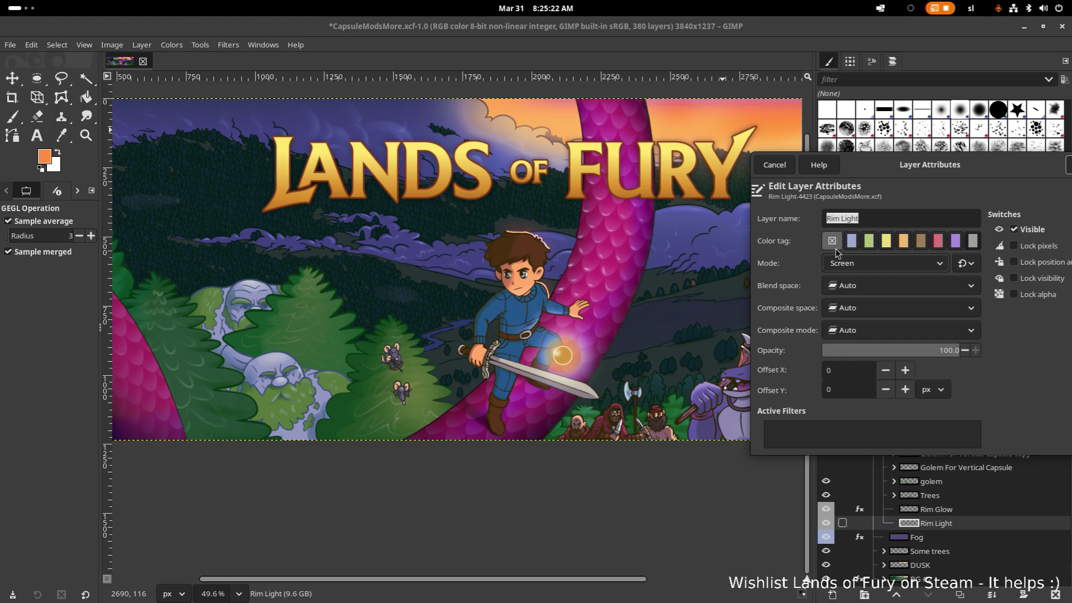
left_click(874, 266)
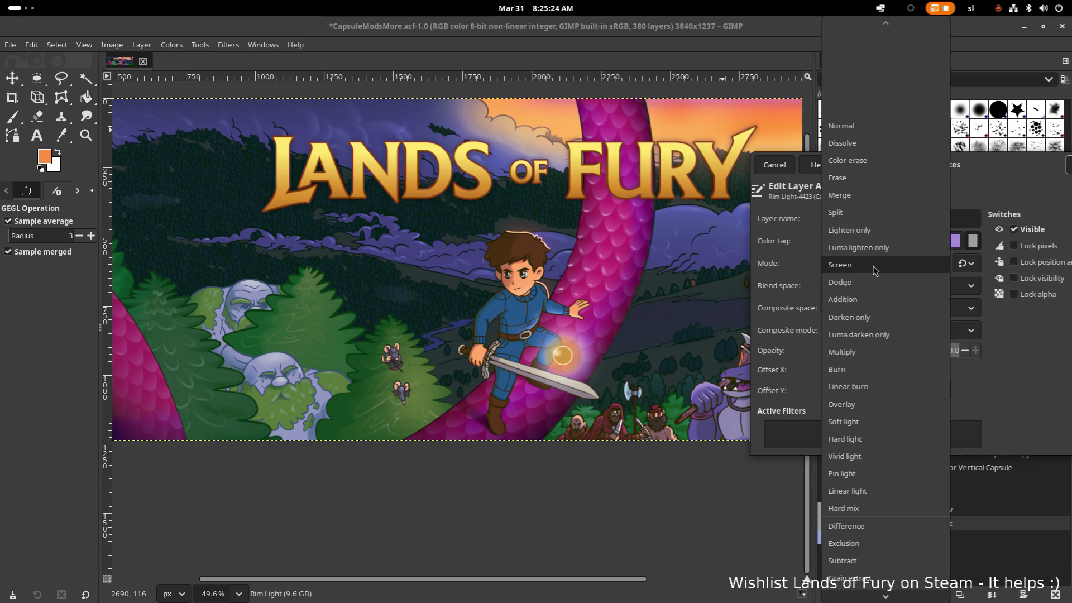
left_click(879, 231)
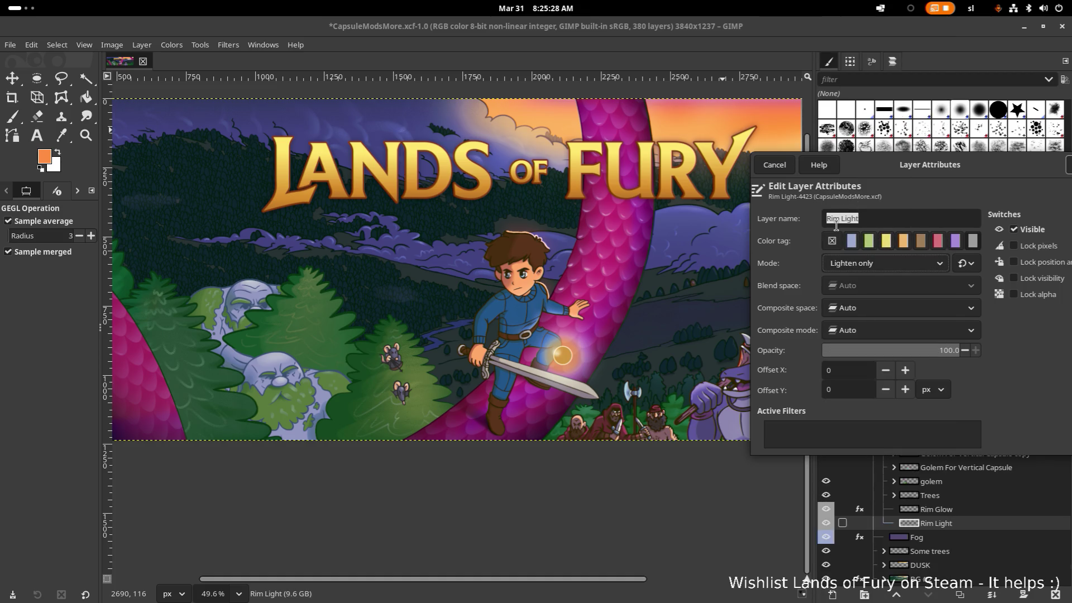
left_click(852, 264)
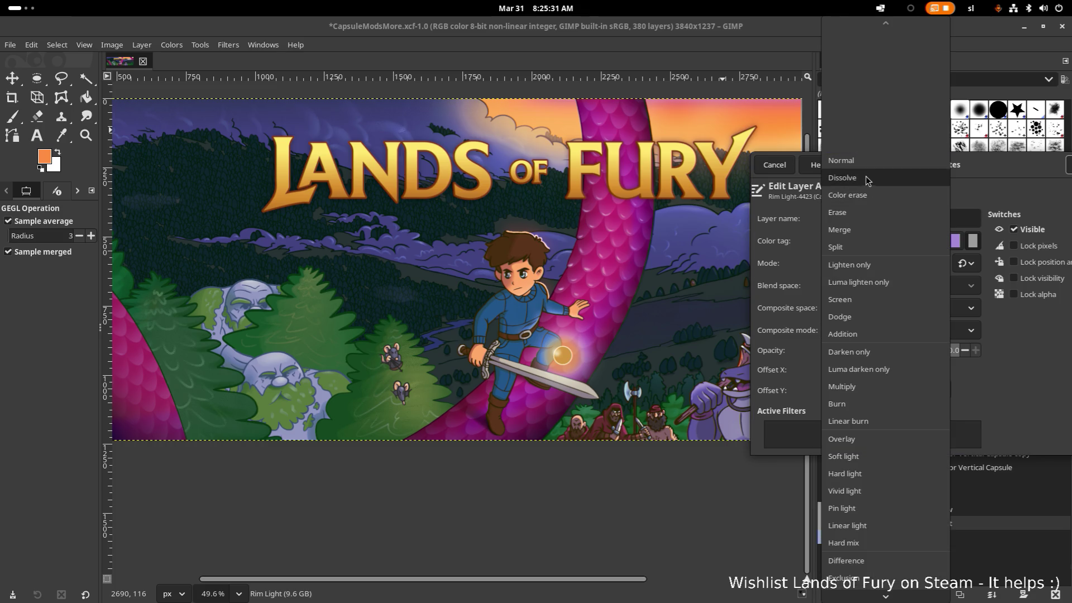
left_click(865, 160)
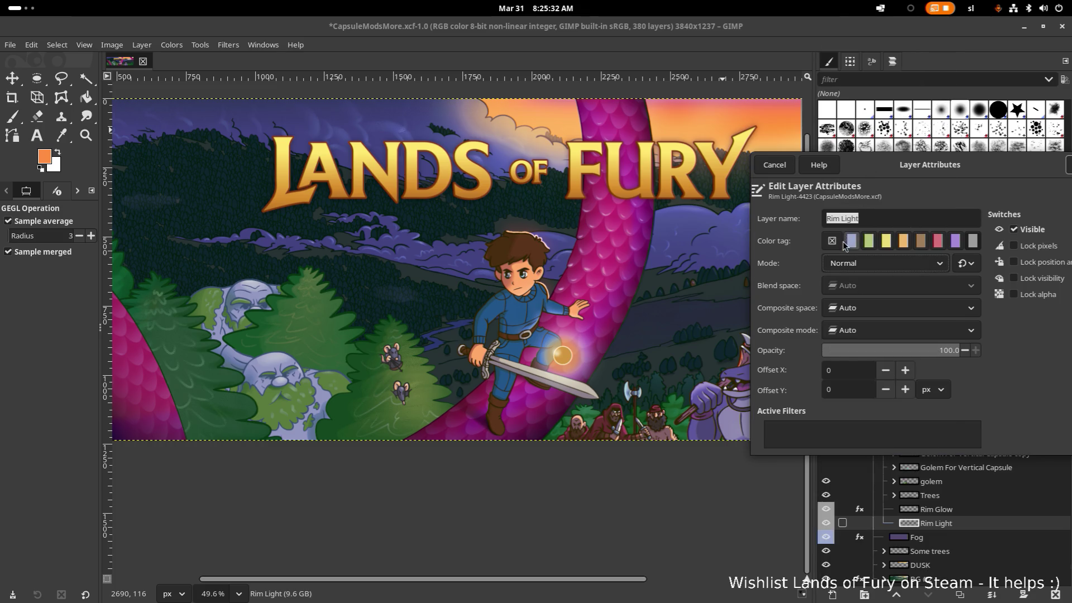
left_click_drag(889, 172, 854, 182)
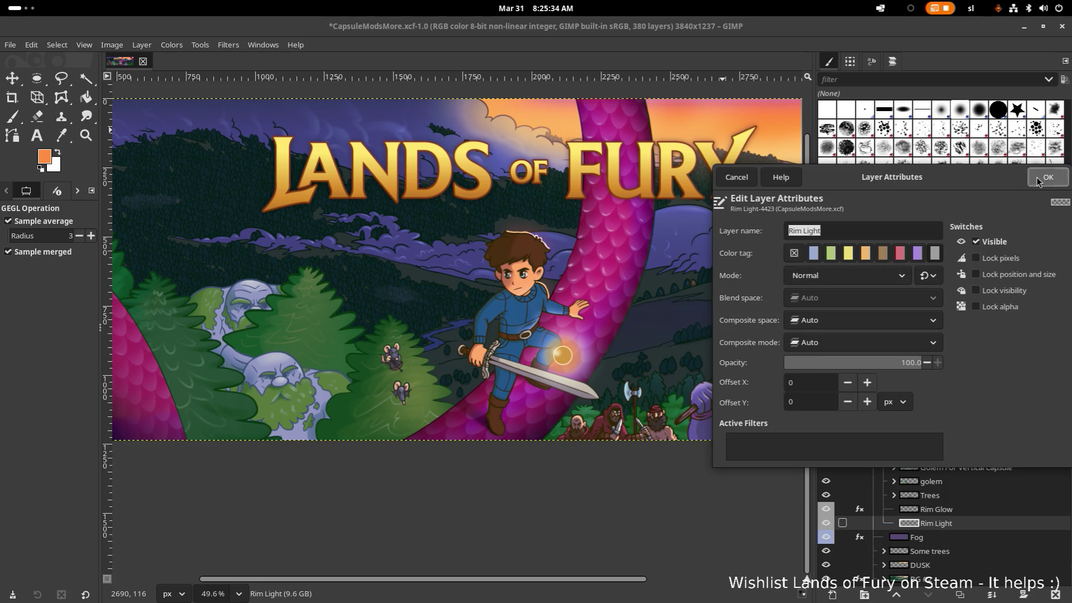
left_click(1050, 175)
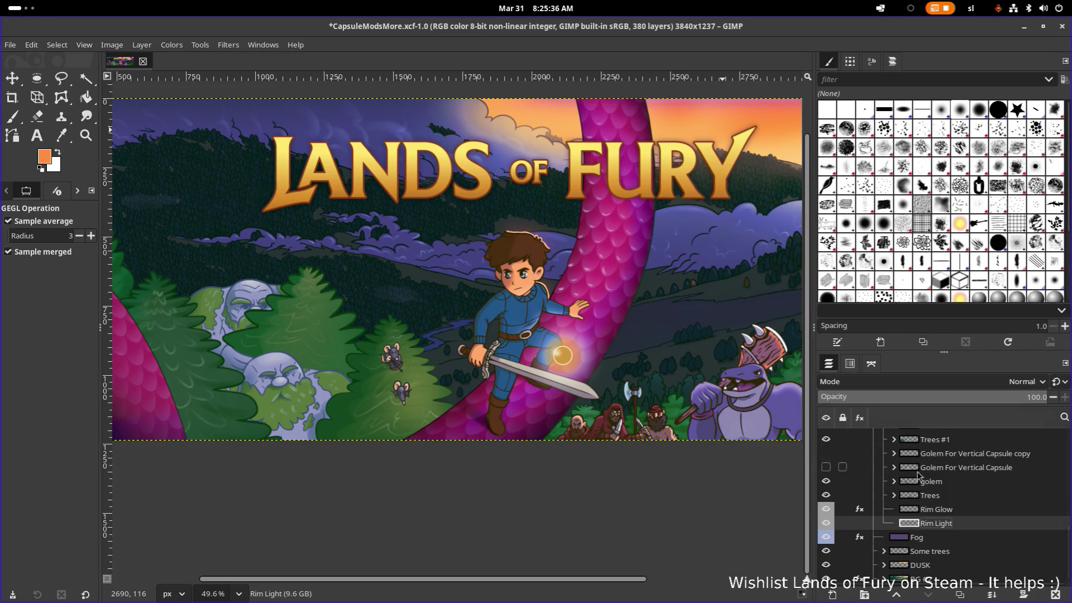
Toggle the Rim Glow layer's visibility off and on to compare, leaving it hidden
left_click(825, 510)
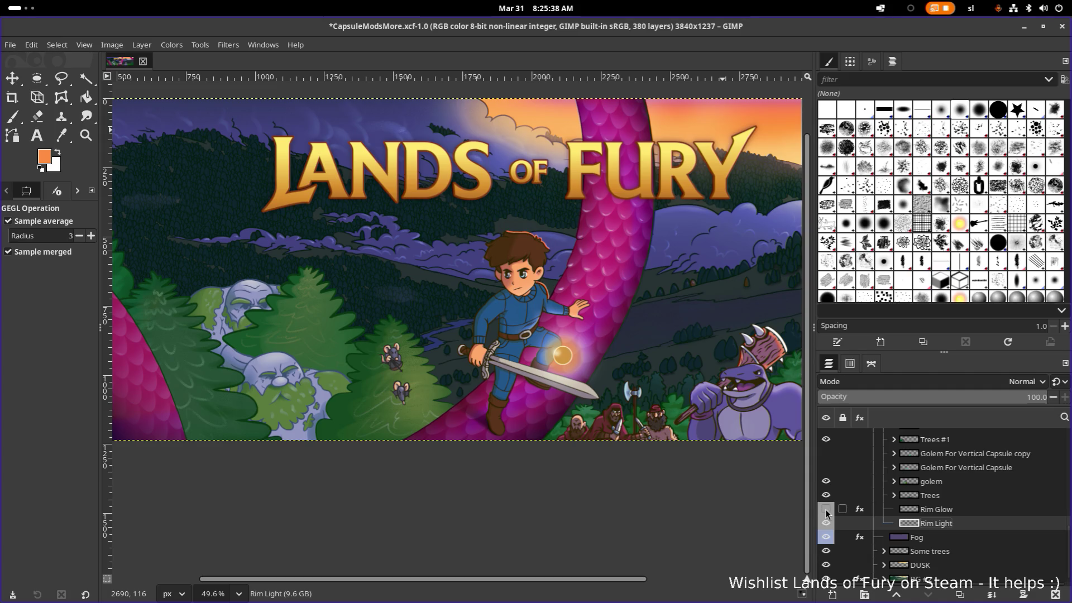
left_click(826, 510)
left_click(827, 509)
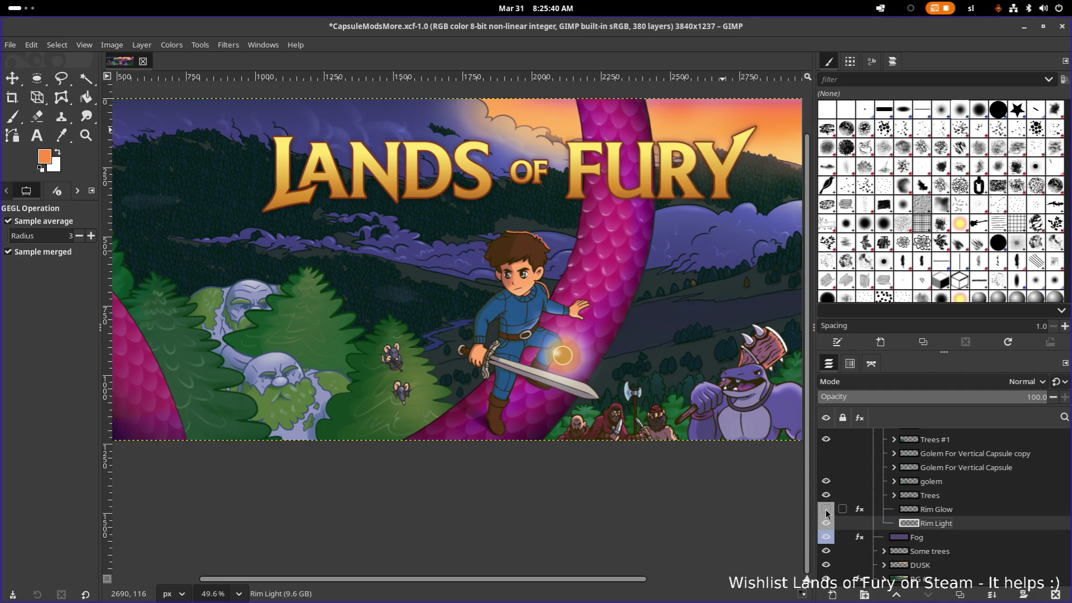
Reopen Rim Light's attributes and try the Dissolve and Color erase blend modes
right_click(938, 528)
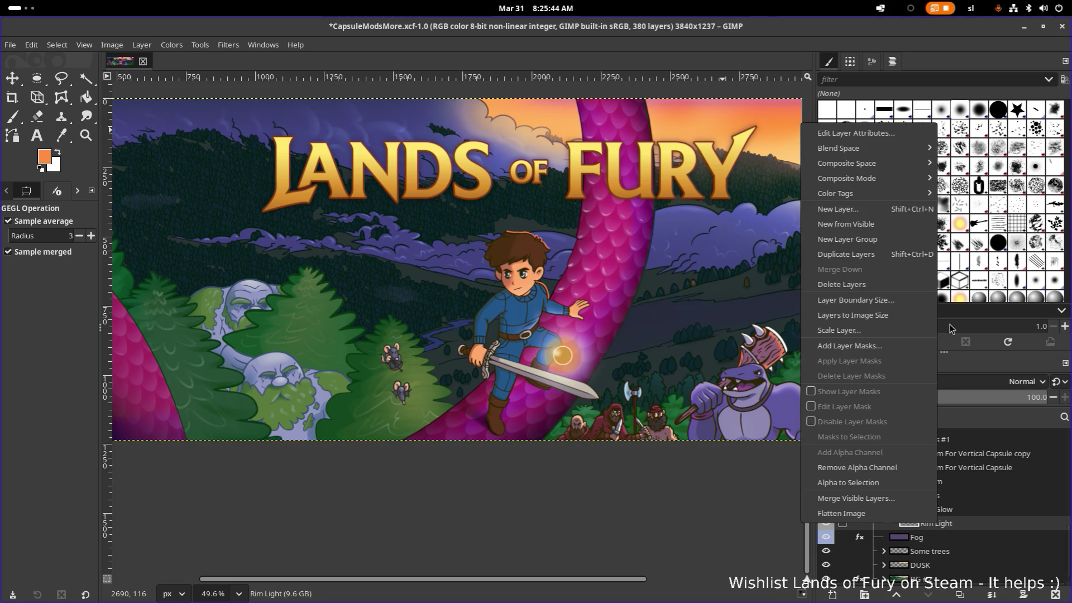
left_click(886, 140)
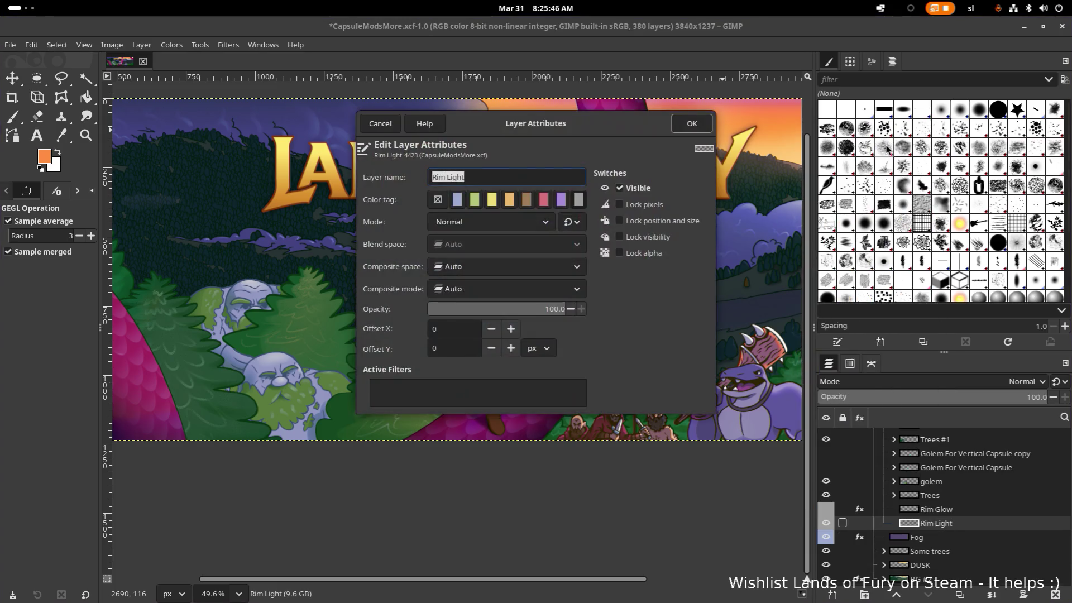
left_click_drag(562, 126, 907, 117)
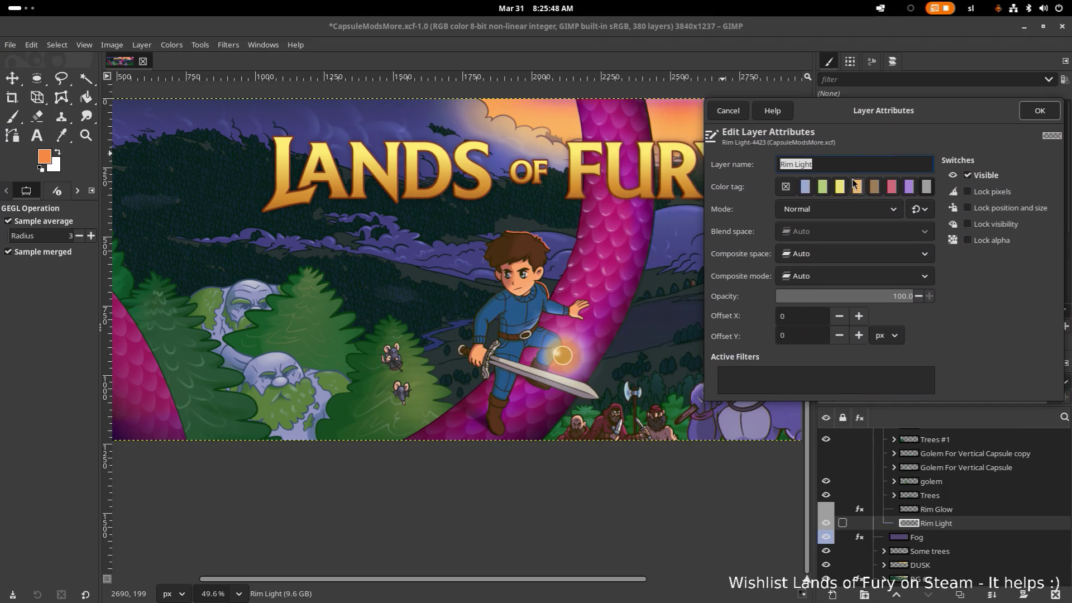
left_click(847, 213)
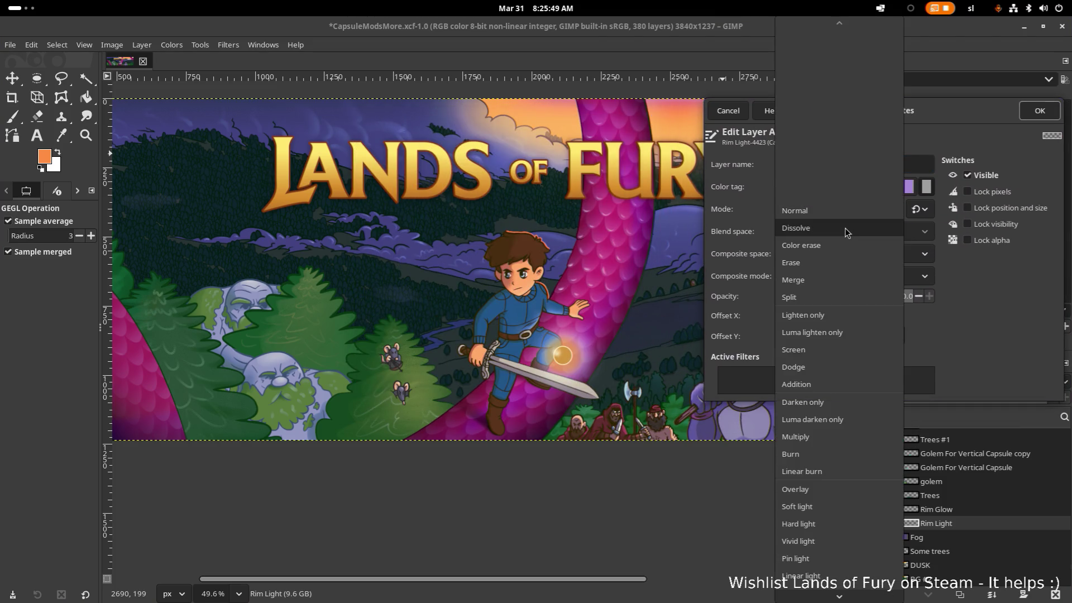
left_click(844, 229)
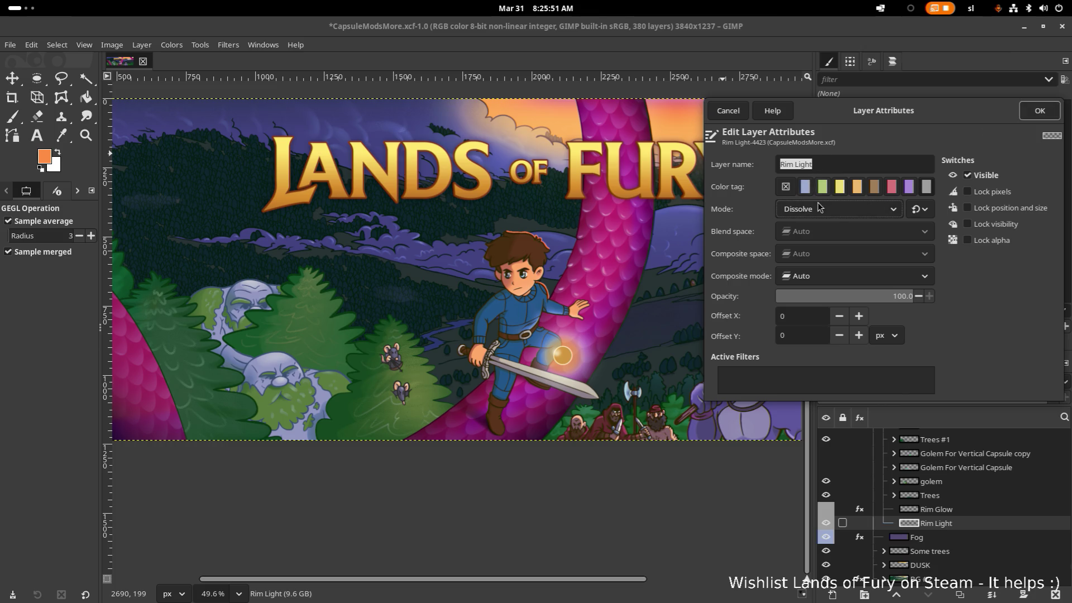
left_click(820, 207)
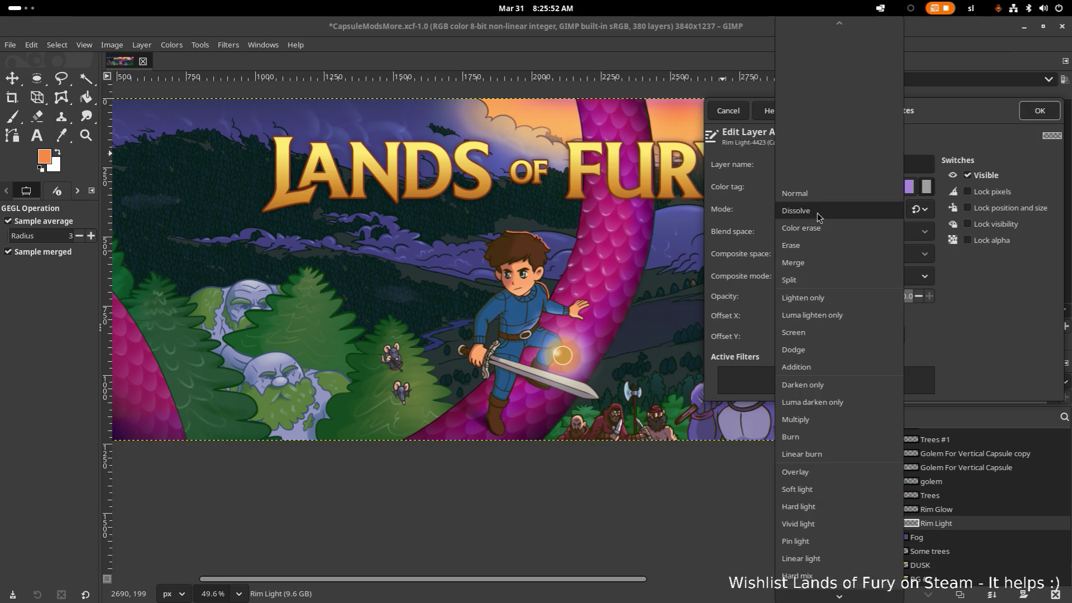
left_click(829, 229)
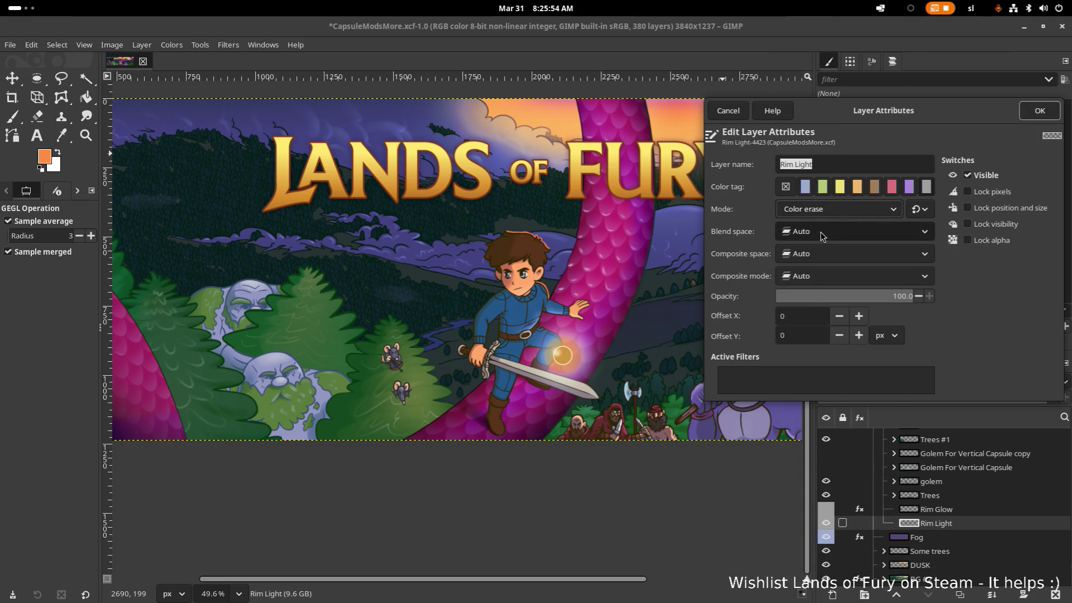
Try Merge, then set Rim Light's blend mode to Screen and confirm
left_click(829, 210)
left_click(827, 245)
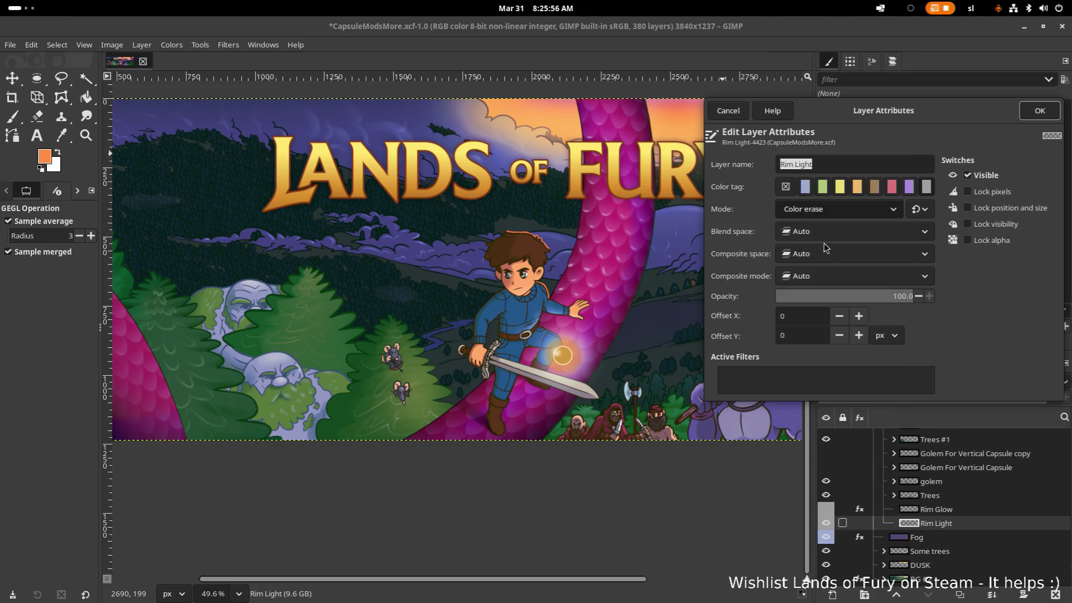
left_click(820, 213)
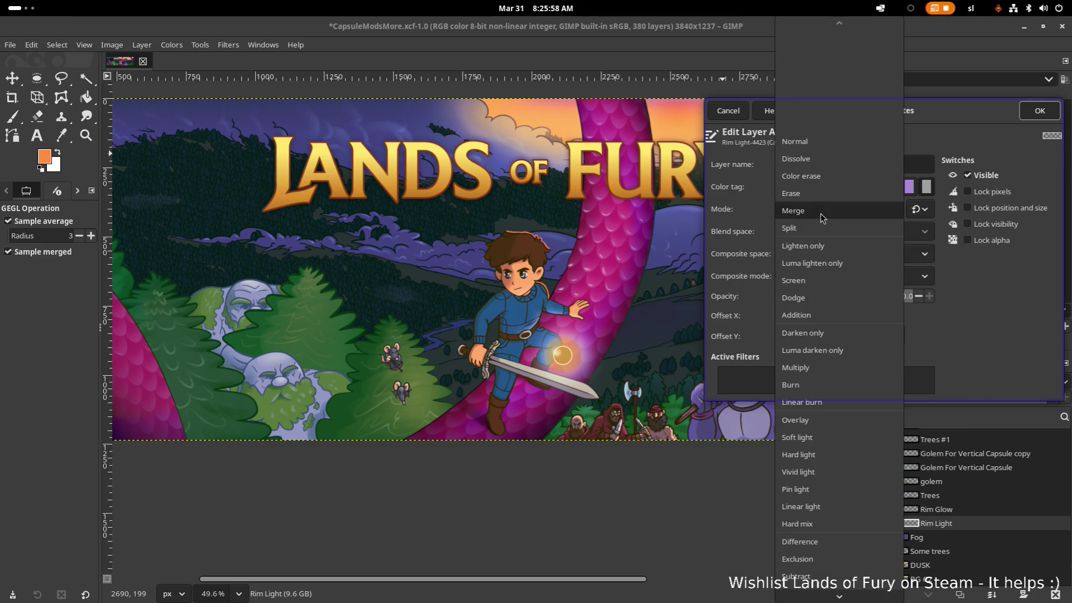
left_click(819, 277)
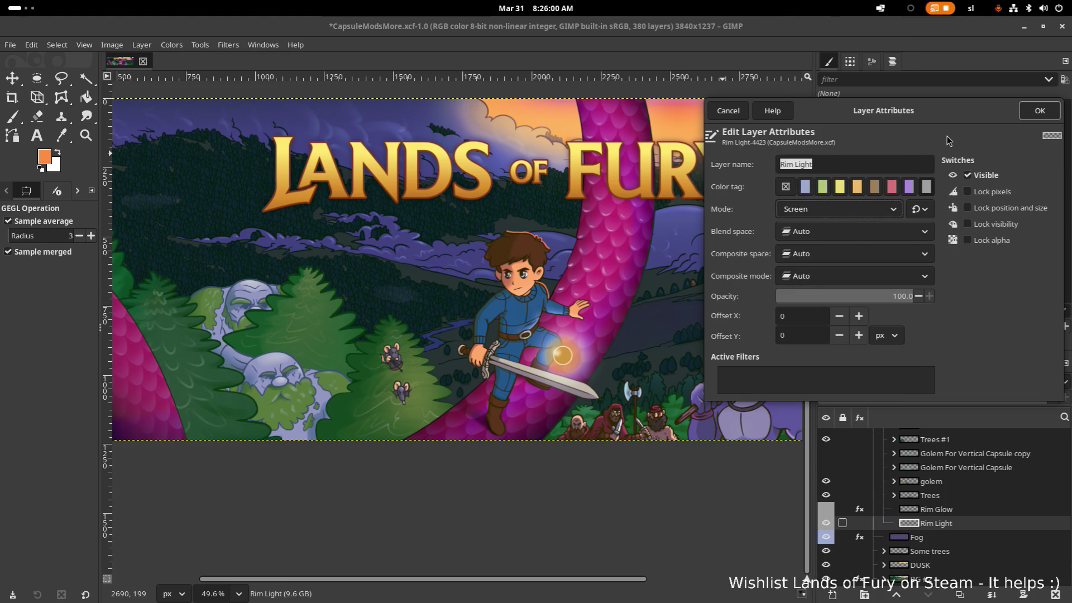
left_click(1039, 110)
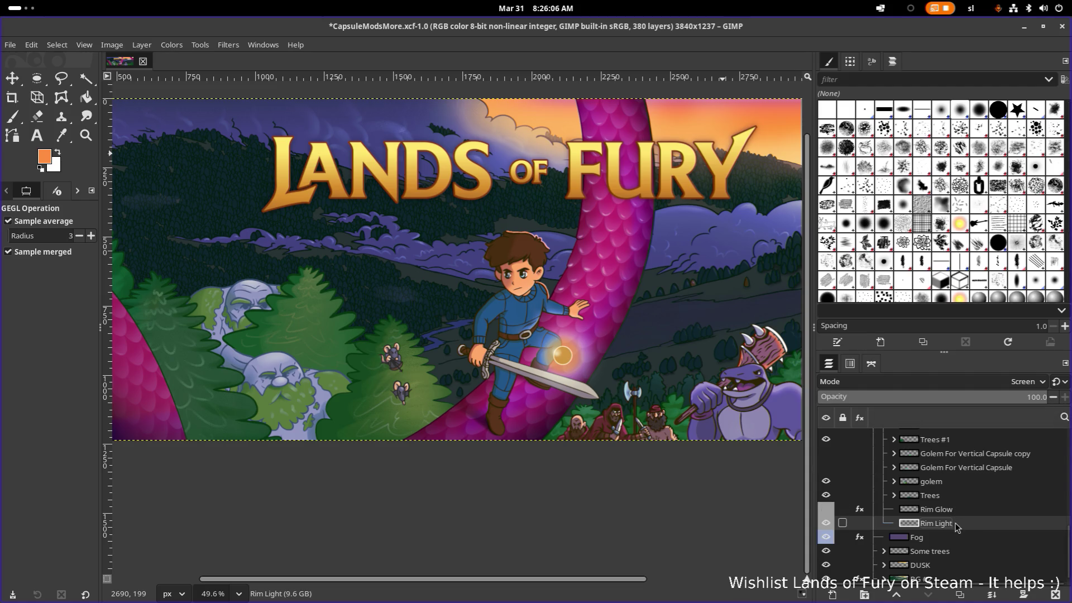
right_click(956, 526)
left_click(896, 132)
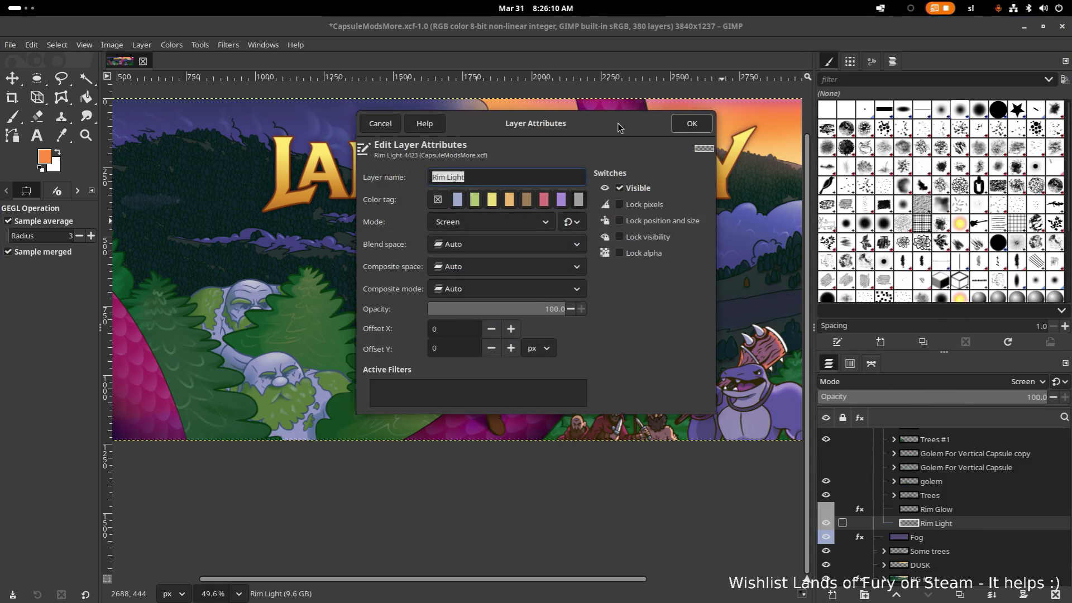
mouse_move(618, 128)
left_mouse_down()
mouse_move(977, 236)
mouse_move(958, 223)
left_mouse_up()
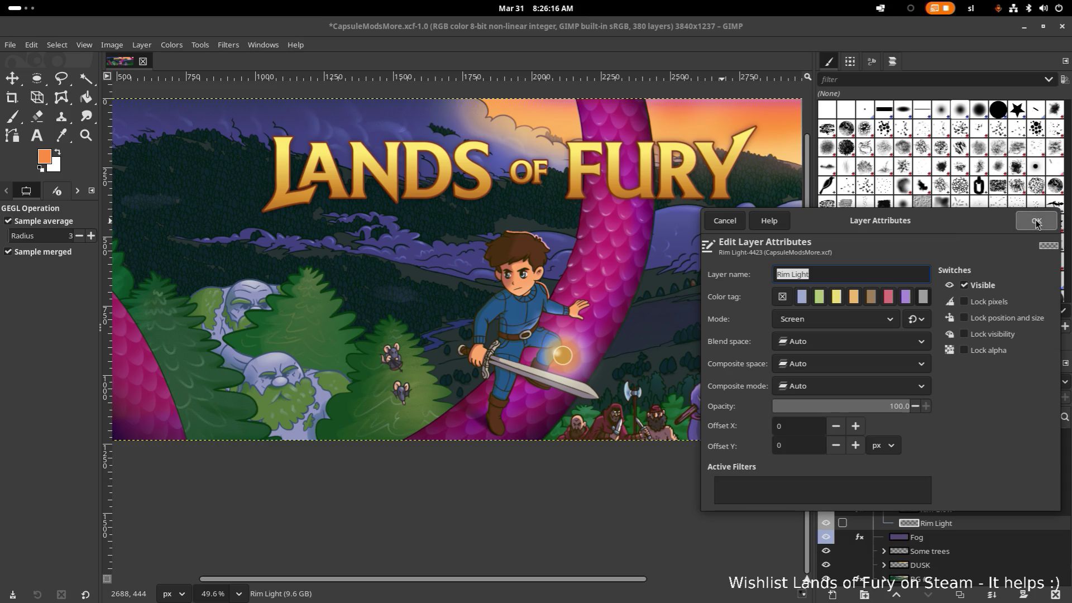
left_click(828, 321)
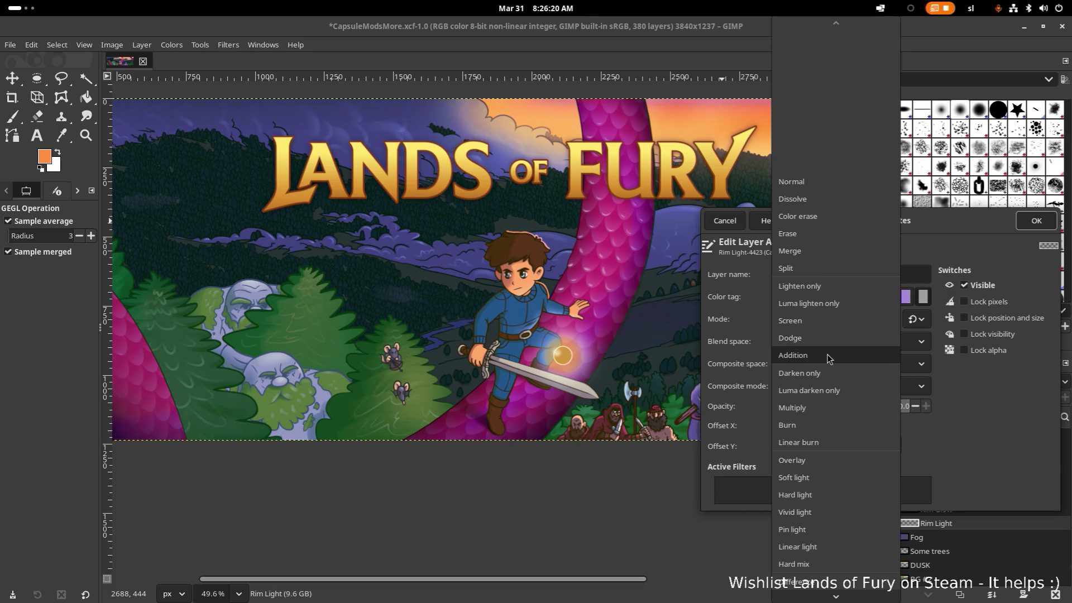
scroll(827, 360, "down", 1)
scroll(828, 369, "down", 1)
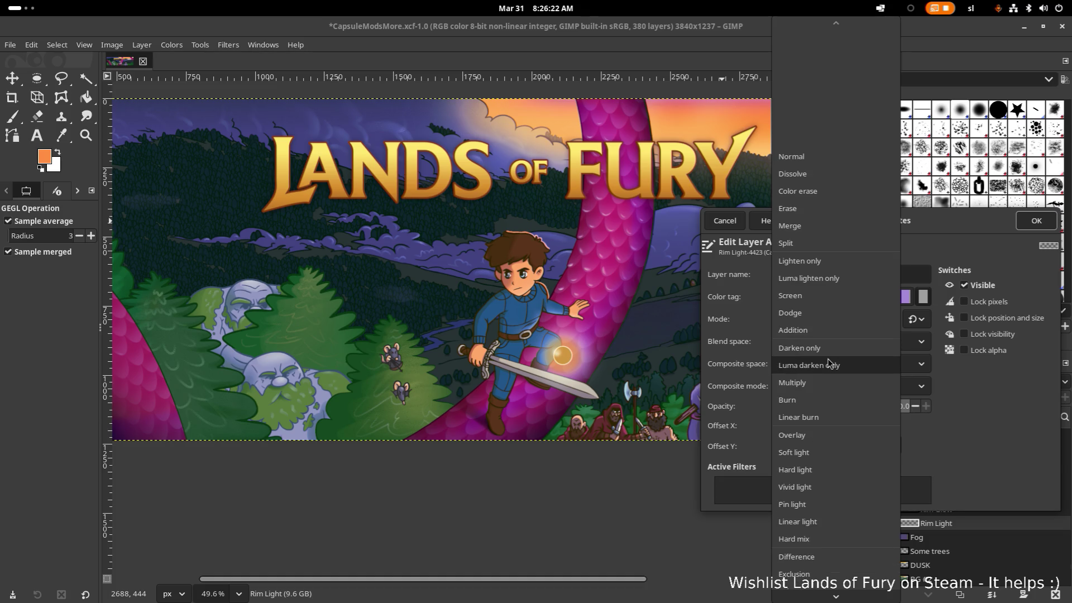
left_click(825, 453)
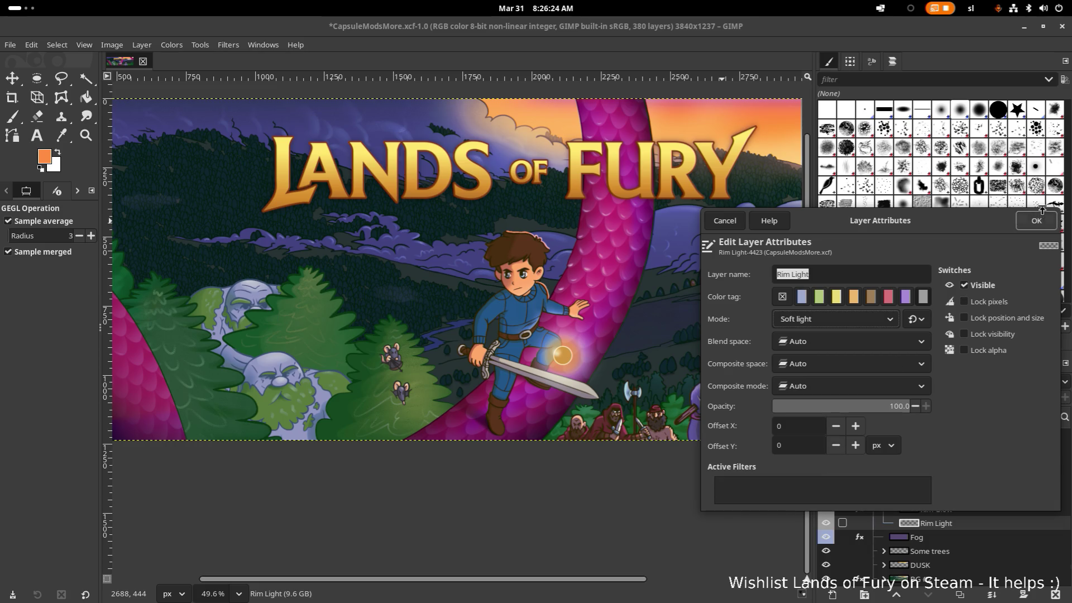
left_click(1036, 221)
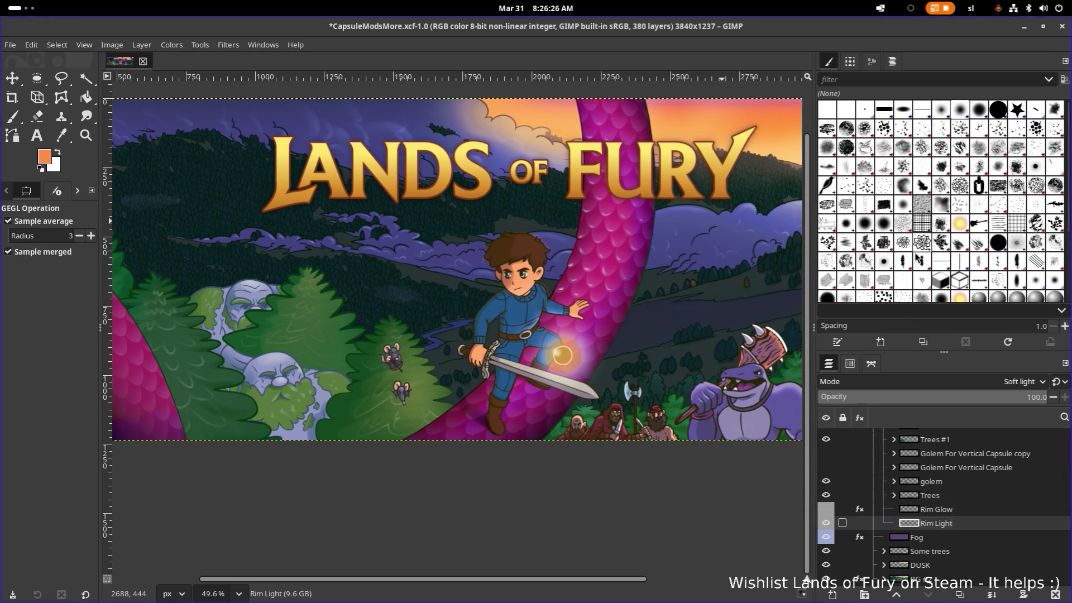
scroll(570, 243, "up", 5, "ctrl")
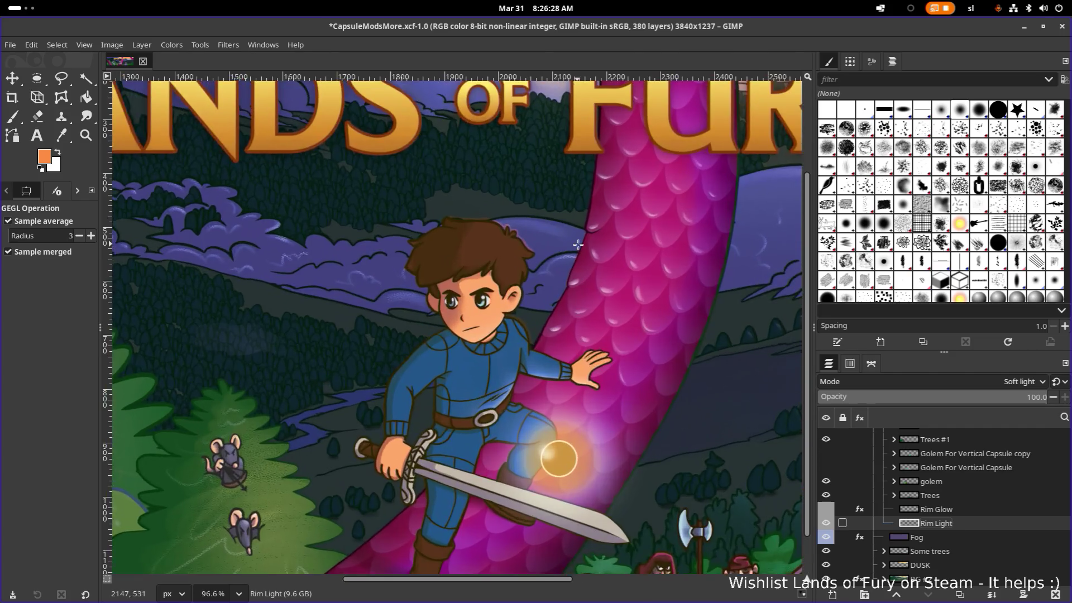
scroll(570, 244, "down", 4)
scroll(570, 243, "down", 1)
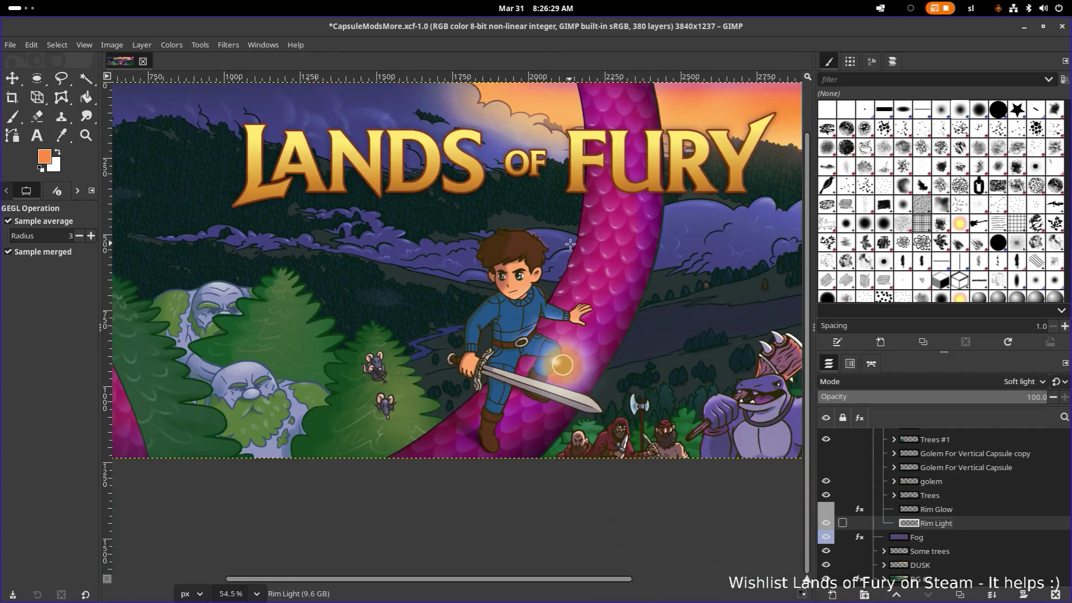
scroll(570, 244, "down", 1)
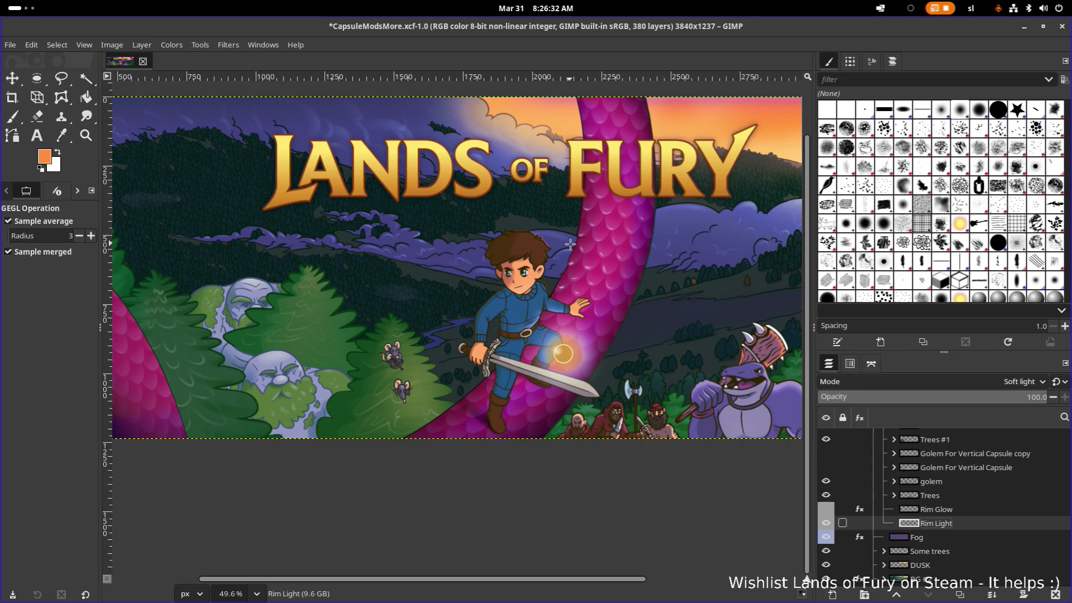
key("ctrl+z")
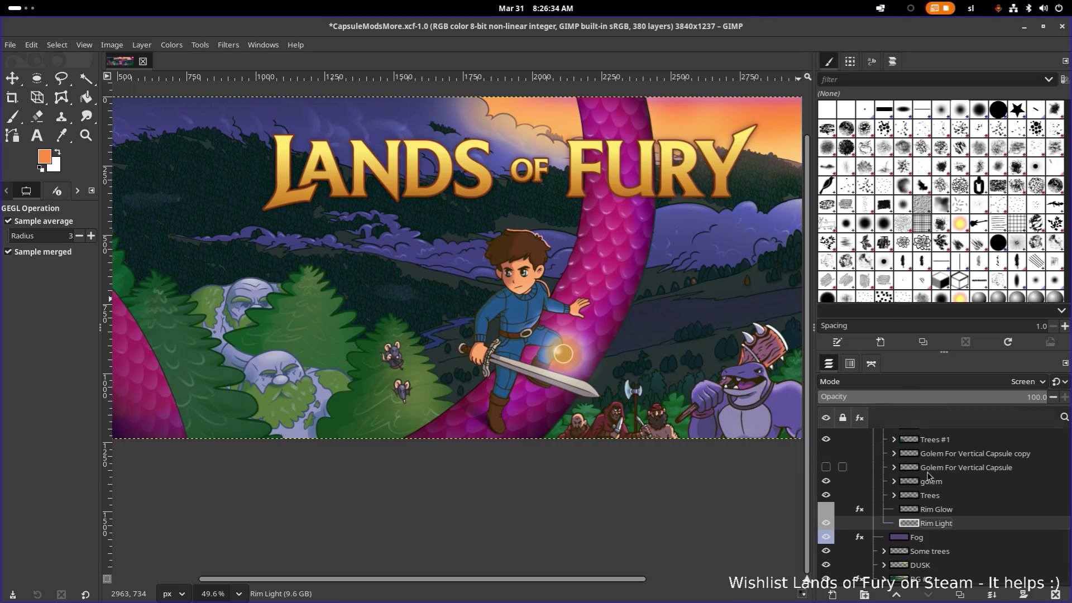
right_click(957, 521)
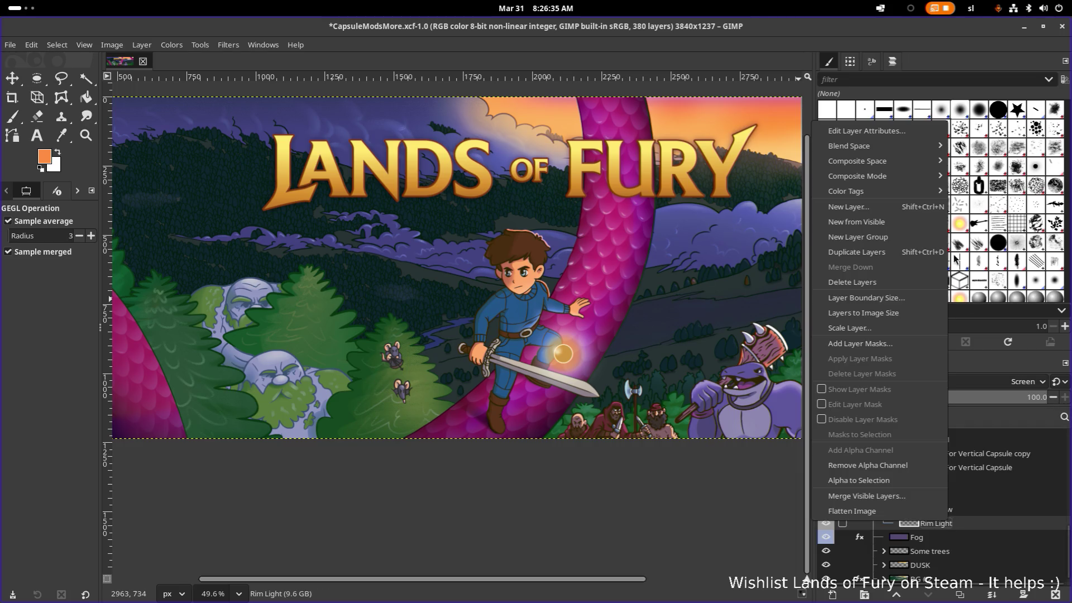
left_click(903, 133)
left_click(507, 228)
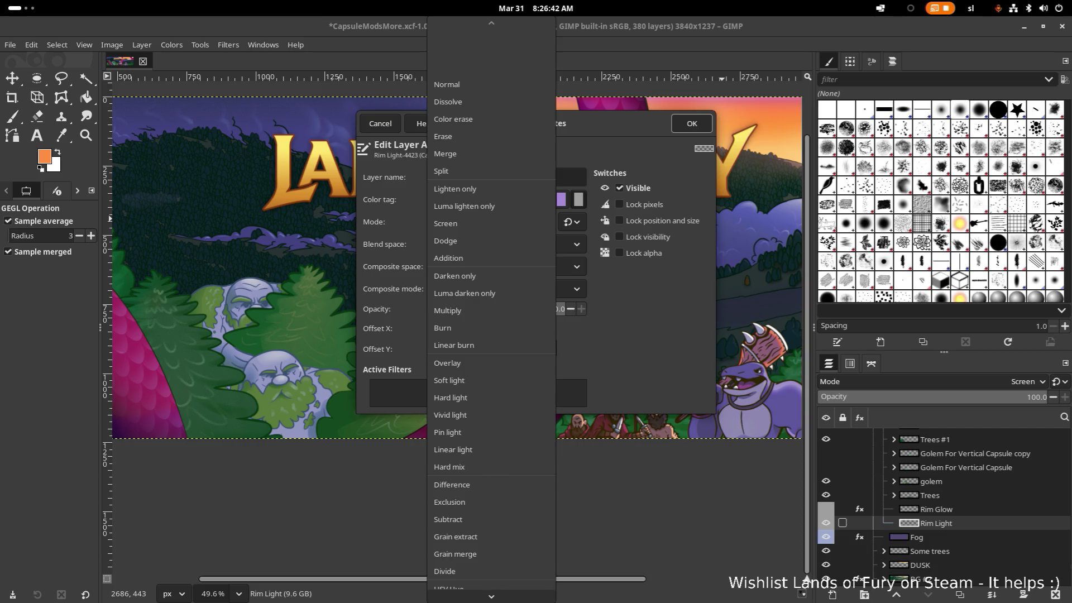
key("Escape")
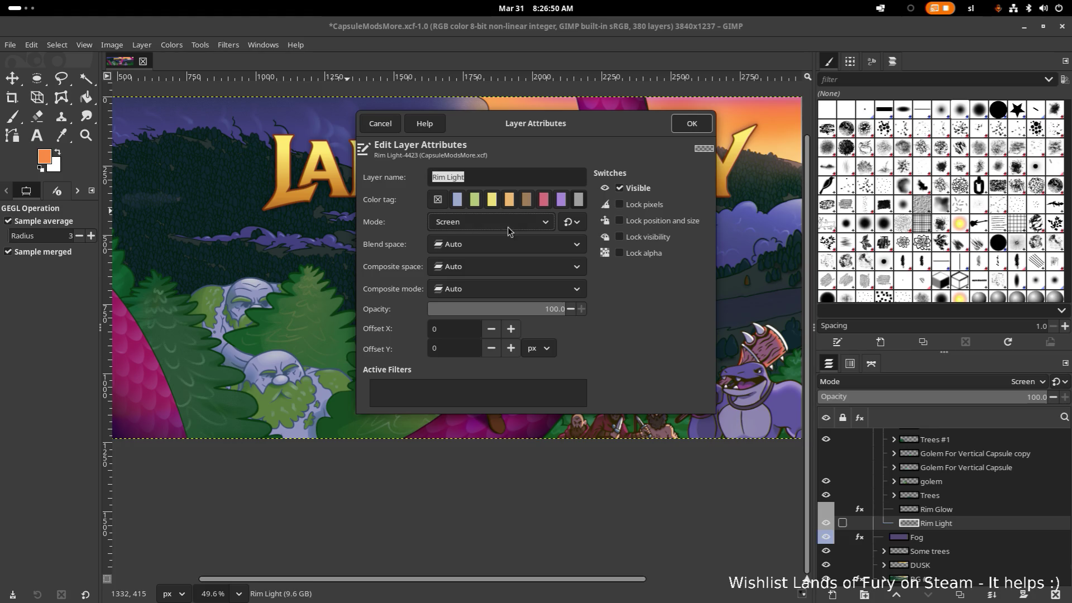
left_click_drag(558, 129, 886, 224)
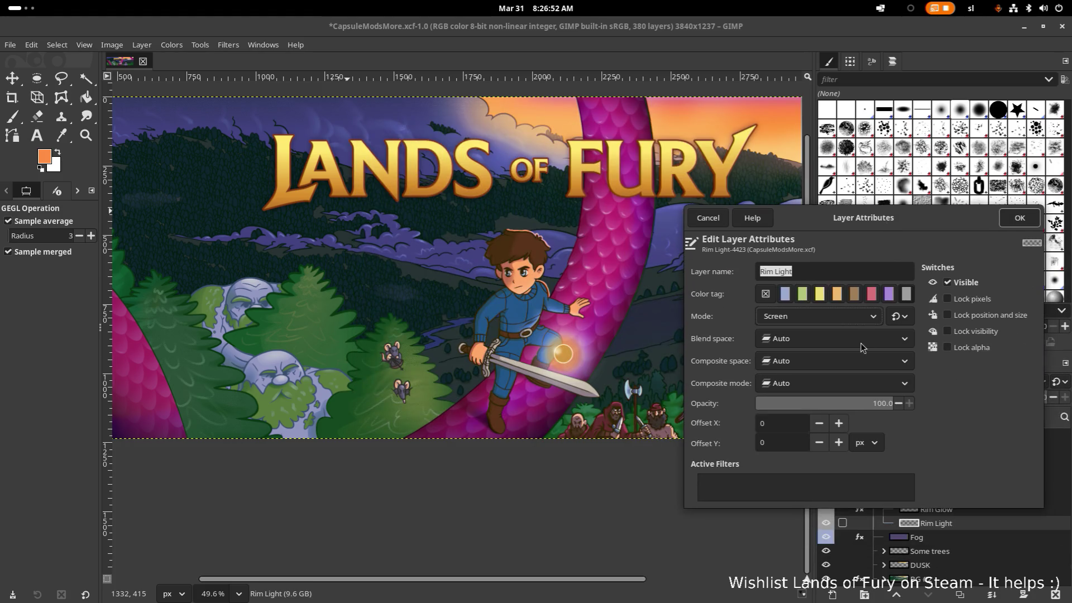
left_click(837, 317)
left_click(824, 354)
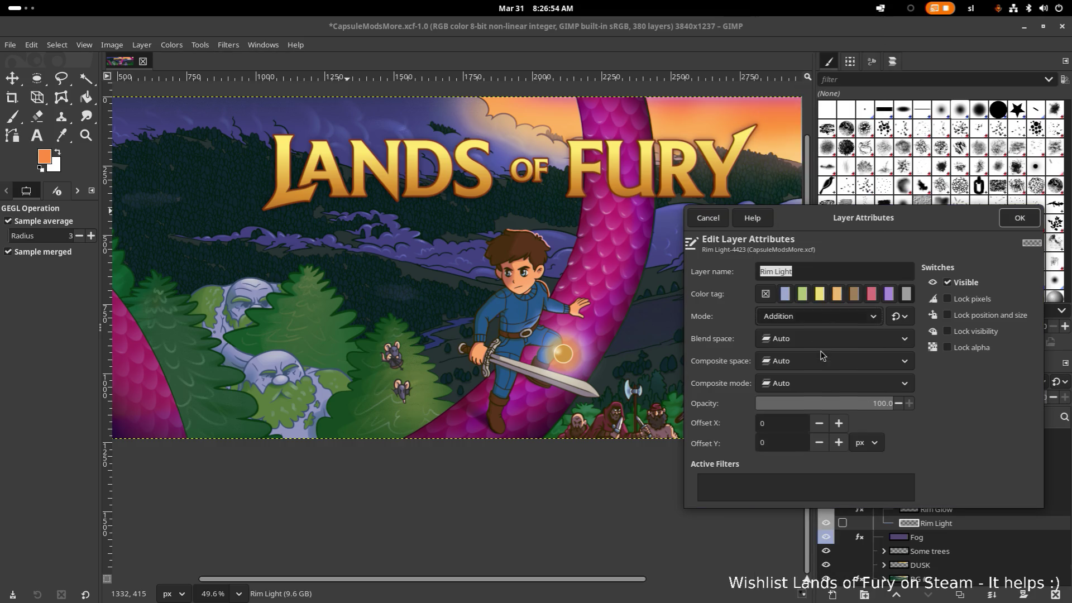
left_click(1029, 220)
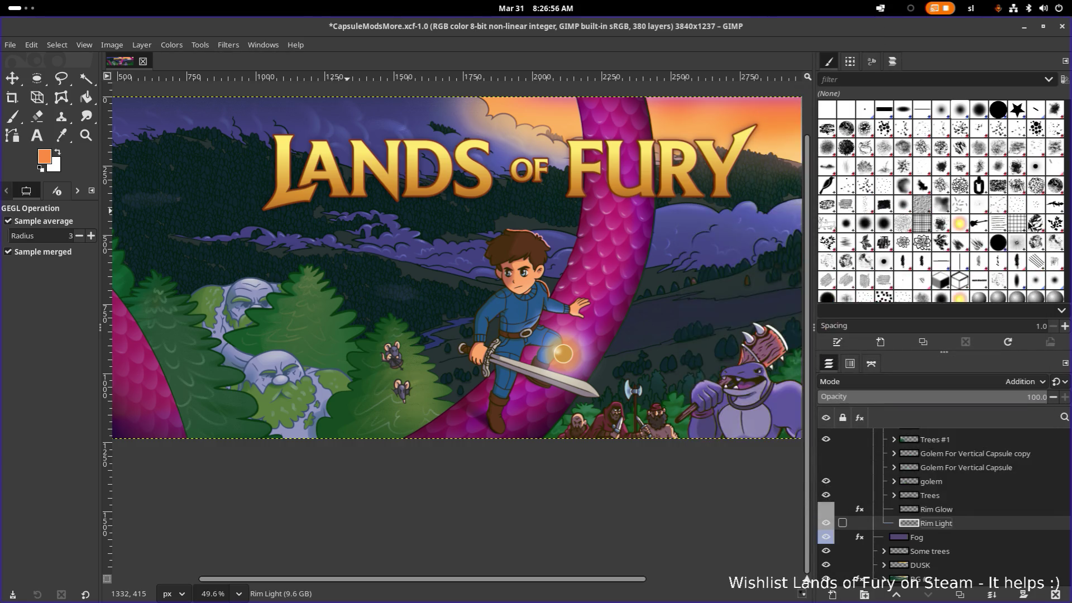
right_click(954, 530)
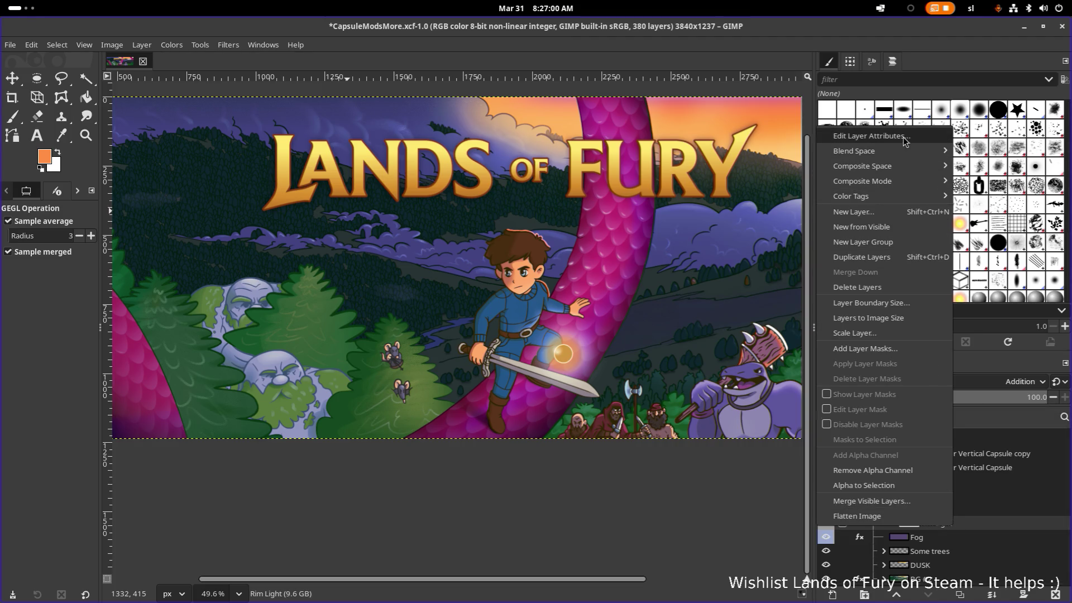
left_click(904, 136)
left_click(520, 223)
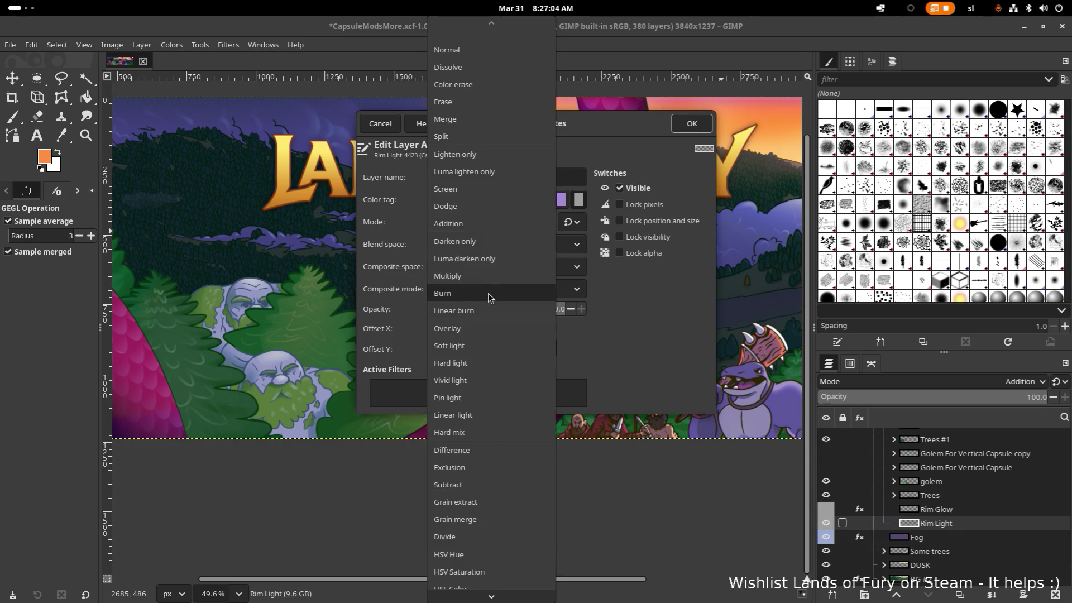
left_click(489, 190)
left_click(694, 128)
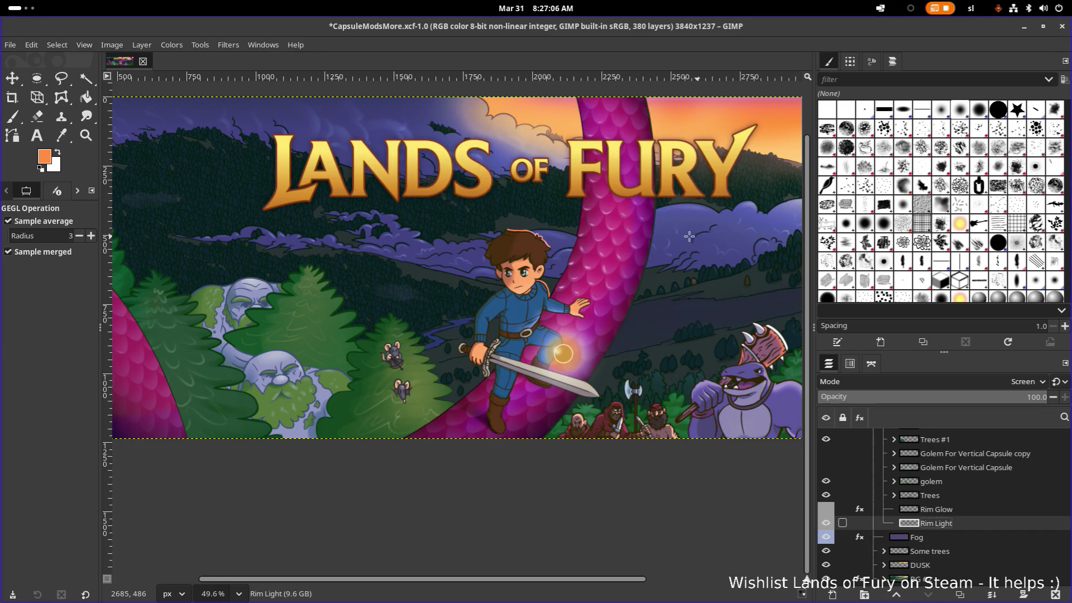
scroll(622, 233, "down", 2)
scroll(623, 231, "down", 2)
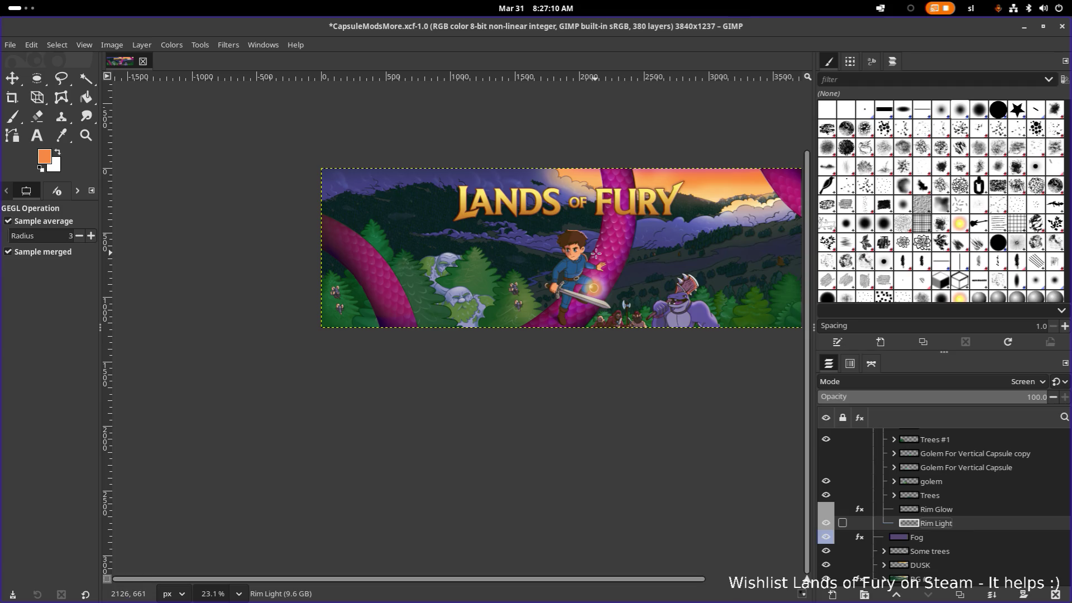
scroll(596, 251, "down", 1)
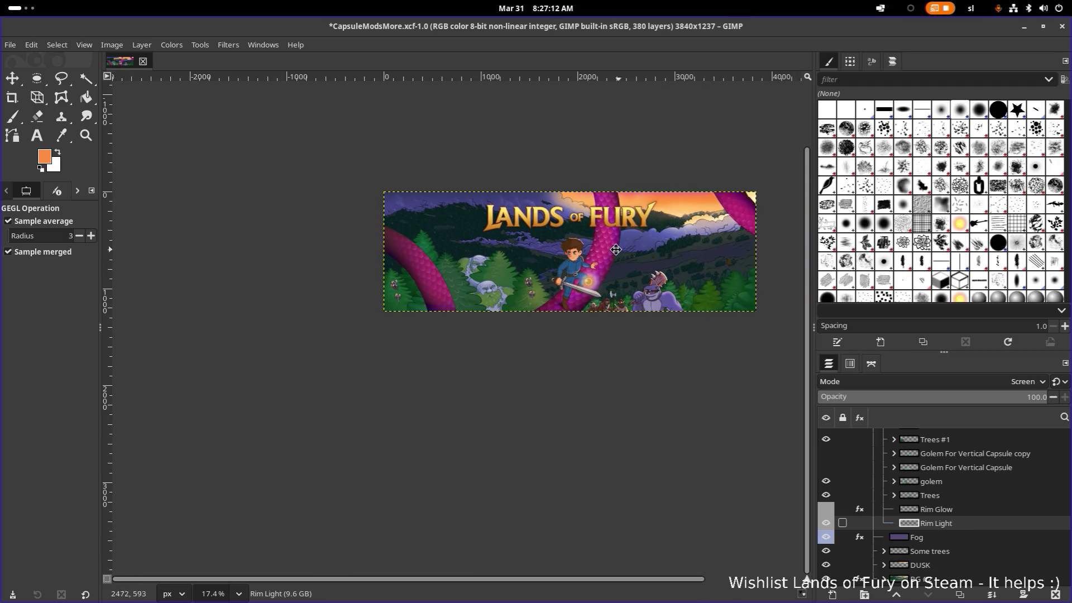
scroll(615, 250, "right", 2)
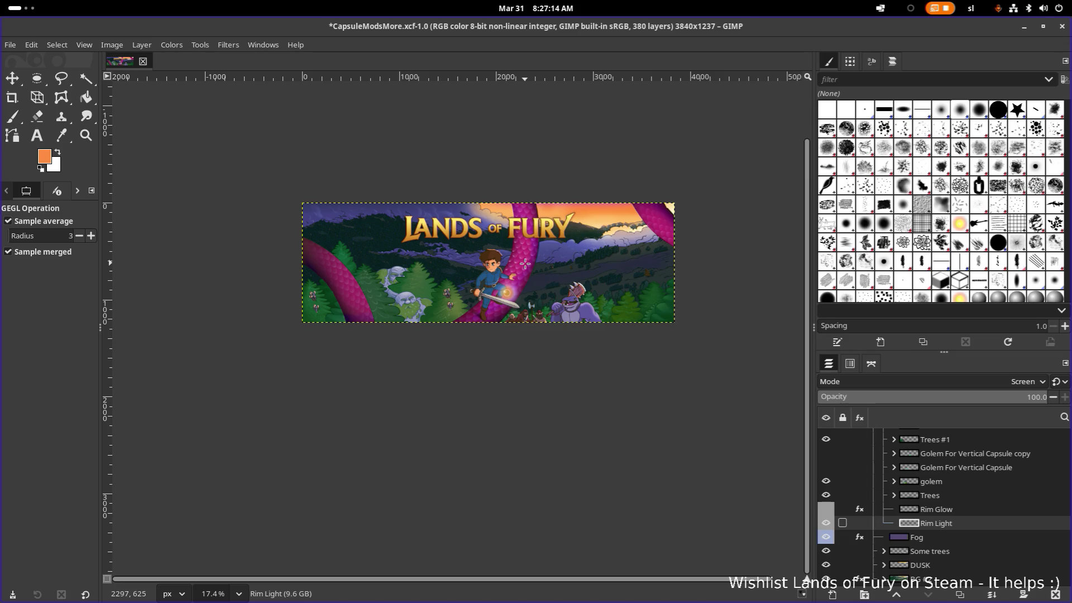
scroll(512, 261, "up", 4)
scroll(465, 243, "up", 1)
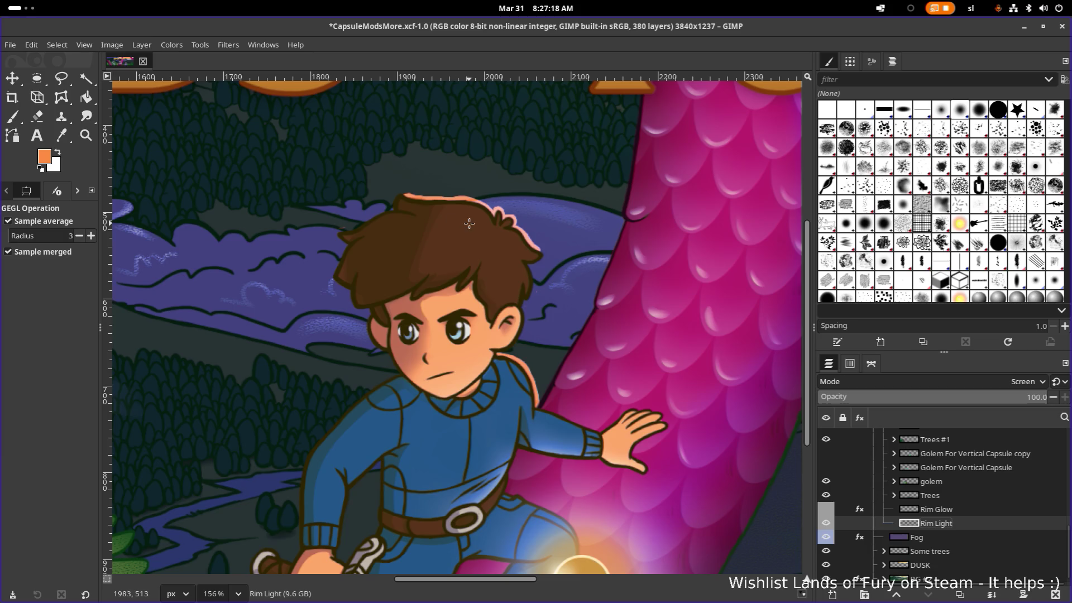
Cycle through the Paths and Perspective tools, ending on the Paintbrush
key("b")
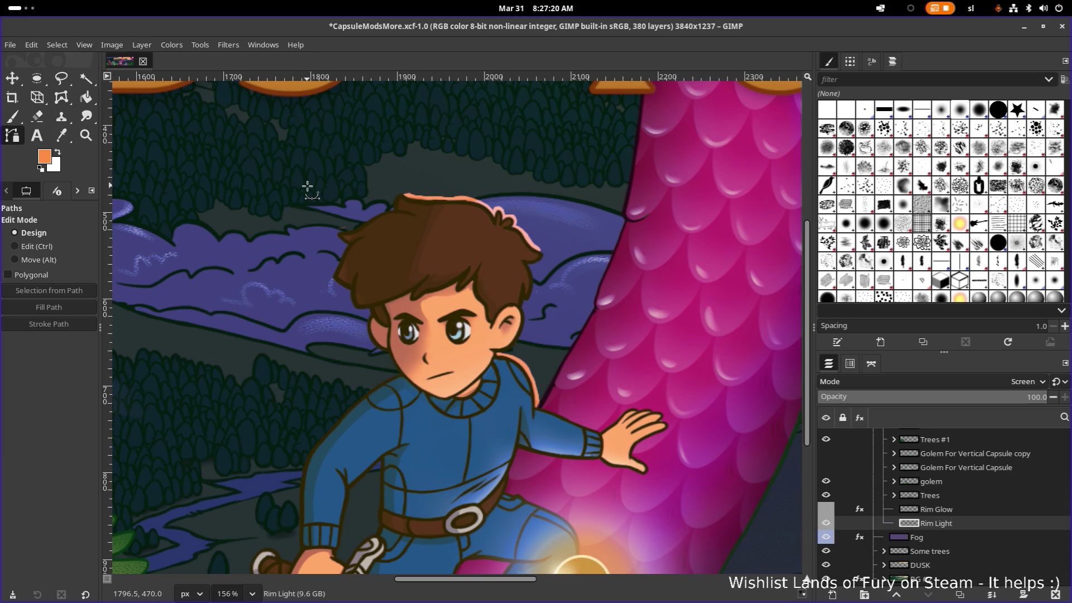
key("shift+p")
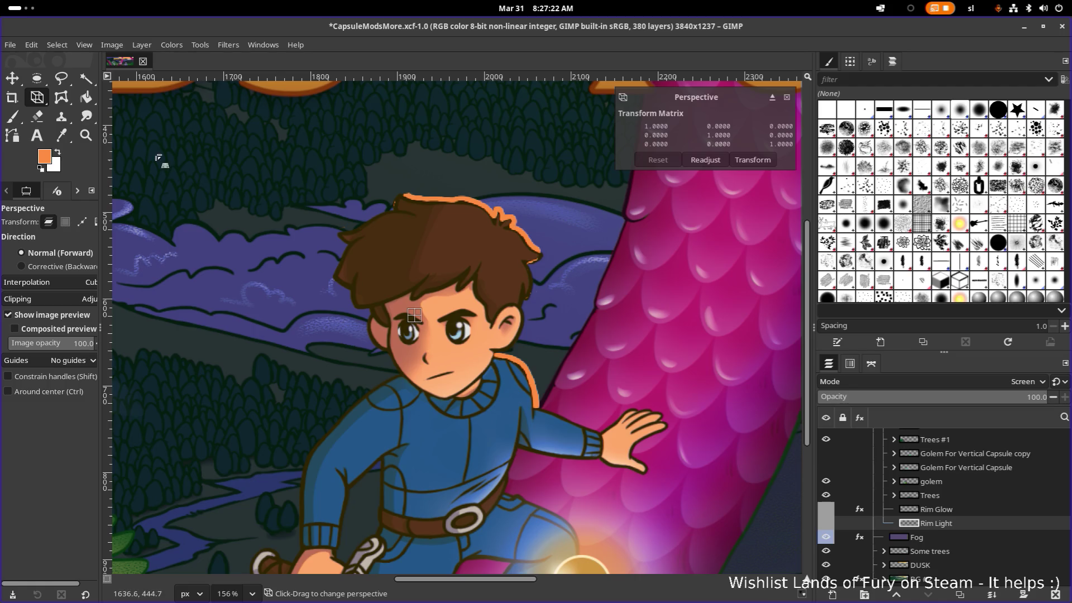
left_click(13, 116)
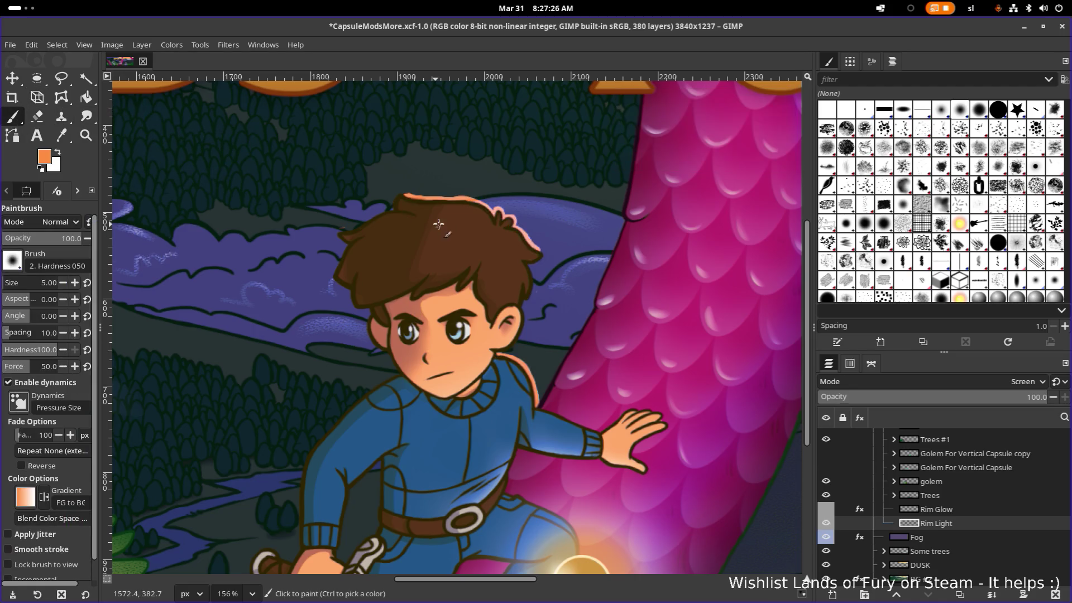
scroll(388, 249, "down", 2)
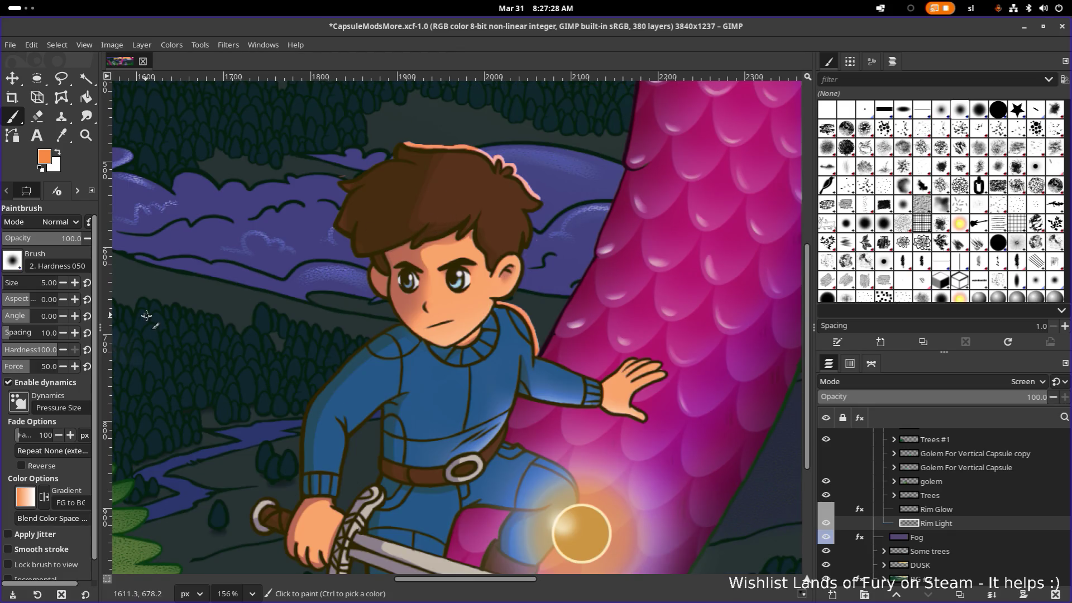
Shrink the brush to size 3, switch to the Eraser and erase pink rim light along the hair edge
key("bracketleft")
key("bracketleft")
scroll(416, 154, "up", 1)
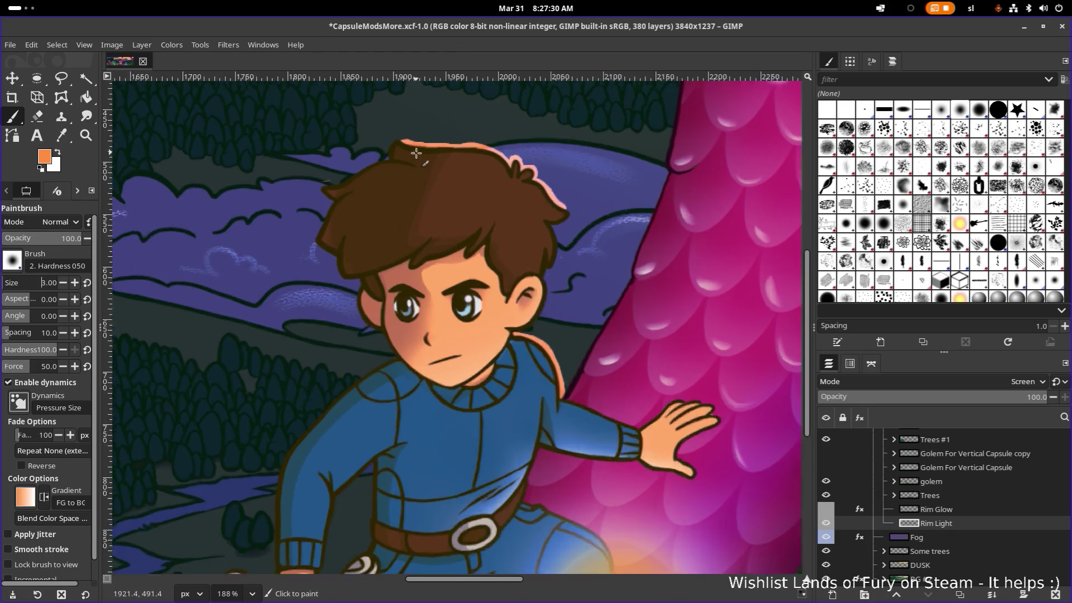
scroll(416, 153, "up", 5)
right_click(323, 157)
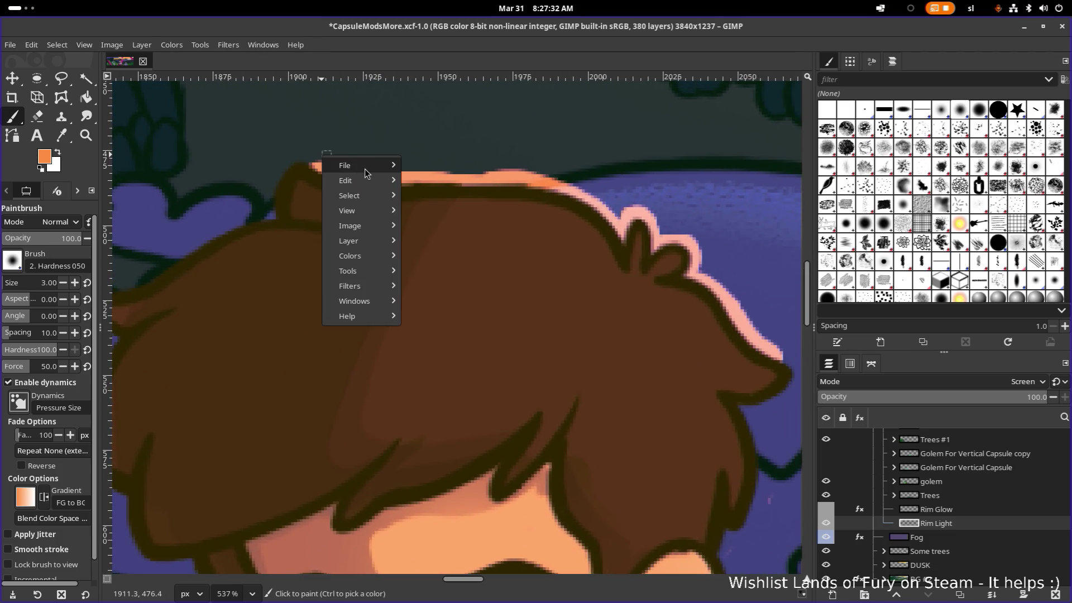
mouse_move(358, 165)
left_click(370, 56)
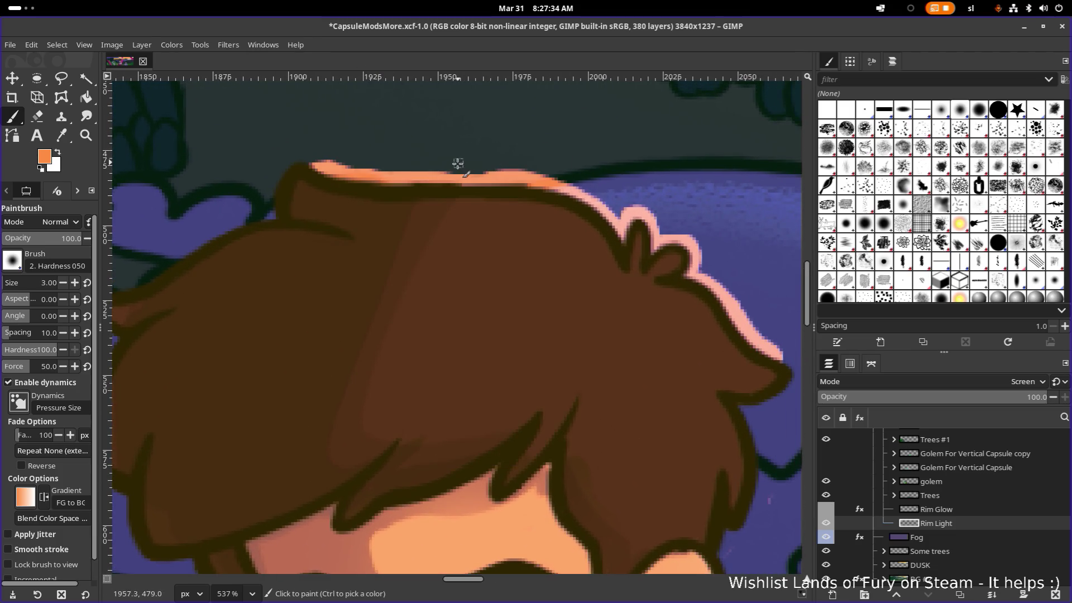
key("shift+e")
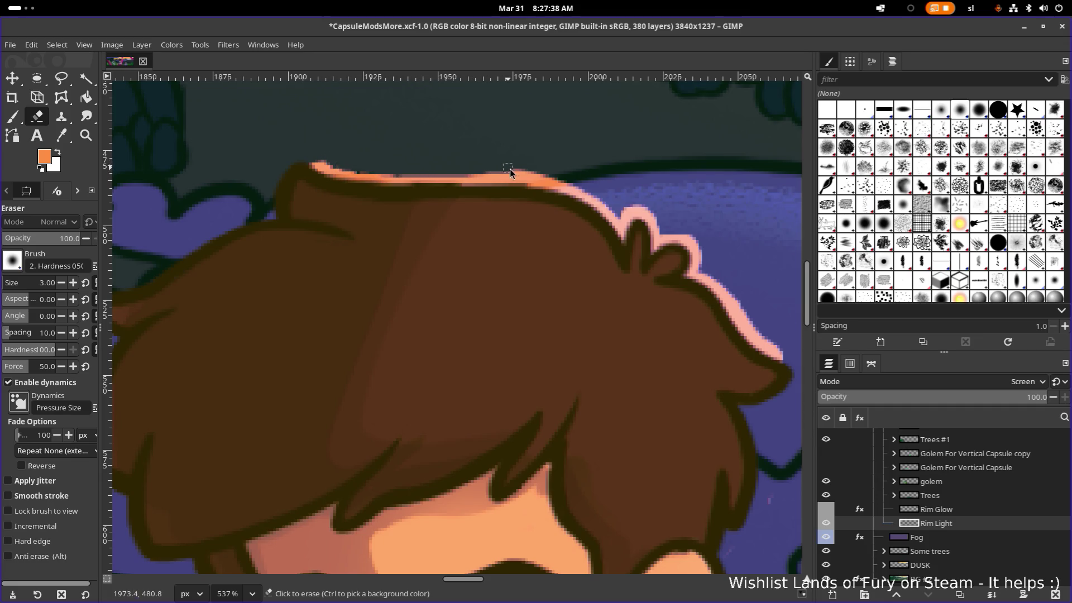
left_click_drag(552, 178, 580, 191)
left_click_drag(655, 212, 411, 167)
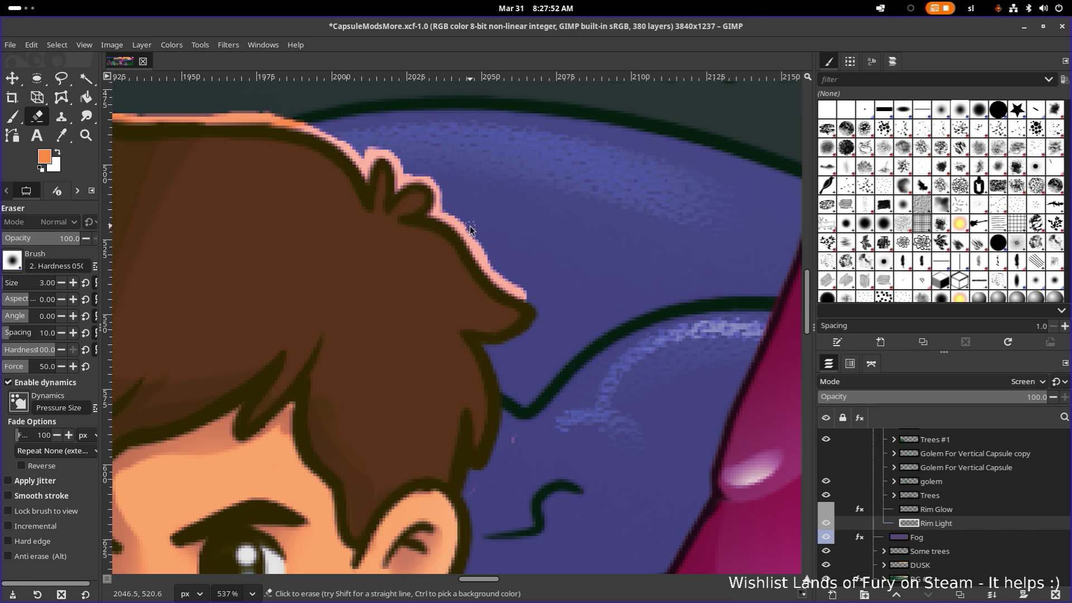
scroll(457, 206, "down", 2)
scroll(456, 207, "down", 1)
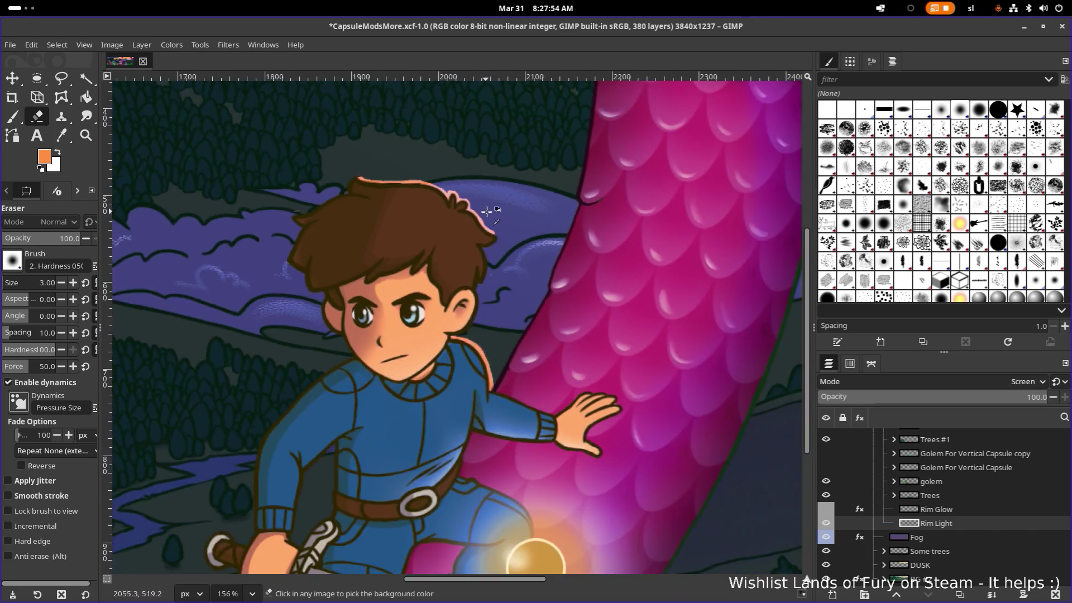
scroll(456, 207, "down", 2)
scroll(418, 200, "up", 4)
scroll(420, 200, "up", 2)
scroll(402, 219, "up", 3)
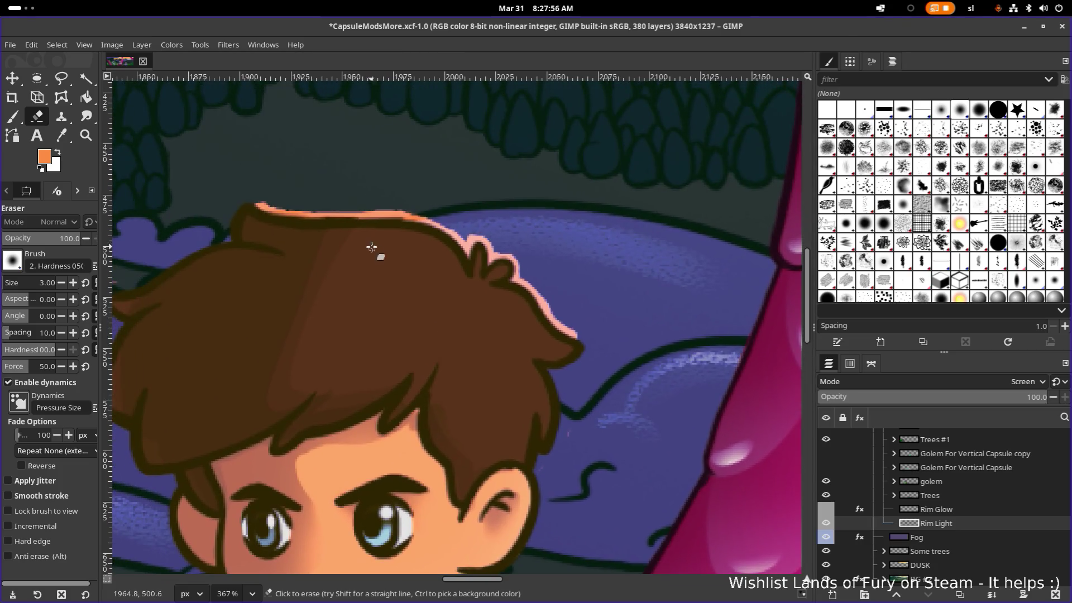
scroll(371, 243, "up", 3)
scroll(515, 220, "up", 2)
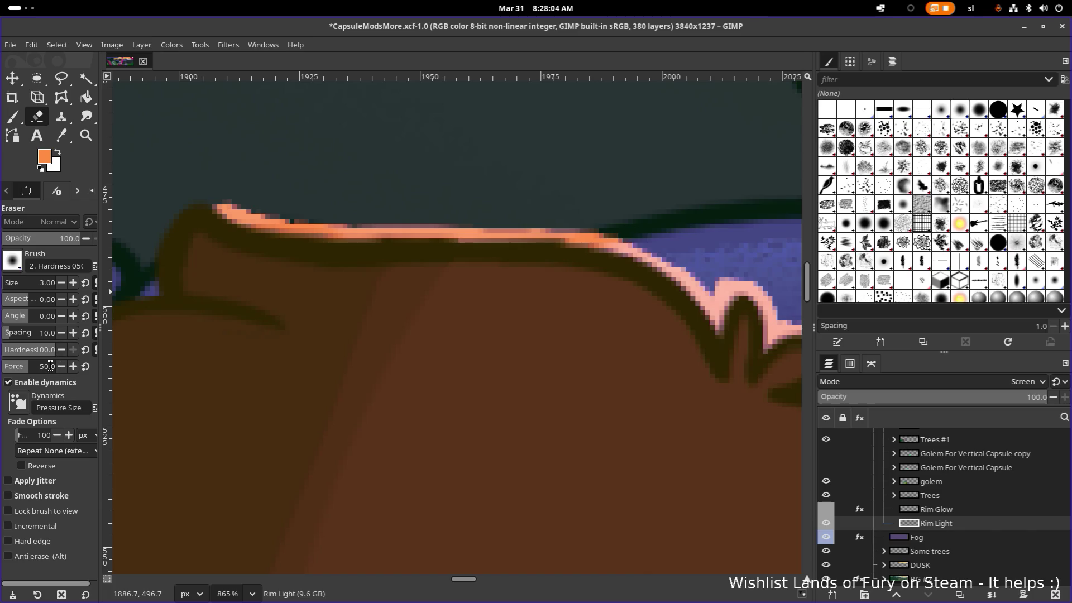
Raise the eraser force to 100, paint a test orange stroke above the hair and undo it
left_click_drag(26, 367, 123, 367)
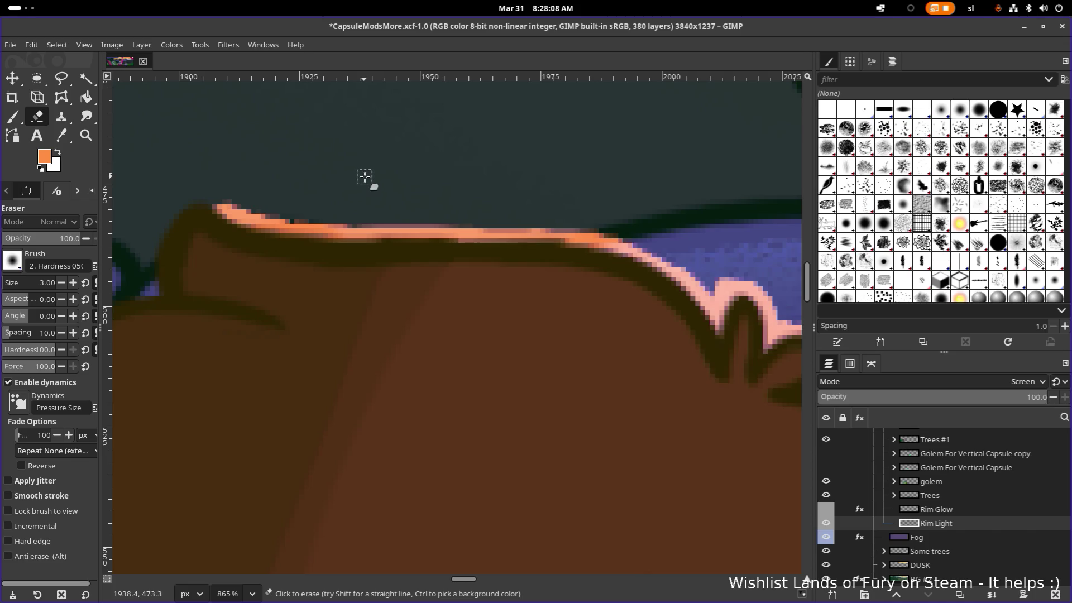
key("p")
mouse_move(339, 176)
left_mouse_down()
mouse_move(448, 181)
mouse_move(372, 155)
mouse_move(434, 142)
mouse_move(335, 172)
mouse_move(423, 188)
mouse_move(450, 173)
left_mouse_up()
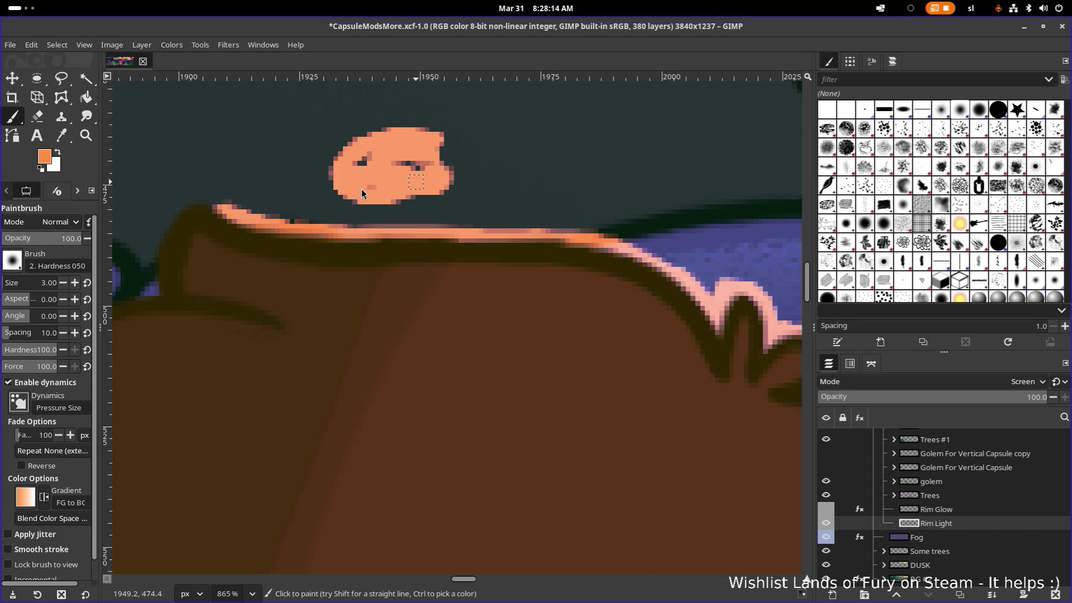
key("ctrl+z")
key("ctrl+z")
key("ctrl+z")
key("ctrl+z")
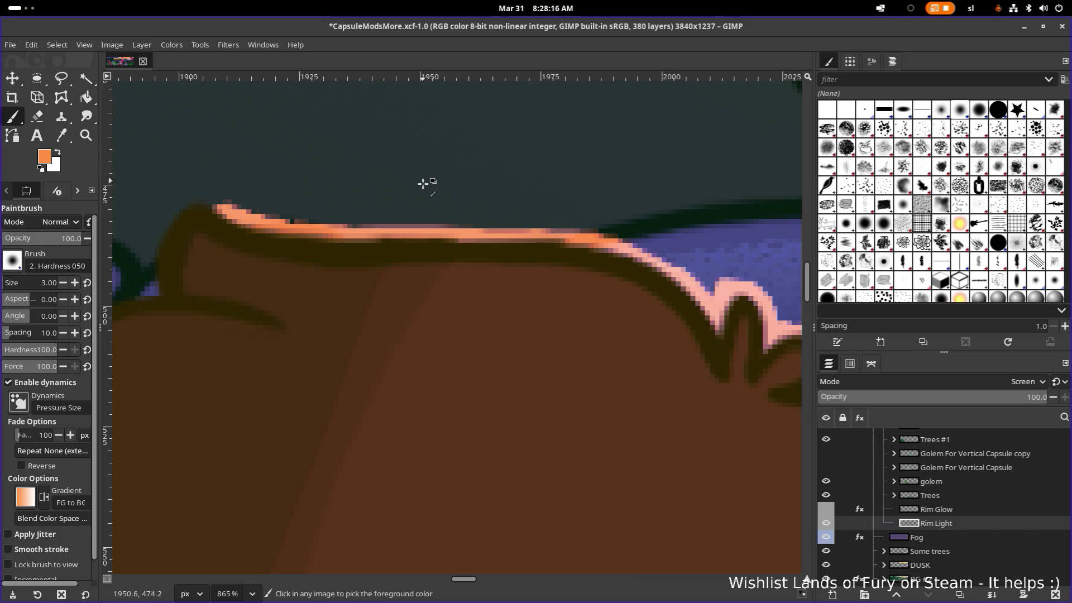
scroll(536, 251, "down", 2)
scroll(561, 268, "up", 2)
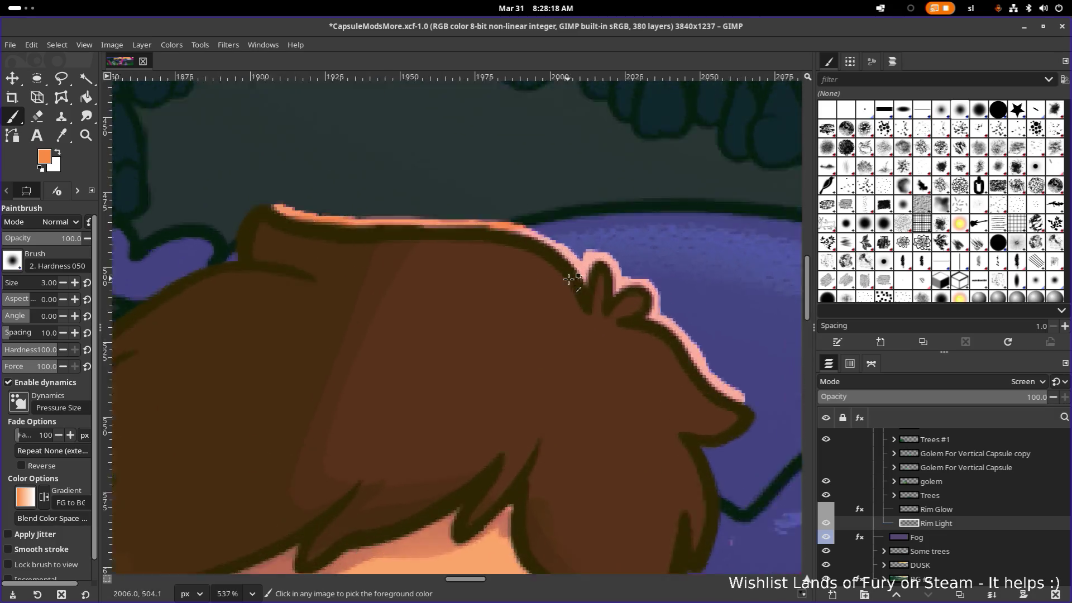
scroll(550, 243, "up", 2)
Return to the Eraser and move along the hair tufts on the right side
left_click_drag(549, 243, 553, 249)
key("shift+e")
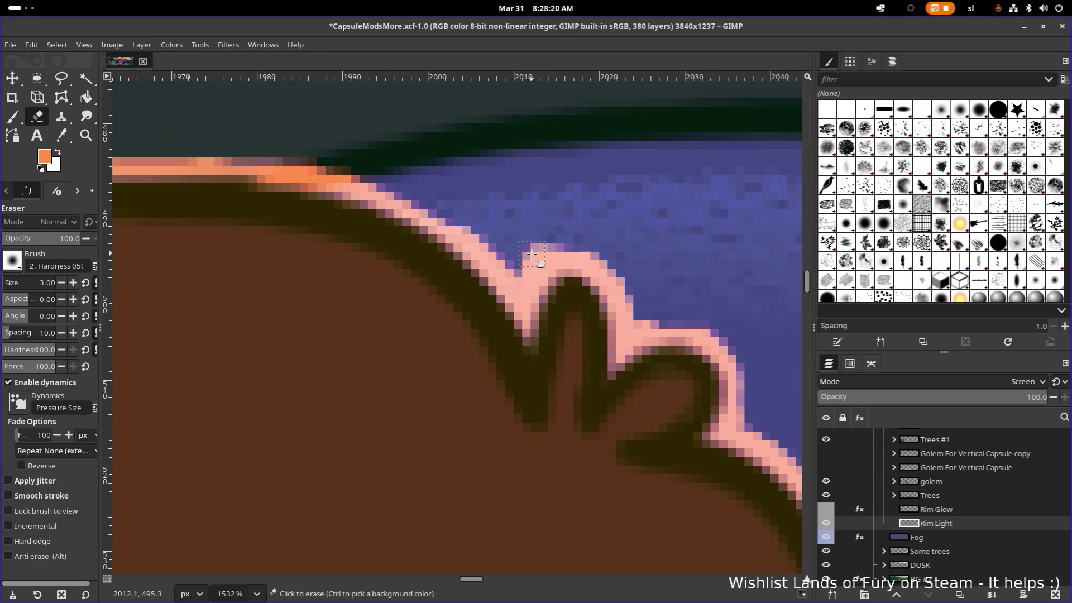
scroll(530, 254, "up", 1)
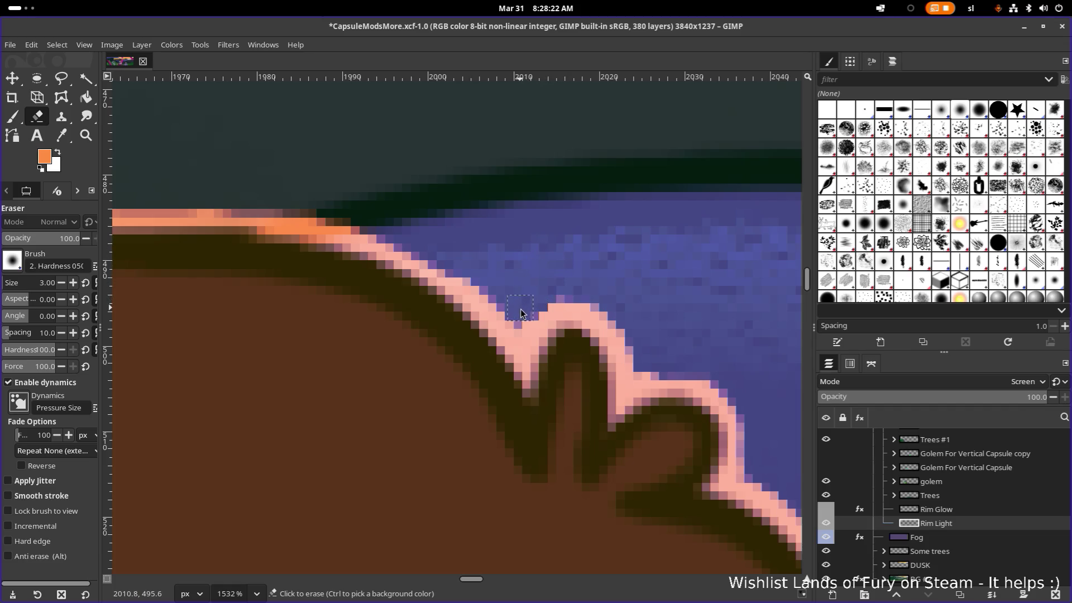
left_click_drag(646, 311, 317, 178)
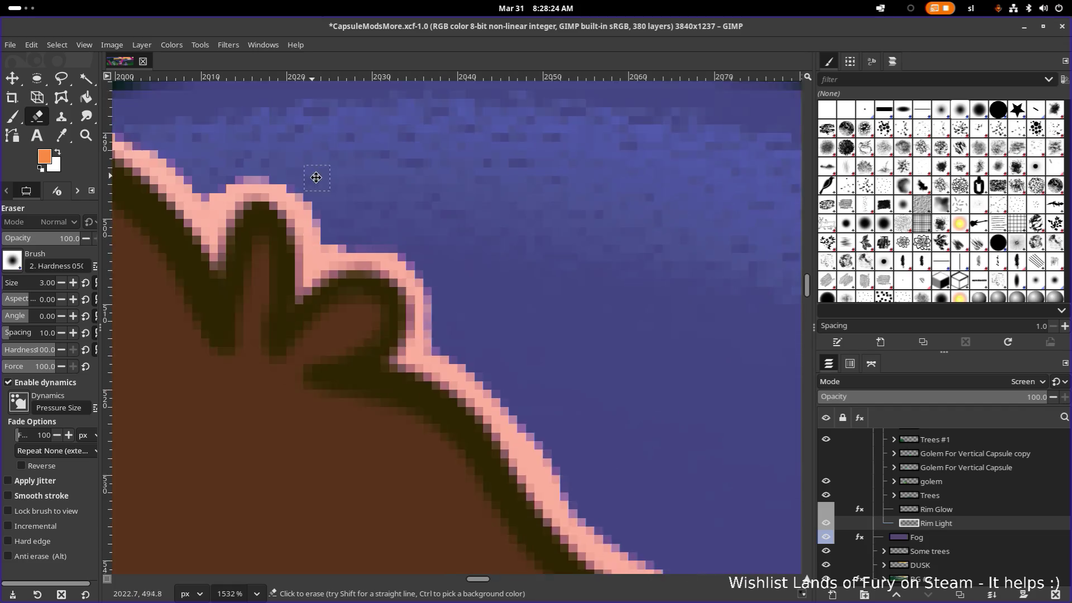
left_click_drag(391, 238, 311, 192)
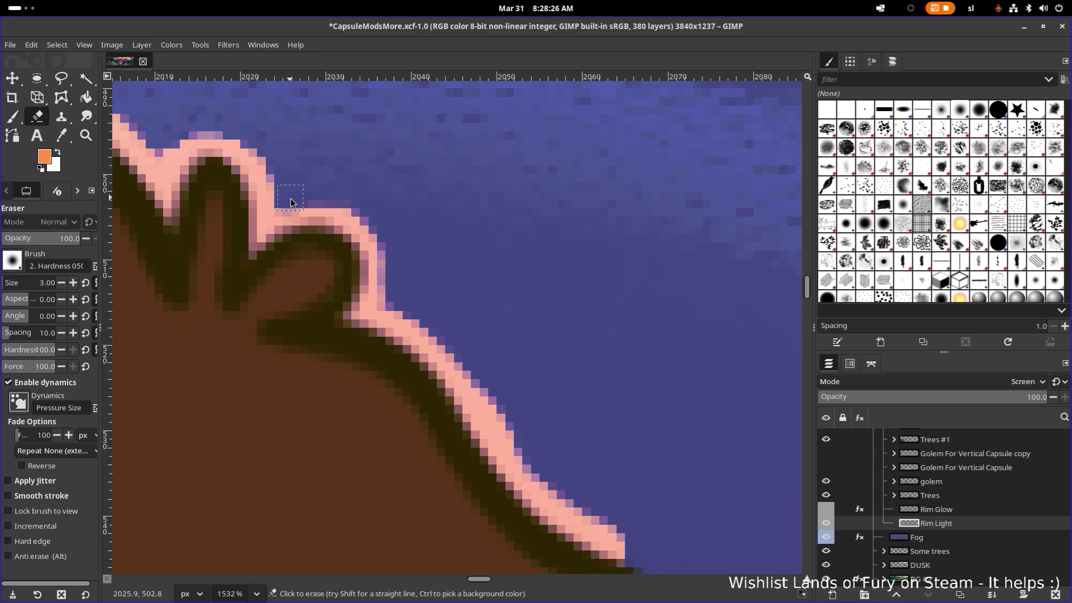
scroll(364, 182, "down", 3)
scroll(366, 184, "down", 2)
scroll(402, 210, "up", 3)
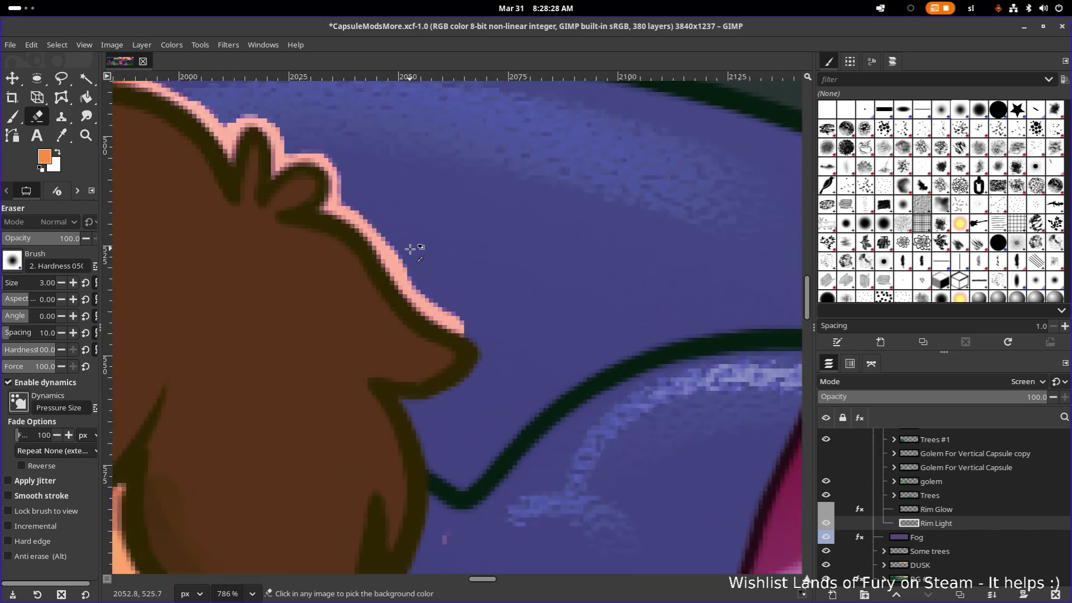
scroll(411, 246, "up", 2)
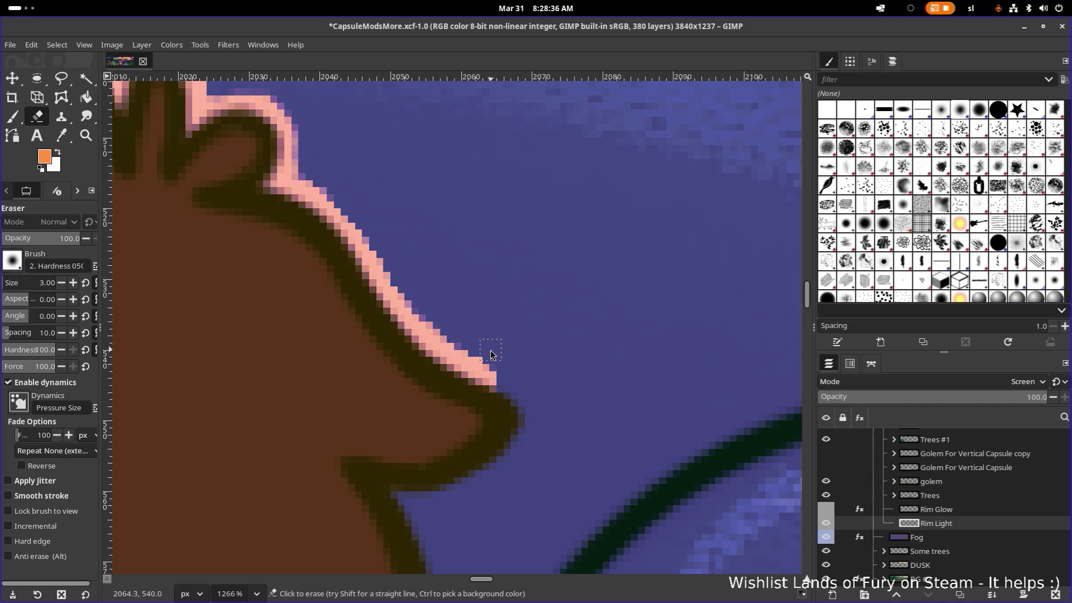
scroll(520, 296, "down", 5)
scroll(523, 295, "down", 1)
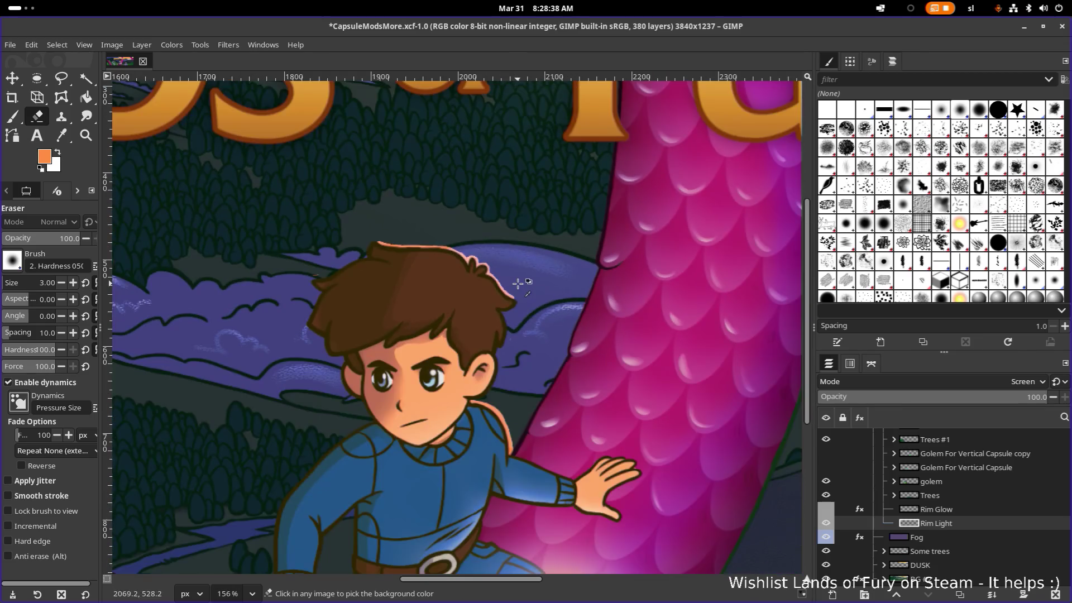
scroll(531, 295, "down", 2)
scroll(520, 335, "down", 2)
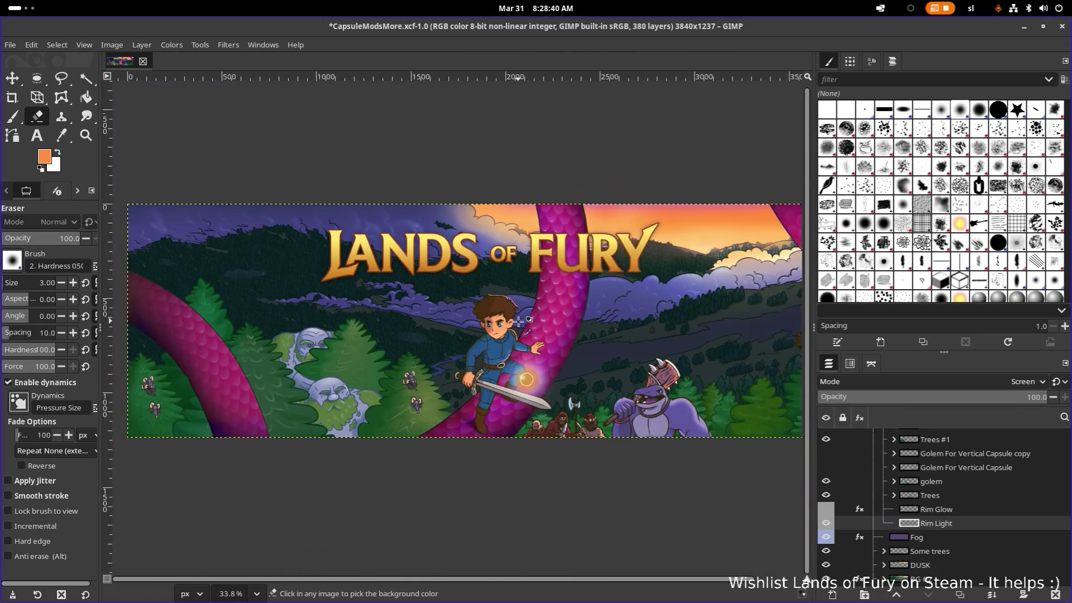
scroll(521, 319, "up", 5)
scroll(493, 367, "up", 3)
scroll(494, 367, "down", 3)
scroll(546, 124, "down", 3)
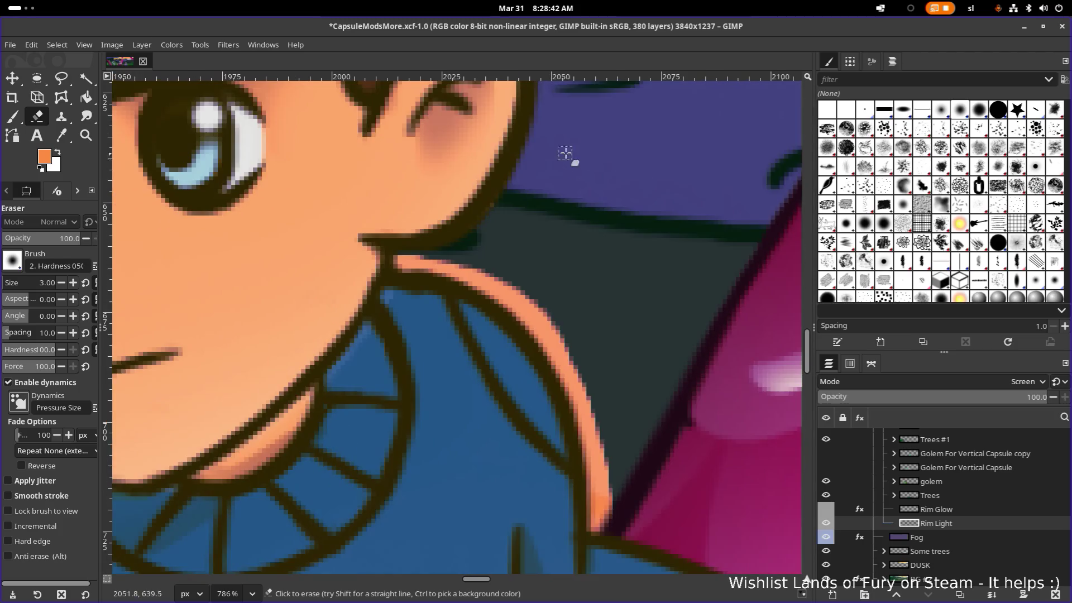
scroll(565, 153, "down", 2)
scroll(555, 350, "down", 2)
scroll(586, 443, "down", 2)
scroll(570, 444, "right", 2)
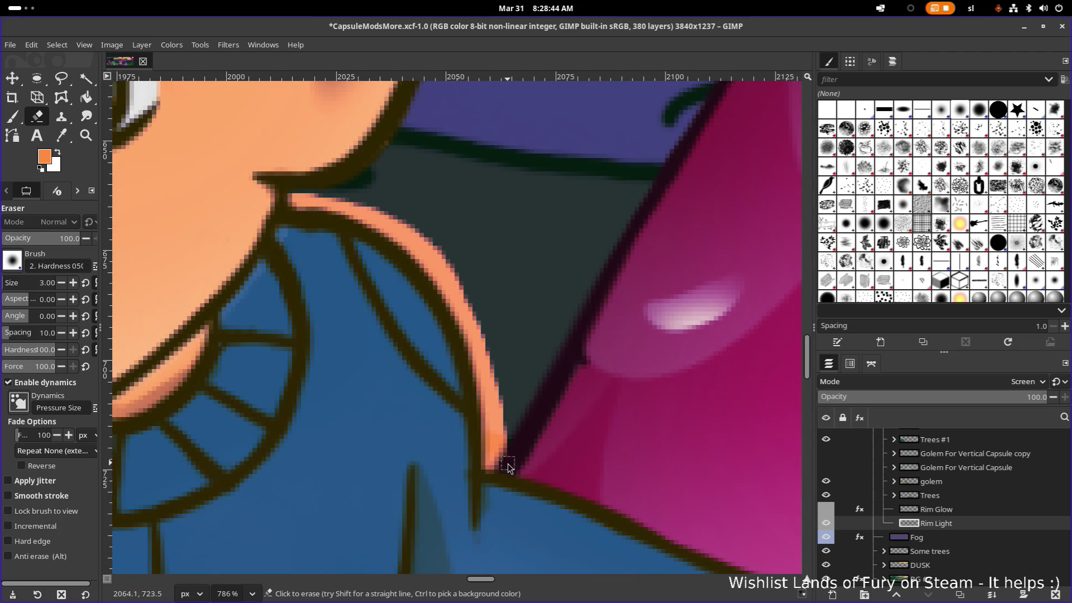
Erase orange rim light along the shoulder edge, undoing one bad stroke
left_click_drag(510, 435, 503, 466)
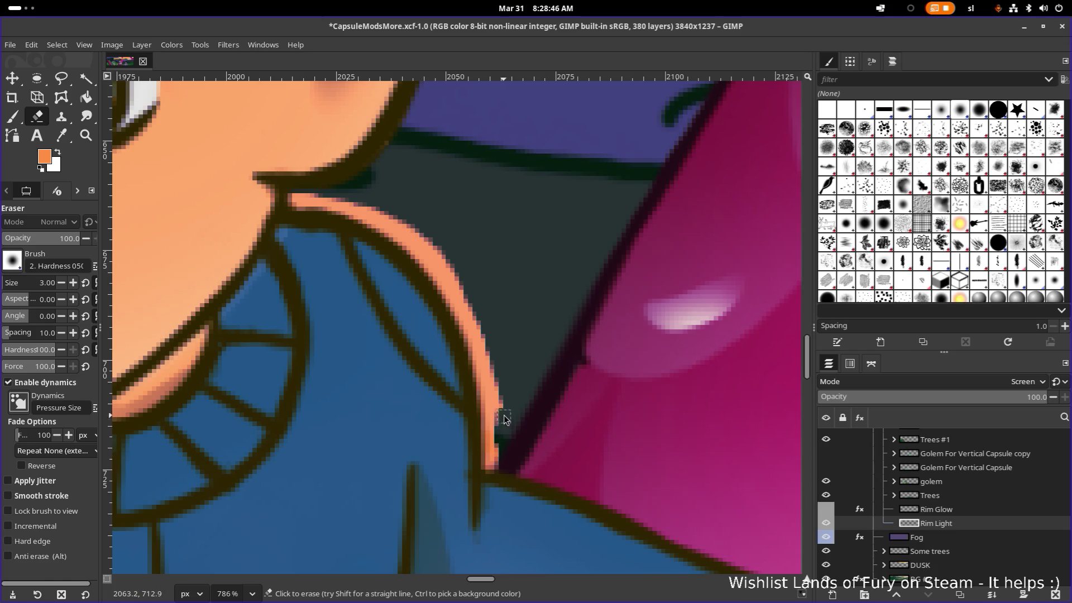
mouse_move(464, 278)
left_mouse_down()
mouse_move(438, 247)
mouse_move(376, 211)
mouse_move(292, 192)
left_mouse_up()
left_click_drag(445, 257, 491, 359)
key("ctrl+z")
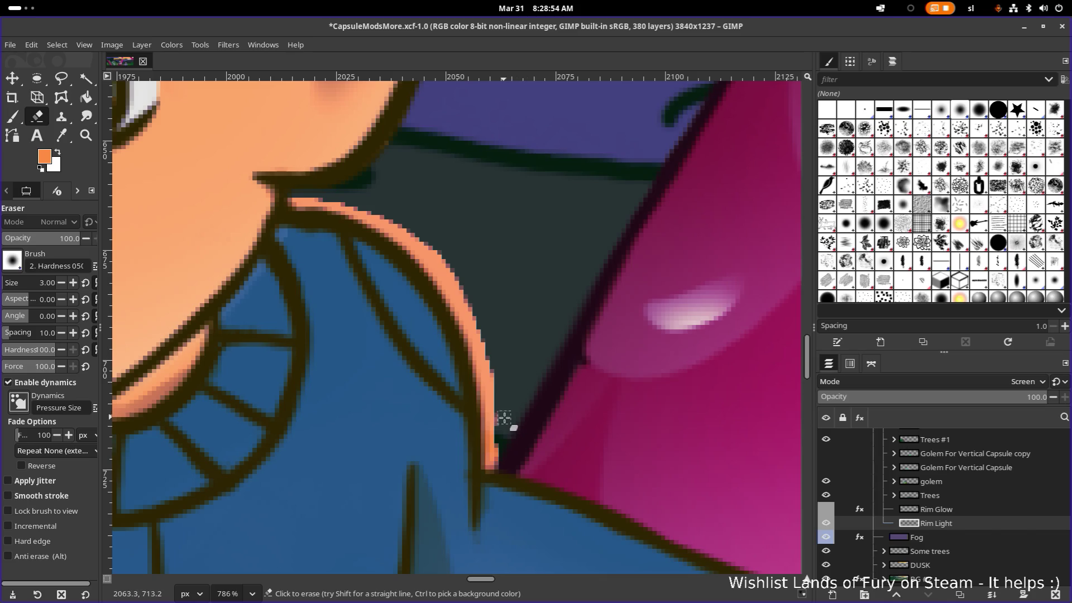
Clear leftover rim pixels beside the dragon tail and thin the rim light down the shoulder
left_click_drag(503, 441, 503, 415)
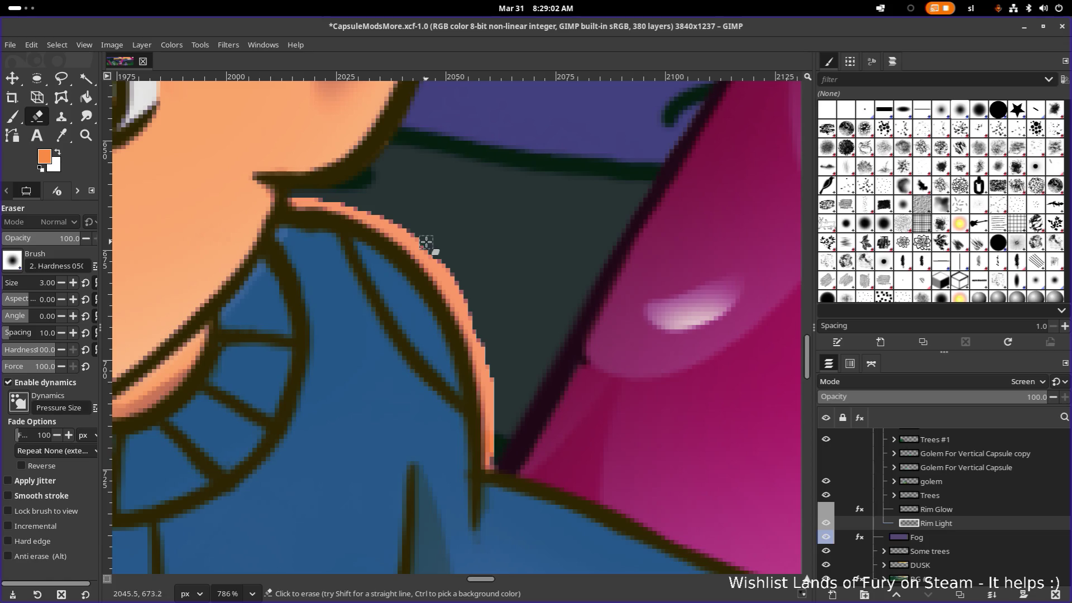
mouse_move(374, 205)
left_mouse_down()
mouse_move(460, 292)
mouse_move(494, 462)
left_mouse_up()
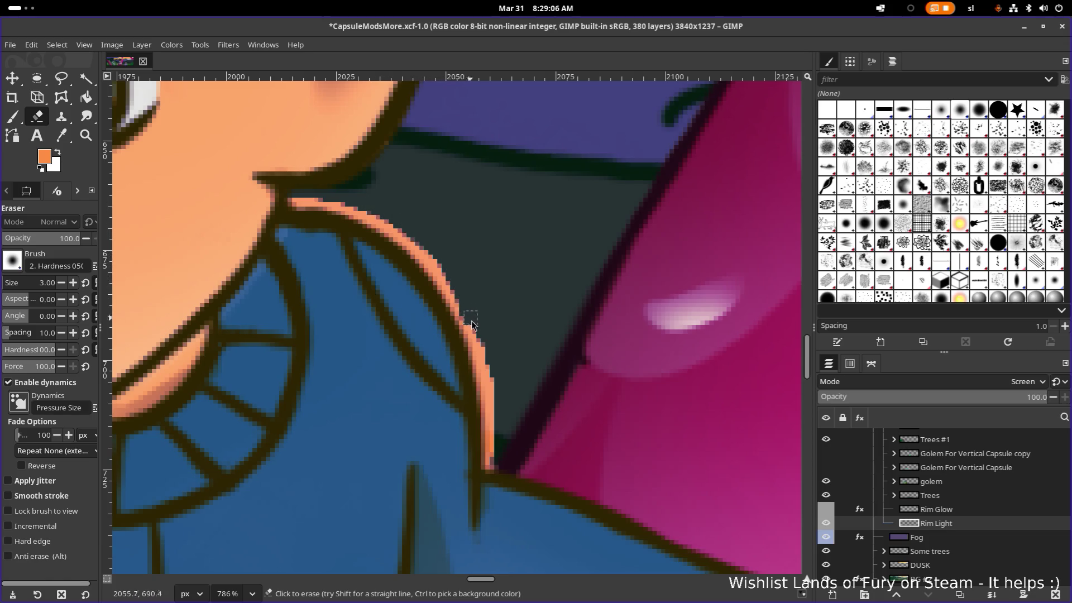
scroll(495, 463, "down", 5)
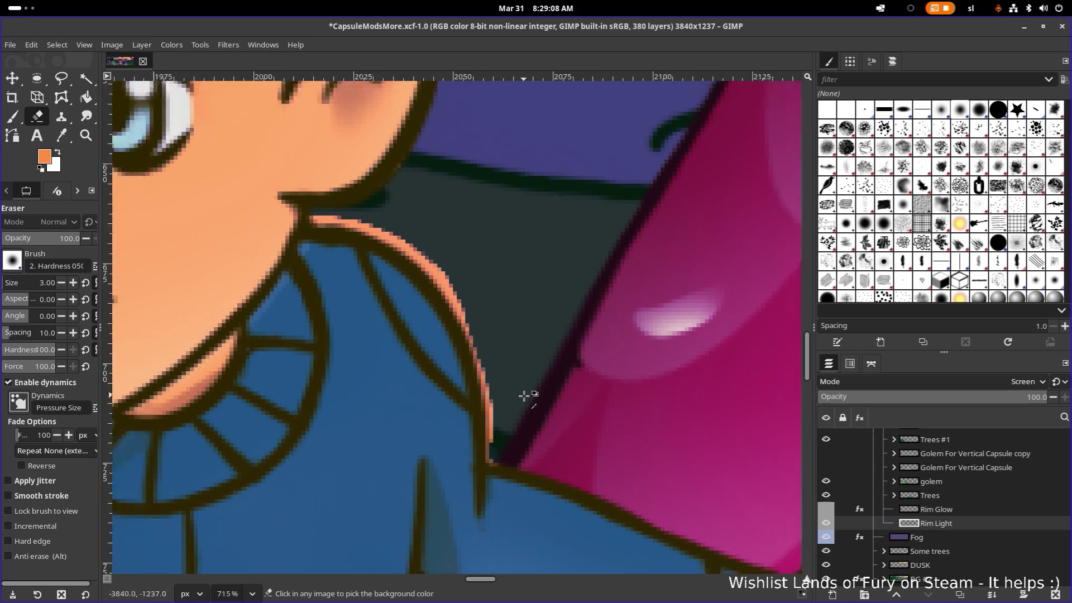
scroll(527, 391, "down", 5)
key("ctrl")
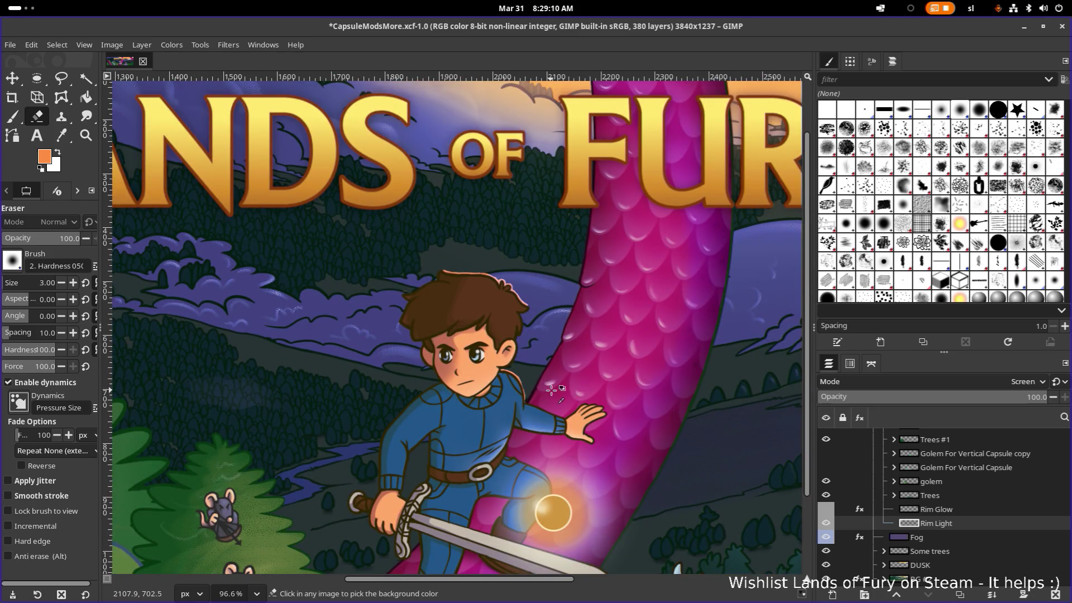
scroll(544, 388, "up", 5)
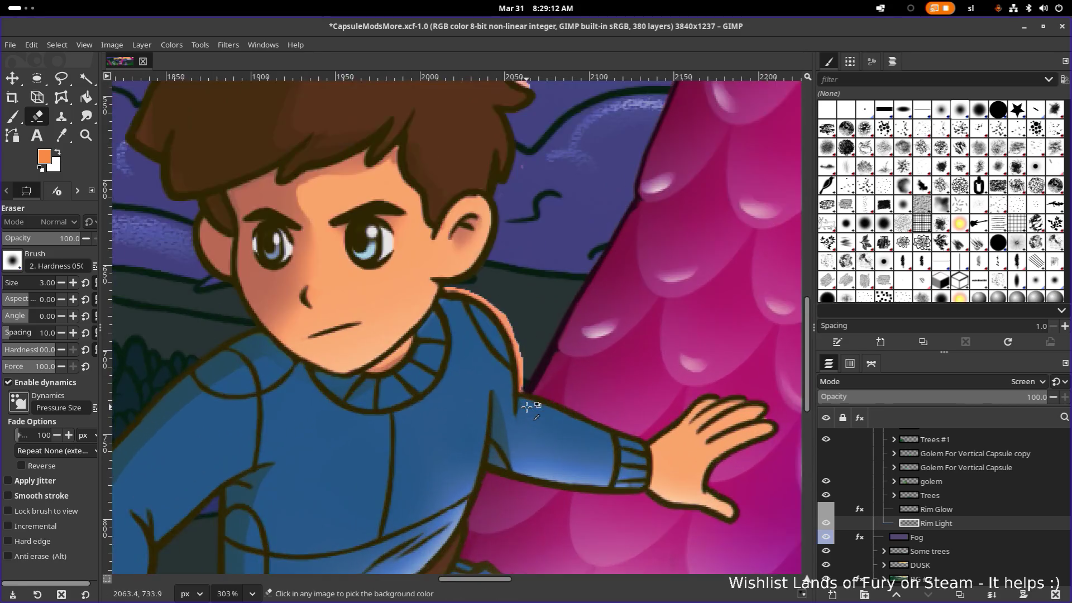
scroll(527, 407, "up", 5)
scroll(503, 327, "up", 1)
scroll(494, 322, "up", 1)
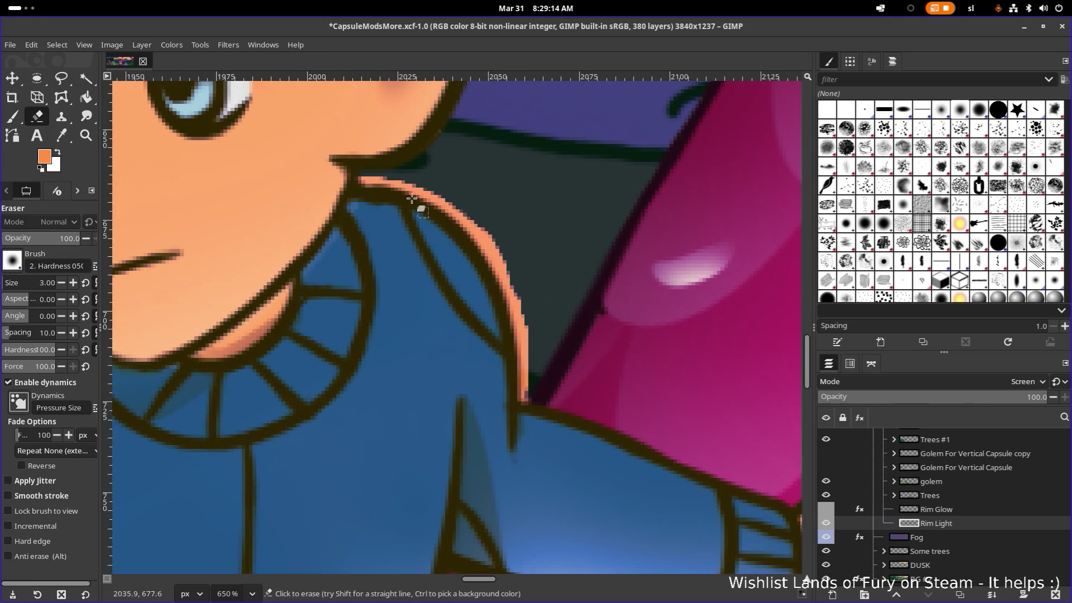
scroll(361, 175, "up", 1)
scroll(364, 177, "up", 1)
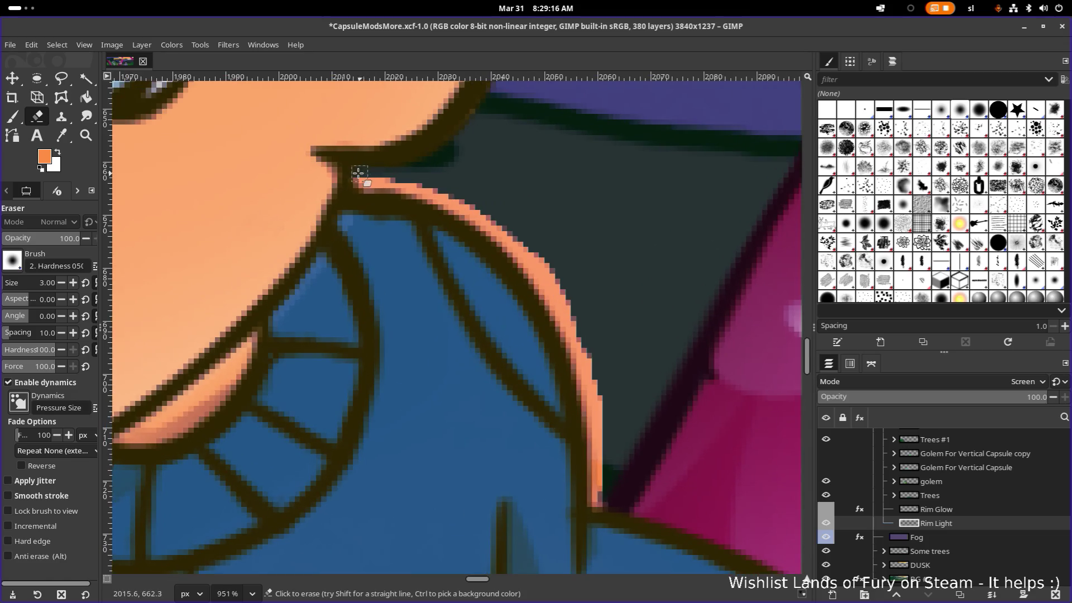
Erase and touch up the outer rim light along the shoulder outline
left_click_drag(367, 178, 414, 180)
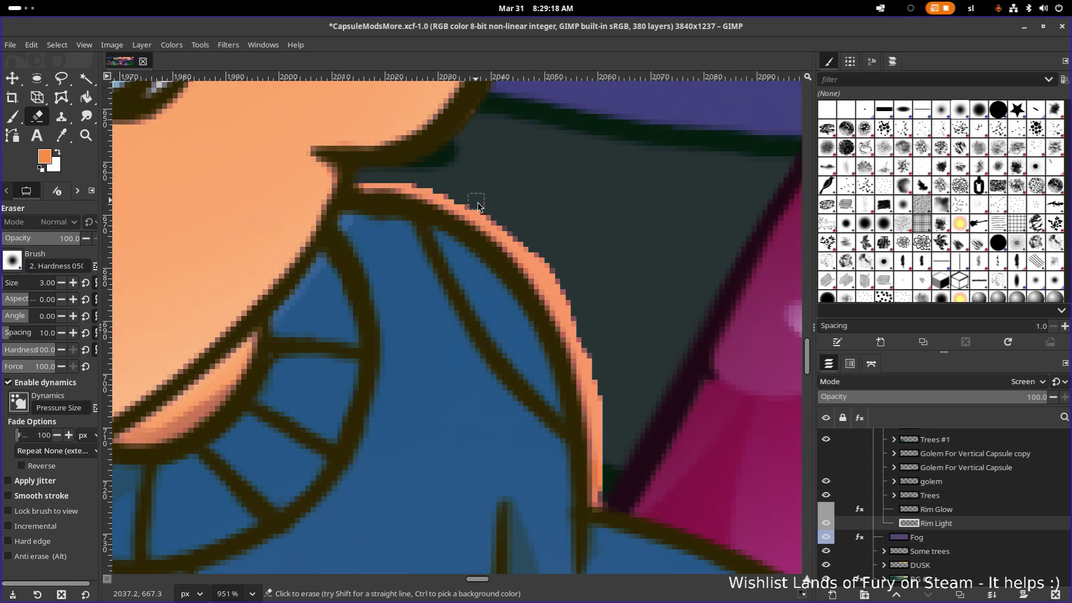
left_click_drag(555, 267, 611, 406)
scroll(611, 405, "down", 2)
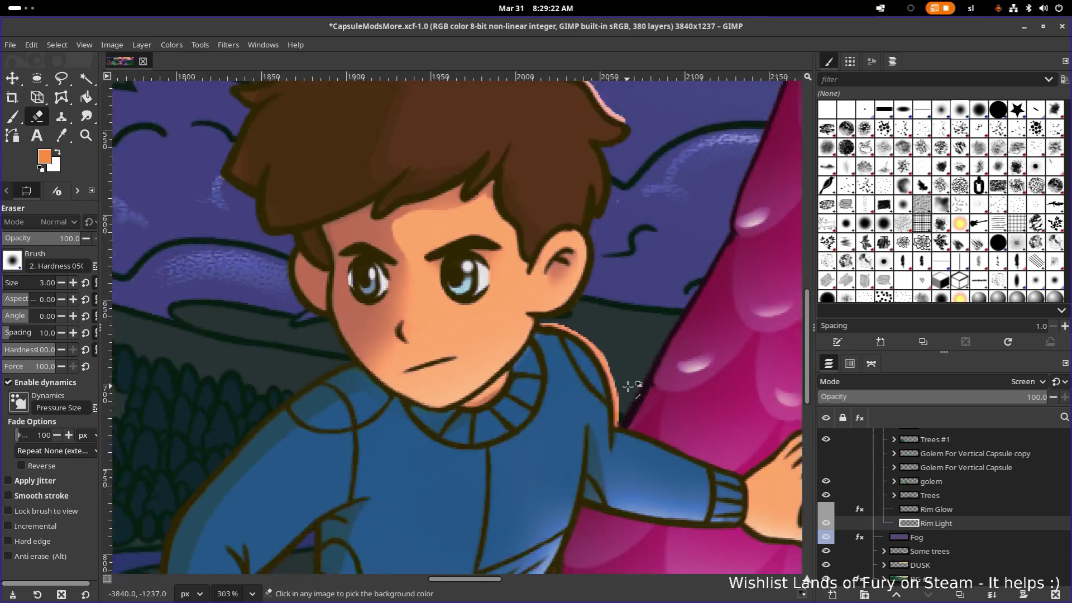
scroll(632, 383, "down", 1)
scroll(636, 394, "up", 1)
scroll(617, 477, "up", 1)
scroll(617, 476, "up", 1)
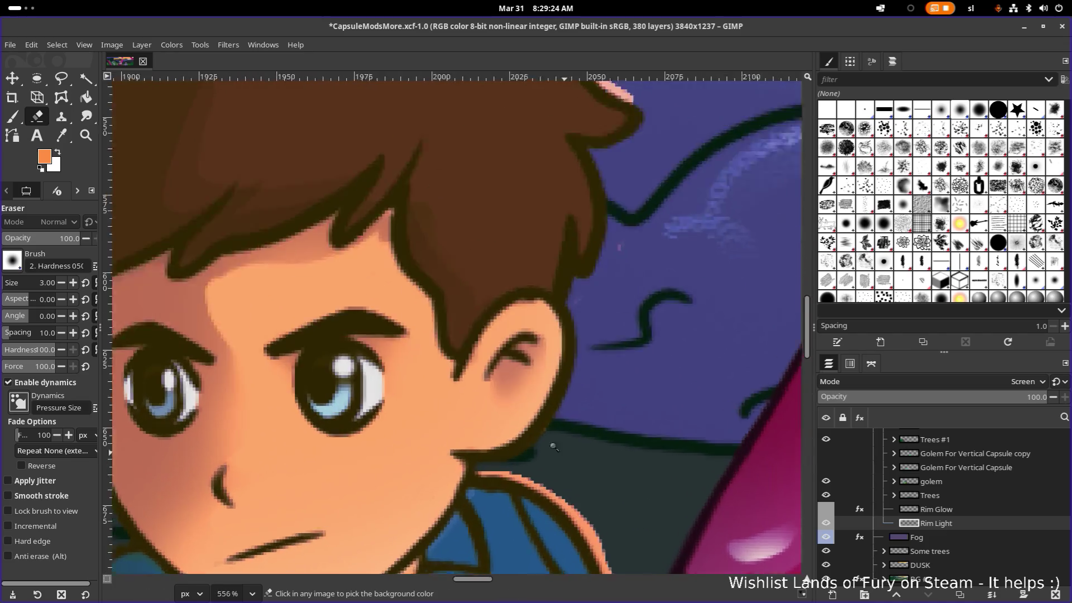
scroll(569, 444, "up", 1)
scroll(553, 431, "up", 1)
scroll(498, 383, "up", 1)
mouse_move(403, 241)
left_mouse_down()
mouse_move(471, 363)
mouse_move(445, 324)
left_mouse_up()
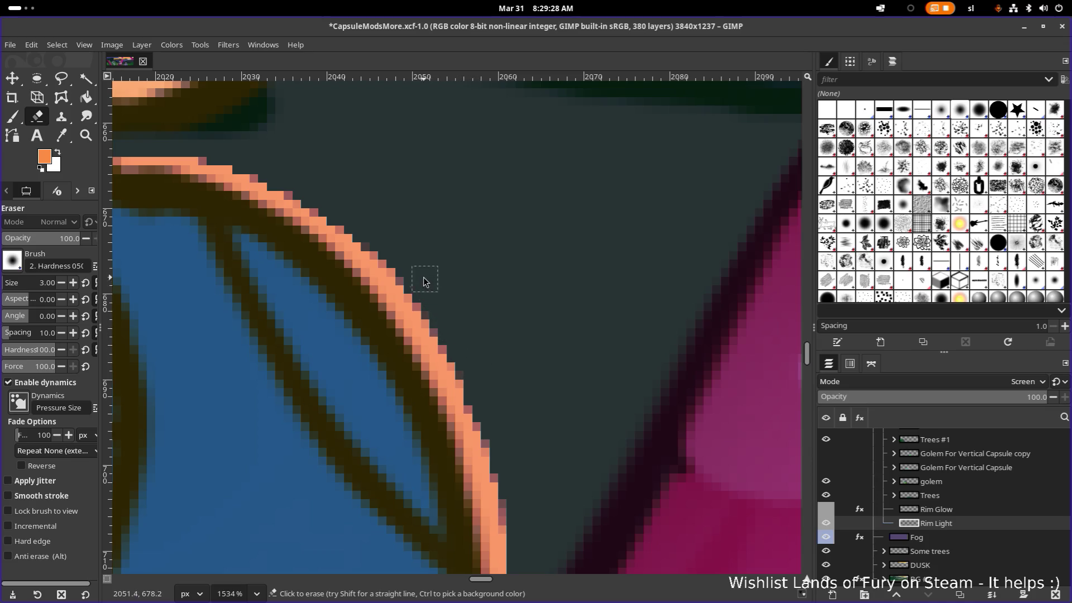
scroll(421, 279, "down", 1)
scroll(438, 263, "down", 1)
scroll(470, 315, "up", 1)
scroll(461, 356, "down", 1)
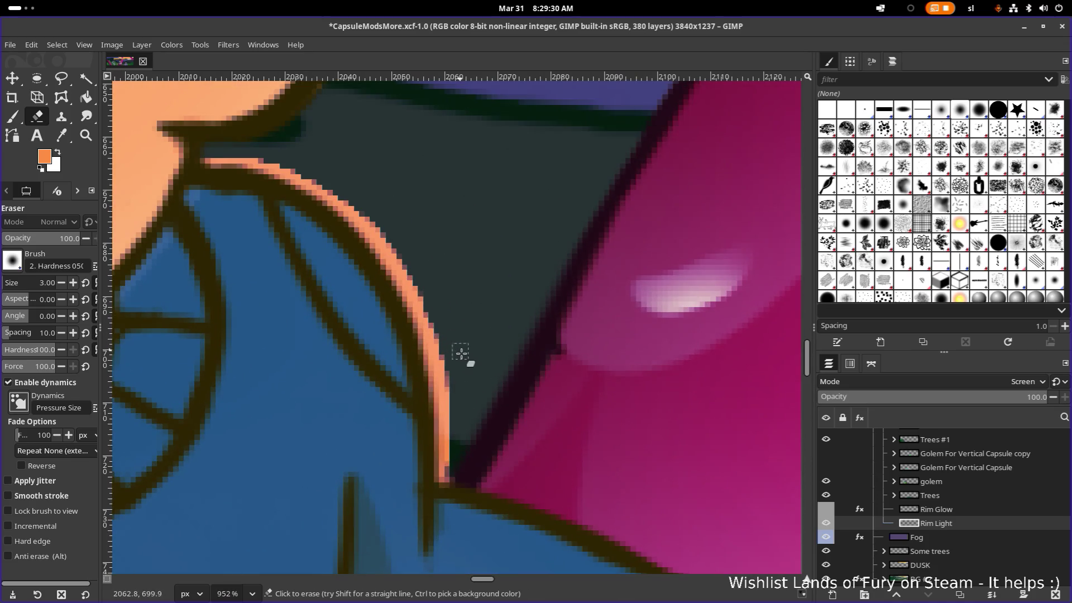
scroll(462, 347, "down", 1)
scroll(455, 327, "down", 2)
scroll(430, 300, "up", 2)
scroll(431, 298, "up", 2)
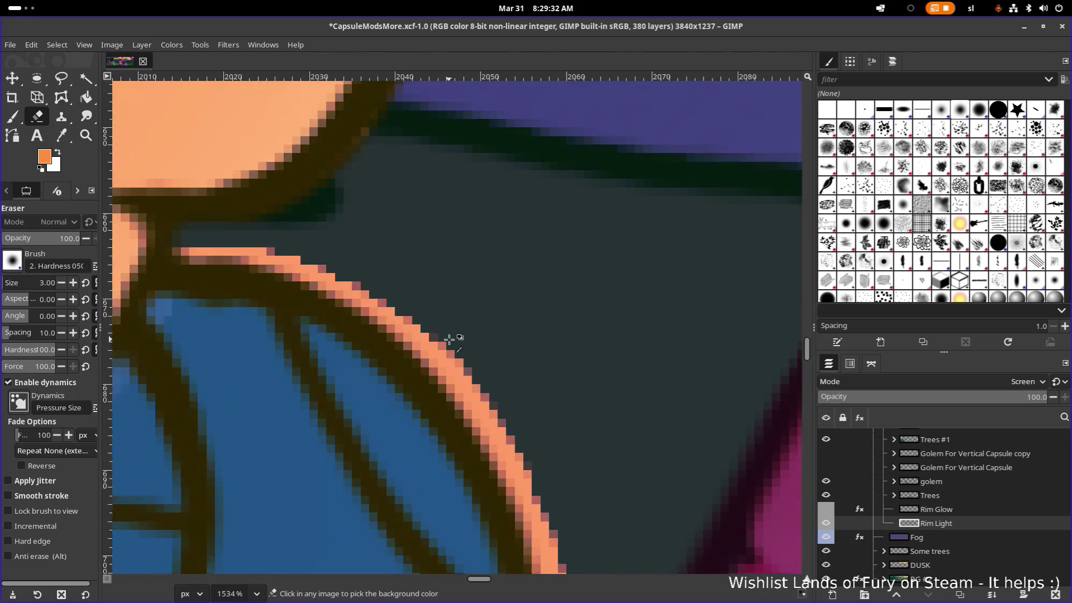
scroll(444, 342, "up", 1)
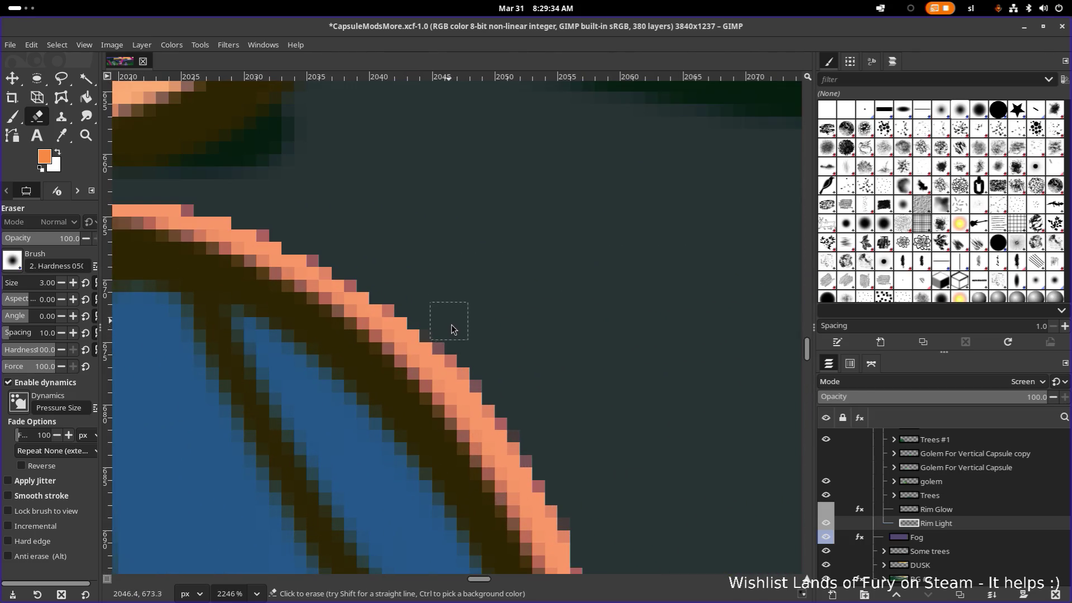
scroll(543, 427, "down", 1)
scroll(536, 414, "down", 1)
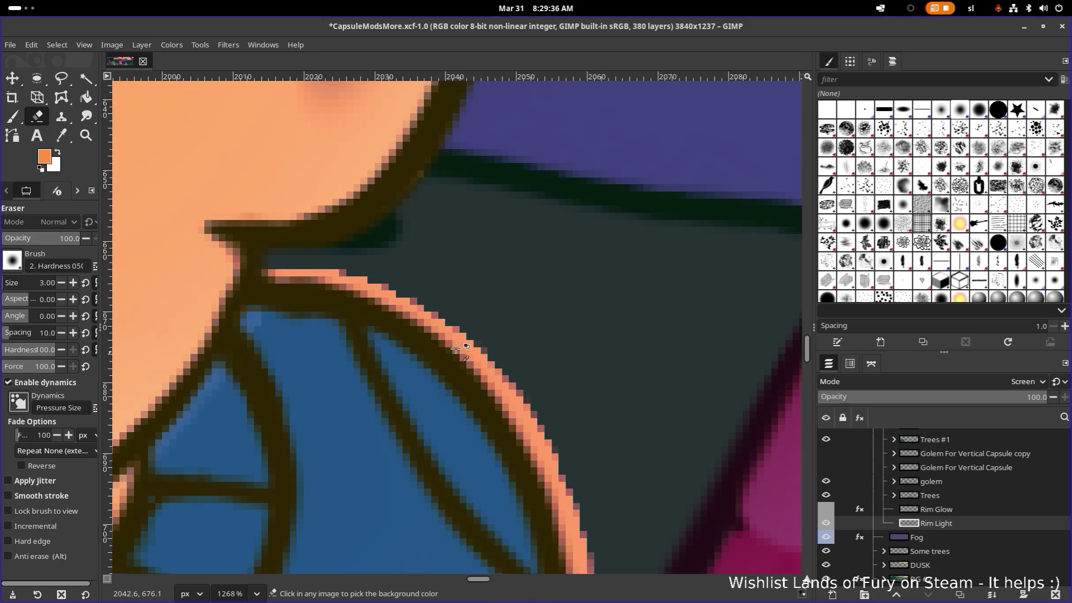
scroll(523, 402, "down", 1)
scroll(511, 393, "down", 2)
scroll(509, 398, "down", 2)
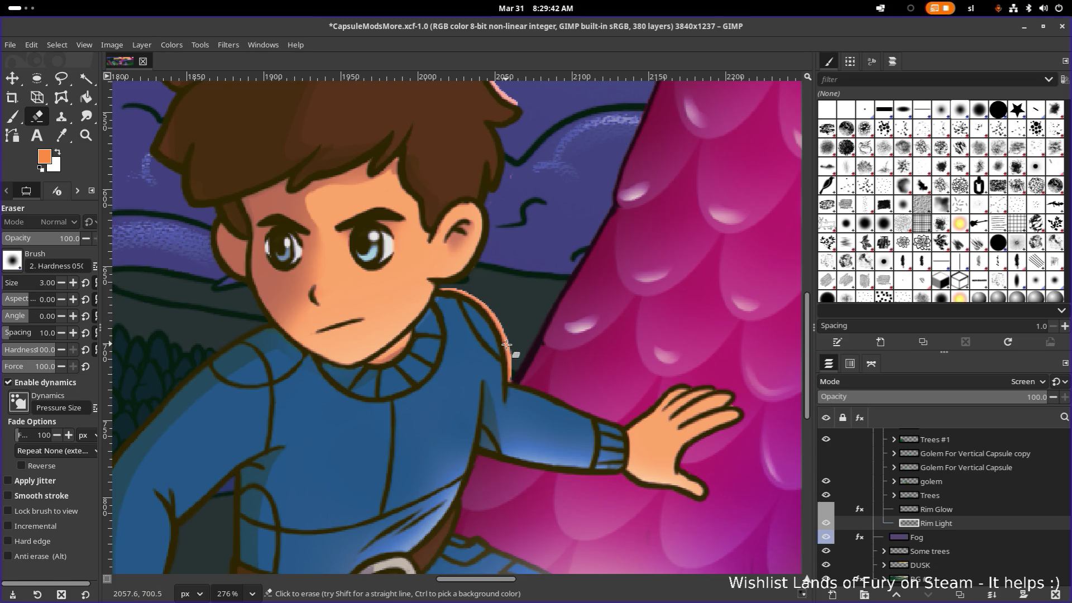
scroll(513, 377, "up", 2)
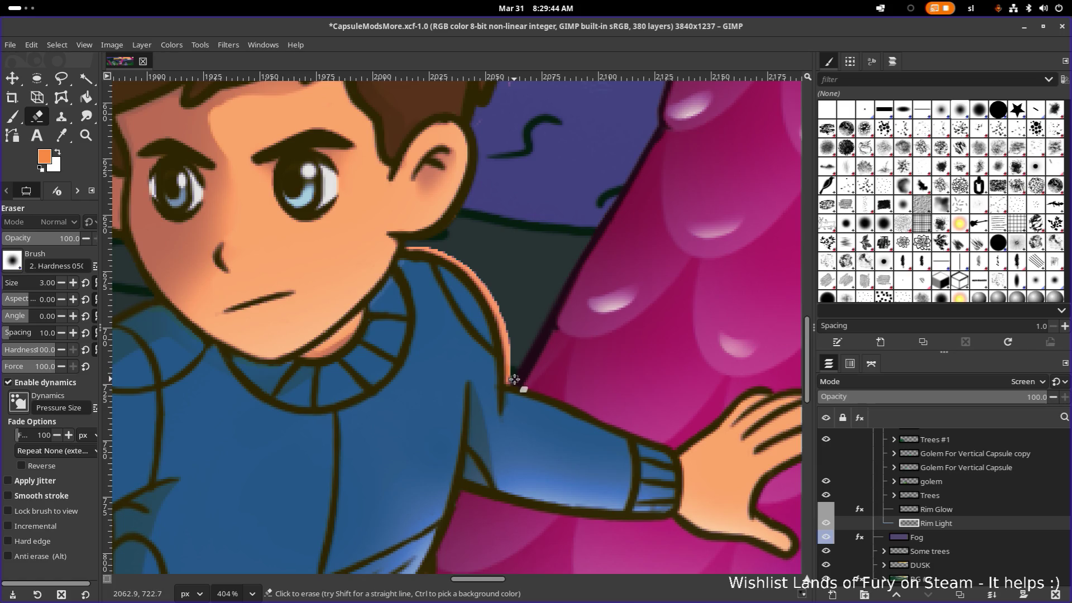
scroll(522, 388, "up", 1)
scroll(504, 378, "up", 1)
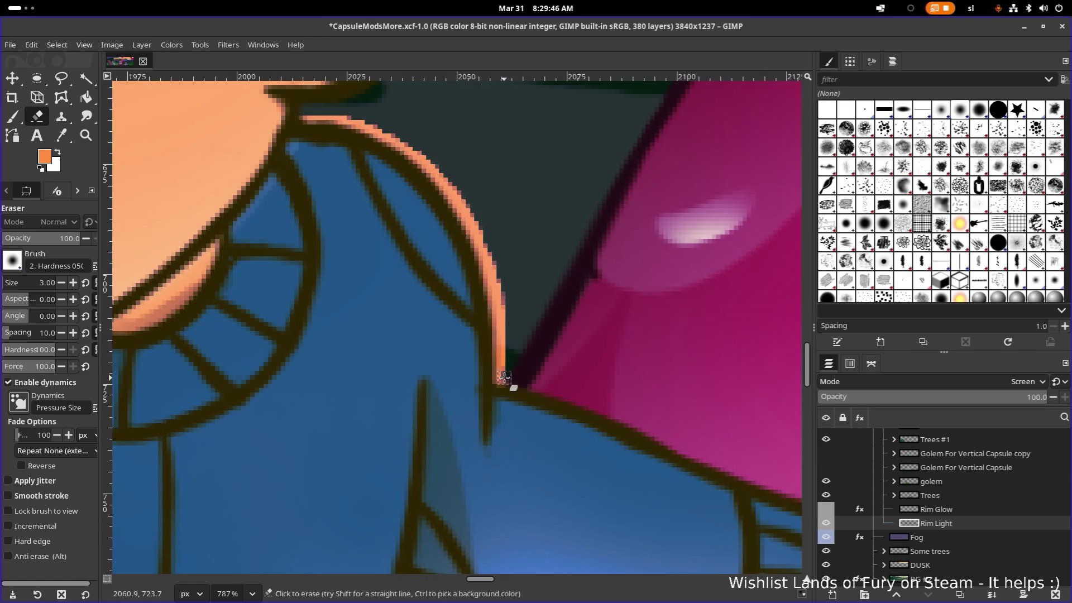
Dab orange rim light onto the shoulder tip with the Paintbrush, then return to the Eraser
key("p")
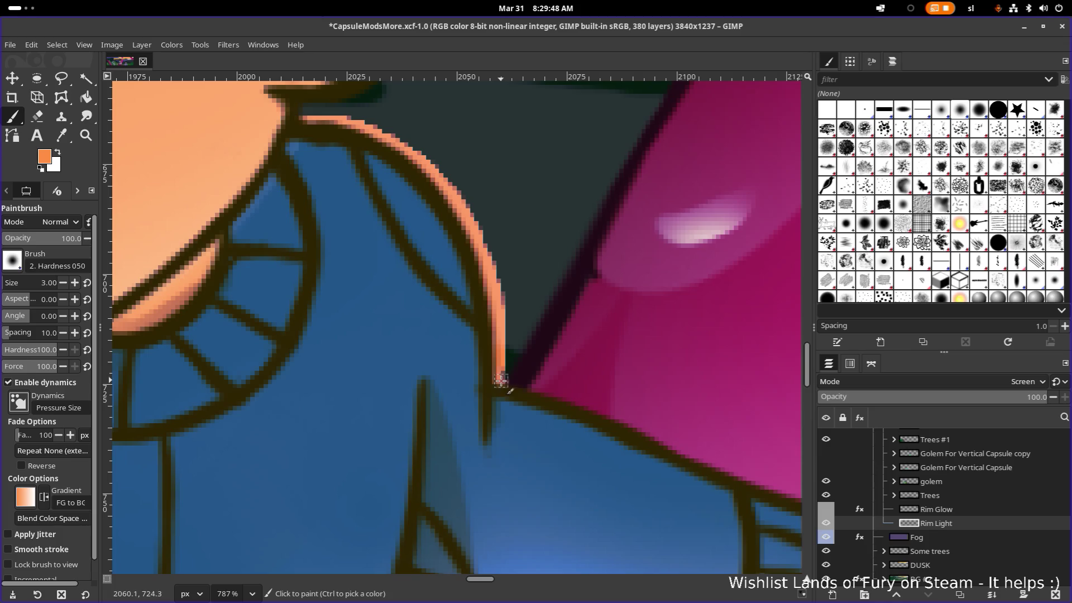
left_click(501, 378)
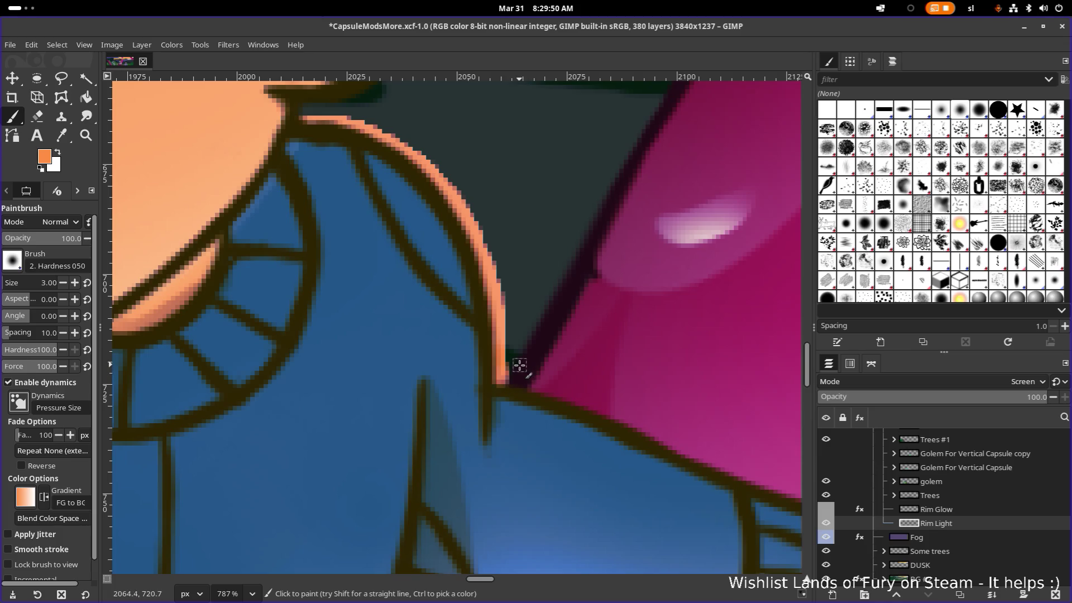
key("e")
key("shift+e")
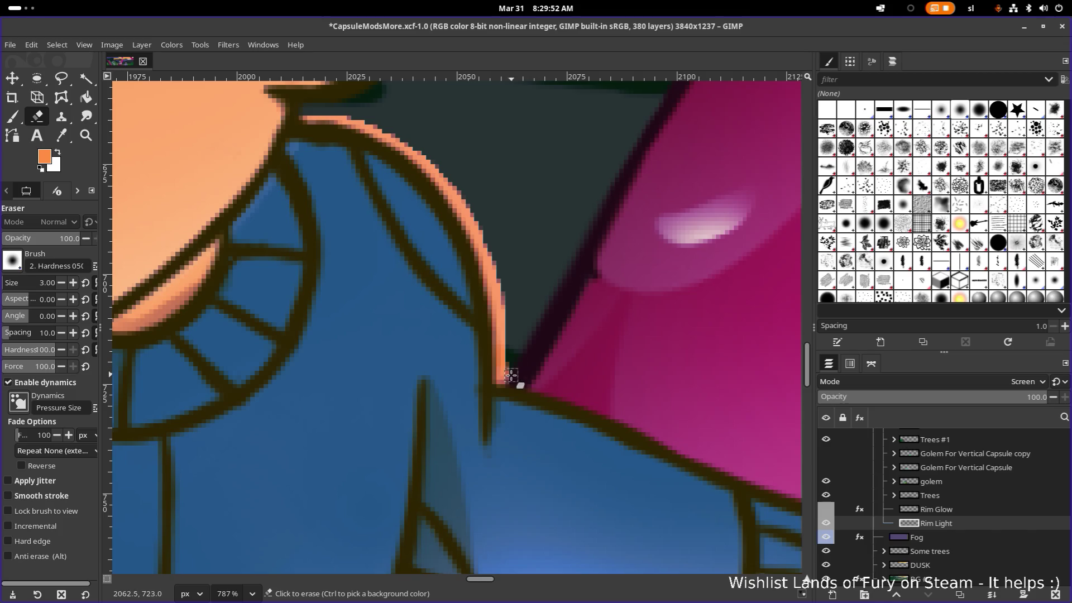
scroll(516, 374, "down", 2, "ctrl")
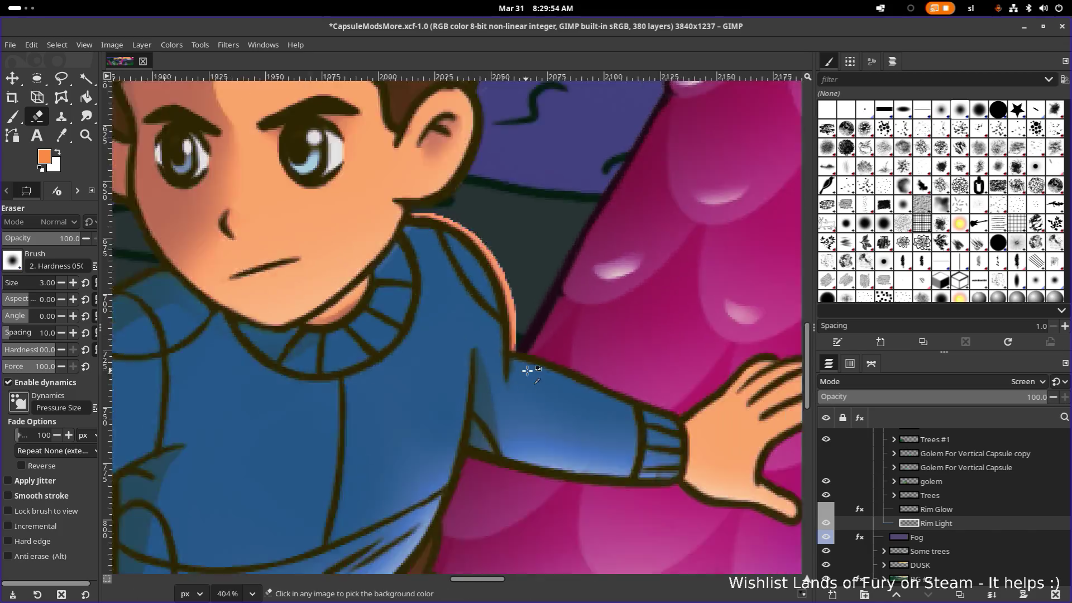
scroll(531, 372, "down", 2, "ctrl")
scroll(537, 370, "down", 1, "ctrl")
scroll(565, 321, "down", 2, "ctrl")
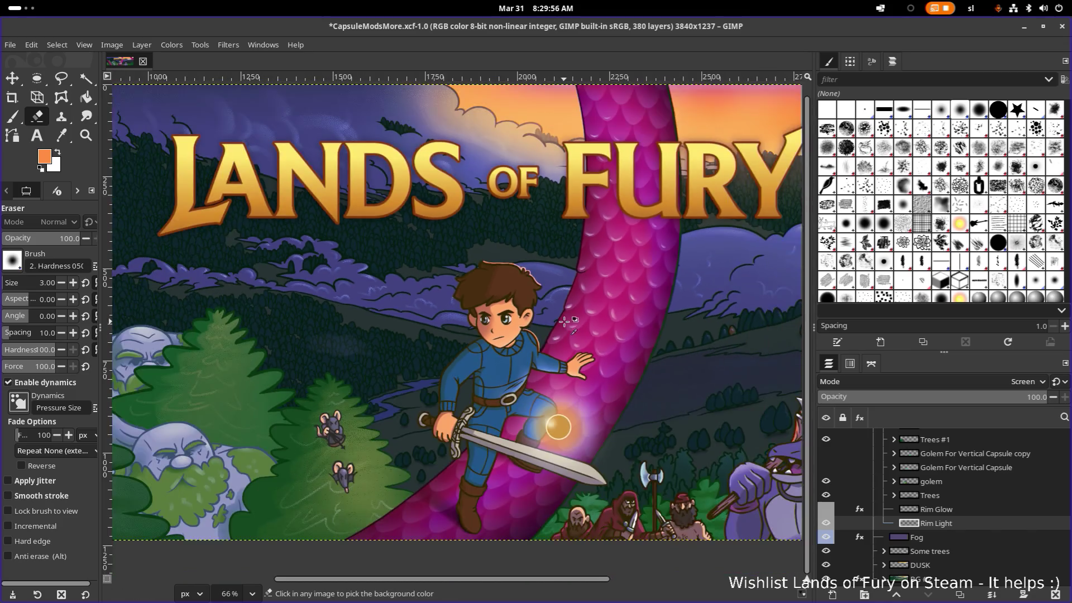
scroll(544, 282, "down", 1, "ctrl")
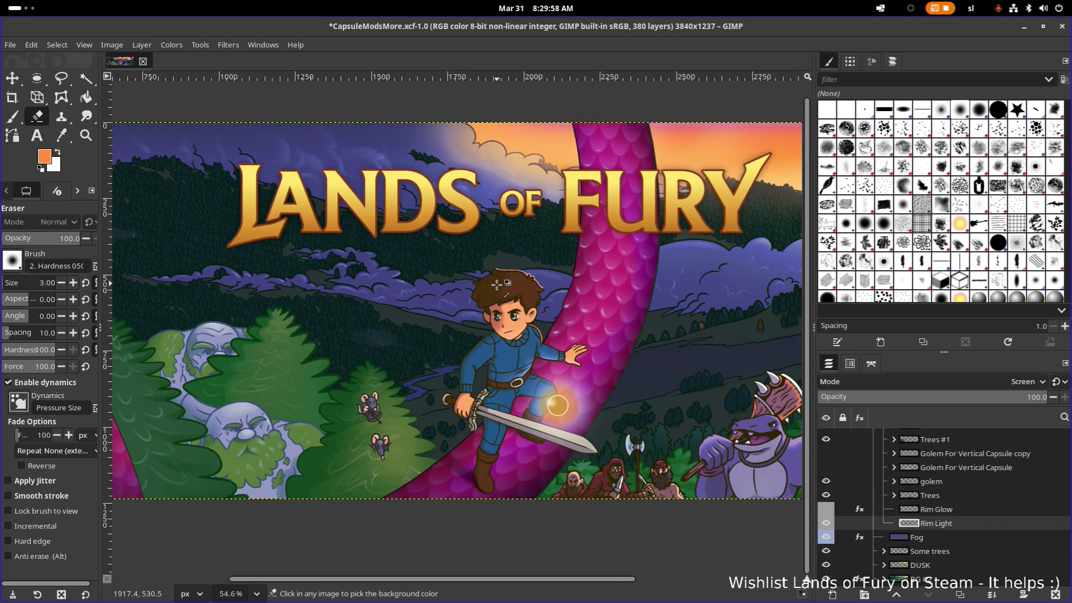
scroll(497, 285, "up", 2, "ctrl")
scroll(478, 292, "up", 2, "ctrl")
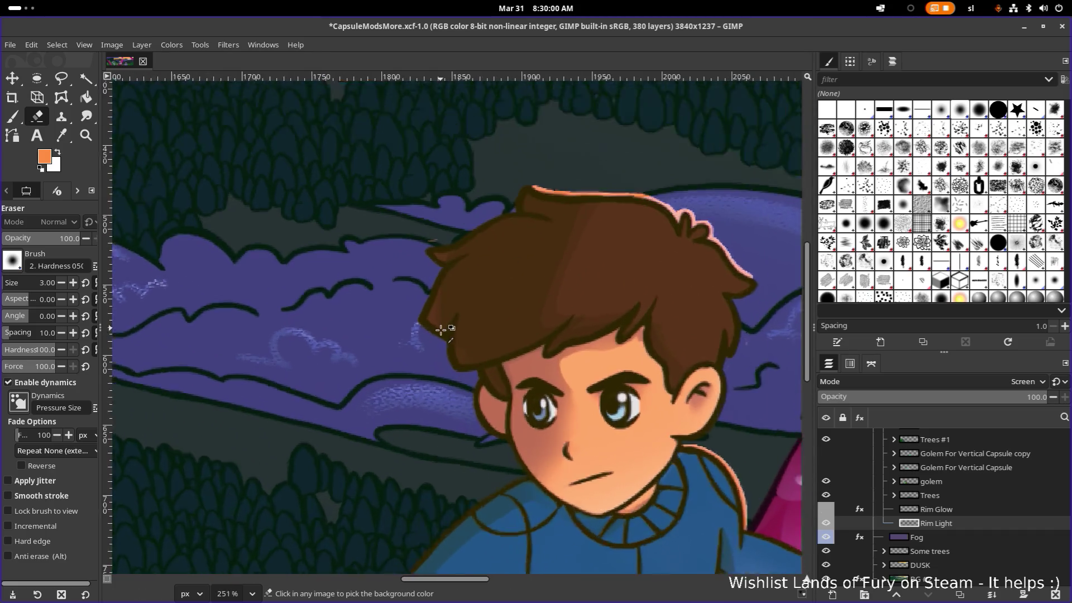
scroll(439, 310, "up", 1, "ctrl")
scroll(453, 264, "up", 2, "ctrl")
scroll(508, 264, "up", 1, "ctrl")
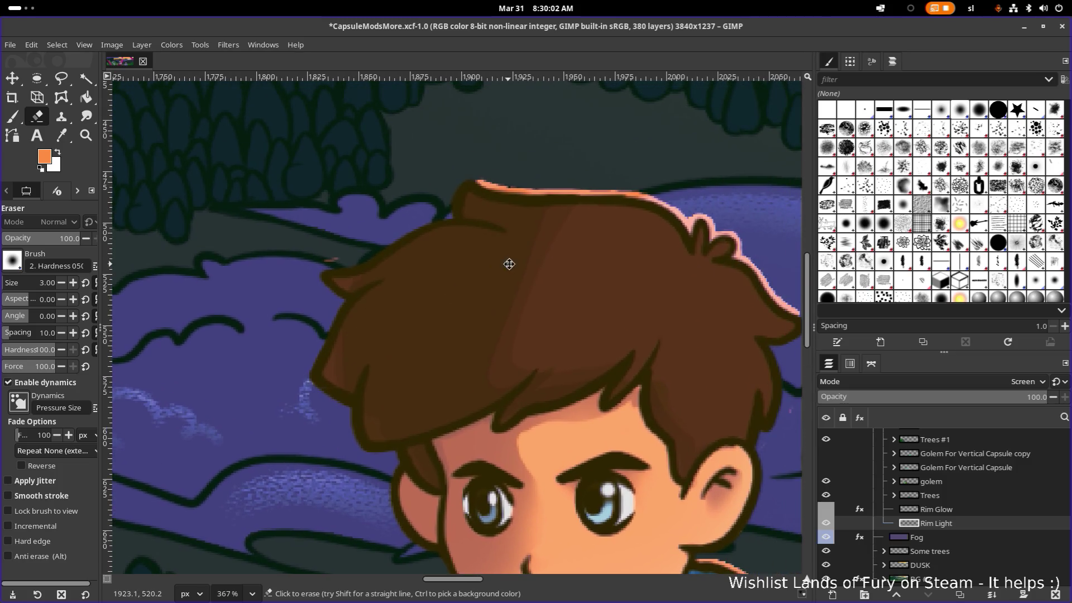
Activate the Color Picker over the hero's hair
key("o")
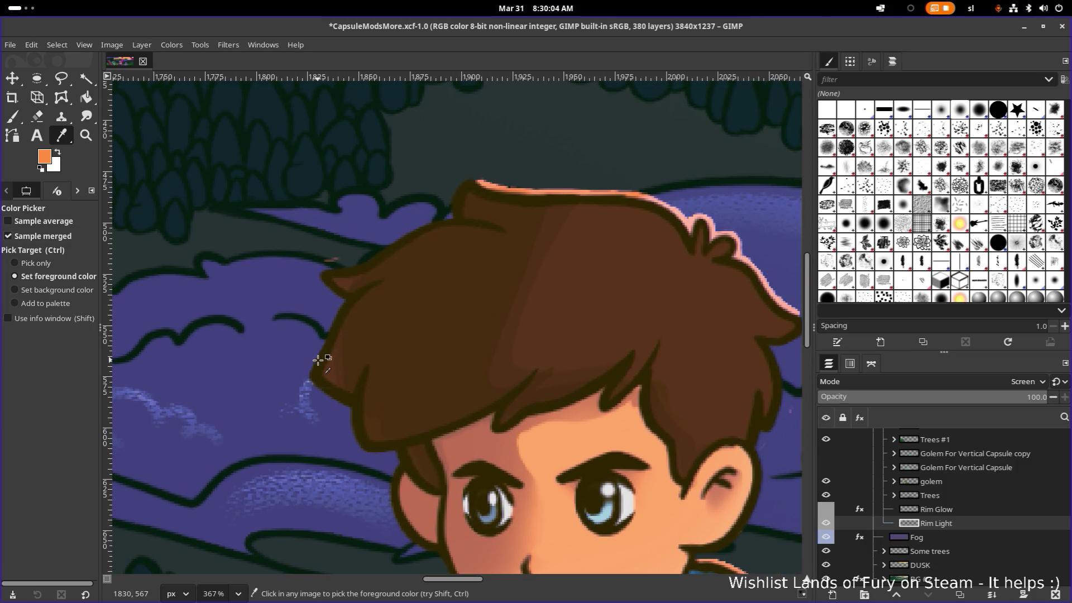
scroll(319, 358, "left", 5)
scroll(641, 280, "up", 1, "ctrl")
scroll(666, 265, "up", 1, "ctrl")
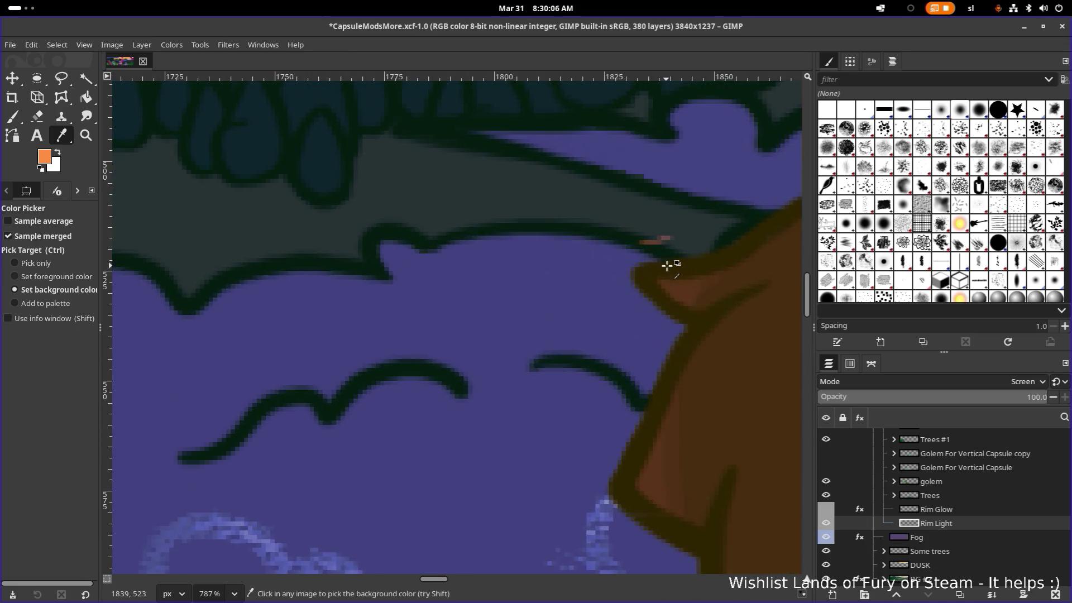
With the Paintbrush, trace orange rim-light strokes along the left hair outline
left_click_drag(666, 265, 455, 308)
key("shift+e")
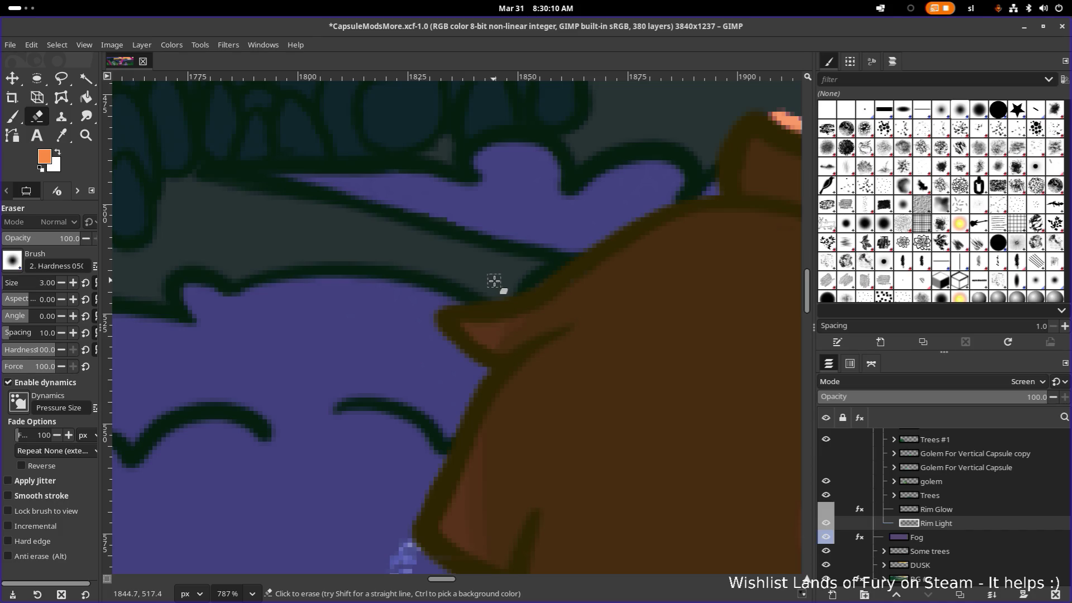
key("p")
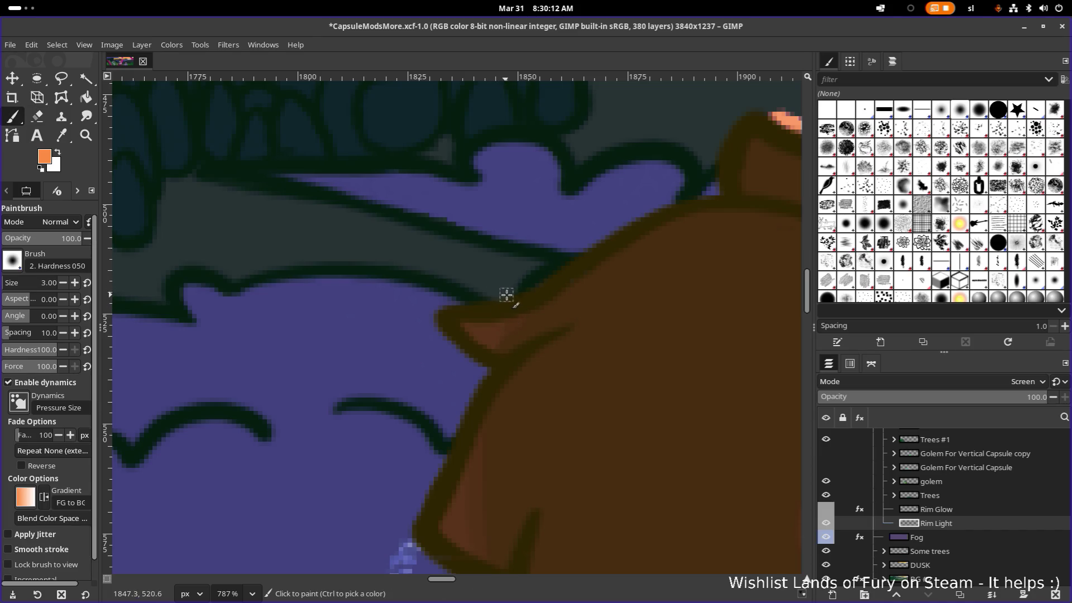
mouse_move(495, 292)
left_mouse_down()
mouse_move(514, 293)
mouse_move(430, 303)
mouse_move(465, 358)
left_mouse_up()
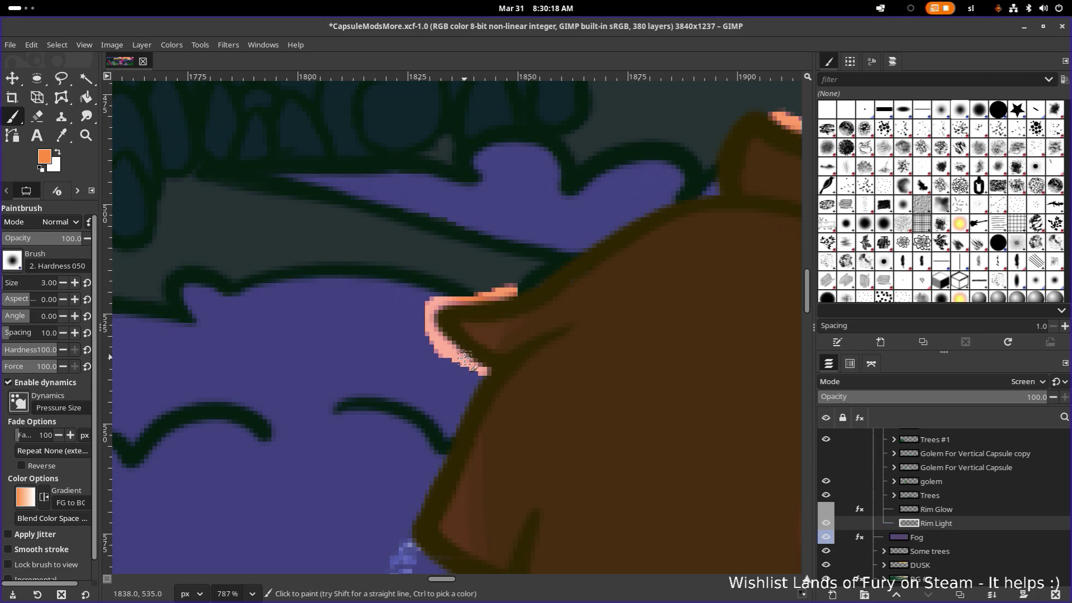
scroll(524, 374, "down", 5)
scroll(410, 370, "up", 2)
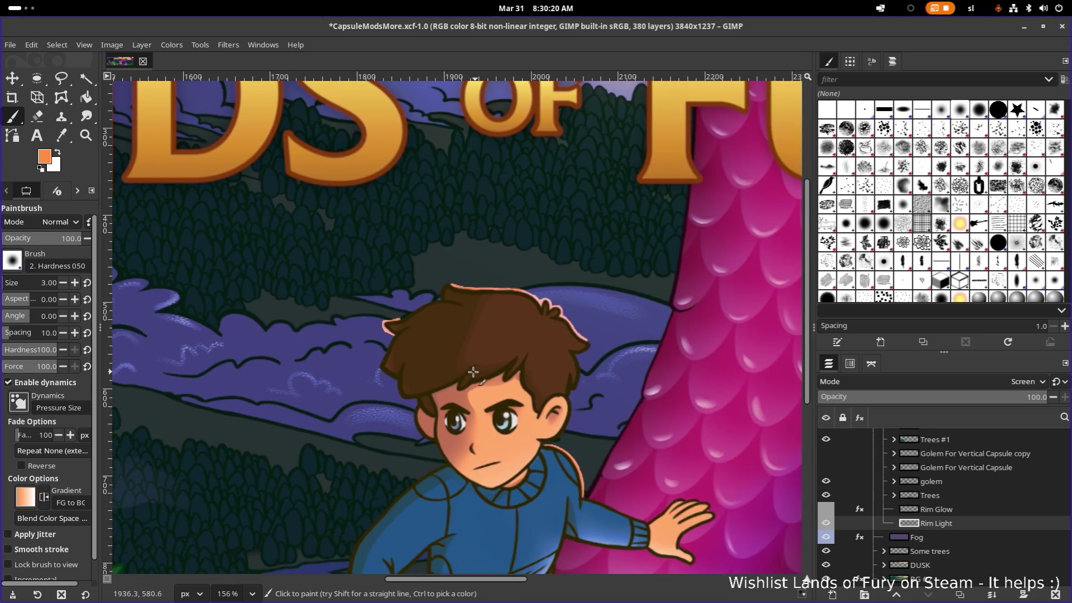
scroll(411, 371, "up", 2)
scroll(411, 371, "up", 1)
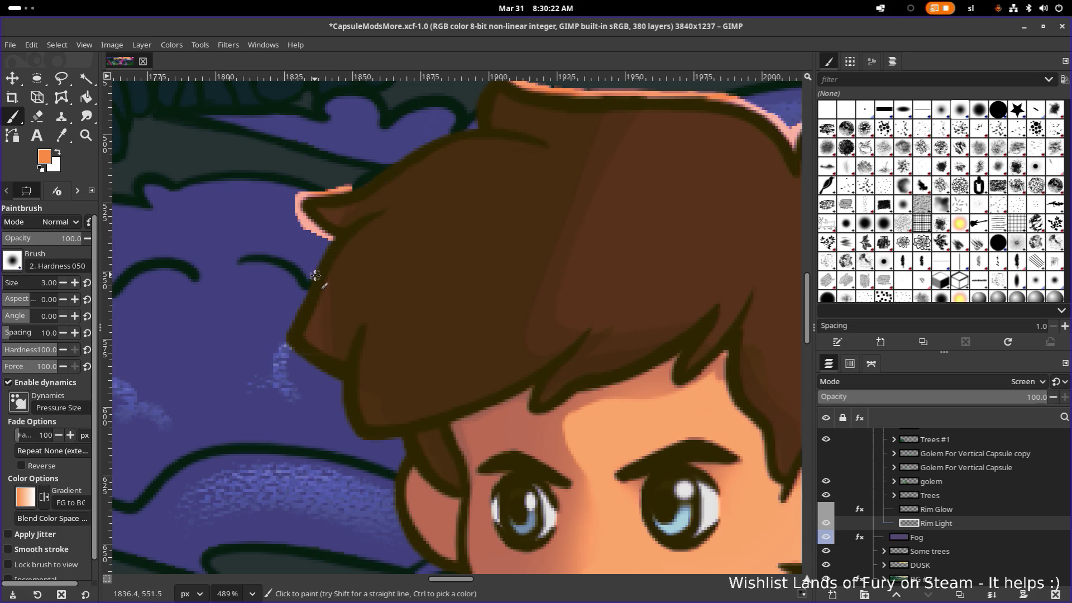
mouse_move(311, 286)
left_mouse_down()
mouse_move(293, 314)
mouse_move(307, 363)
left_mouse_up()
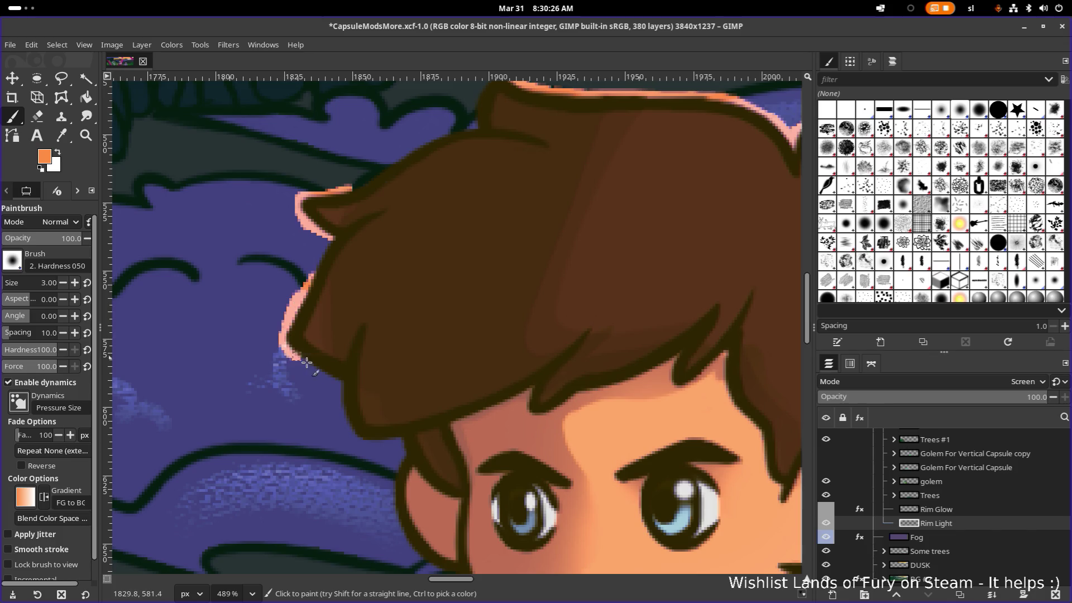
scroll(329, 373, "down", 3, "ctrl")
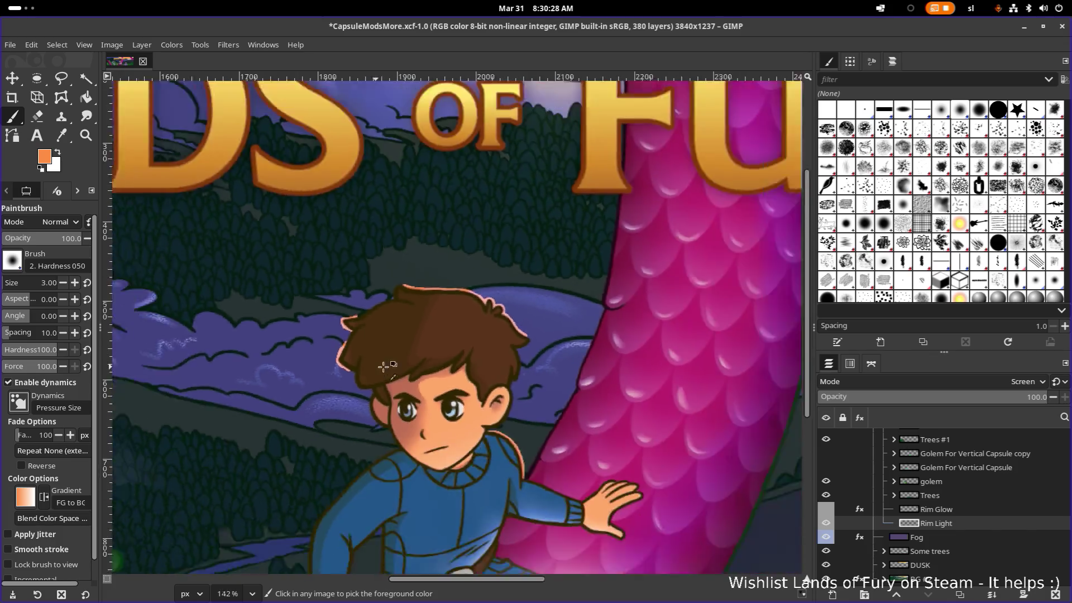
scroll(419, 373, "down", 2, "ctrl")
scroll(494, 374, "down", 1, "ctrl")
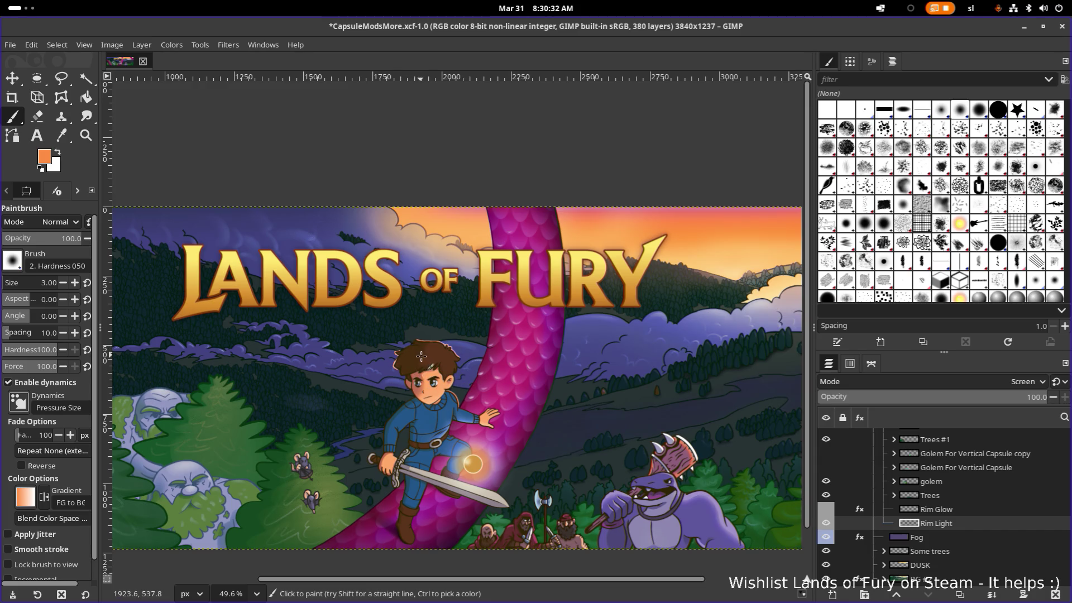
scroll(420, 356, "up", 2, "ctrl")
scroll(415, 355, "up", 3, "ctrl")
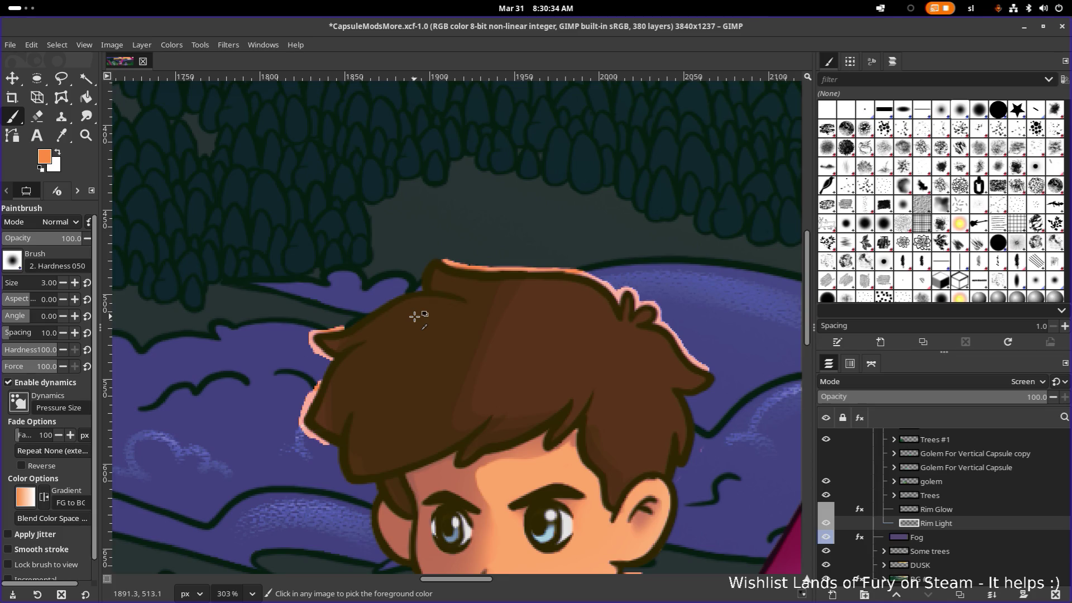
scroll(455, 304, "down", 5, "ctrl")
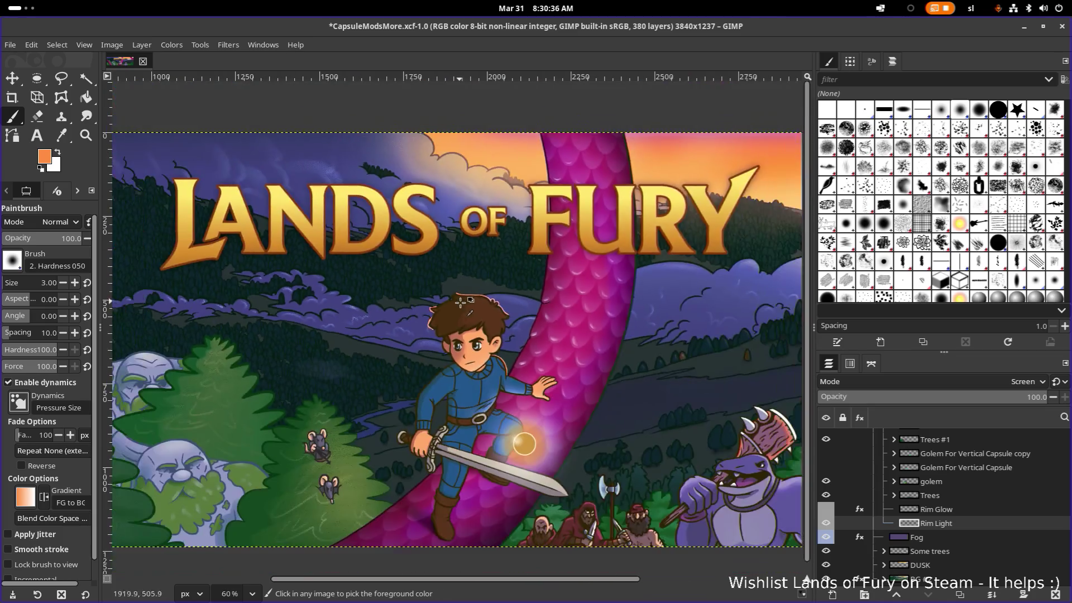
scroll(503, 346, "up", 1, "ctrl")
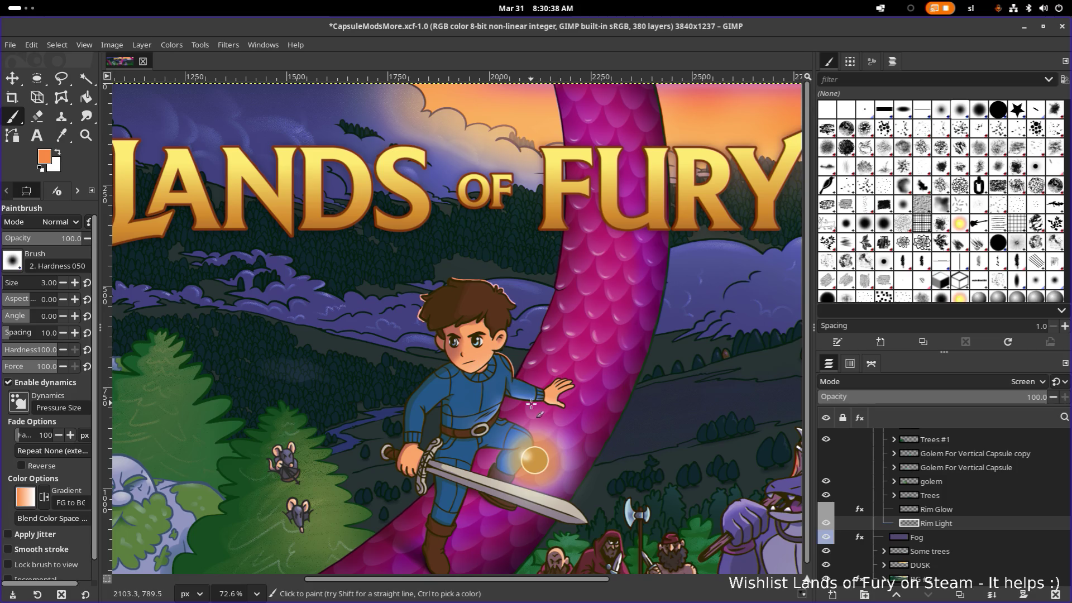
scroll(537, 399, "down", 5, "ctrl")
scroll(535, 398, "up", 1, "ctrl")
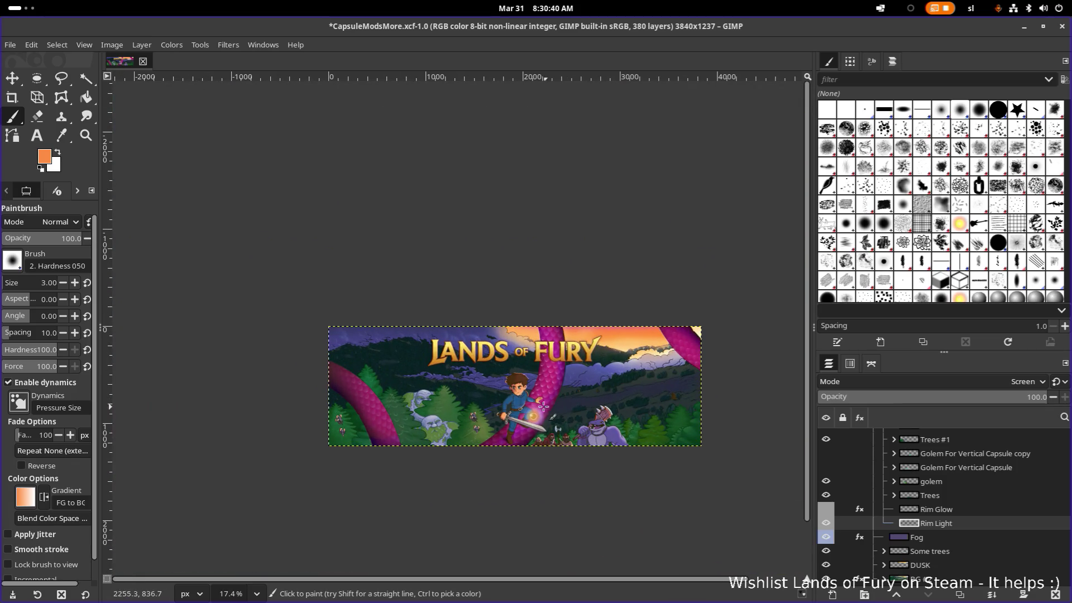
scroll(517, 406, "up", 2, "ctrl")
scroll(520, 404, "up", 2, "ctrl")
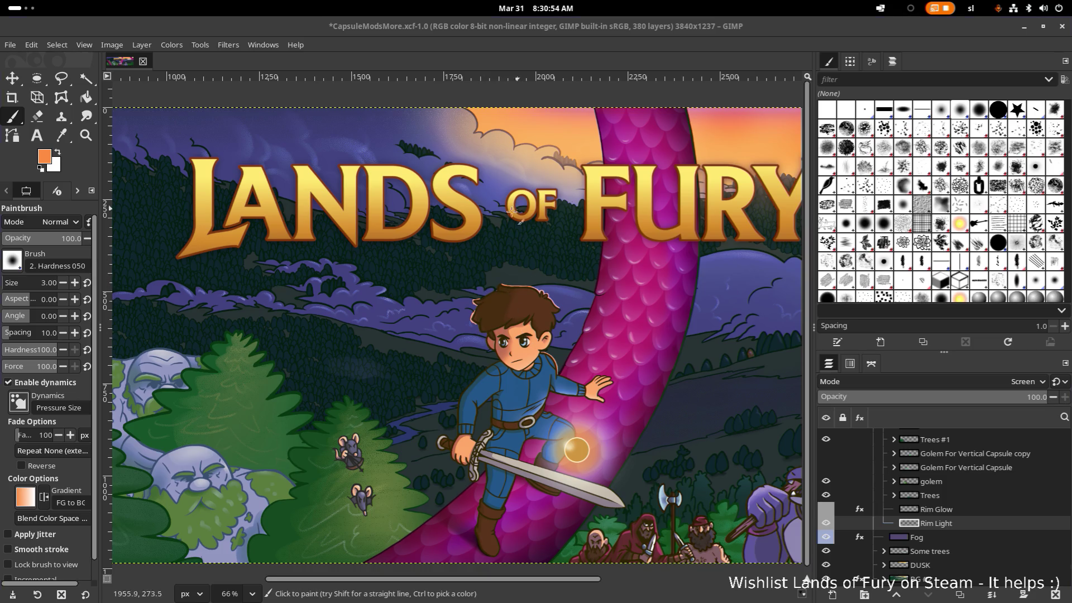
scroll(512, 210, "up", 1)
scroll(469, 252, "up", 1)
scroll(394, 326, "up", 2)
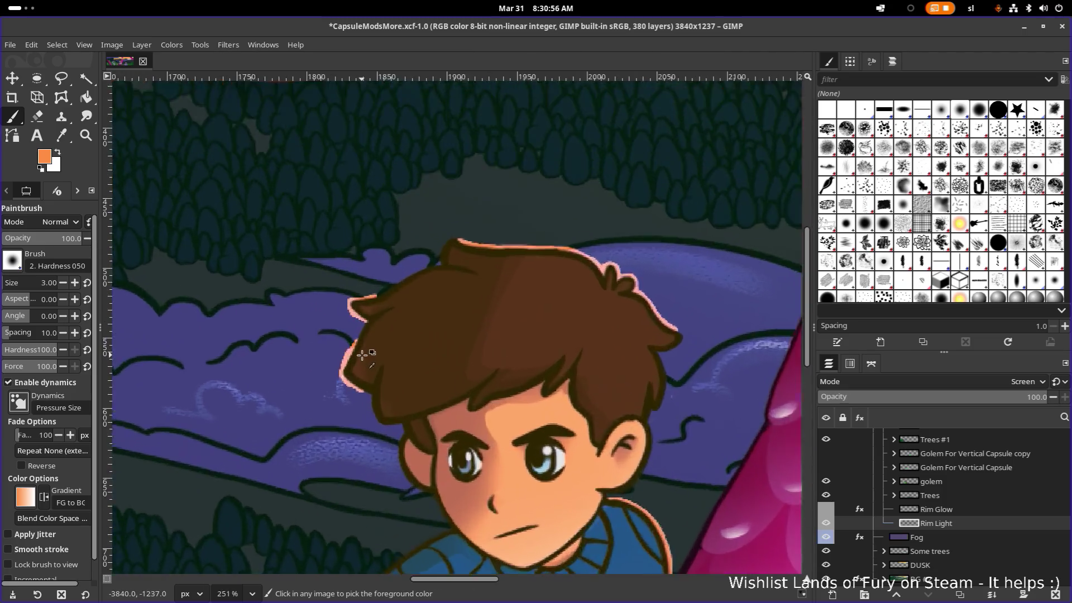
scroll(363, 355, "up", 2)
scroll(369, 335, "up", 1)
scroll(378, 306, "up", 2)
scroll(426, 282, "up", 1)
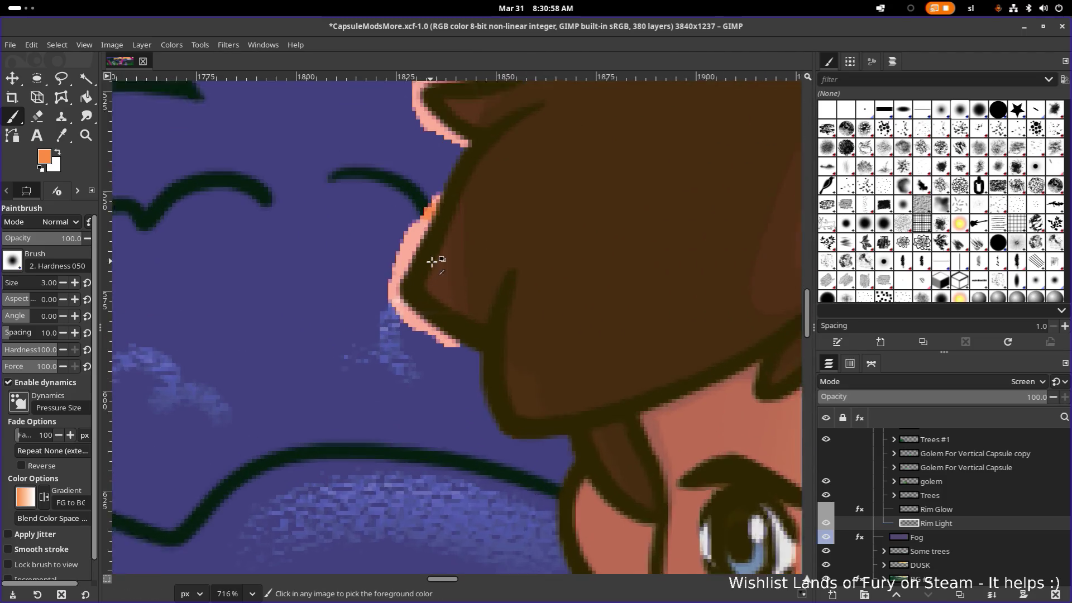
scroll(432, 261, "up", 1)
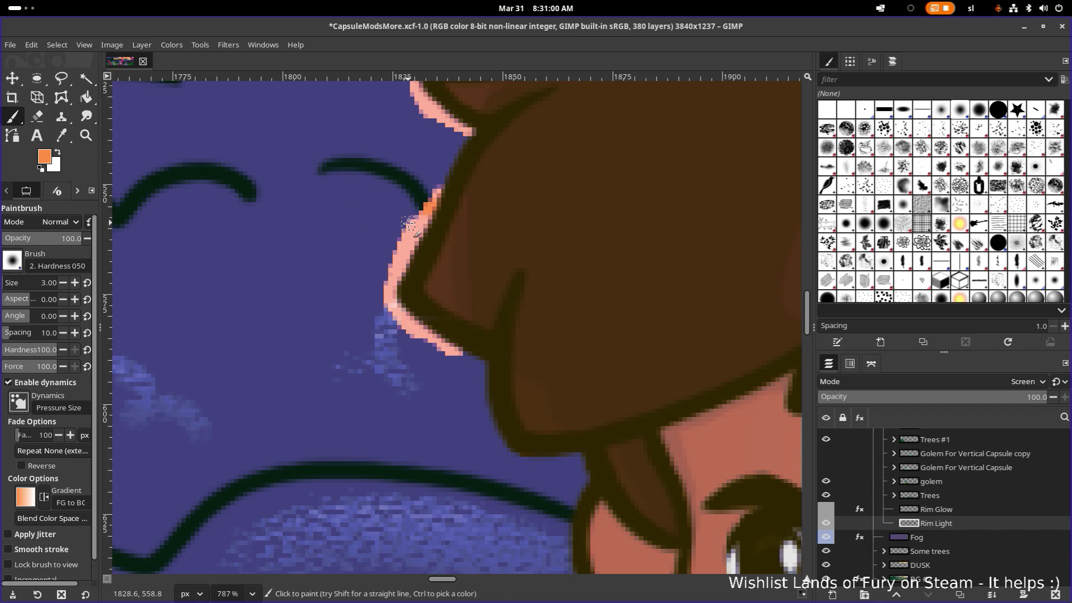
Erase the stray orange rim-light pixels along the left edge of the hero's hair
key("shift+e")
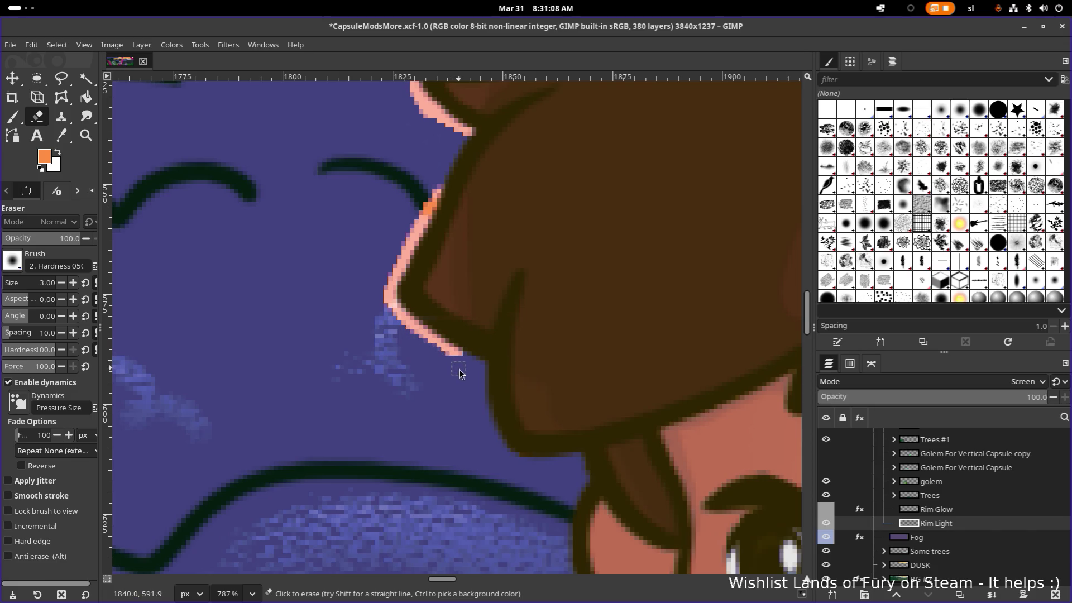
scroll(439, 264, "down", 3, "ctrl")
scroll(465, 259, "down", 1, "ctrl")
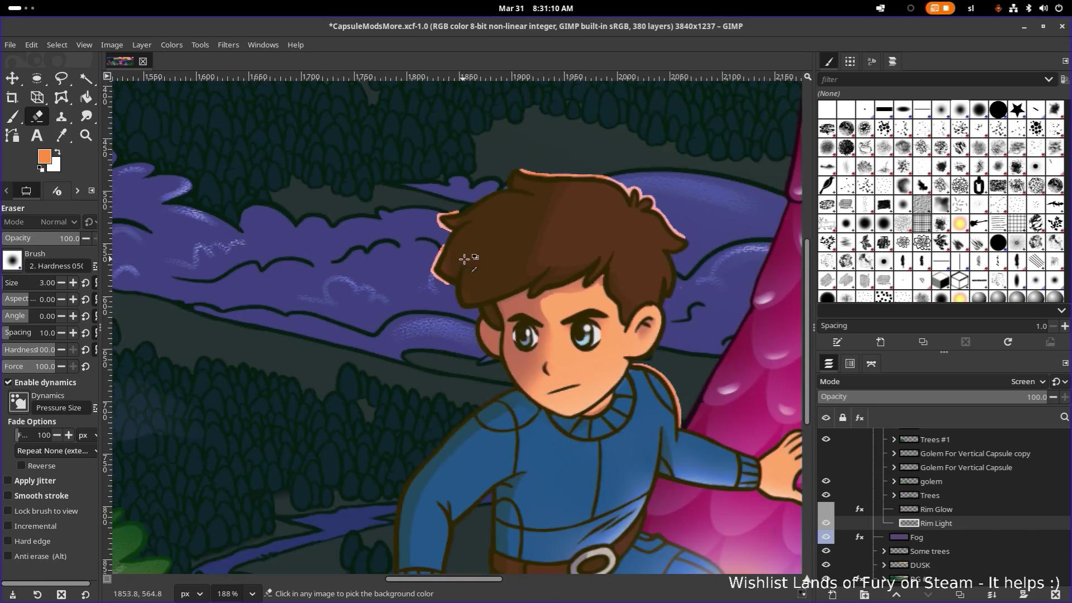
scroll(371, 276, "right", 2)
scroll(307, 258, "up", 5, "ctrl")
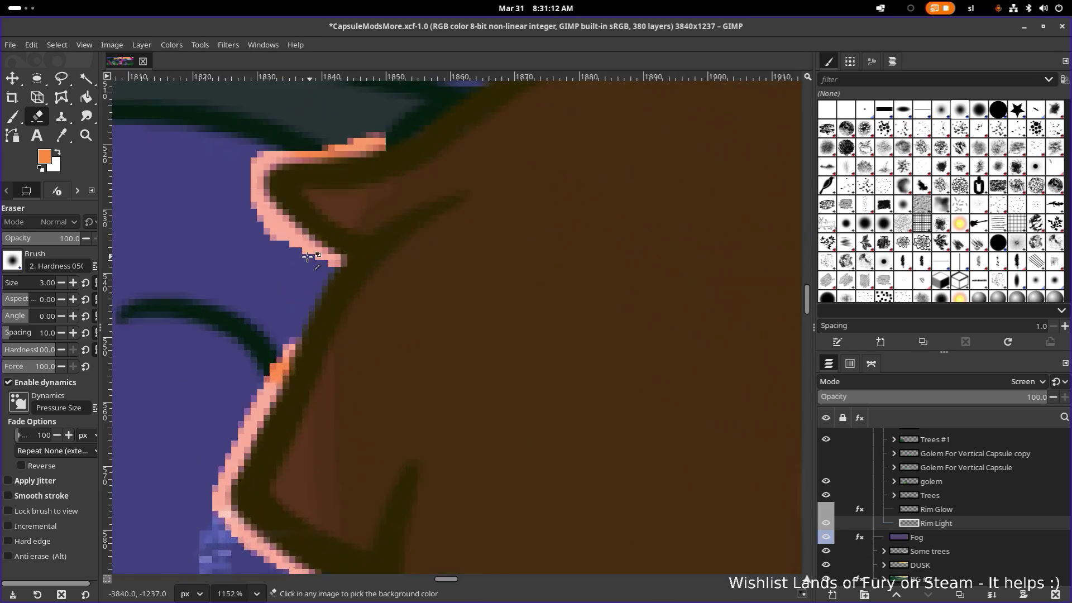
scroll(308, 256, "up", 1, "ctrl")
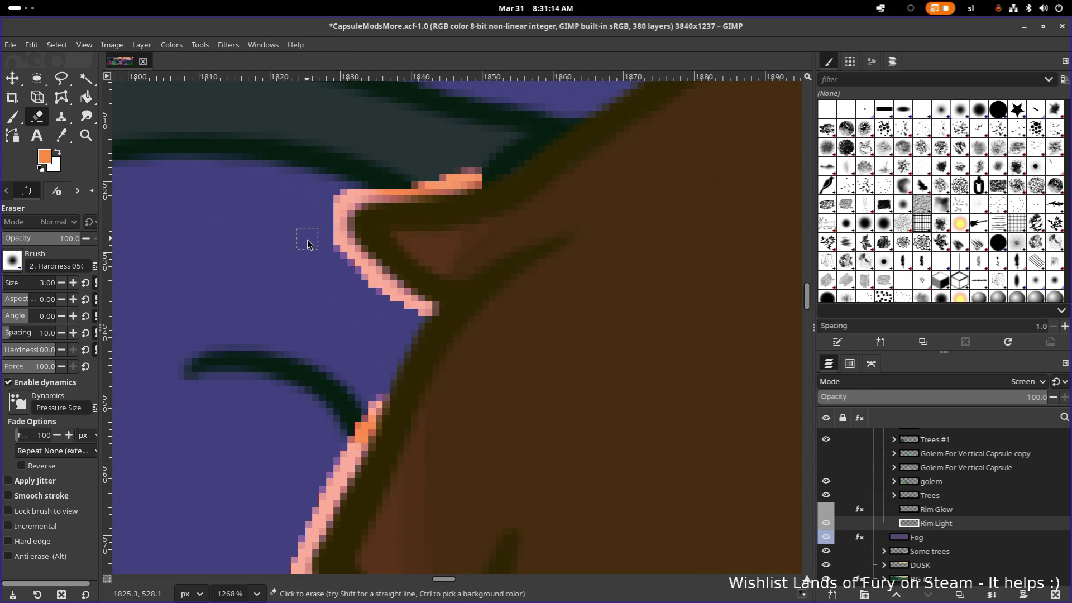
scroll(403, 178, "down", 2, "ctrl")
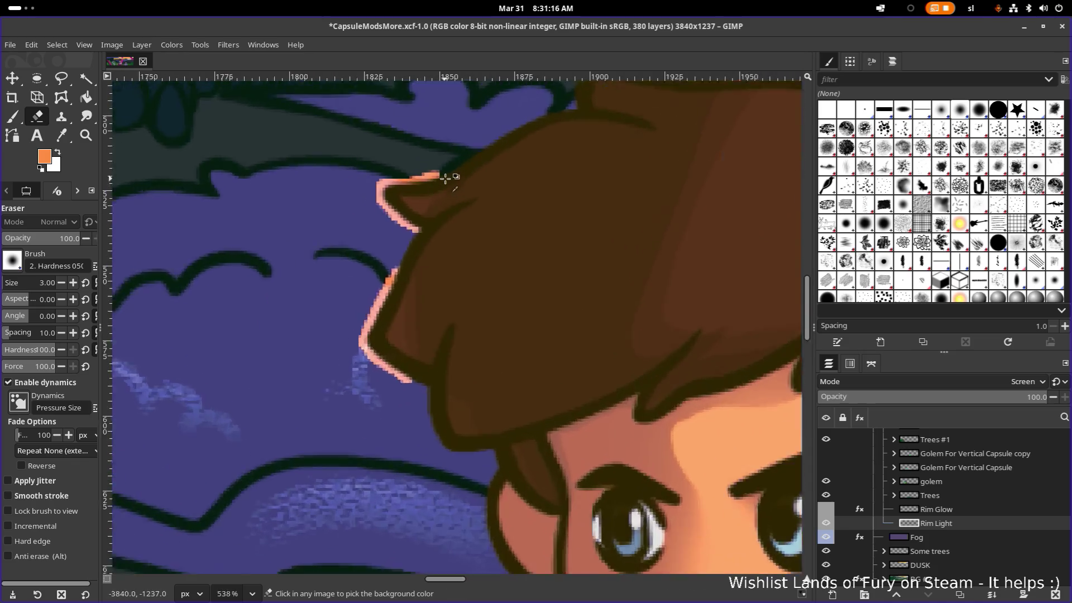
scroll(445, 177, "up", 1, "ctrl")
scroll(444, 176, "down", 1, "ctrl")
scroll(445, 175, "down", 2, "ctrl")
scroll(503, 193, "down", 2, "ctrl")
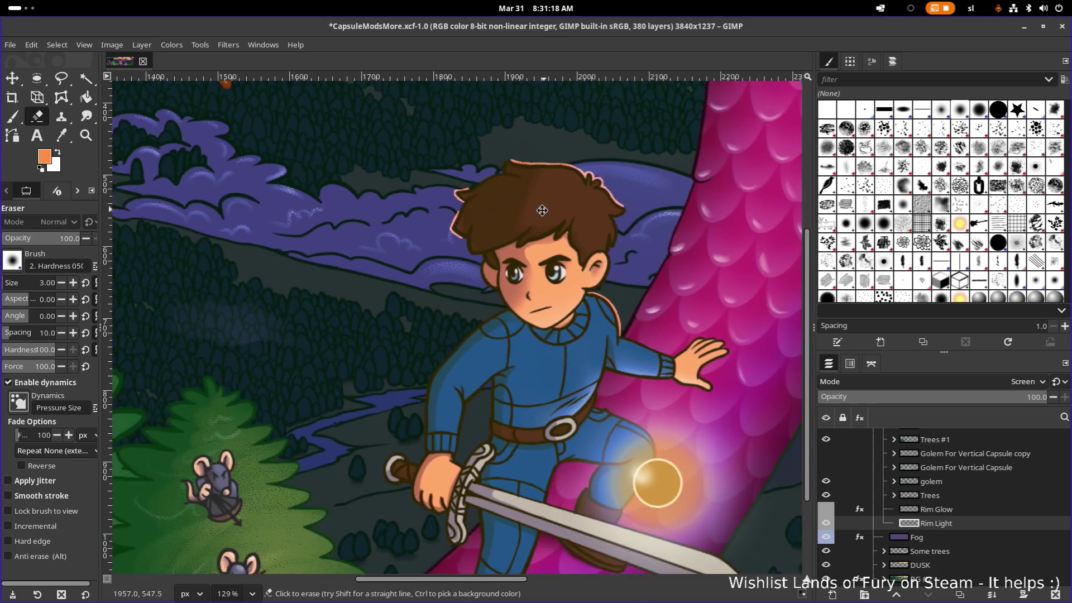
scroll(541, 211, "up", 2)
scroll(503, 335, "up", 2)
scroll(485, 426, "up", 3, "ctrl")
scroll(480, 422, "up", 2, "ctrl")
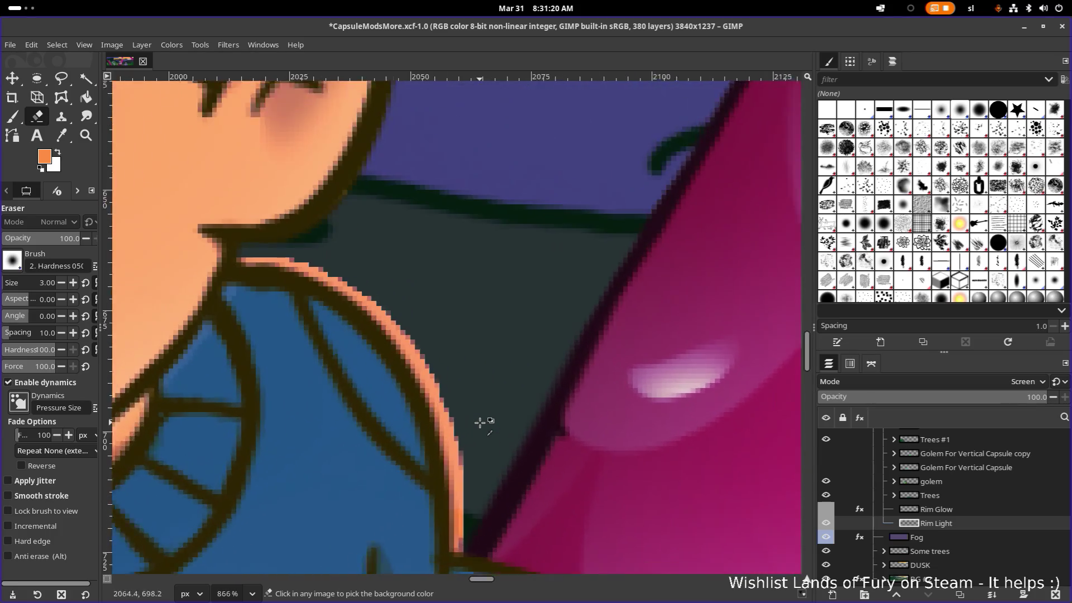
scroll(480, 422, "down", 1, "ctrl")
scroll(483, 394, "down", 1, "ctrl")
scroll(494, 452, "down", 1, "ctrl")
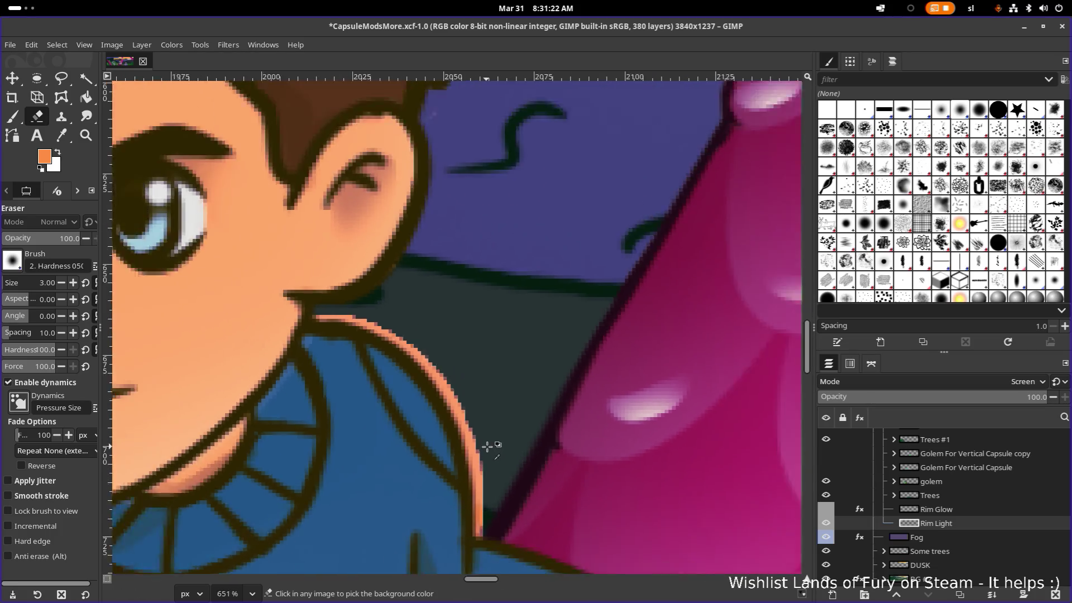
scroll(487, 446, "down", 1, "ctrl")
scroll(486, 448, "up", 2, "ctrl")
scroll(461, 390, "up", 1, "ctrl")
scroll(460, 380, "up", 1, "ctrl")
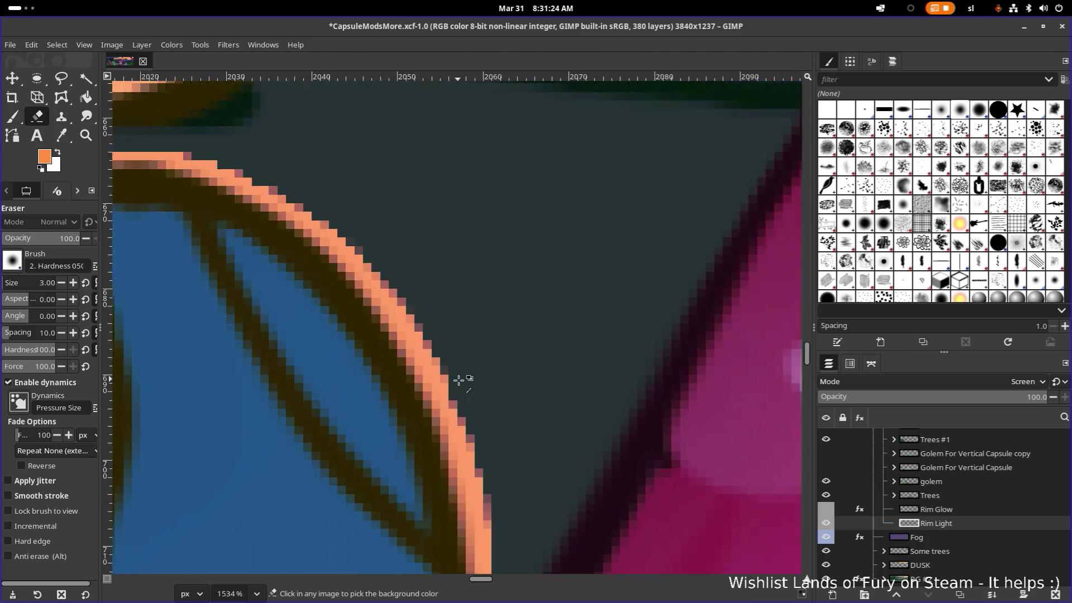
scroll(460, 380, "up", 2, "ctrl")
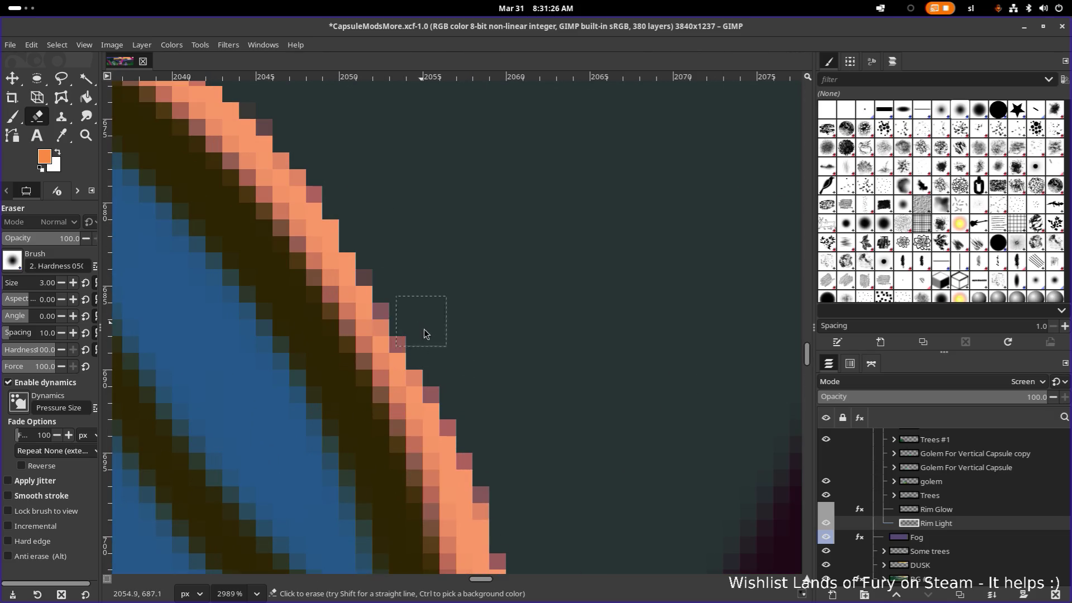
scroll(521, 482, "down", 7, "ctrl")
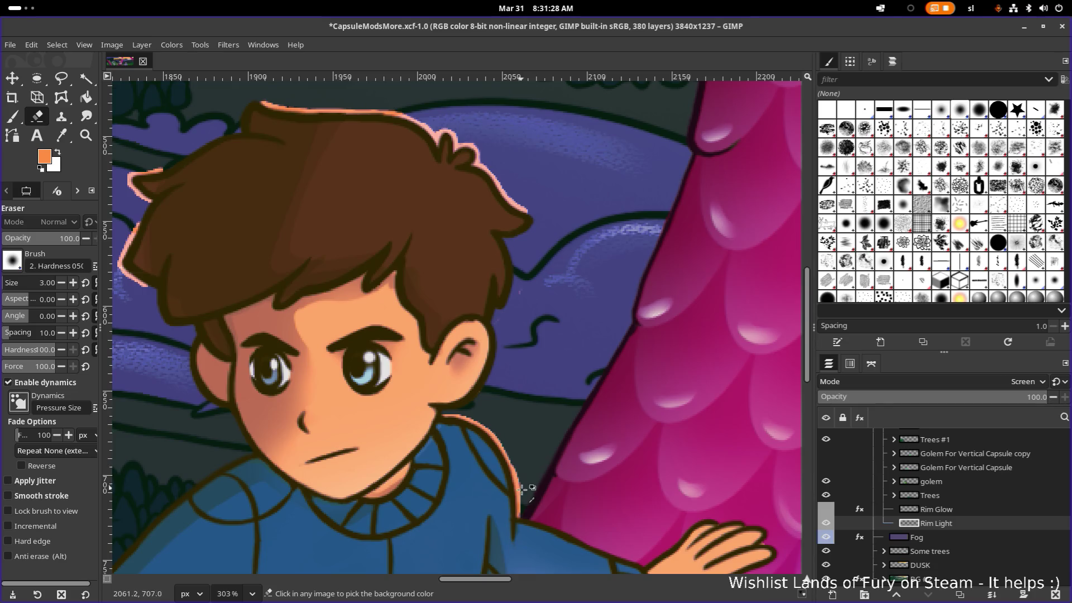
scroll(522, 490, "up", 1, "ctrl")
scroll(515, 403, "up", 1, "ctrl")
scroll(509, 436, "up", 1, "ctrl")
scroll(470, 324, "up", 1, "ctrl")
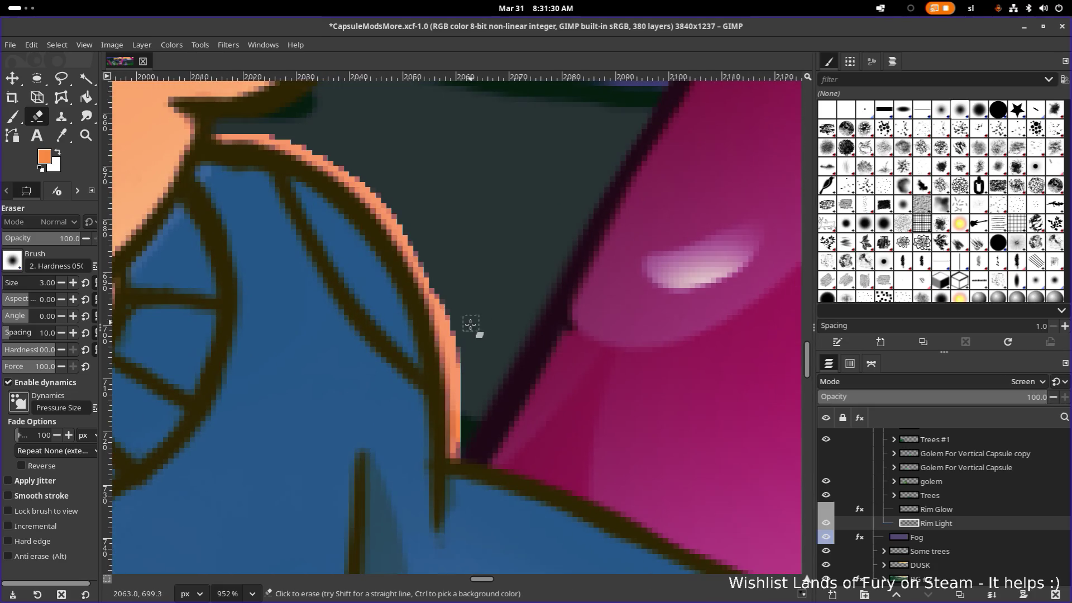
scroll(469, 394, "up", 1)
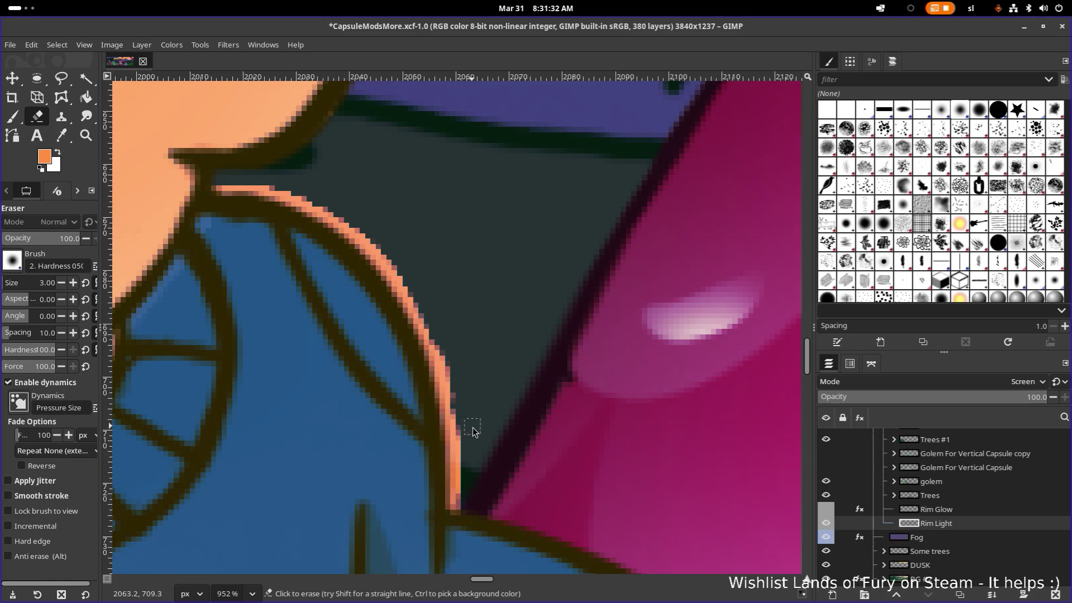
Paint orange rim light down and up the hero's shoulder outline on the Rim Light layer
key("ctrl")
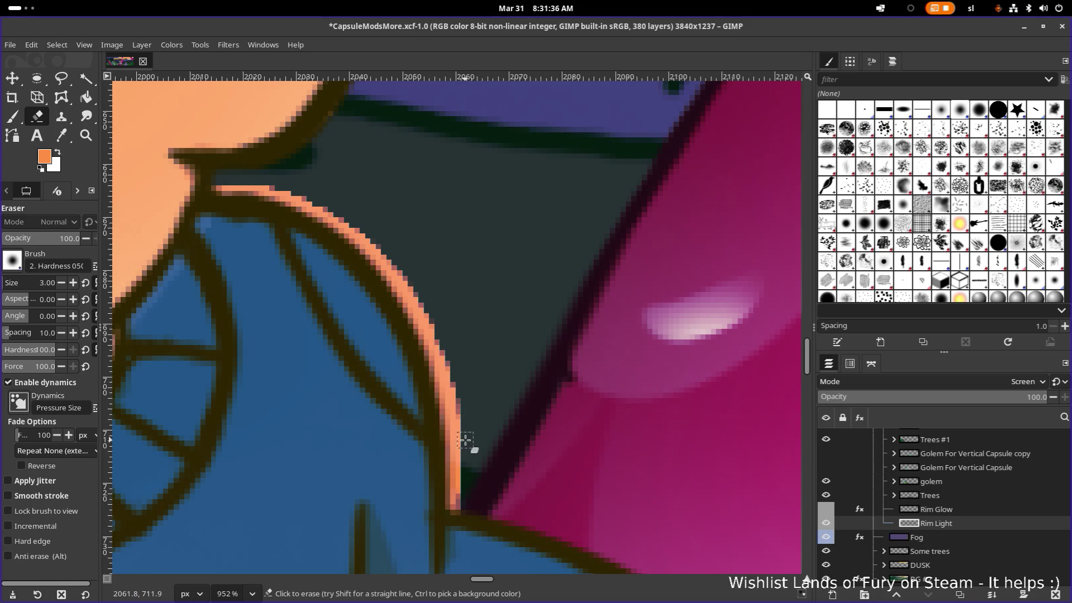
key("p")
left_click_drag(464, 440, 469, 525)
scroll(459, 442, "down", 5, "ctrl")
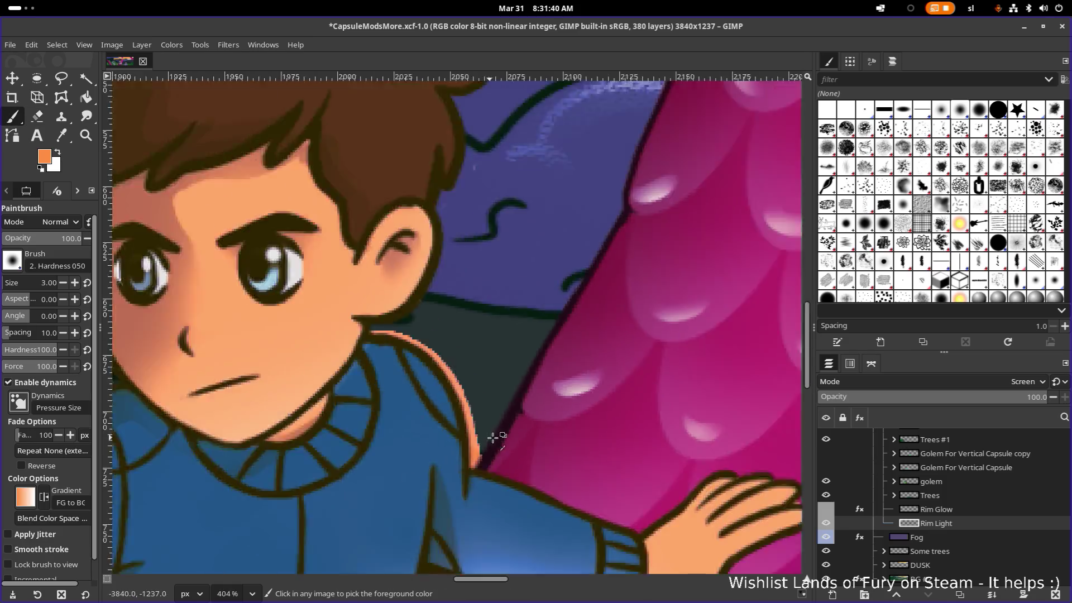
scroll(527, 442, "down", 2, "ctrl")
scroll(527, 442, "down", 2, "ctrl")
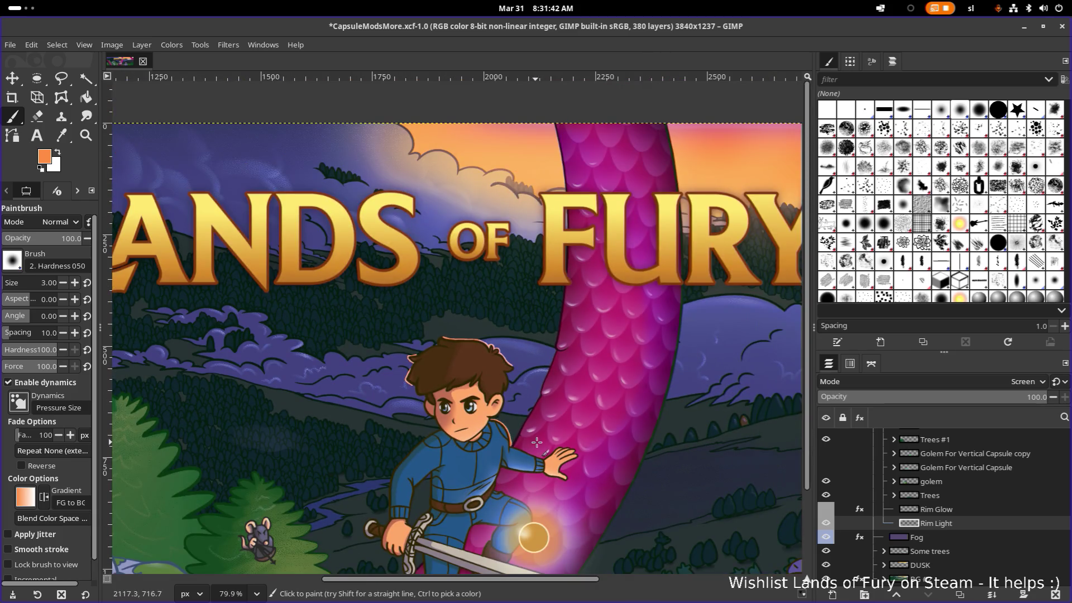
scroll(518, 431, "up", 3, "ctrl")
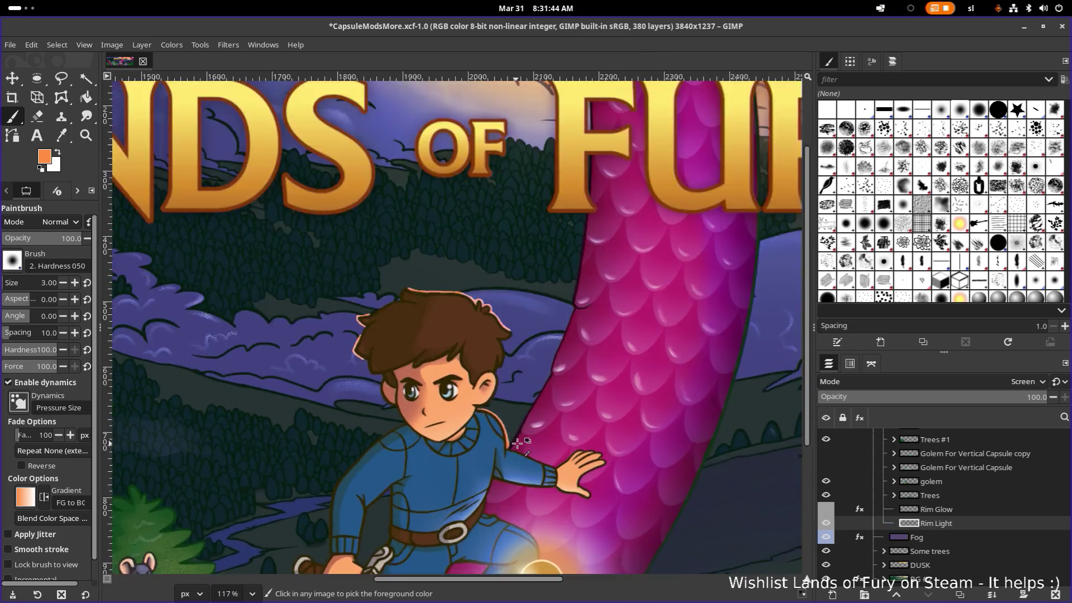
scroll(469, 432, "up", 4, "ctrl")
left_click_drag(464, 444, 455, 426)
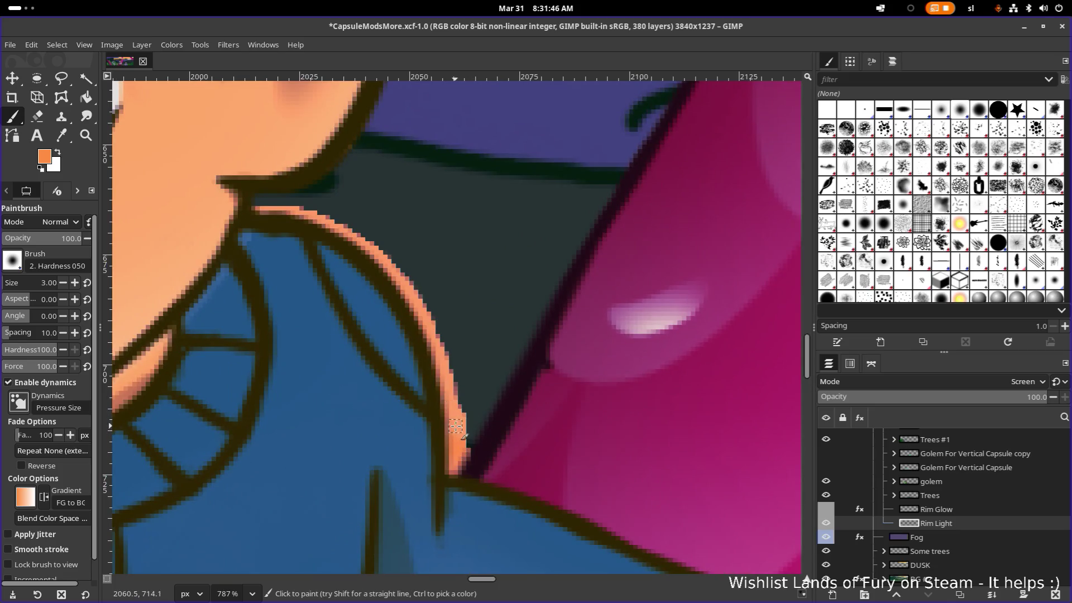
scroll(471, 458, "down", 3, "ctrl")
scroll(519, 452, "down", 3, "ctrl")
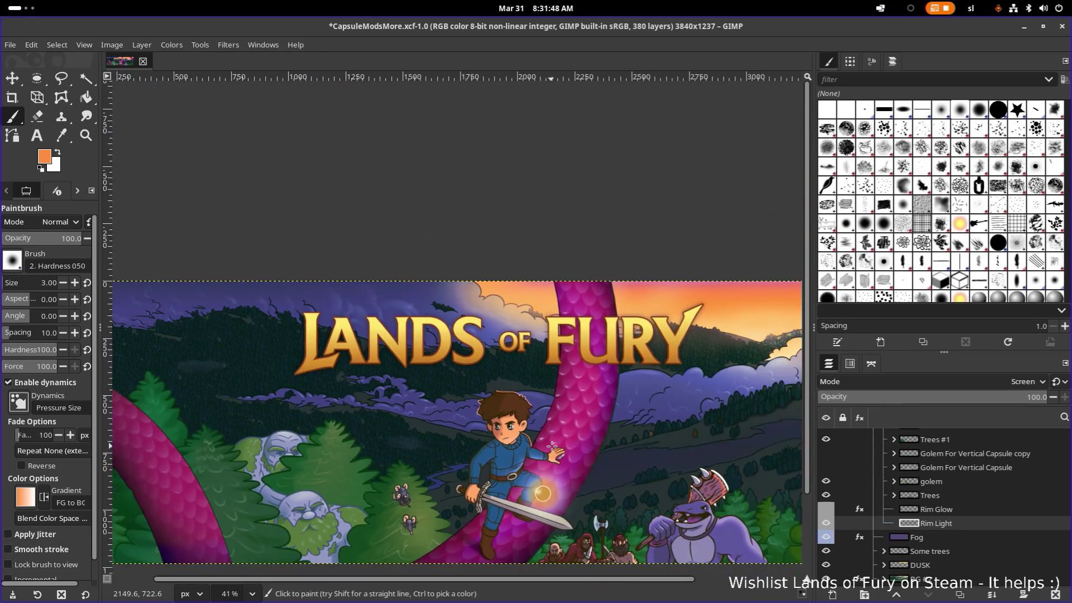
Inspect the Rim Glow layer's effects and its Gaussian Blur settings, dismissing the hidden-layer warning
left_click(978, 511)
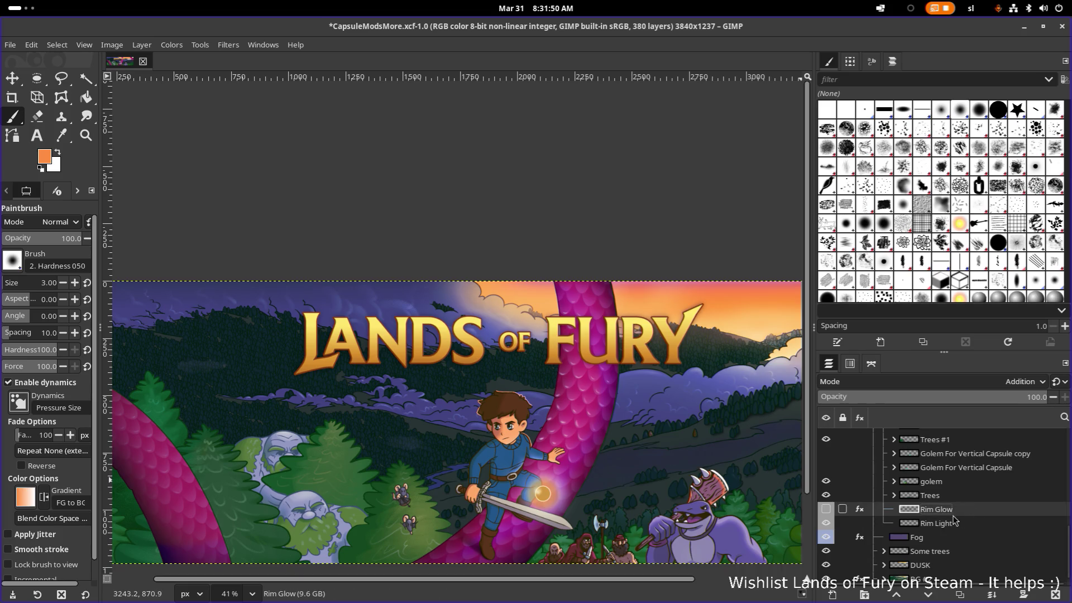
left_click(941, 524)
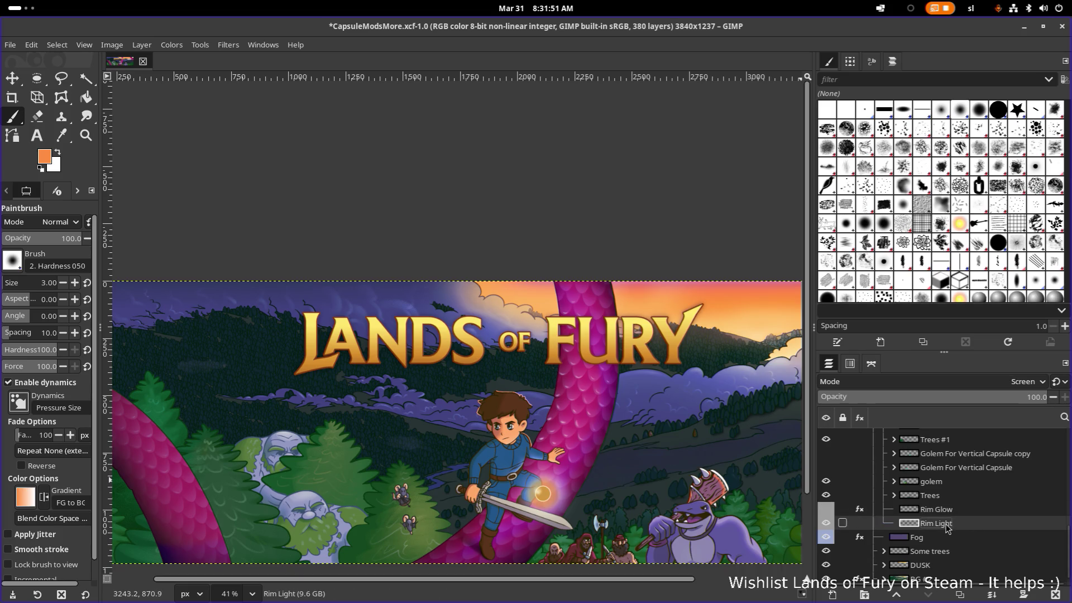
left_click(862, 510)
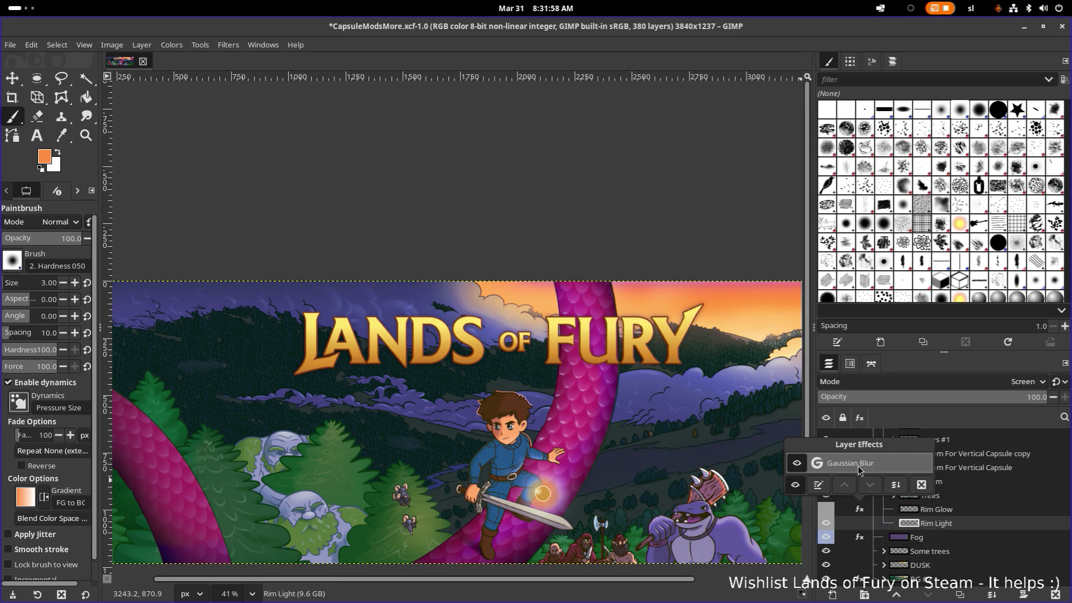
left_click(820, 487)
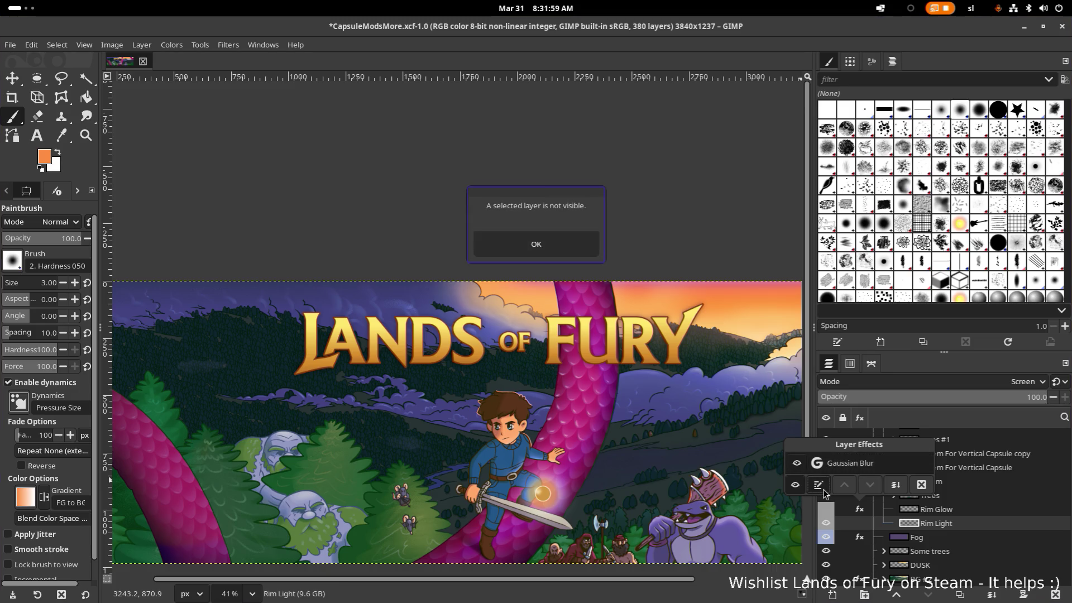
left_click(570, 244)
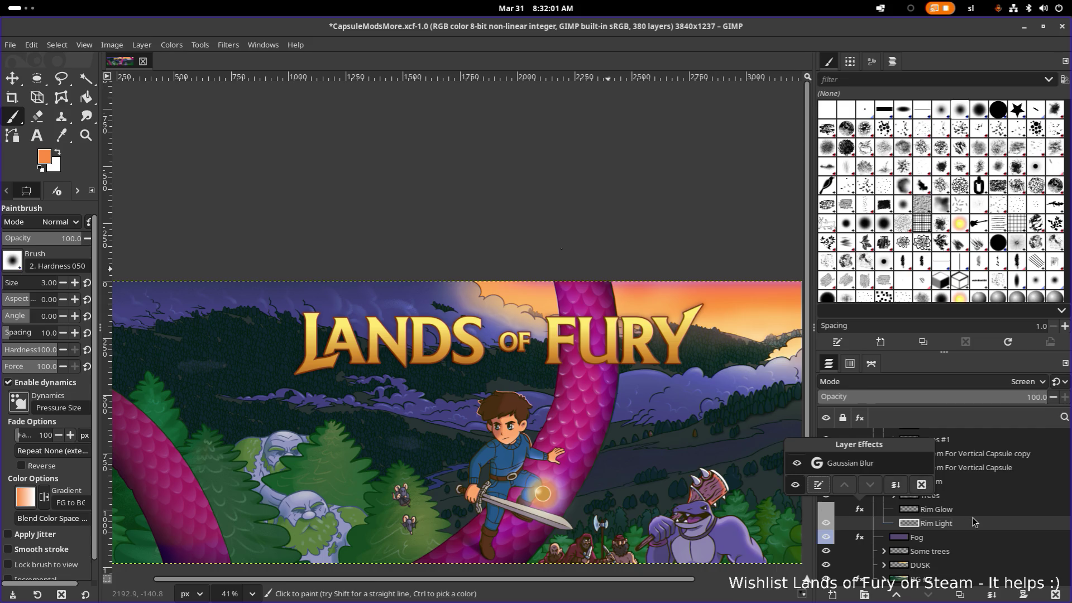
left_click(858, 511)
Make the Rim Glow layer visible and list its layer effects containing Gaussian Blur
left_click(826, 509)
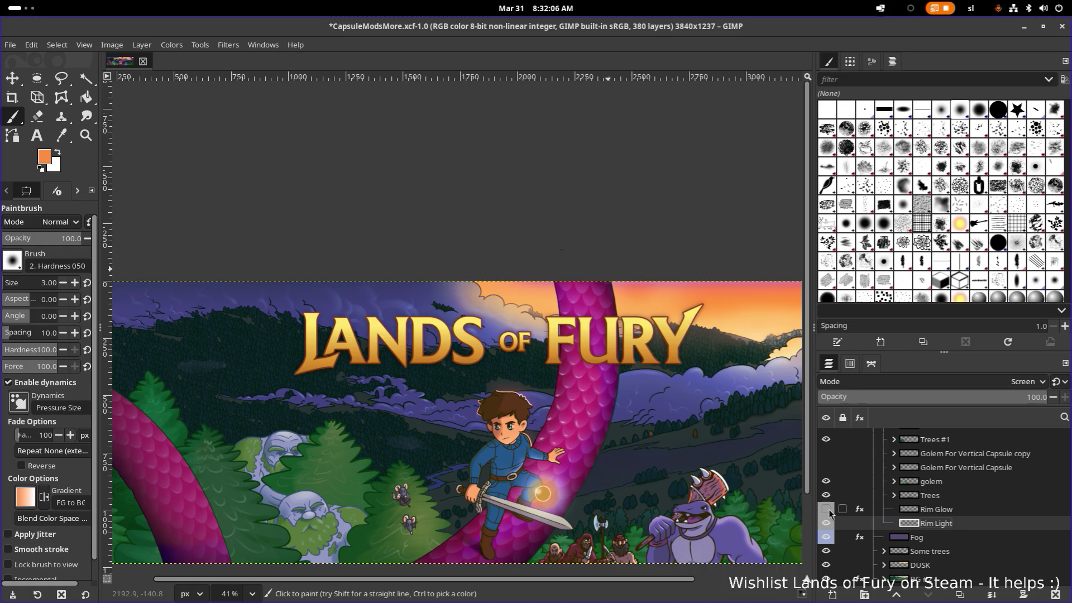
left_click(828, 509)
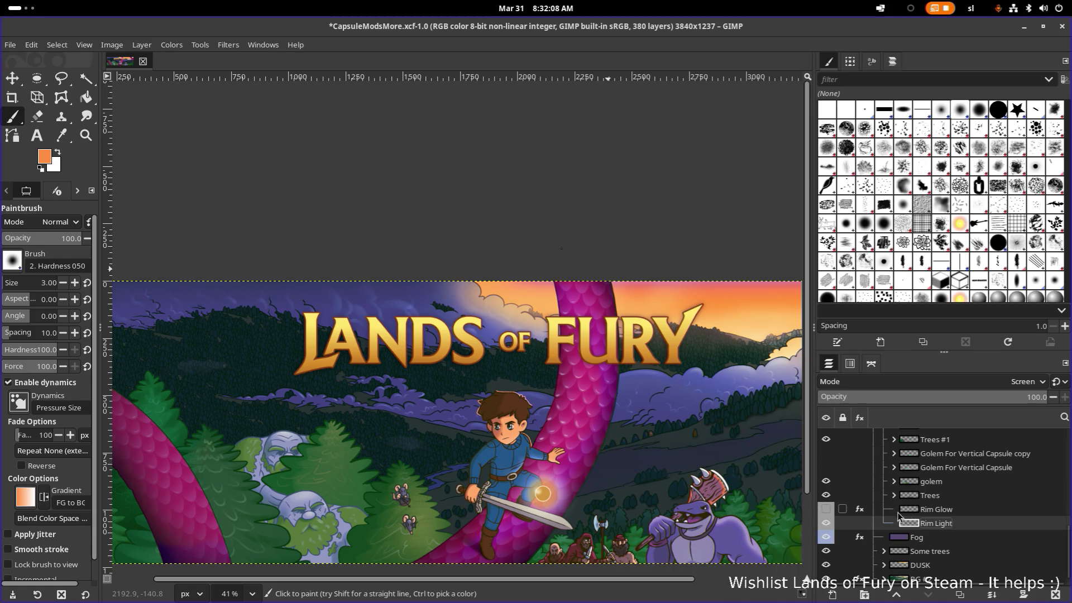
left_click(946, 511)
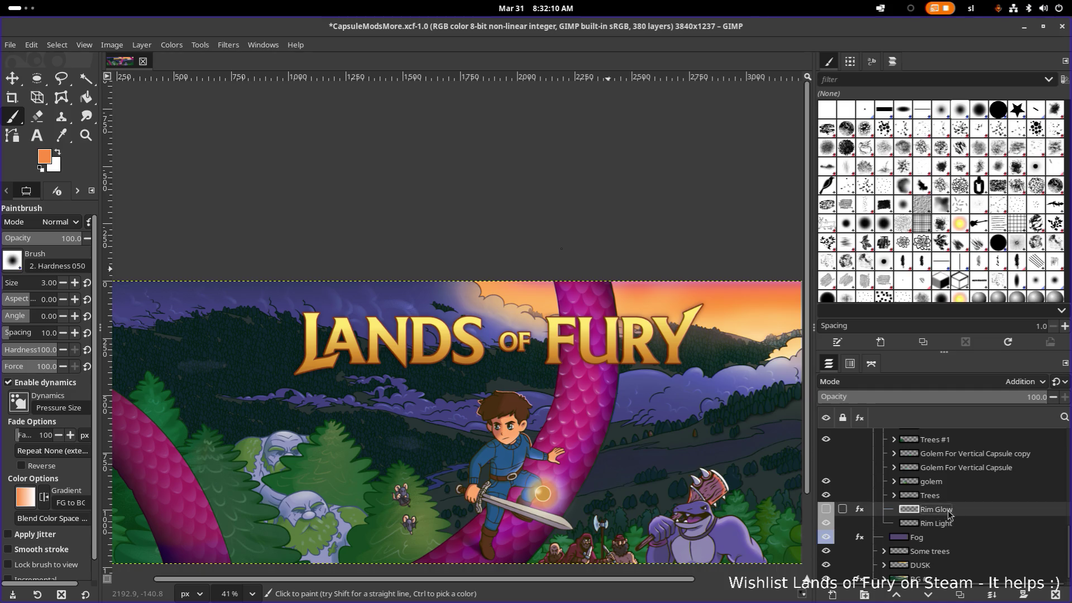
left_click(868, 512)
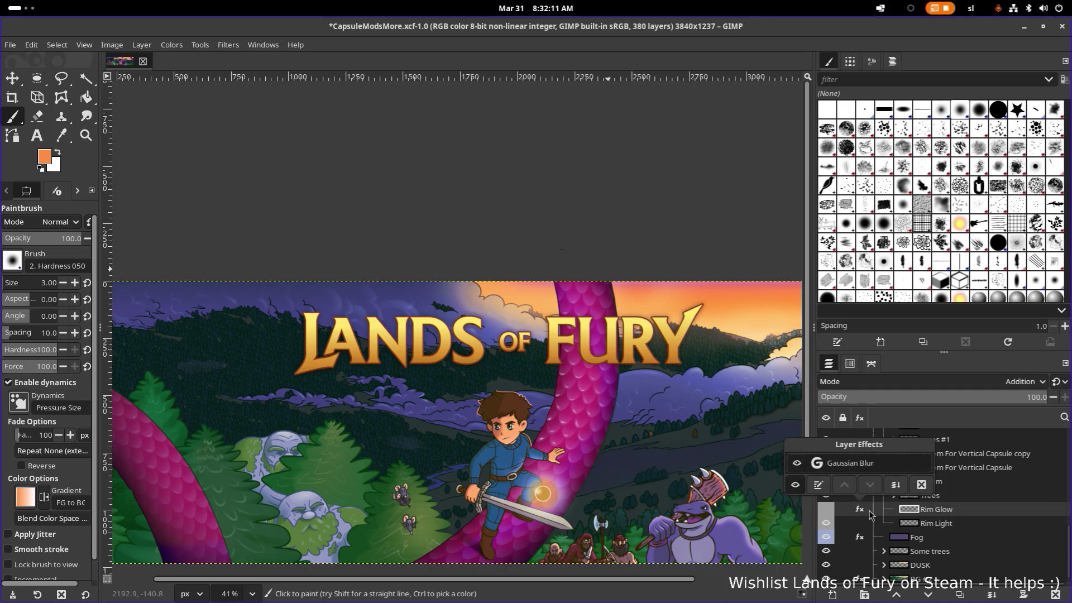
left_click(930, 520)
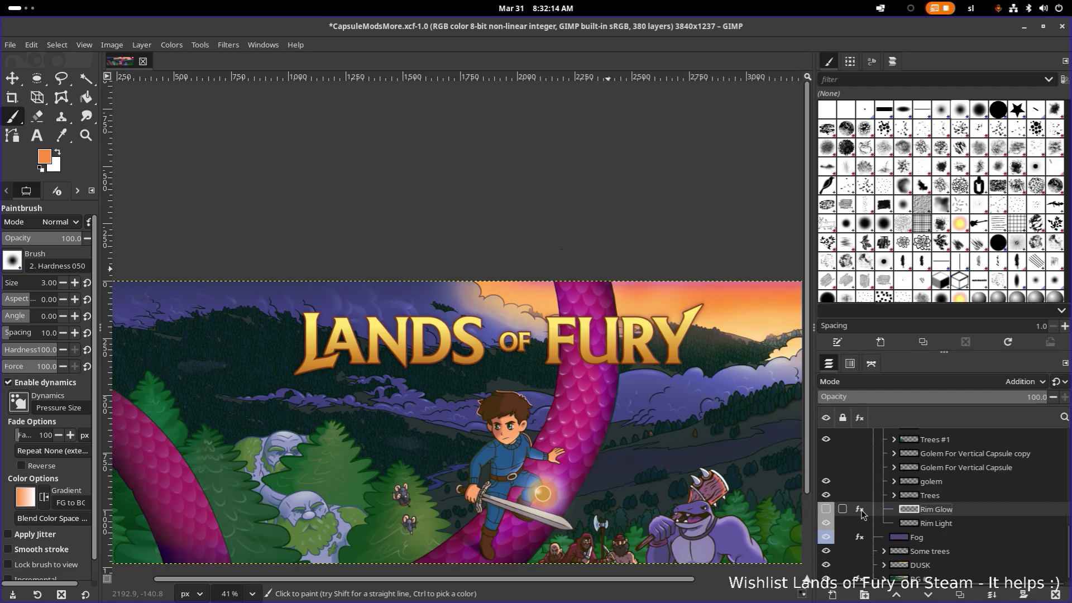
left_click(828, 512)
left_click(863, 513)
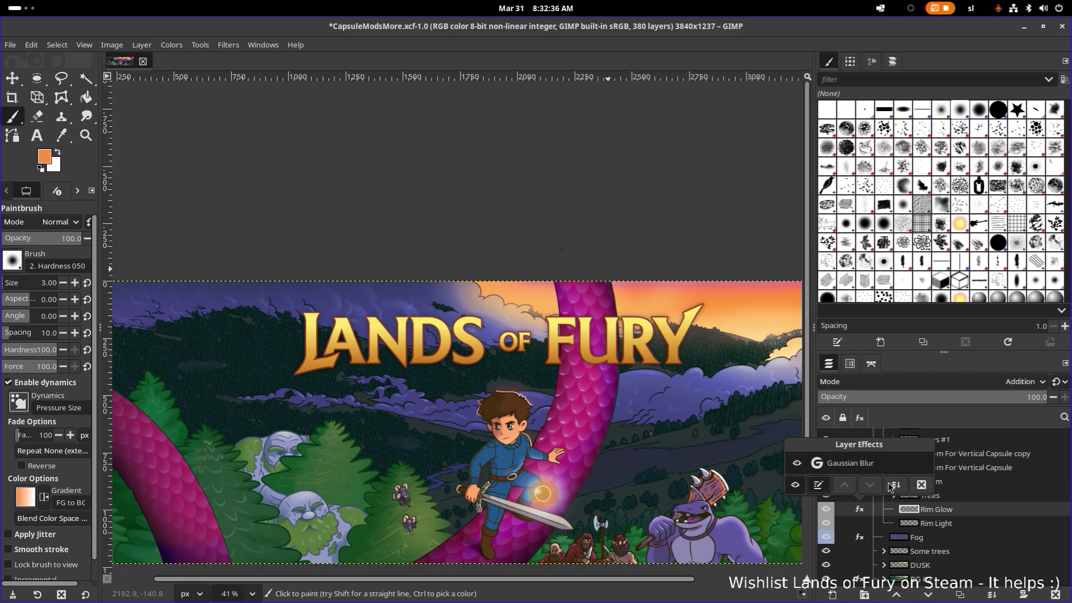
Close the blur settings unchanged and duplicate the Rim Light layer
left_click(890, 487)
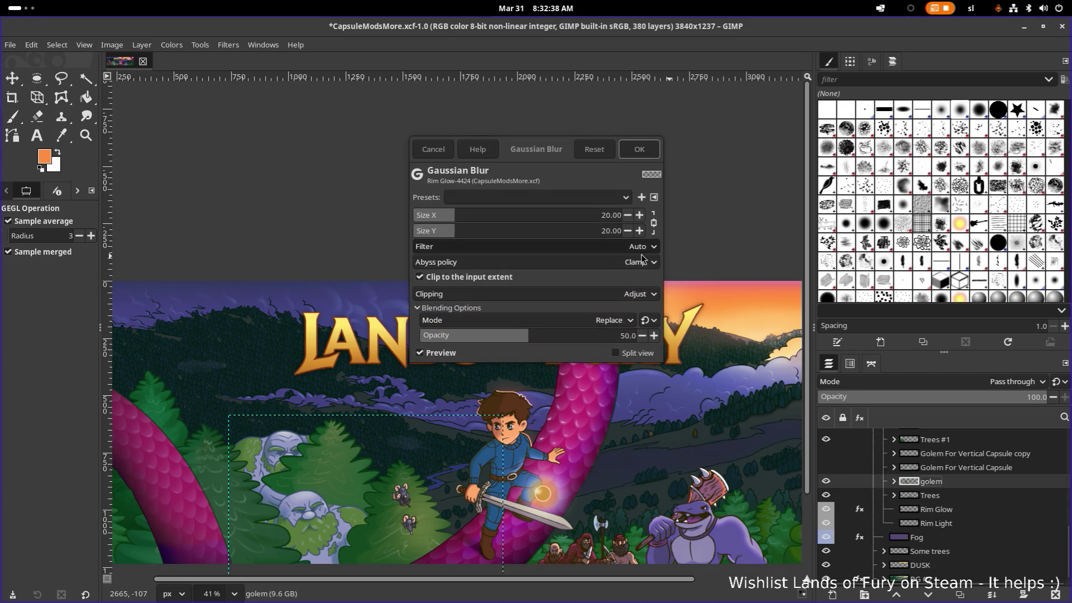
left_click(440, 153)
left_click(959, 507)
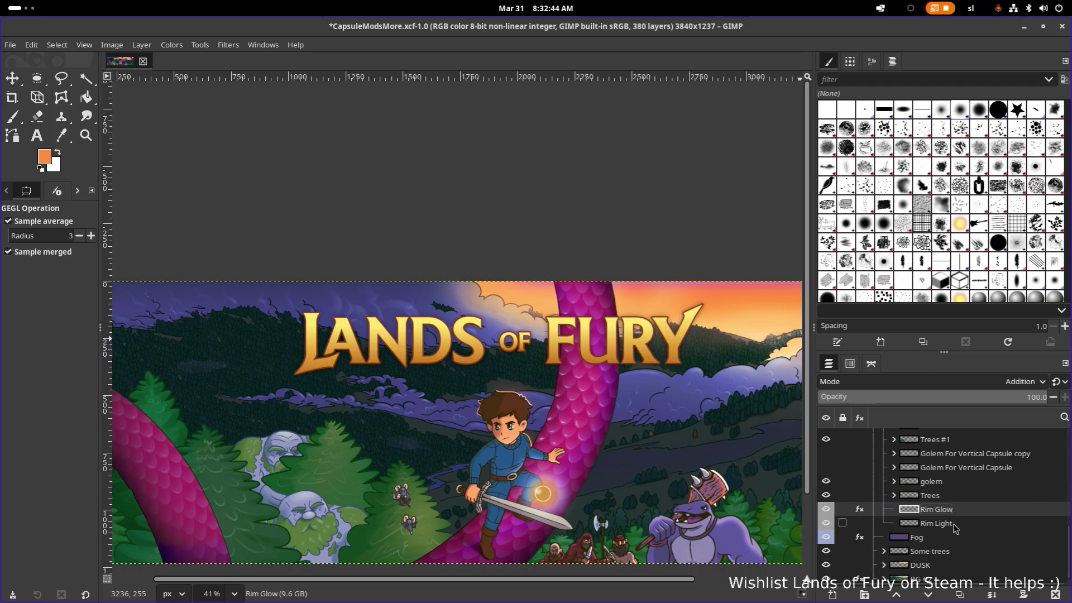
left_click(957, 525)
key("shift+ctrl+d")
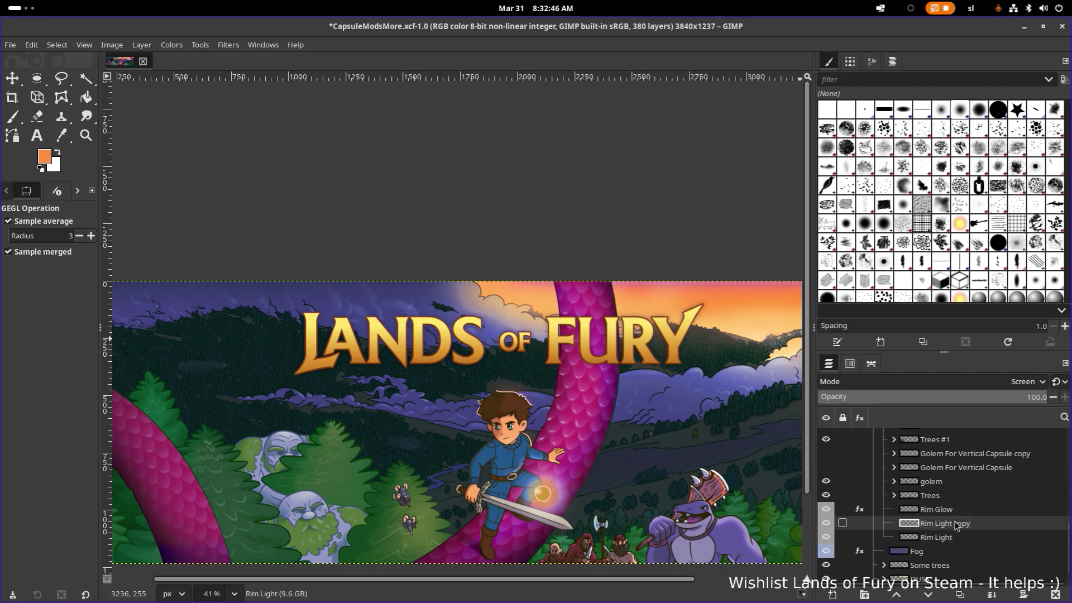
Delete the old Rim Glow layer and rename the Rim Light copy to 'Rim Glow'
left_click(955, 512)
right_click(955, 512)
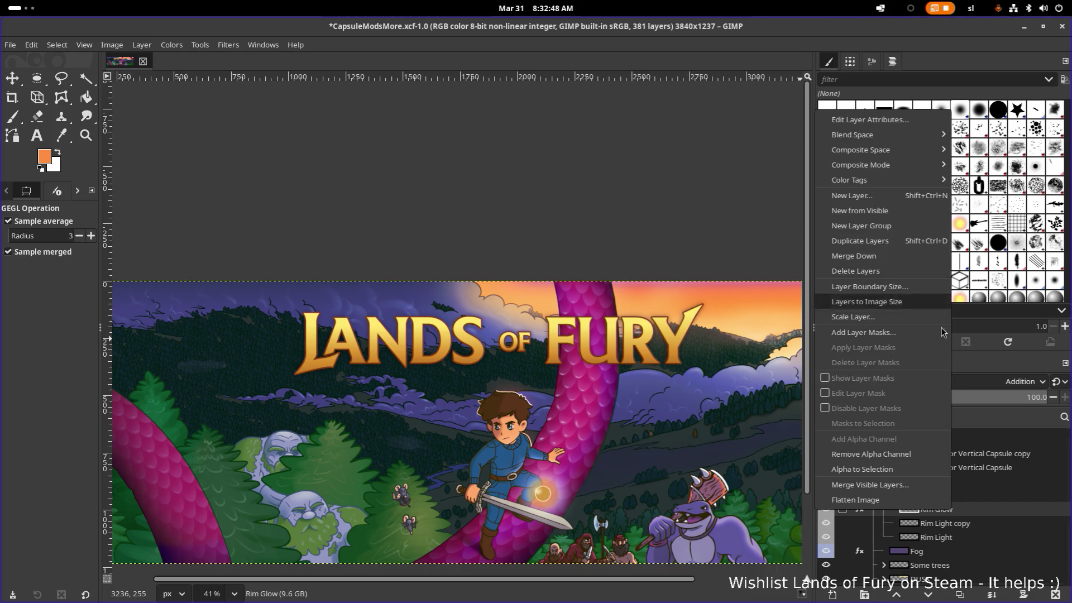
left_click(983, 507)
double_click(980, 509)
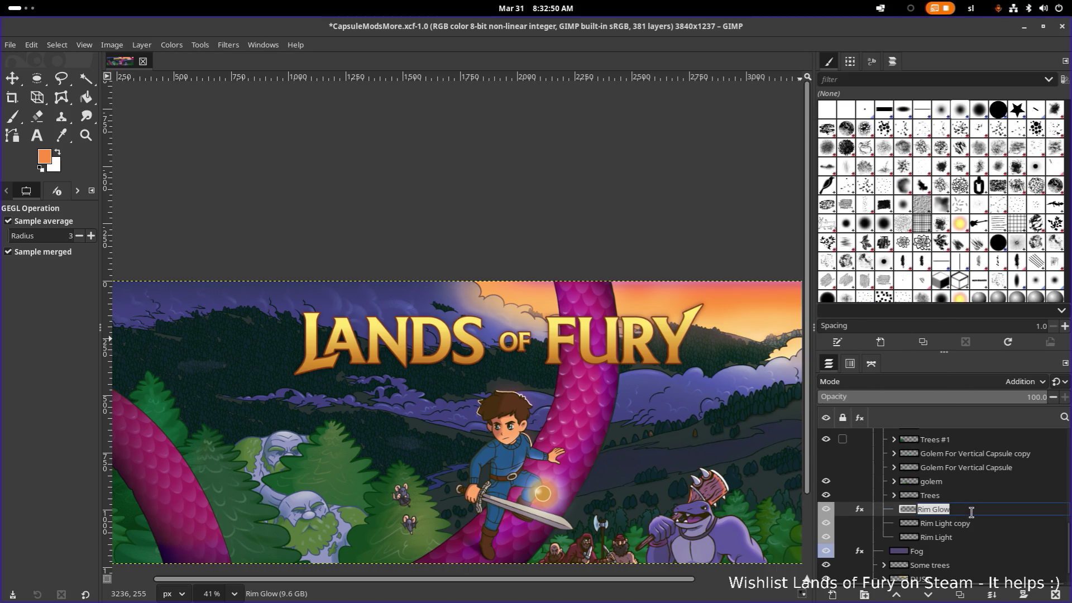
key("Return")
right_click(974, 513)
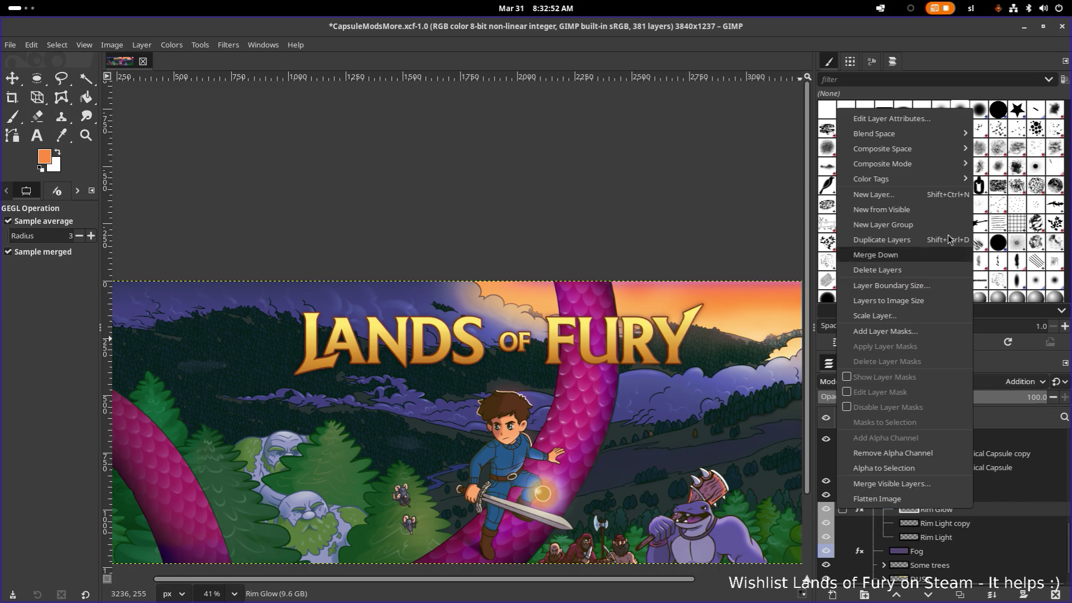
left_click(911, 276)
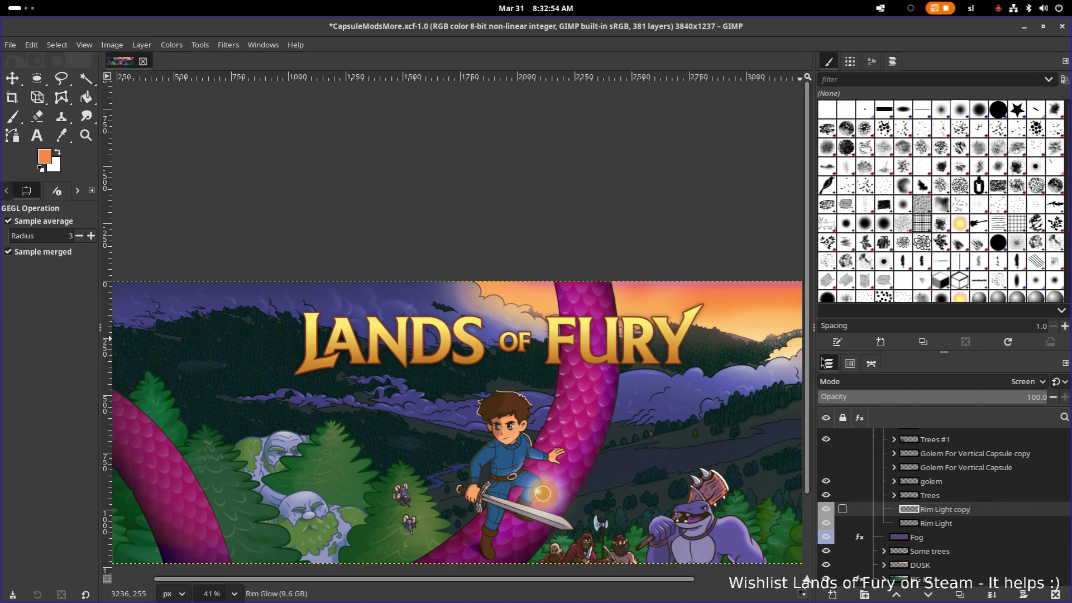
double_click(950, 509)
type("Rim Glow")
key("Return")
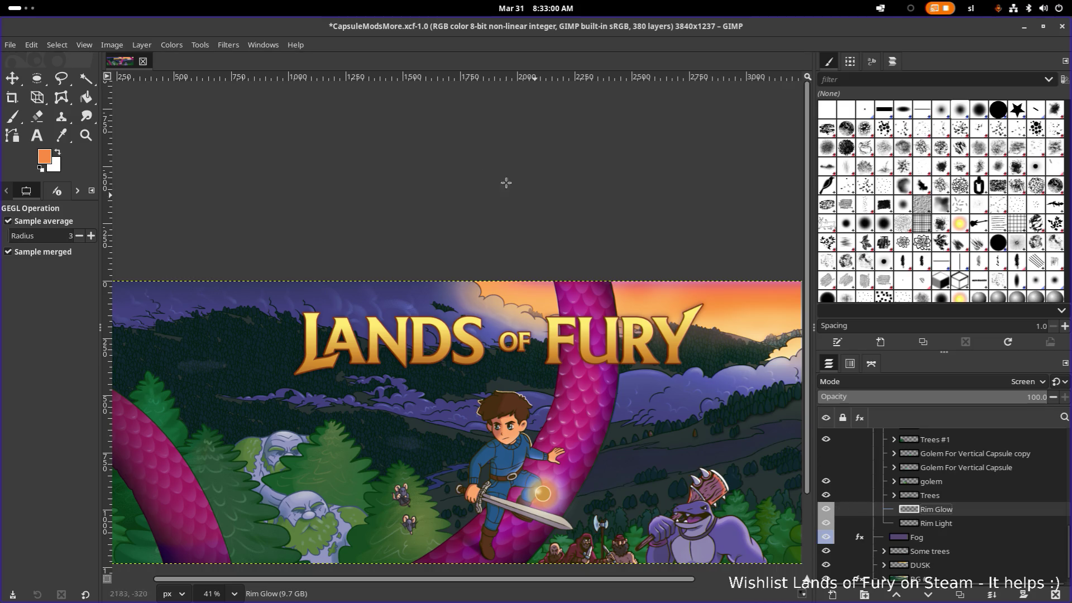
Add a Gaussian Blur to Rim Glow, trying size 20 then settling on size 5
left_click(199, 46)
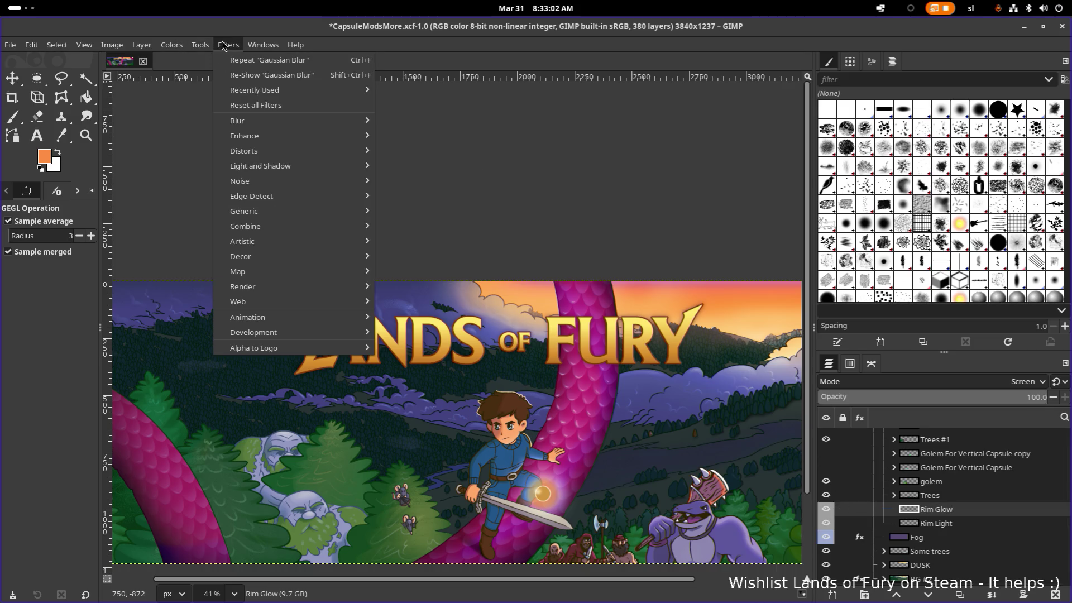
mouse_move(293, 121)
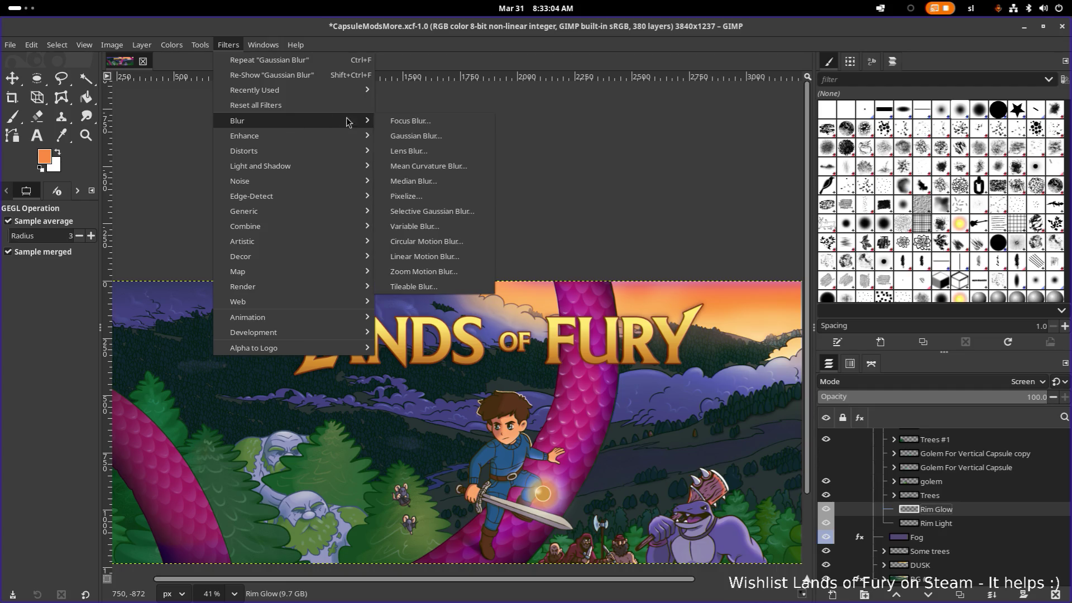
left_click(428, 140)
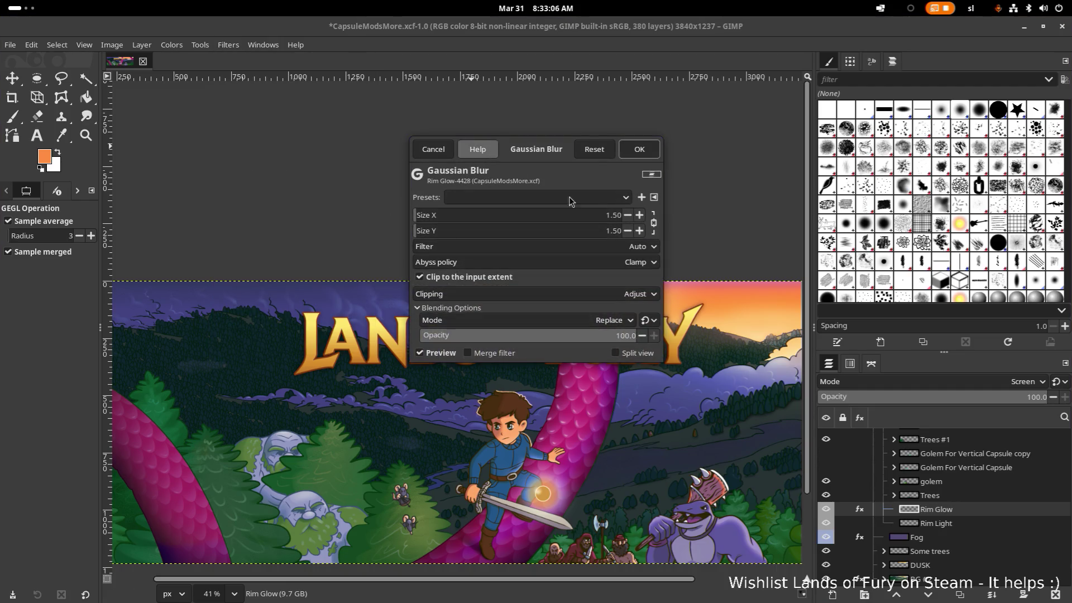
double_click(613, 215)
type("20")
key("Return")
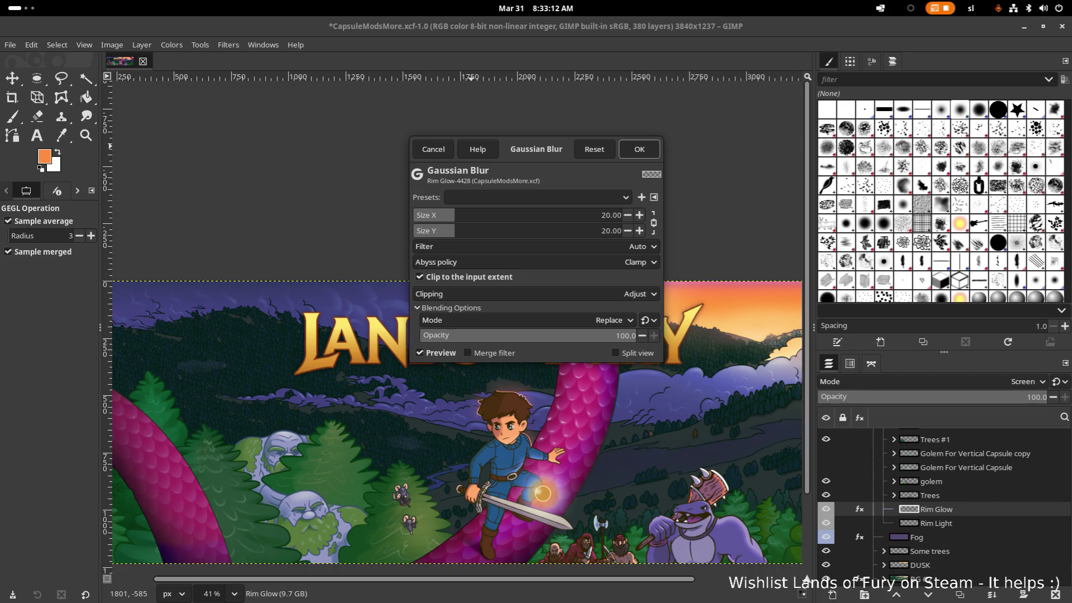
double_click(609, 216)
type("5")
key("Return")
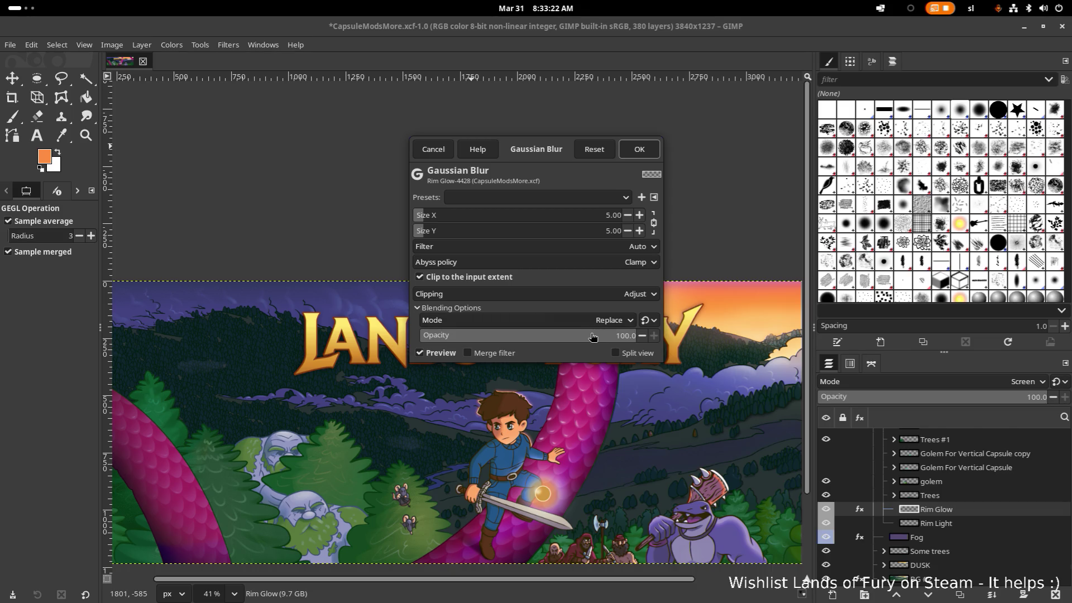
Set the blur's opacity to 50 and apply it to the layer
double_click(617, 336)
type("50")
key("Return")
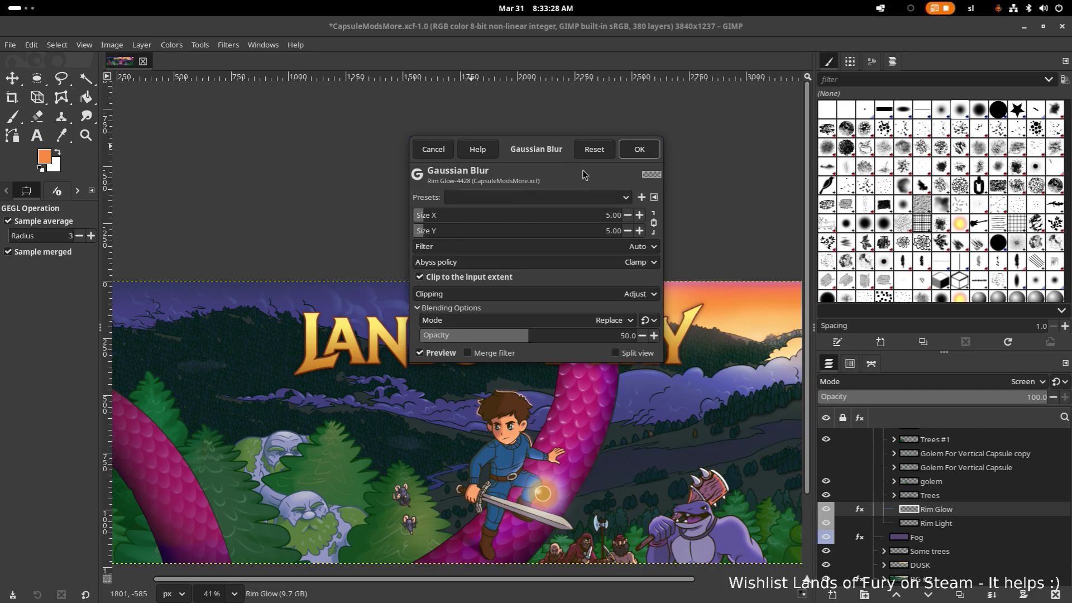
left_click(635, 149)
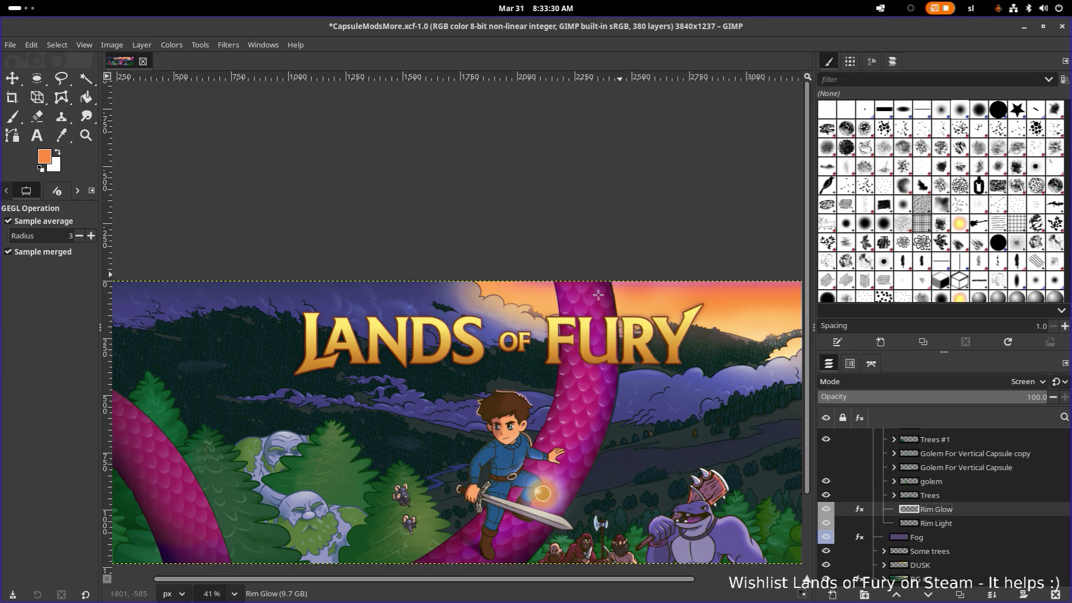
scroll(598, 295, "down", 3)
scroll(590, 318, "up", 1)
scroll(584, 346, "up", 1)
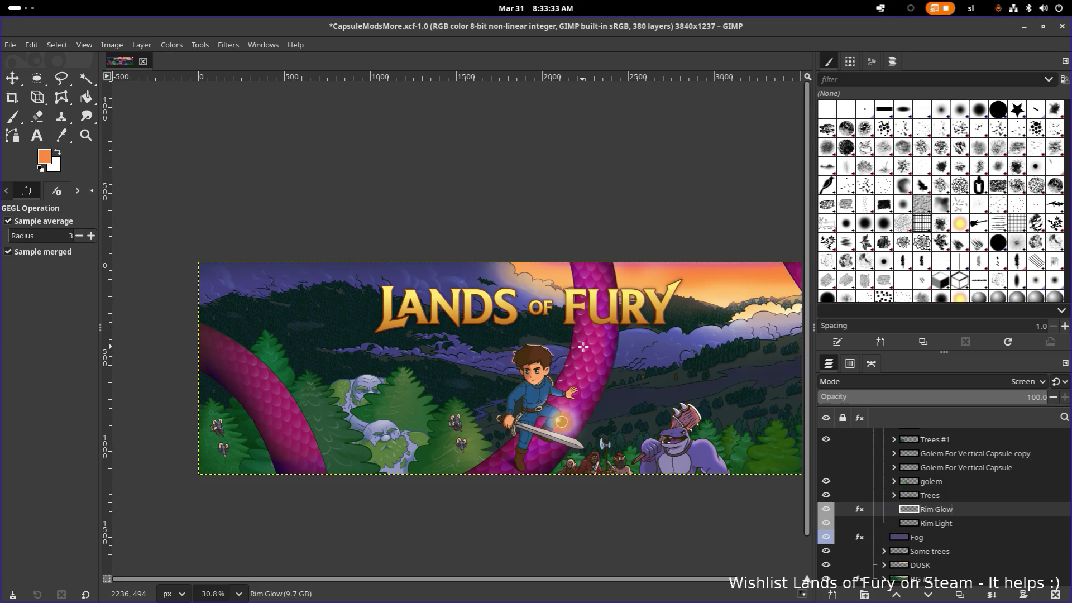
scroll(576, 373, "up", 1)
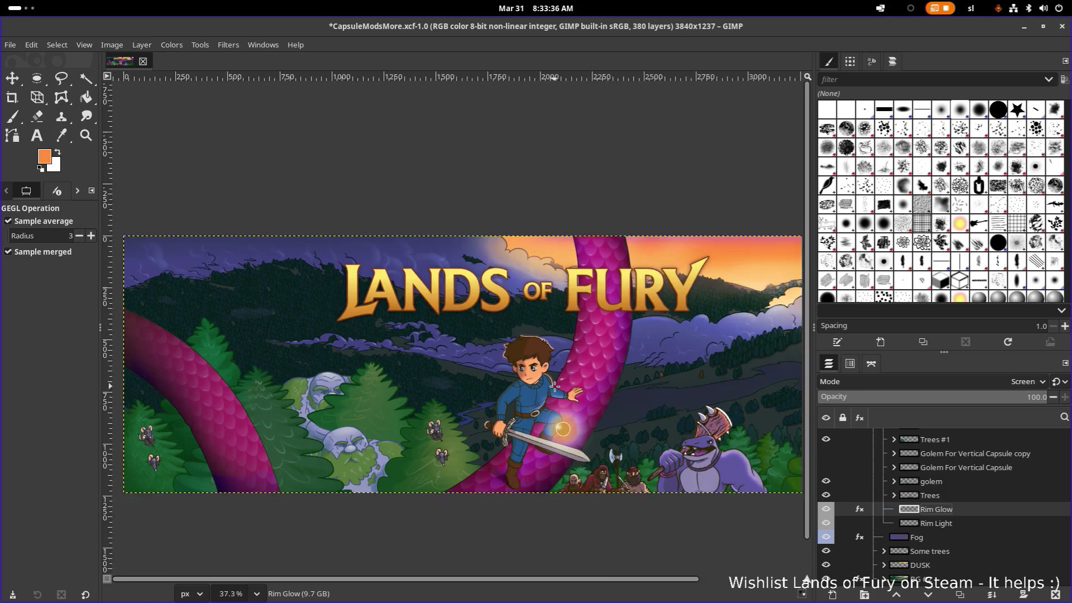
scroll(557, 386, "up", 1)
scroll(553, 391, "up", 2)
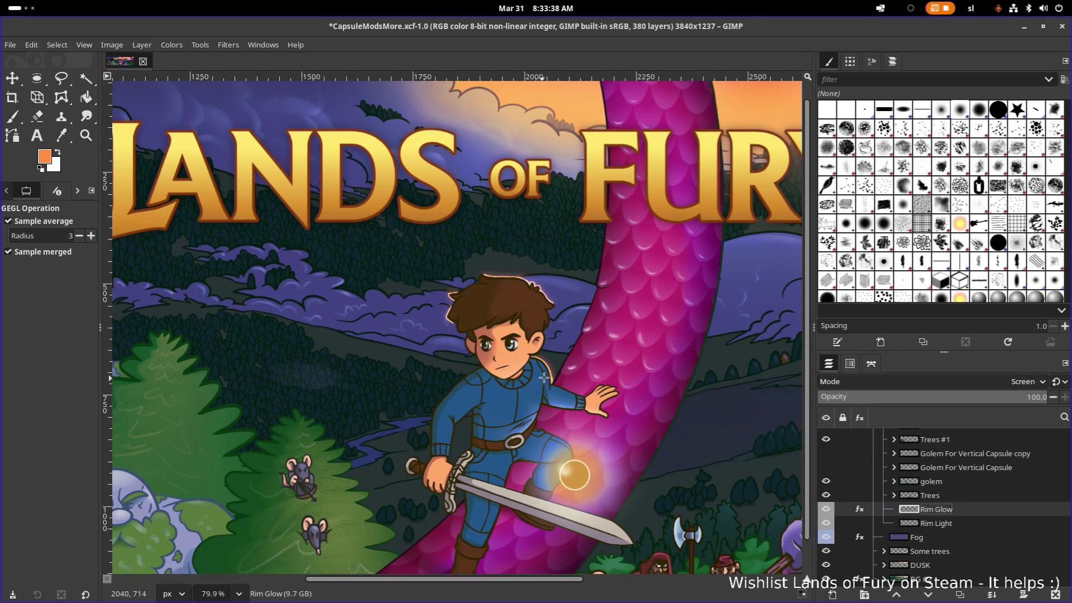
scroll(544, 378, "down", 4)
scroll(540, 373, "up", 2)
scroll(535, 367, "up", 2)
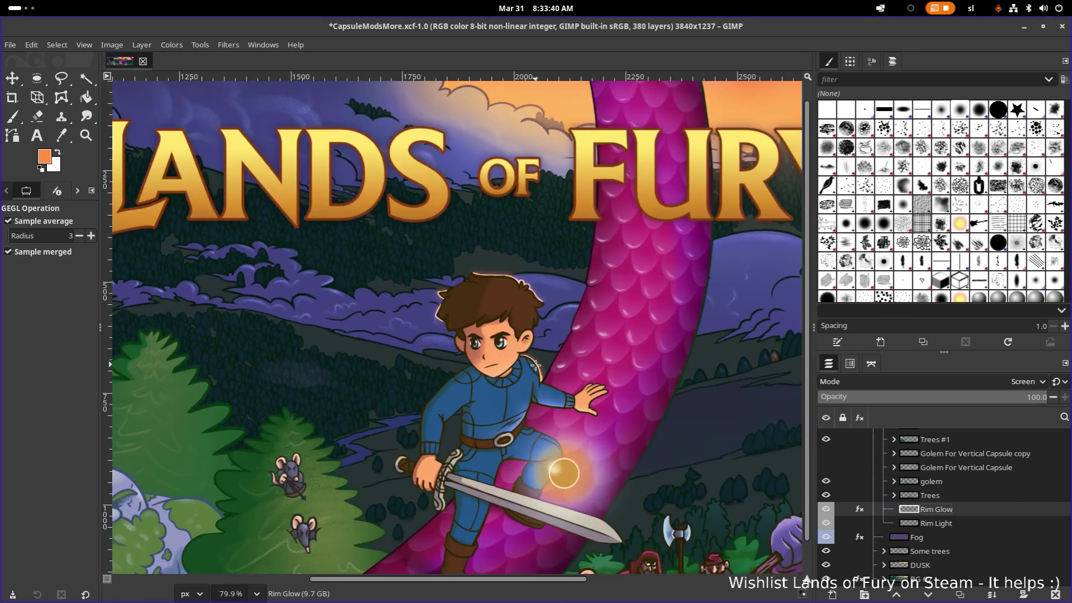
scroll(536, 364, "down", 2)
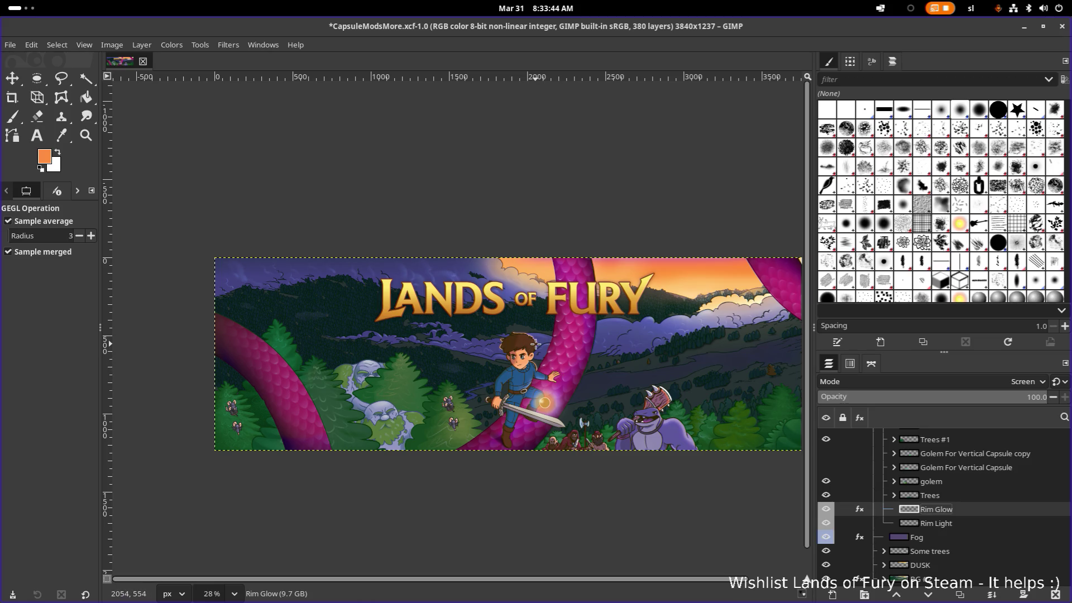
scroll(537, 343, "up", 1)
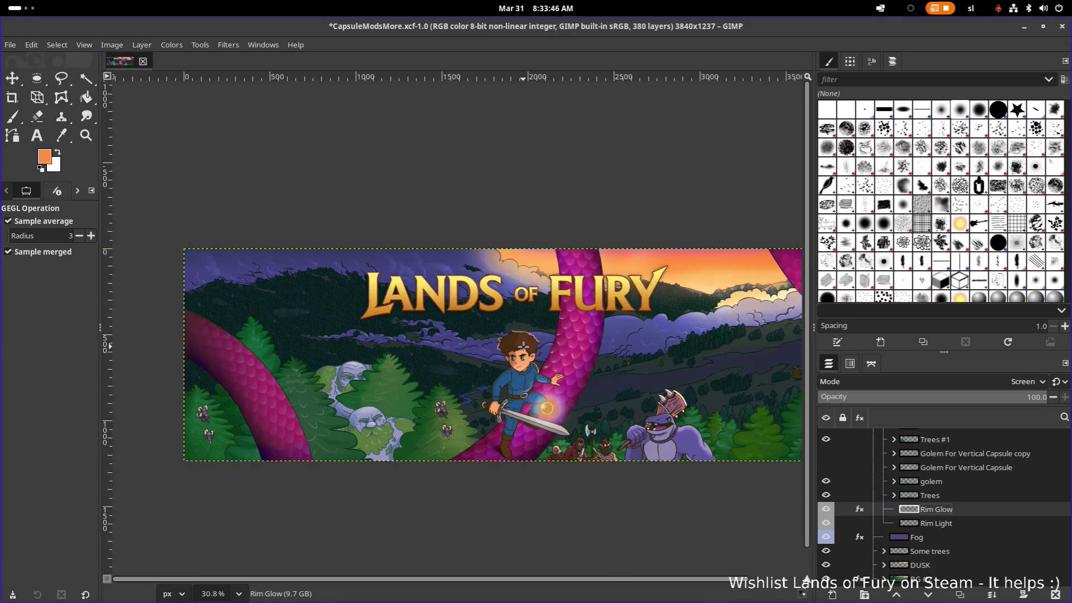
scroll(524, 347, "up", 3)
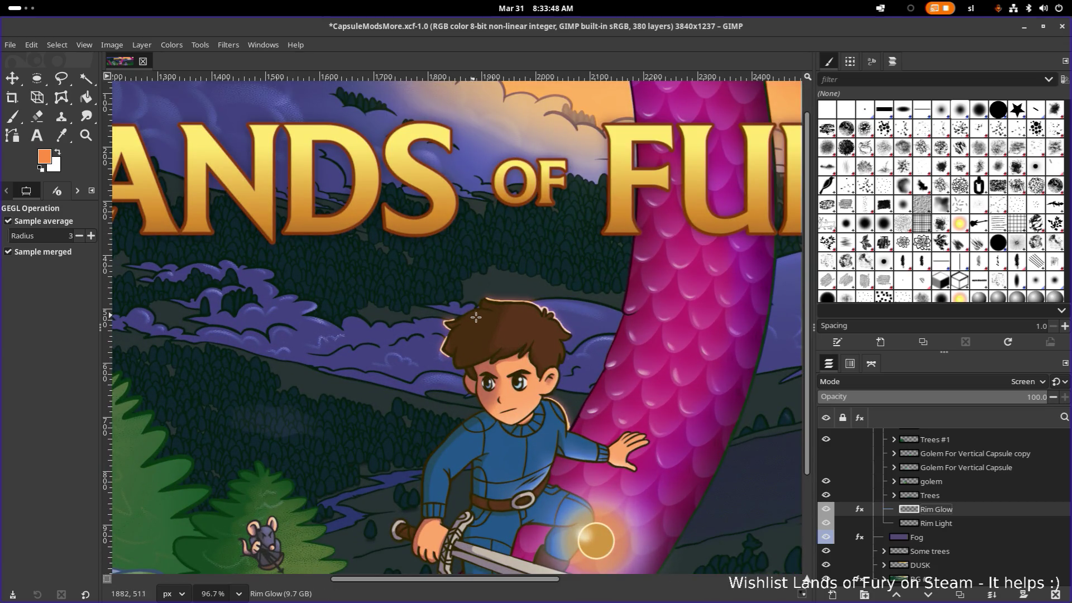
scroll(480, 320, "up", 3)
scroll(480, 320, "up", 1)
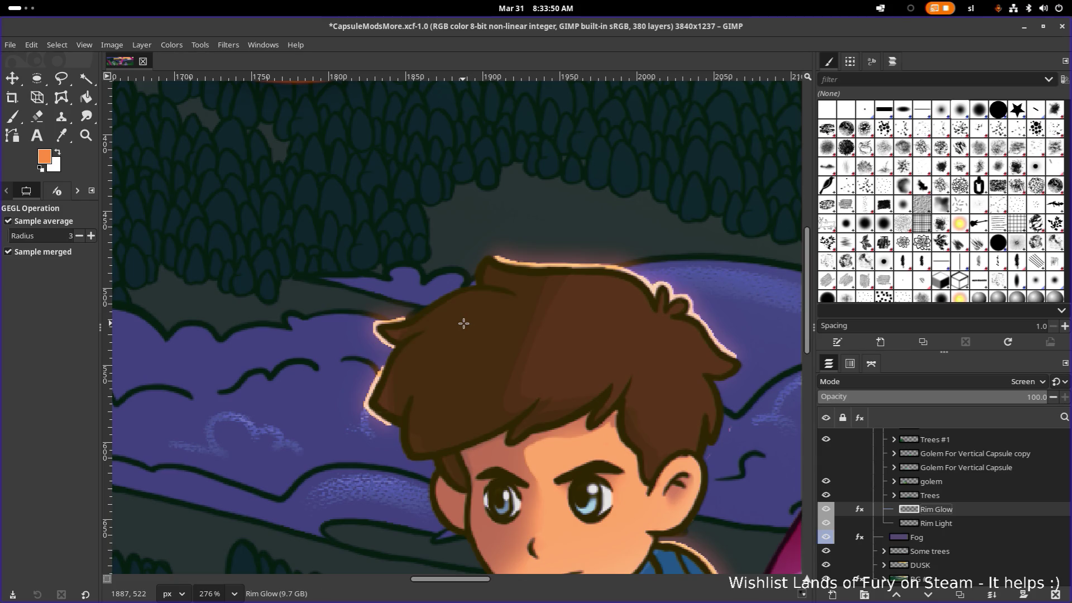
scroll(463, 323, "down", 3)
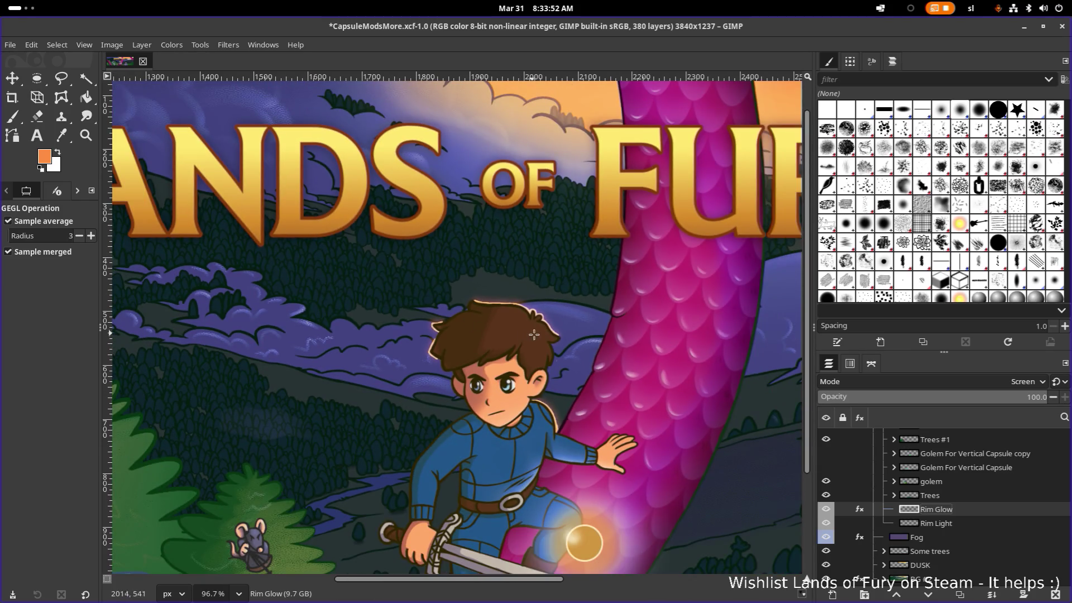
scroll(569, 373, "down", 2)
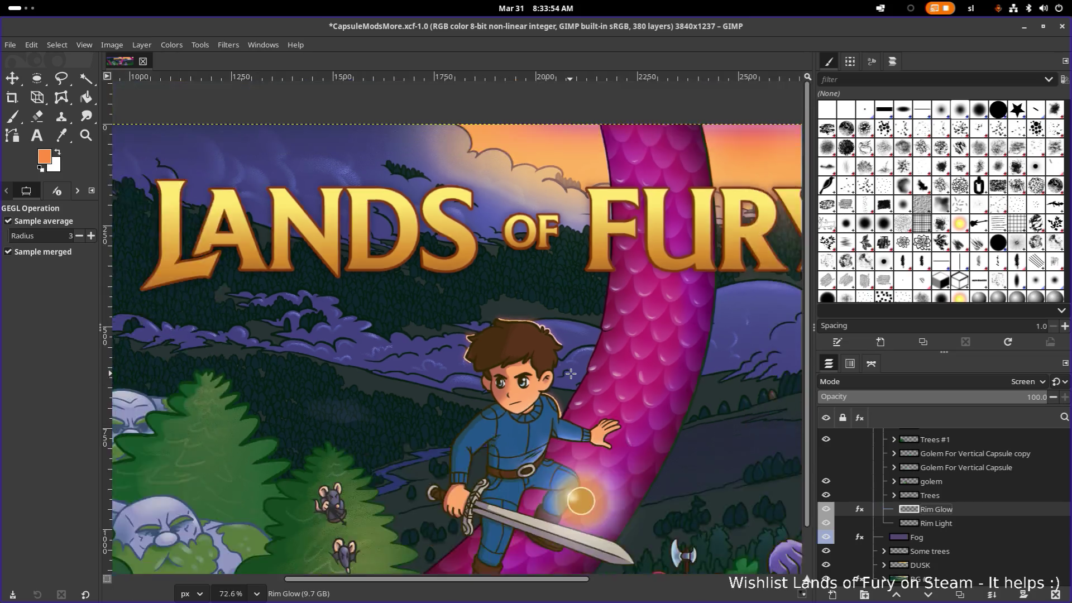
scroll(569, 373, "down", 3)
scroll(569, 373, "up", 3)
scroll(570, 373, "up", 1)
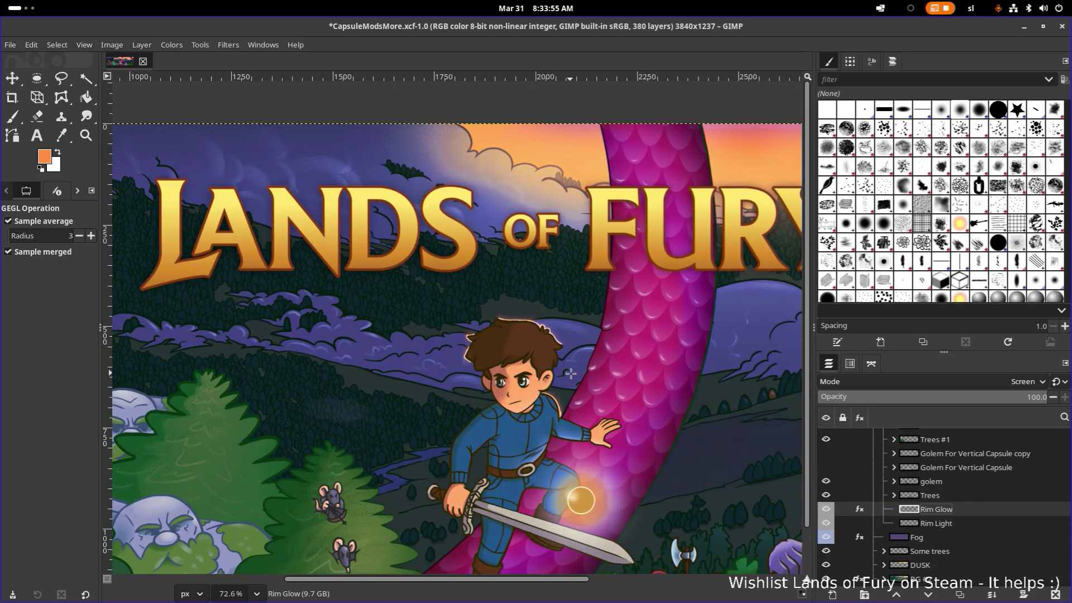
mouse_move(569, 371)
left_mouse_down()
mouse_move(481, 294)
mouse_move(512, 297)
left_mouse_up()
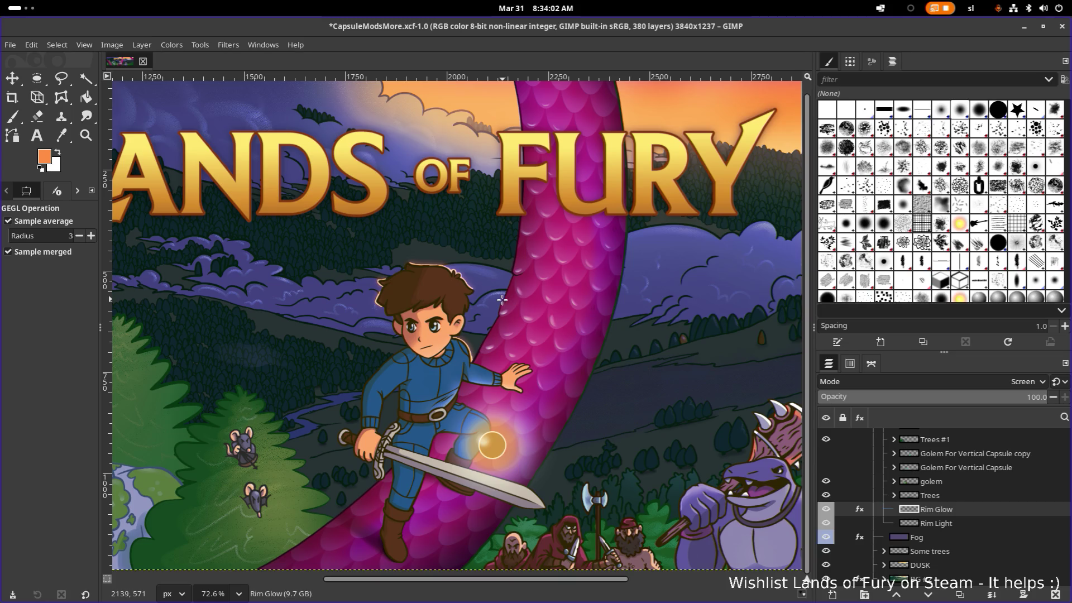
scroll(499, 300, "down", 2)
scroll(500, 300, "down", 3)
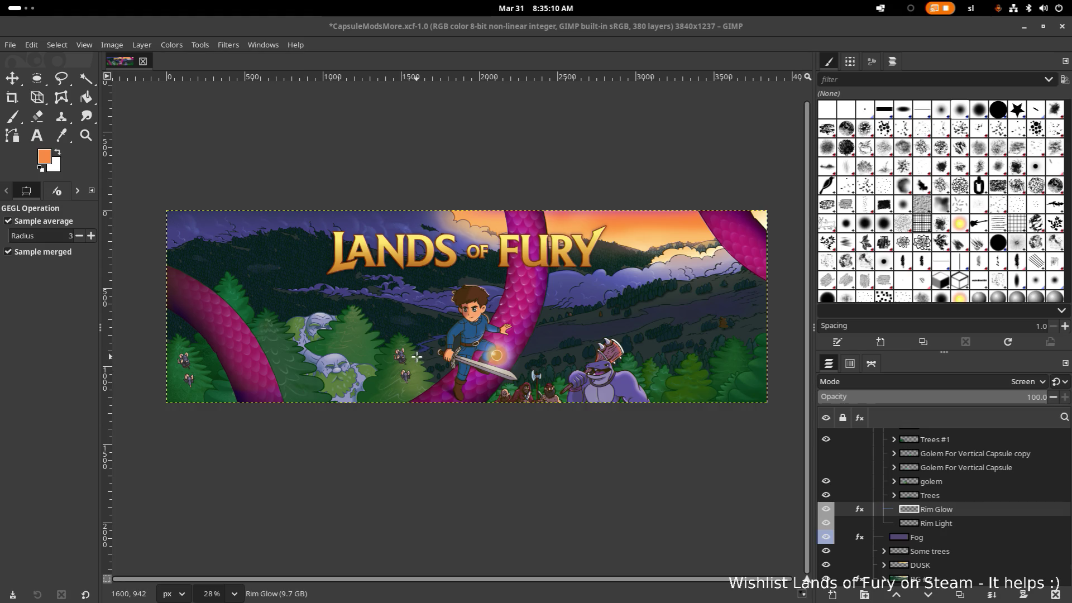
scroll(463, 306, "up", 1)
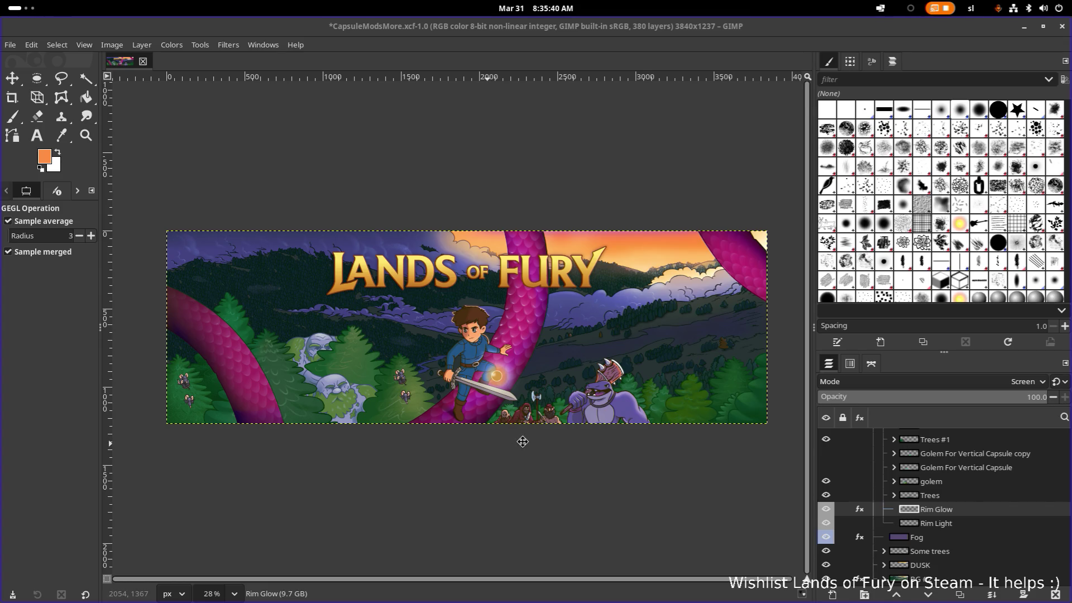
scroll(522, 440, "down", 2)
scroll(522, 440, "left", 2)
scroll(525, 378, "up", 3, "ctrl")
scroll(526, 321, "up", 2, "ctrl")
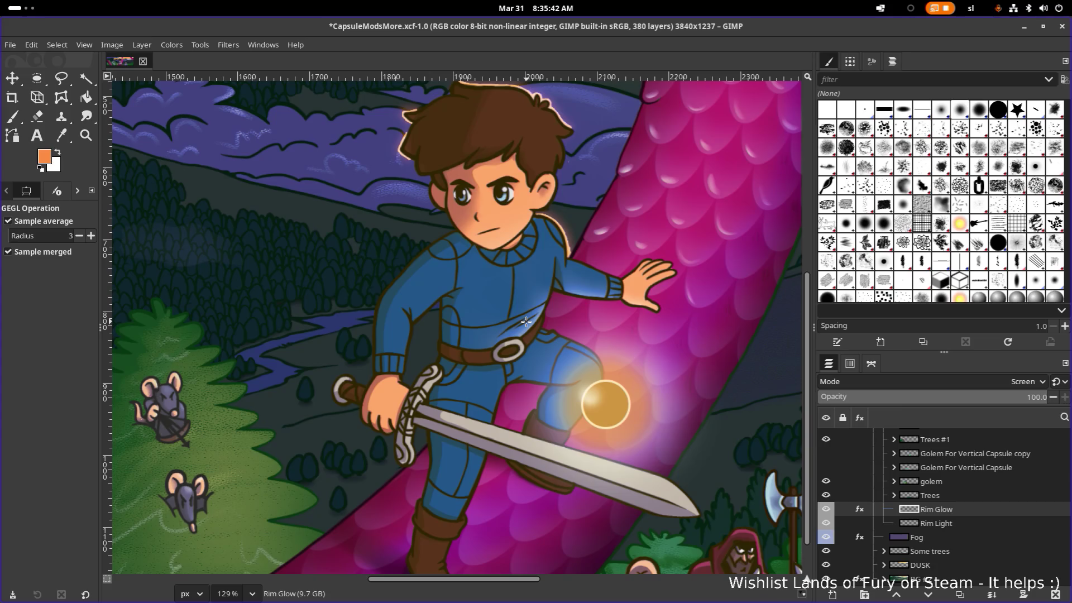
scroll(526, 321, "down", 2)
scroll(526, 321, "down", 3)
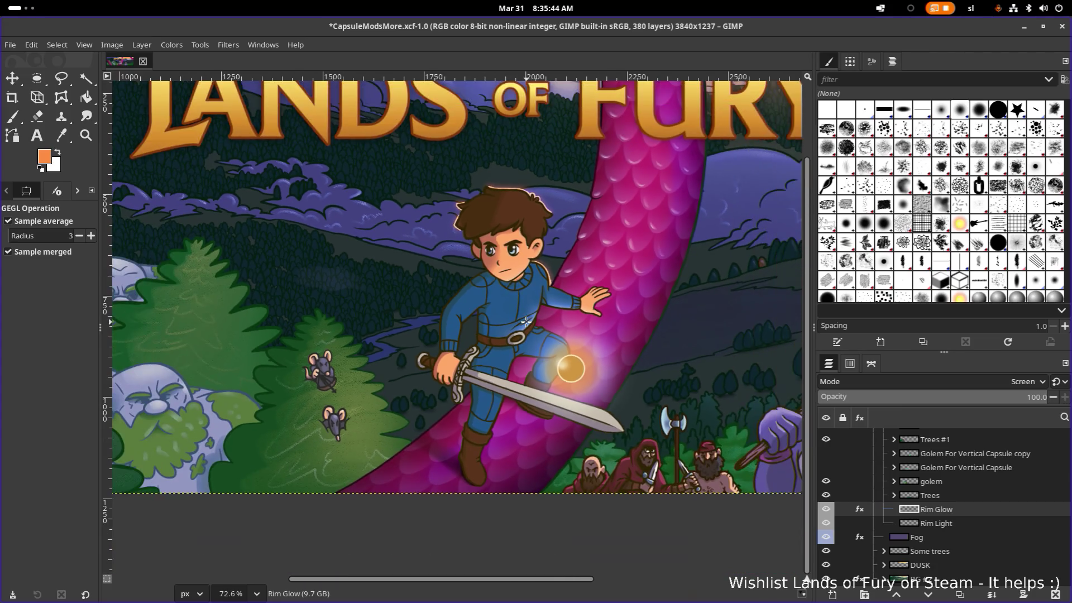
scroll(526, 321, "down", 1)
scroll(526, 321, "down", 1)
Hide the Rim Glow layer and toggle Rim Light to compare the hair highlight
mouse_move(533, 318)
left_mouse_down()
mouse_move(363, 313)
mouse_move(556, 319)
left_mouse_up()
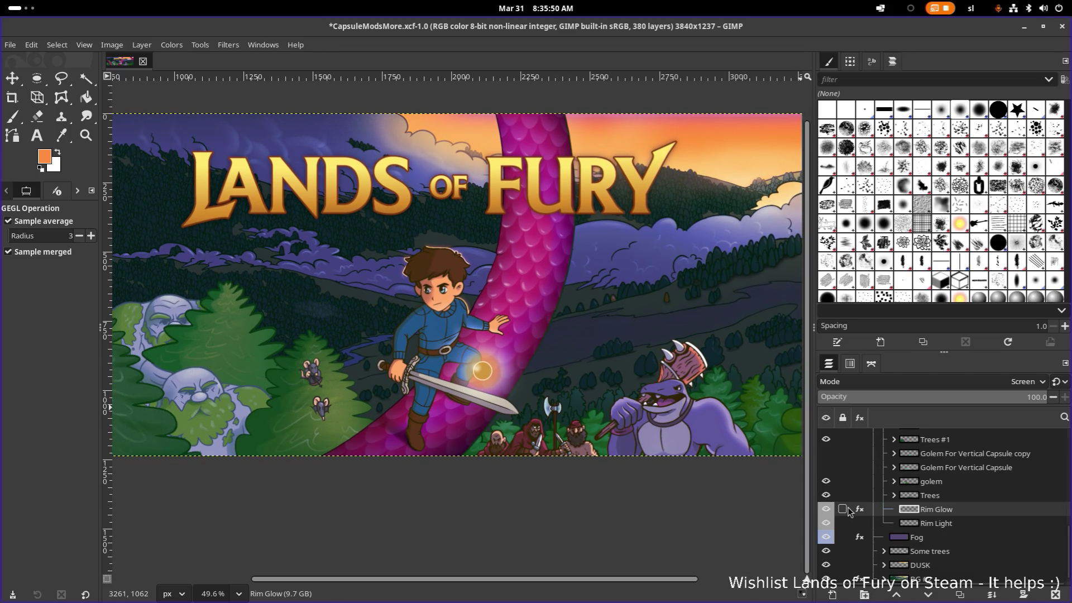
left_click(826, 509)
left_click(830, 524)
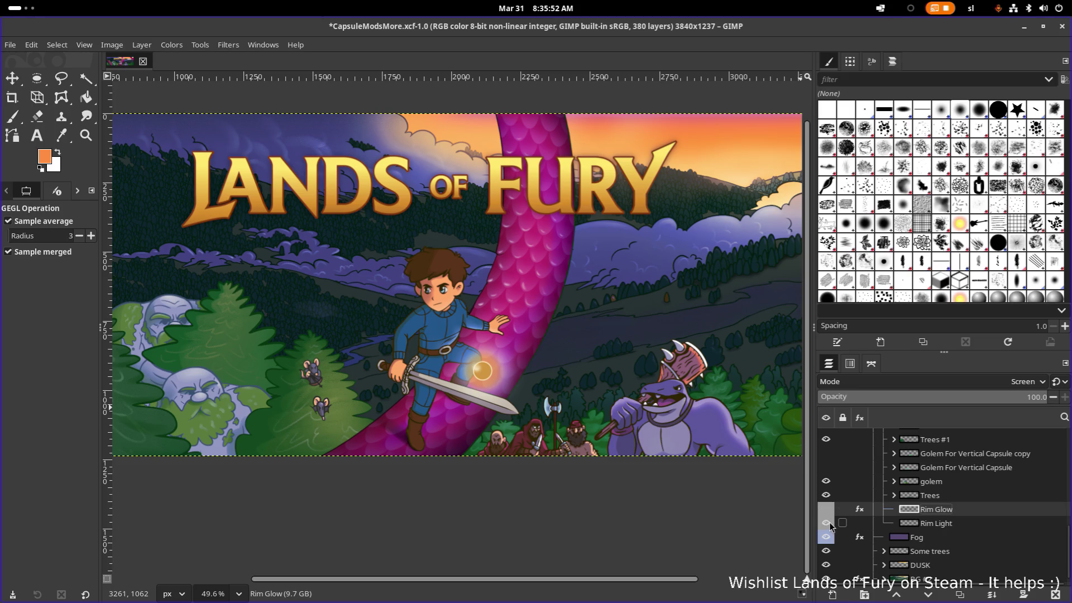
Hide the Rim Light layer and toggle the Main character group, expanding it
left_click(830, 524)
left_click(830, 525)
scroll(888, 526, "down", 1)
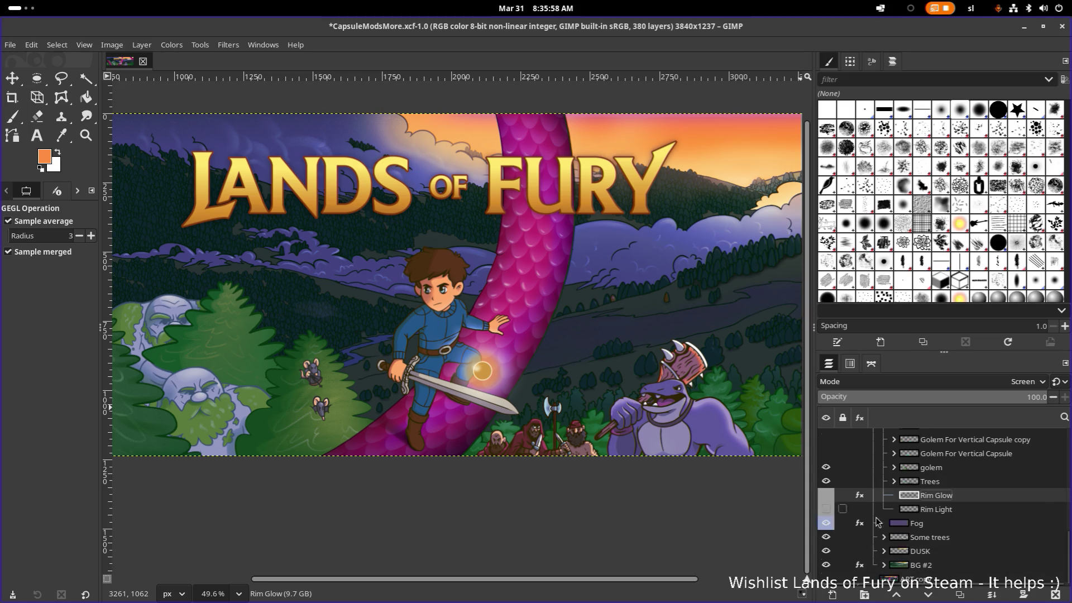
scroll(877, 521, "up", 3)
scroll(876, 522, "up", 2)
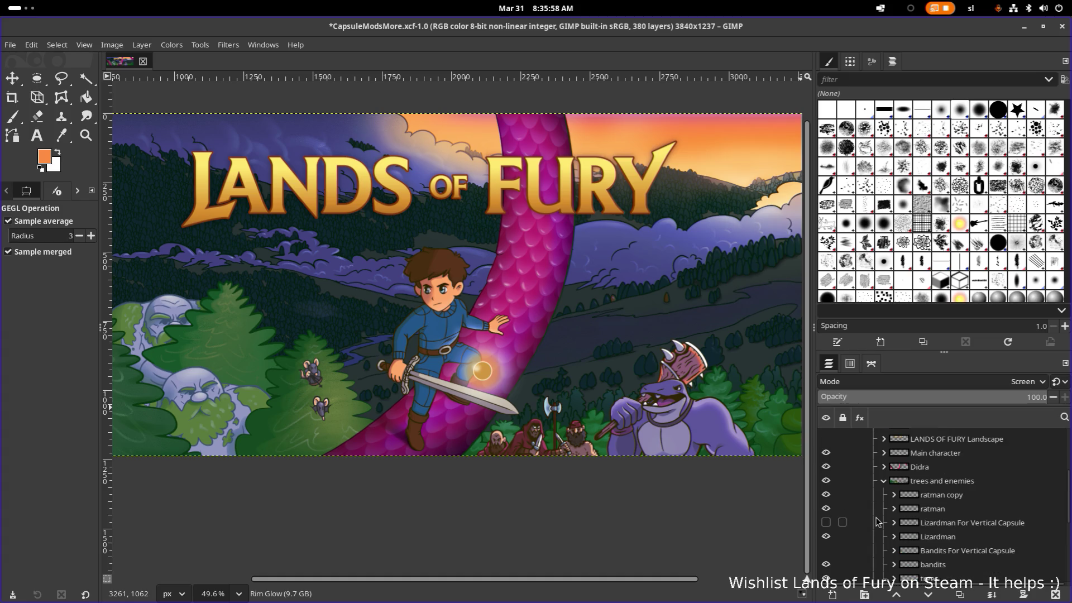
left_click(826, 453)
left_click(884, 452)
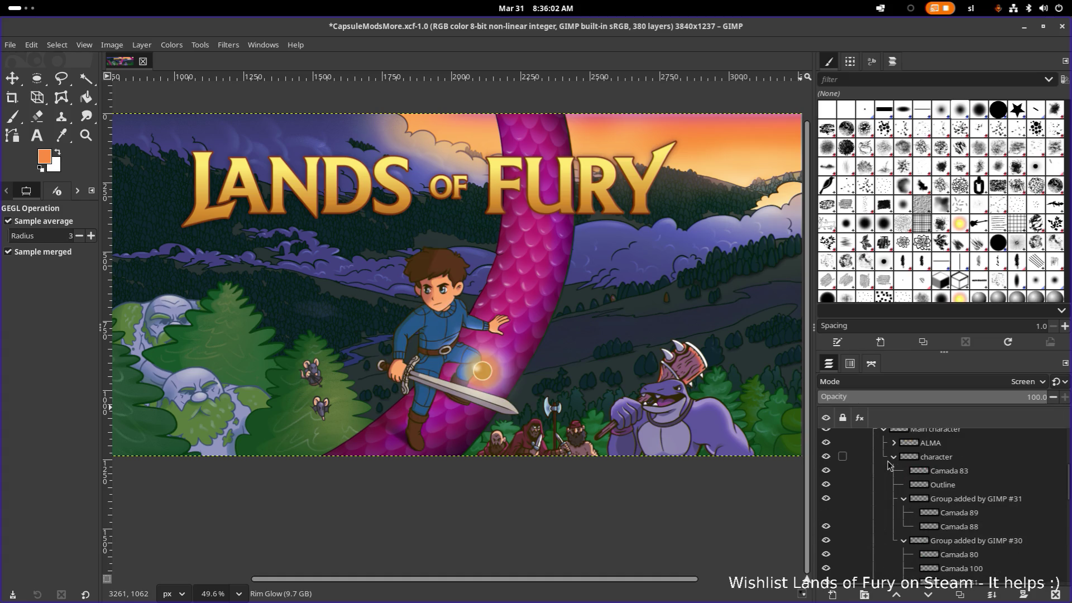
scroll(889, 466, "down", 1)
Select the character layer group, collapse it and duplicate it
left_click(826, 456)
left_click(826, 456)
left_click(926, 458)
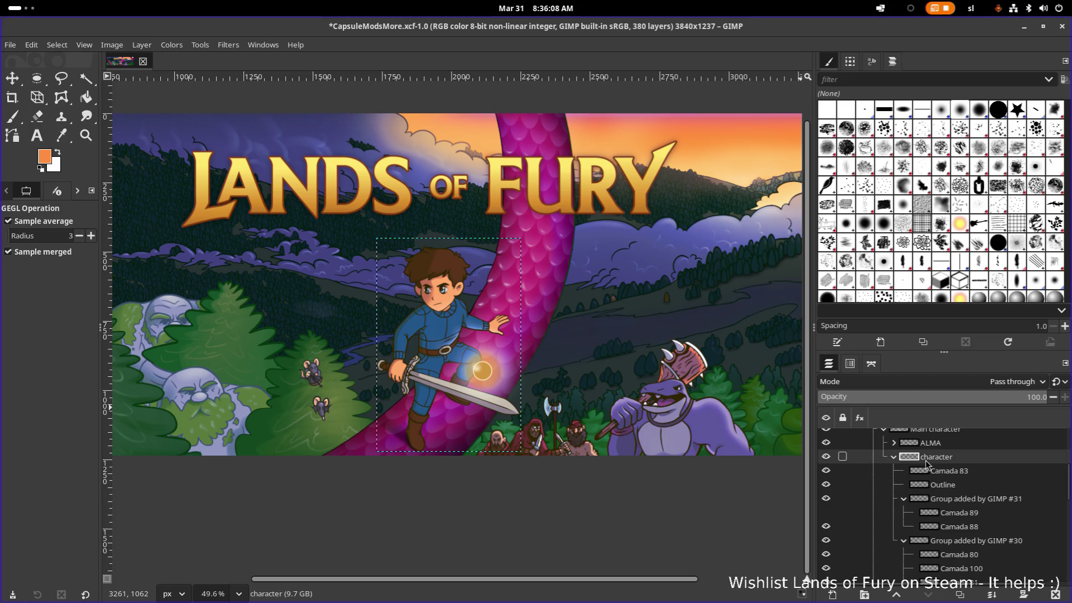
left_click(893, 458)
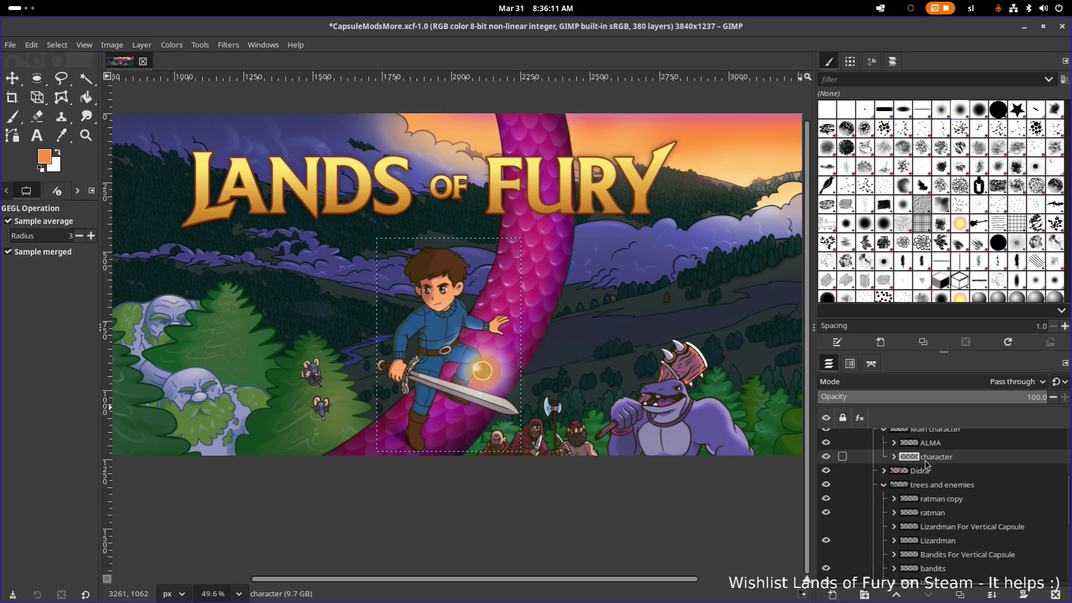
key("shift+ctrl+d")
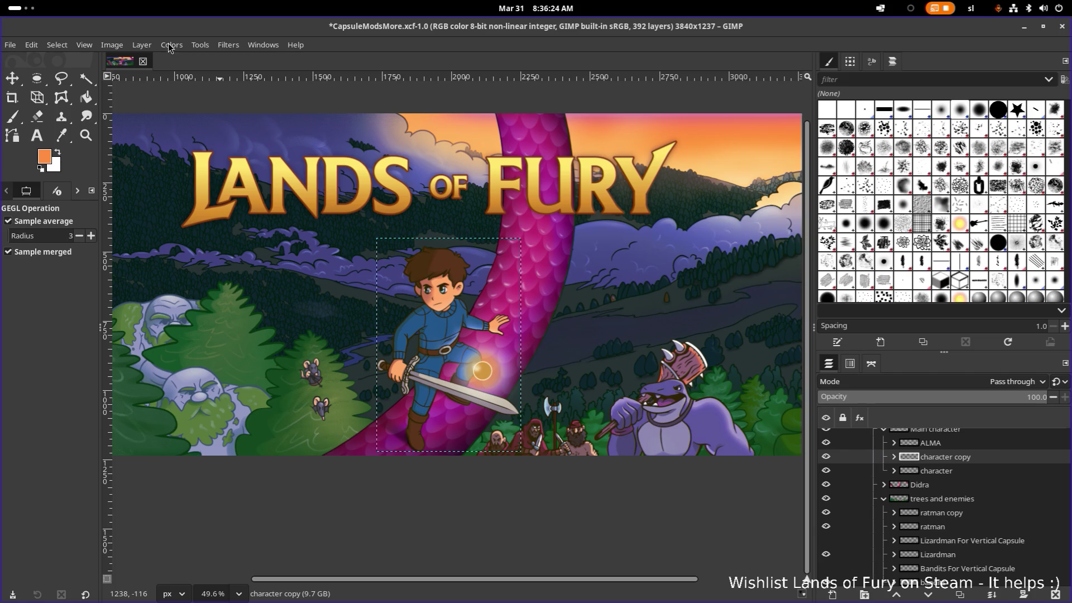
Apply a teal Colorize to the character copy group and compare it with the original
left_click(201, 46)
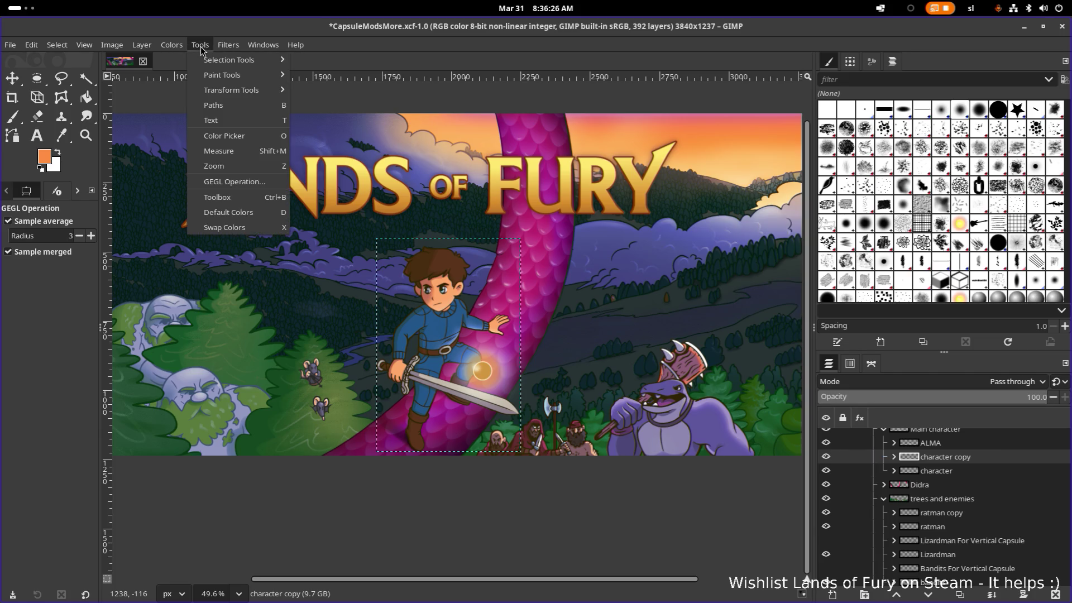
left_click(229, 47)
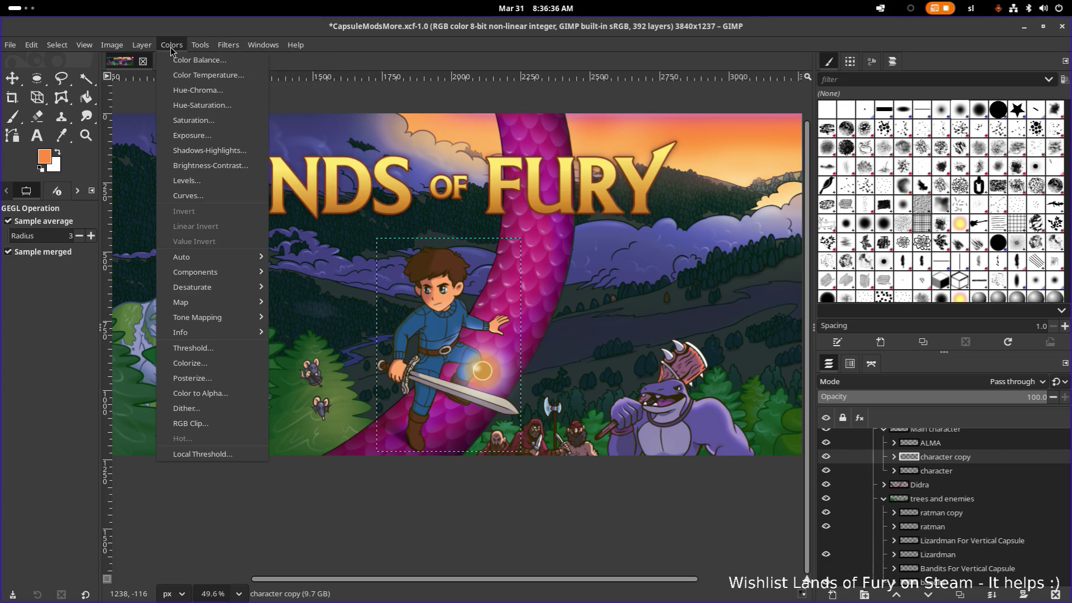
key("Escape")
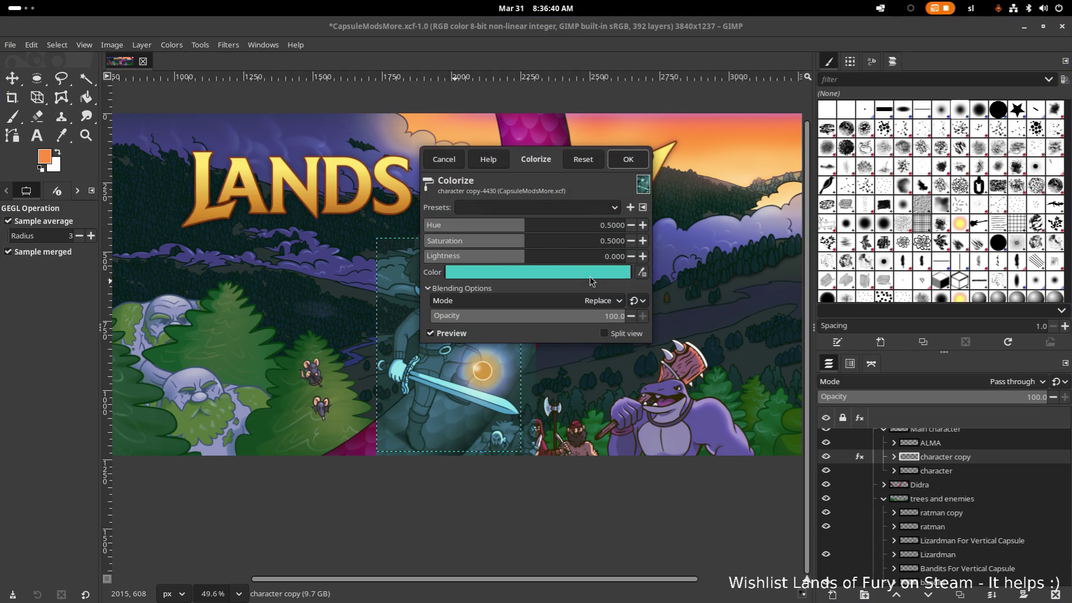
left_click_drag(552, 166, 305, 98)
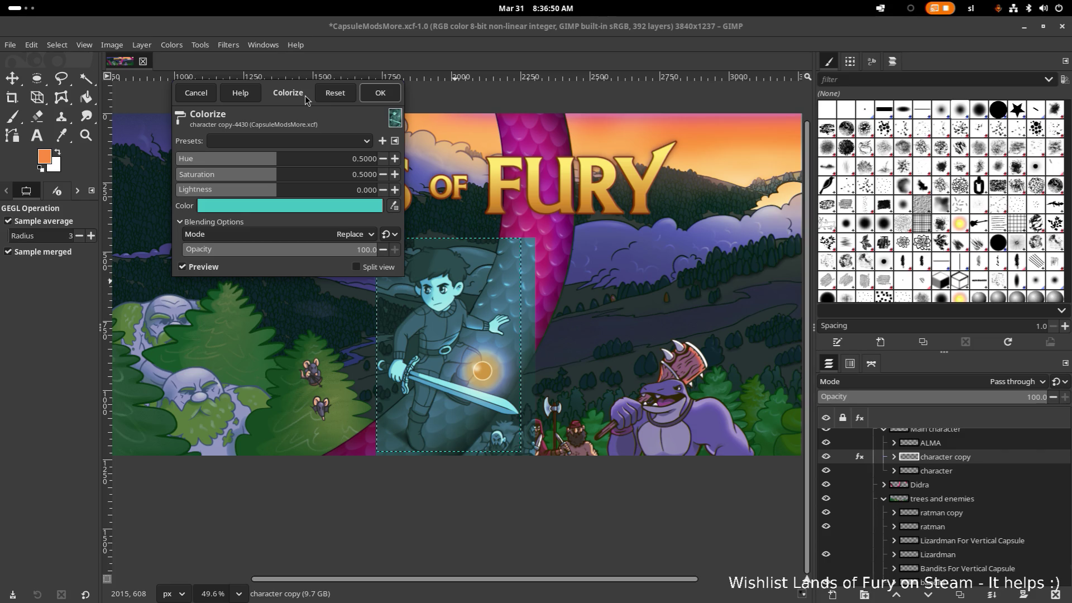
left_click(380, 92)
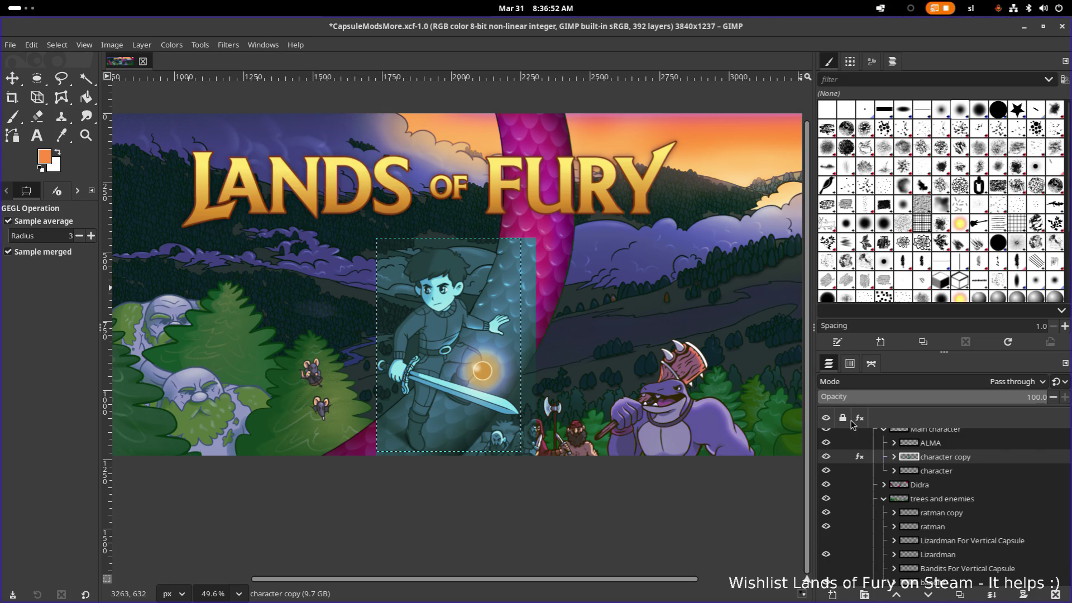
left_click(826, 457)
Remove the Colorize effect from character copy, make it visible and expand the group
left_click(825, 457)
left_click(861, 457)
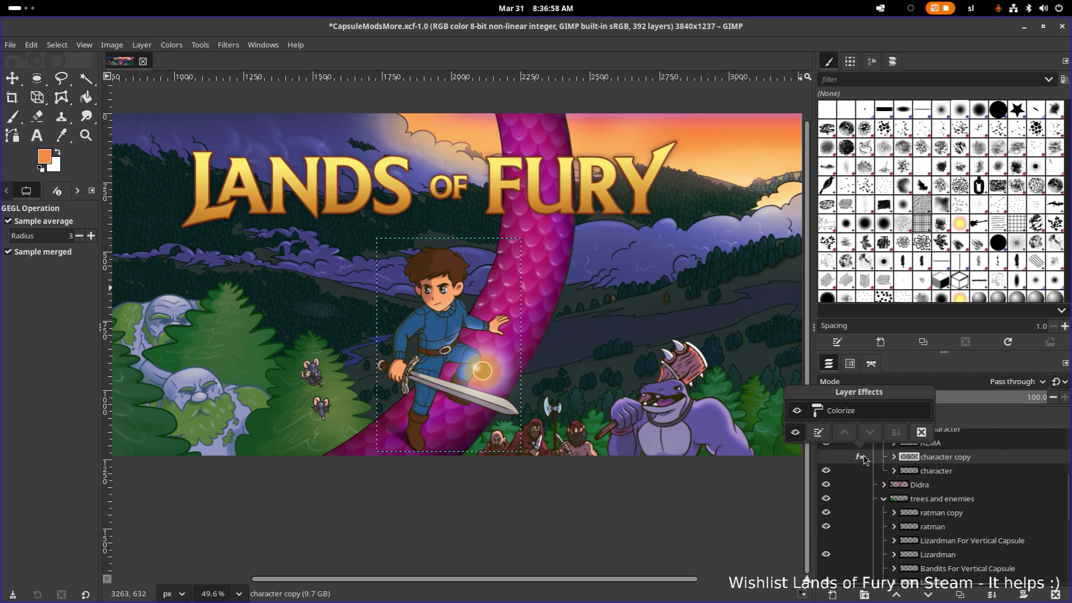
left_click(921, 431)
left_click(929, 444)
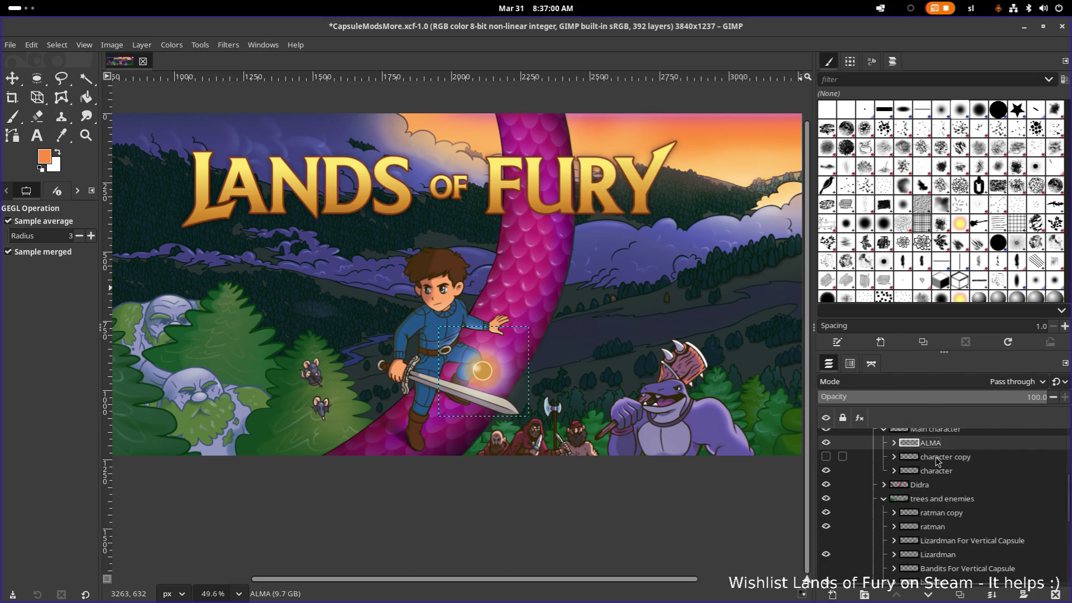
left_click(825, 456)
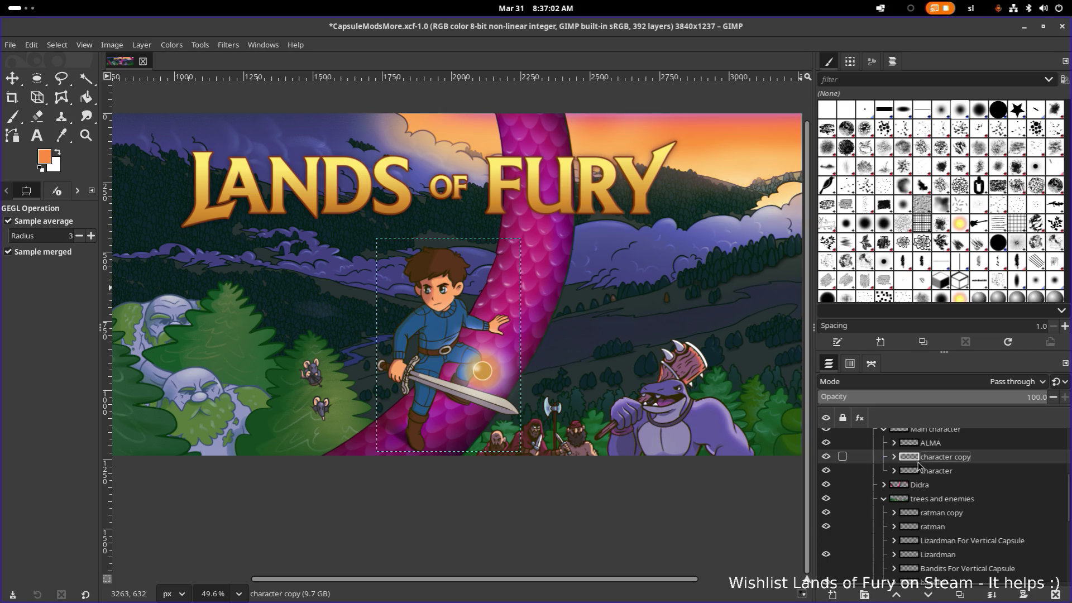
left_click(893, 456)
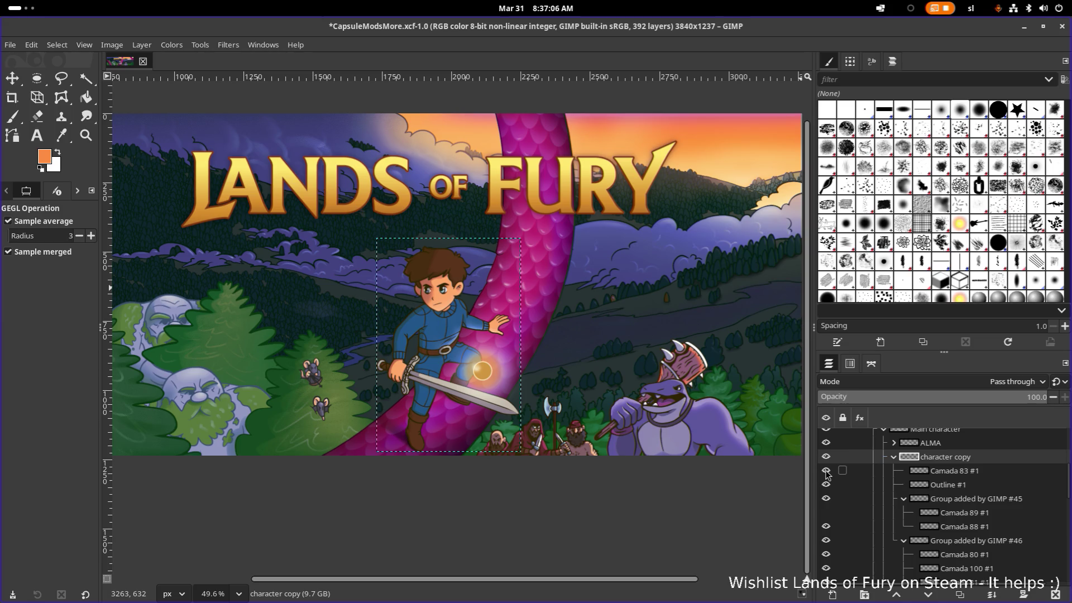
Toggle visibility of the copy's sublayers (Camada 83, Outline, groups #45/#46, Camada 89, Camada 81) to identify them
left_click(825, 471)
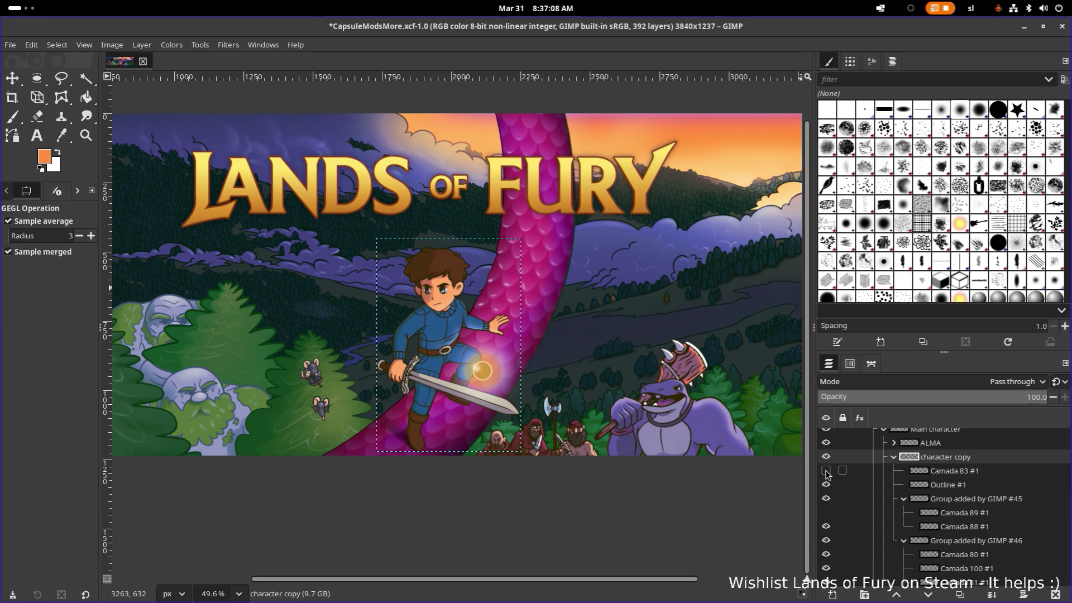
left_click(826, 471)
left_click(826, 485)
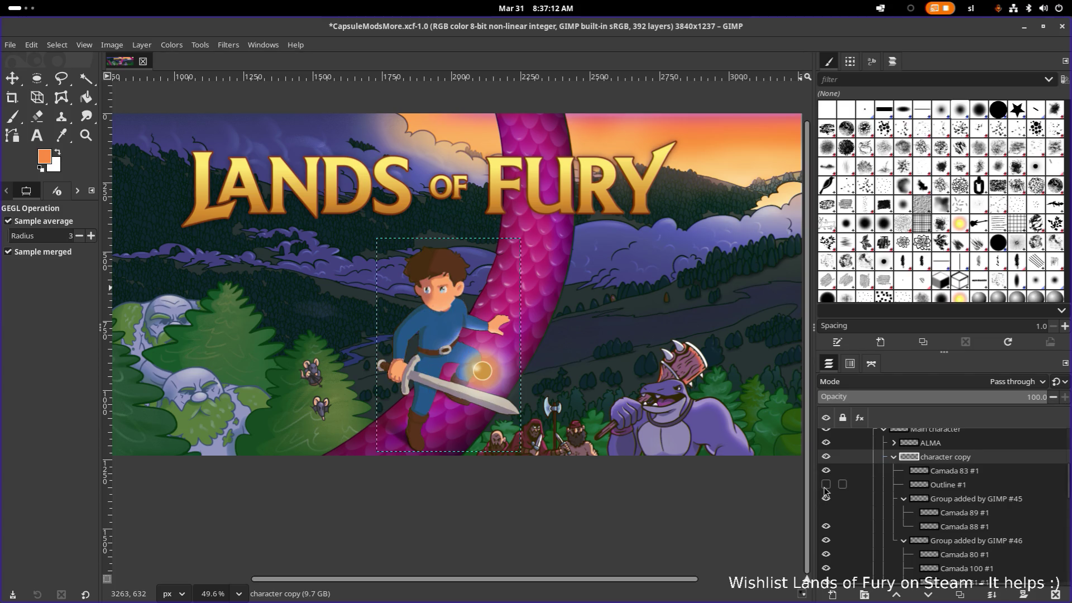
left_click(825, 485)
left_click(826, 499)
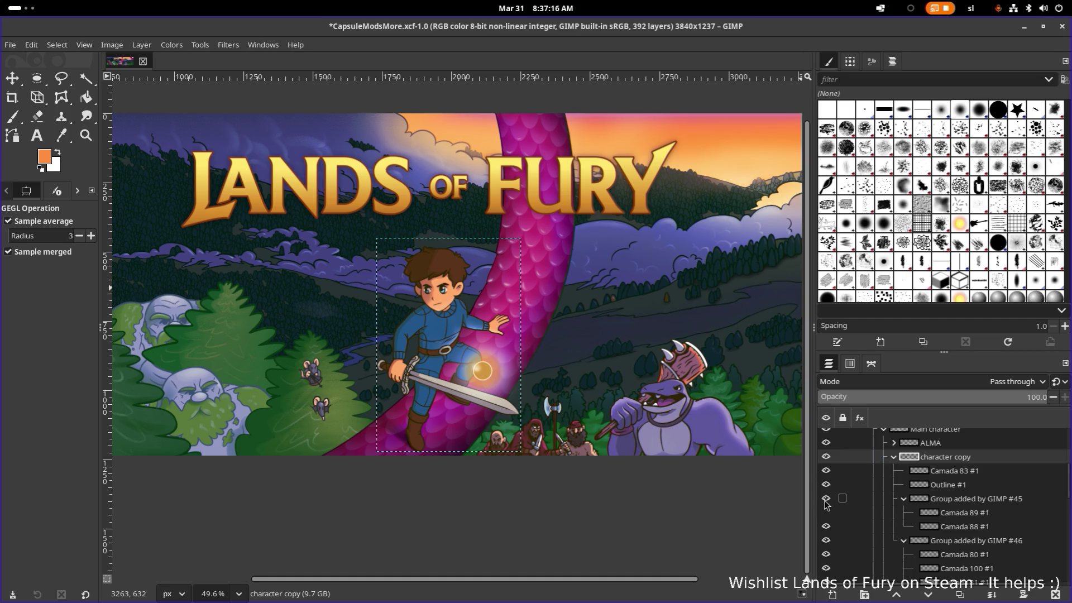
left_click(826, 513)
scroll(826, 517, "down", 1)
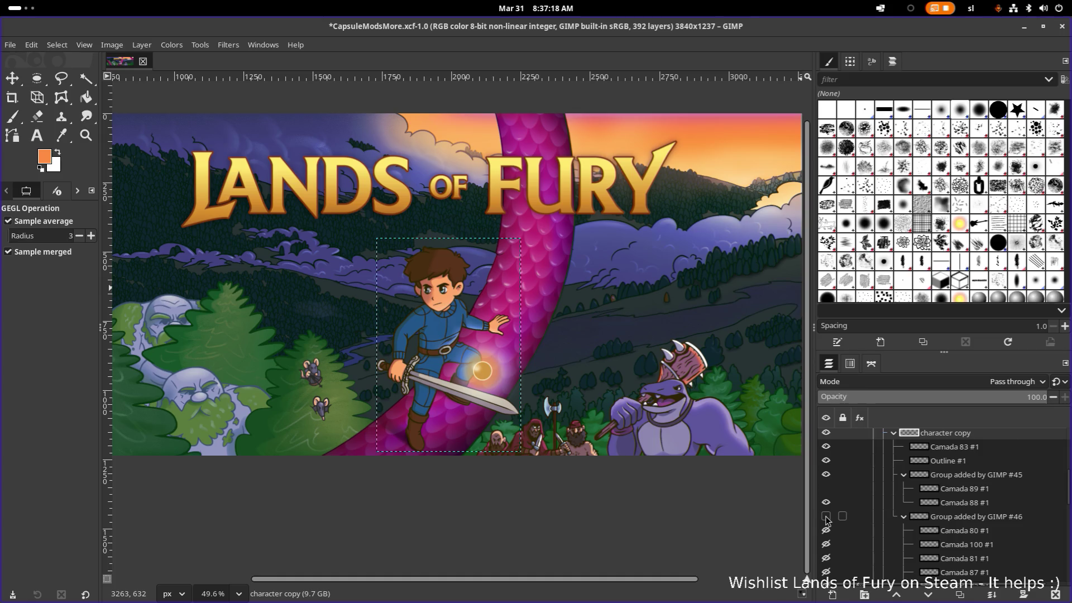
left_click(826, 516)
scroll(826, 520, "down", 2)
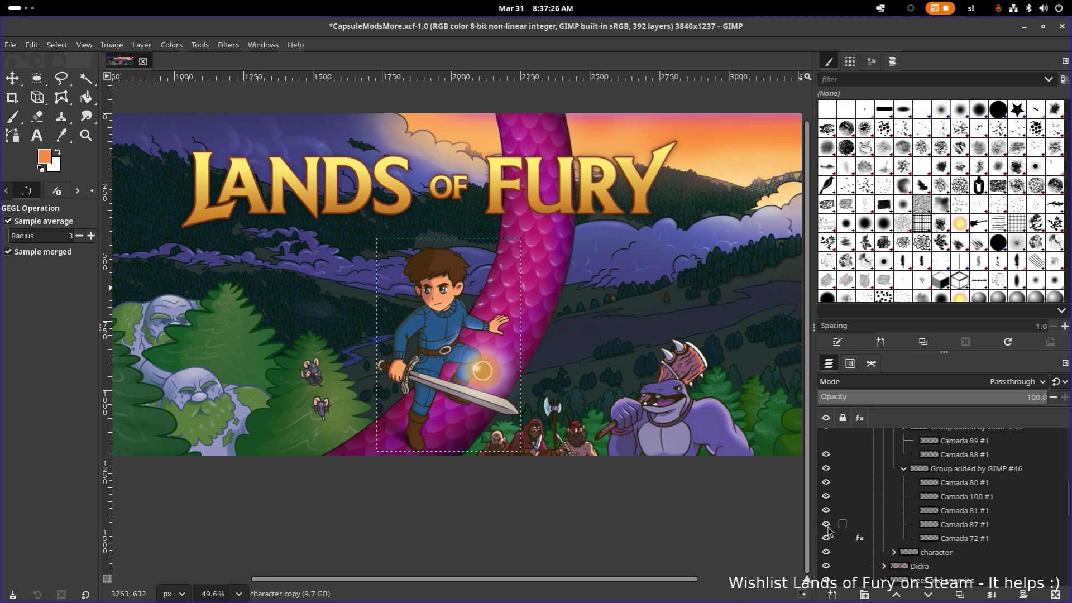
left_click(825, 510)
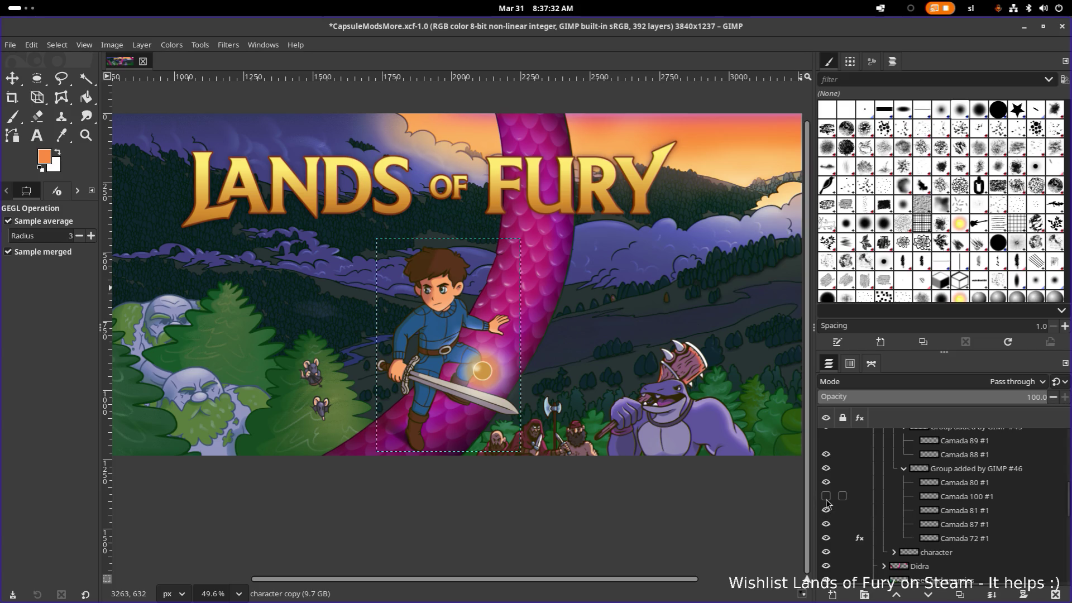
scroll(826, 496, "down", 1)
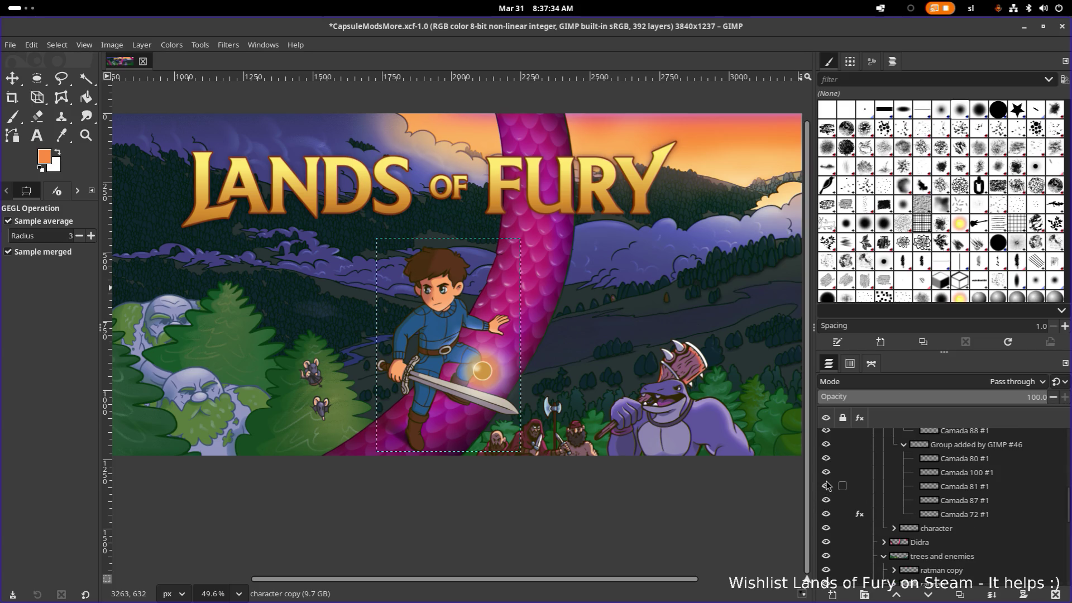
left_click(827, 444)
scroll(827, 453, "up", 2)
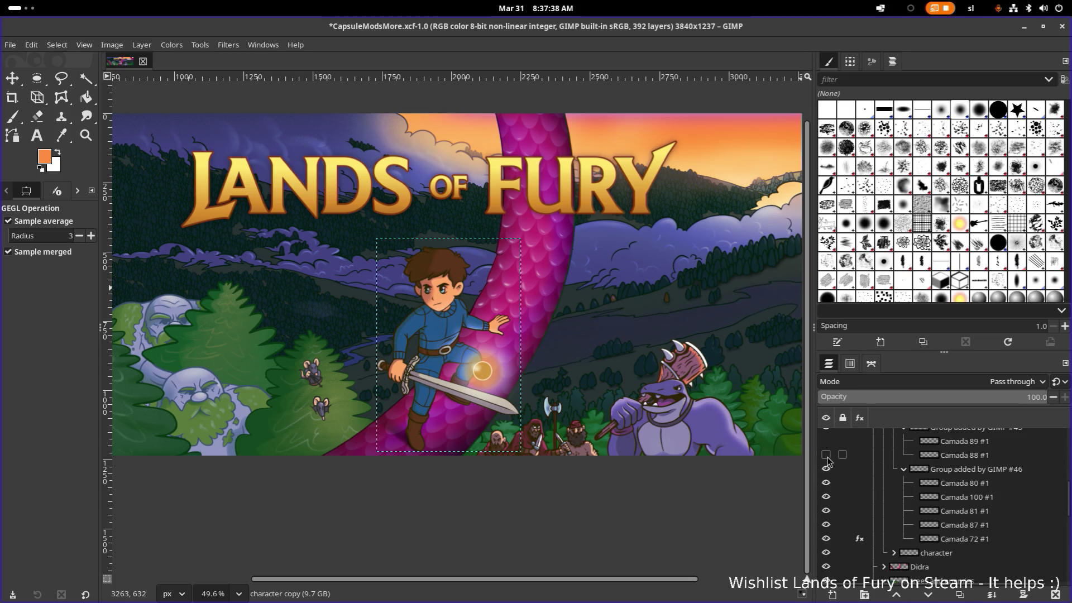
scroll(827, 459, "up", 2)
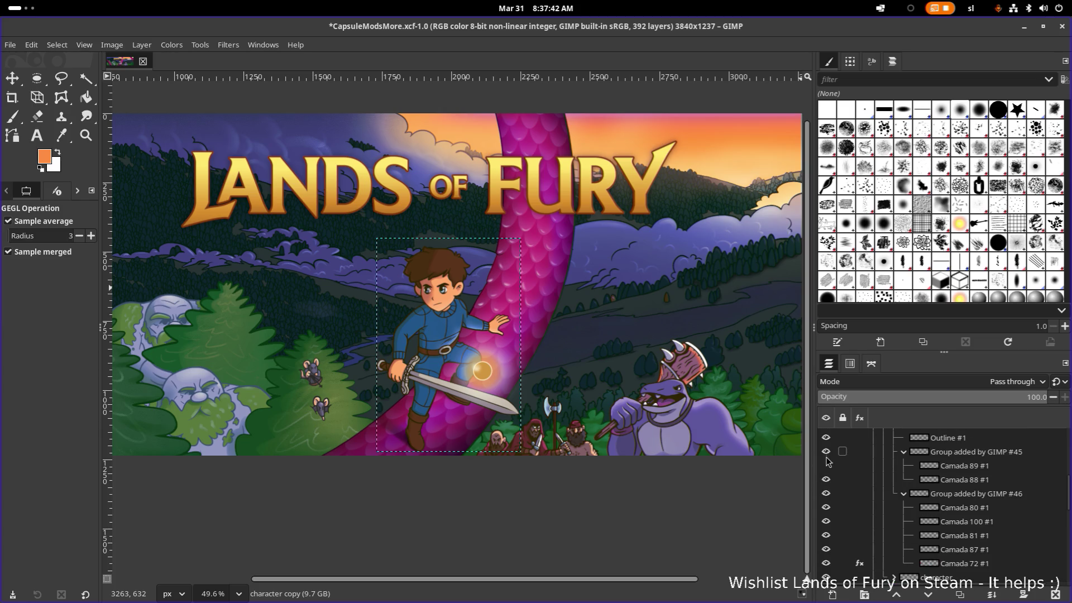
Restore the sublayers' visibility, hide the original character layer and select Camada 72 #1
left_click(827, 453)
left_click(826, 452)
scroll(831, 457, "up", 2)
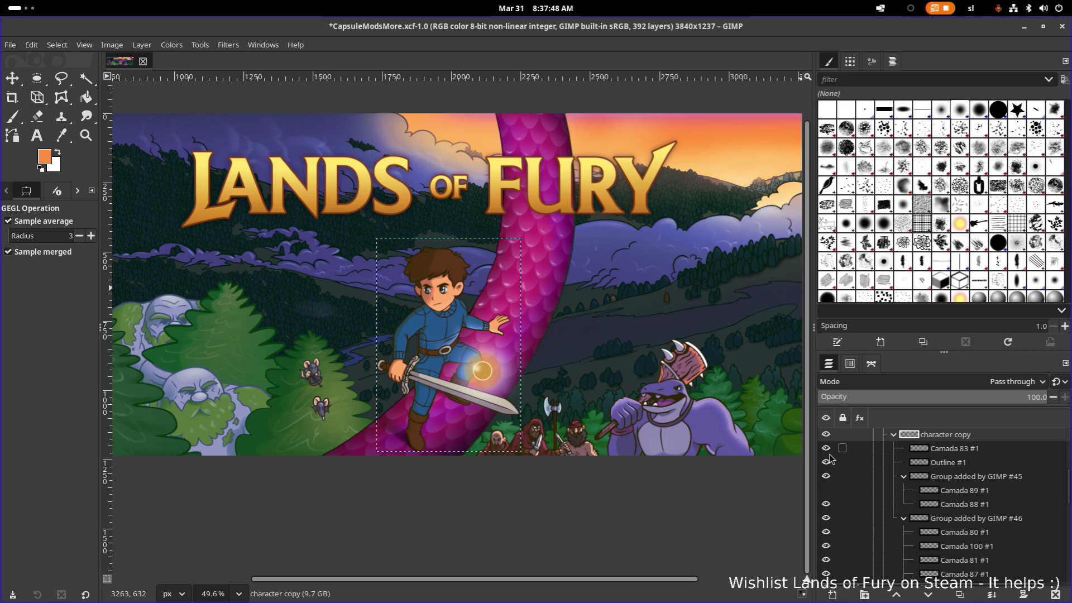
scroll(829, 459, "up", 2)
scroll(885, 495, "down", 2)
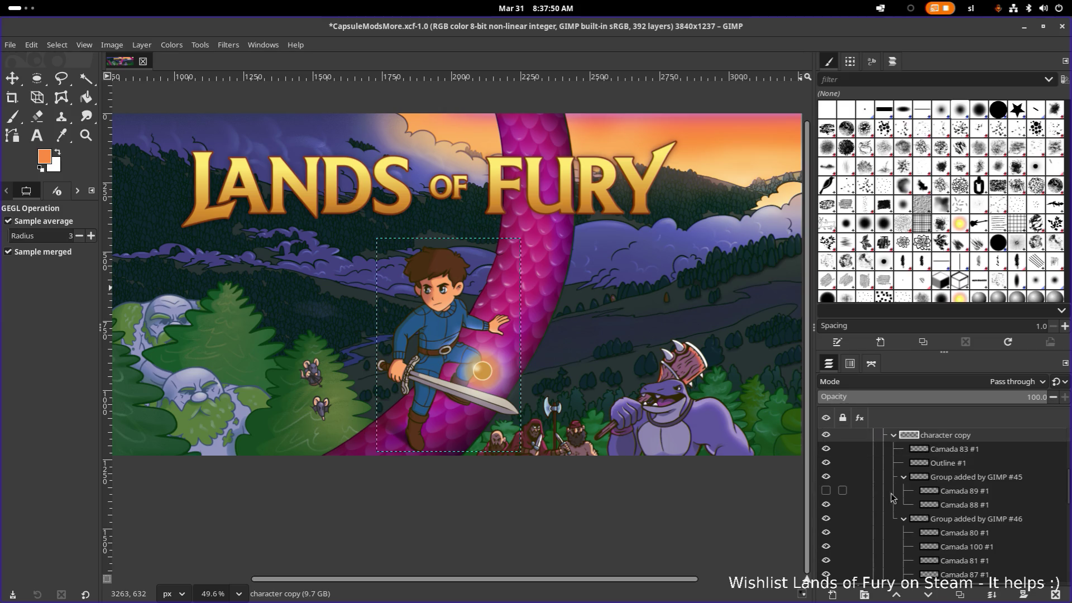
scroll(897, 498, "down", 3)
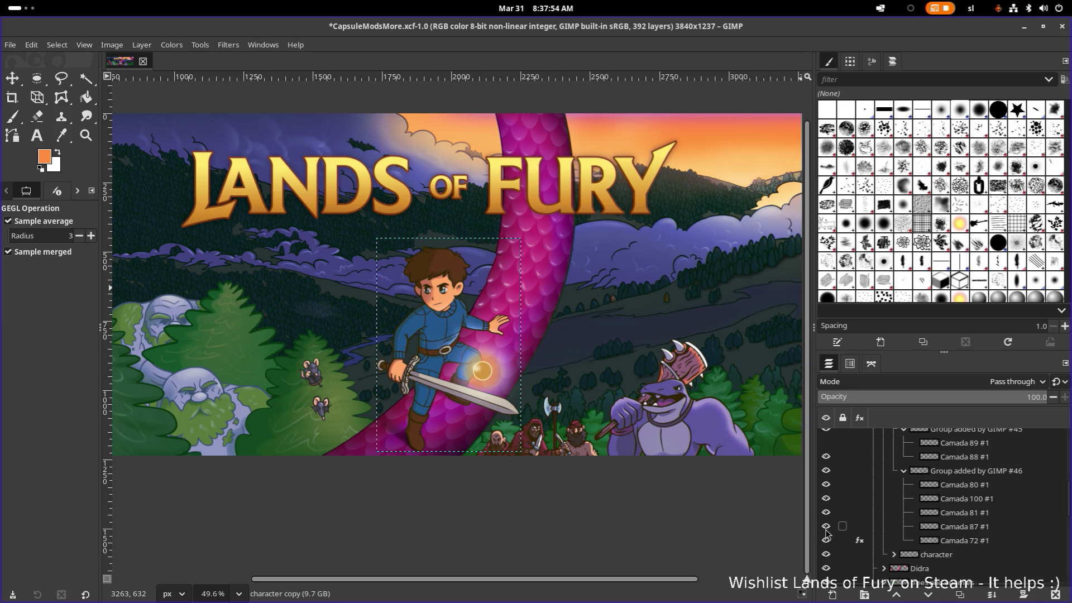
left_click(827, 512)
left_click(827, 500)
left_click(827, 487)
left_click(826, 472)
scroll(843, 490, "down", 2)
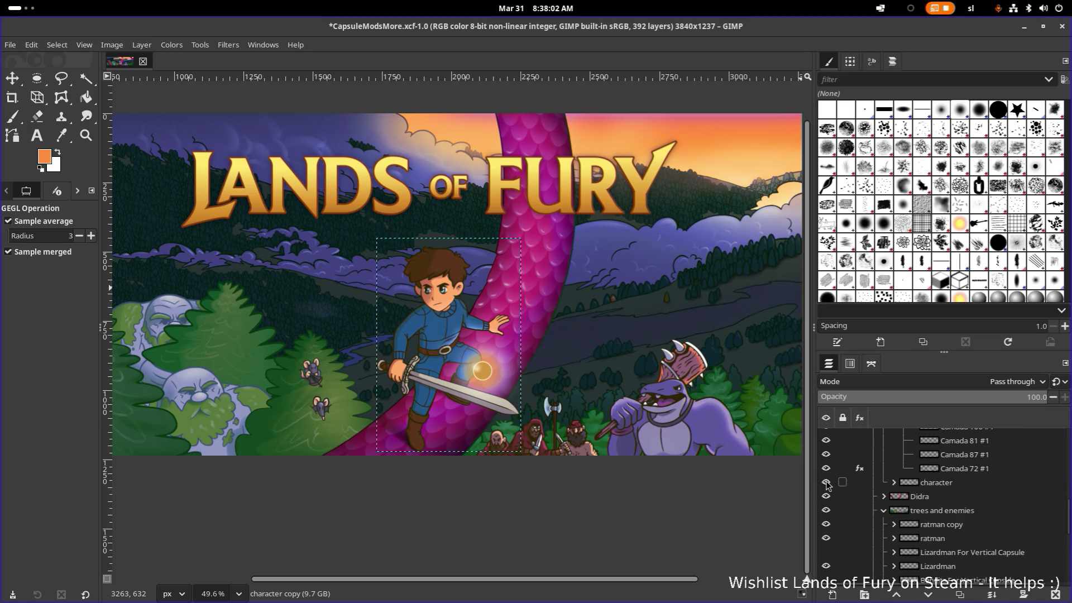
left_click(826, 482)
left_click(826, 469)
left_click(952, 470)
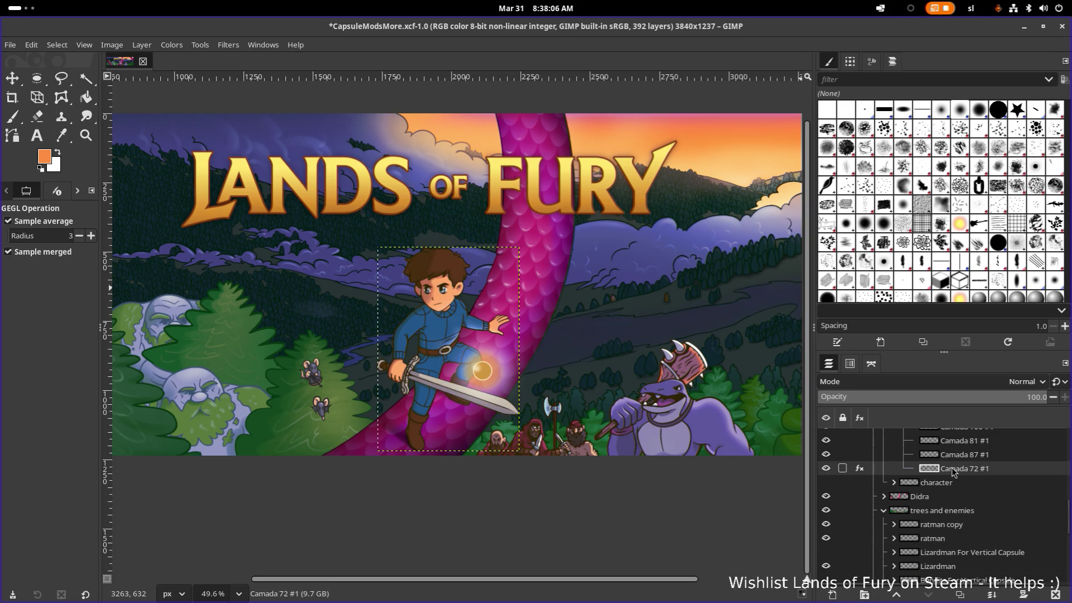
Colorize Camada 72 #1 with orange from the colour history, turning the hero's clothing golden
left_click(172, 45)
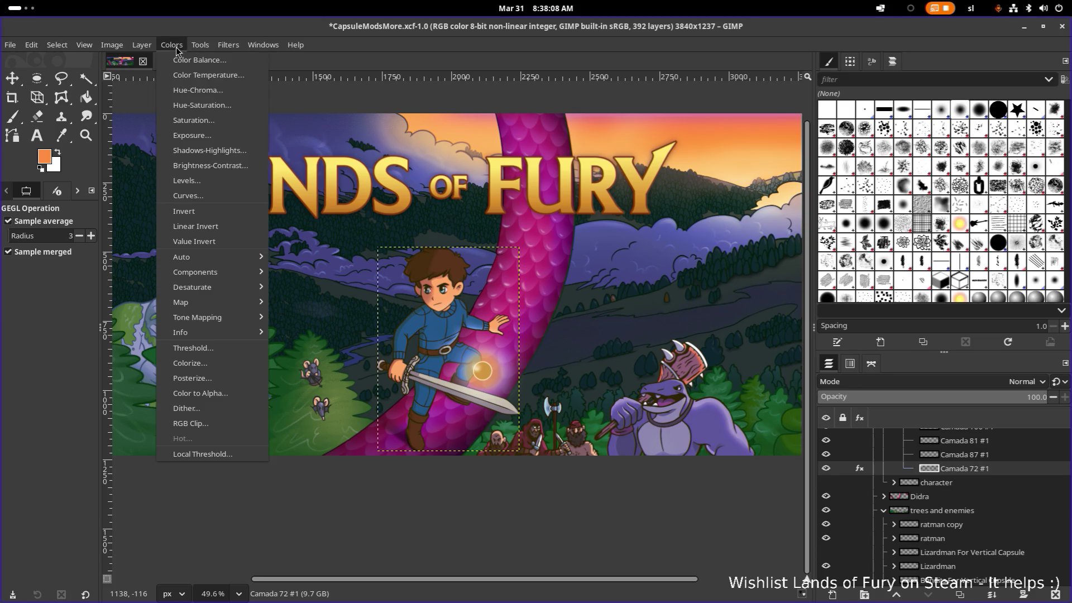
left_click(219, 366)
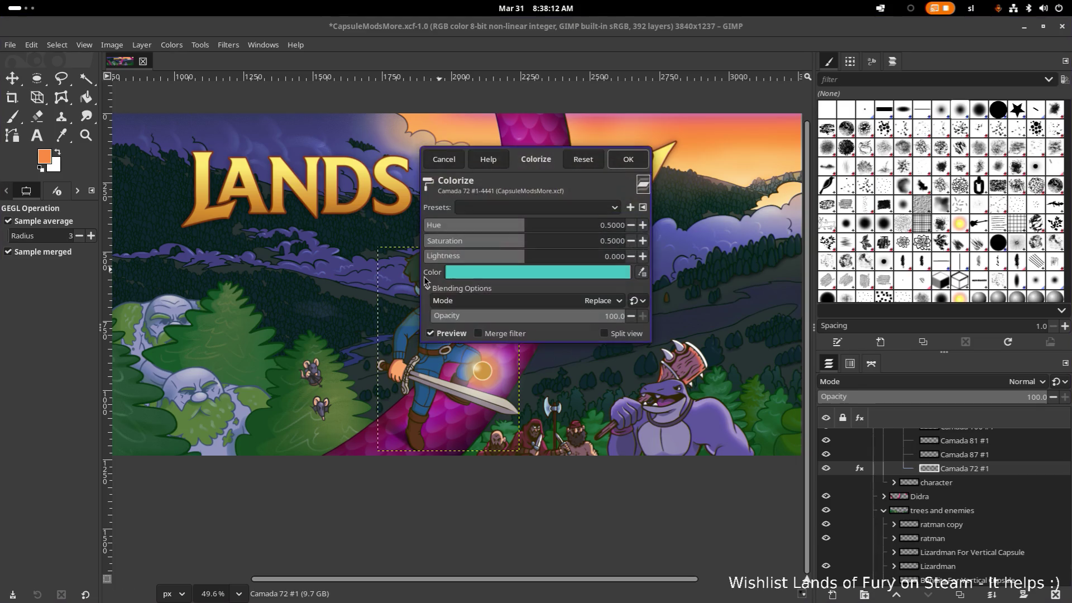
left_click(503, 276)
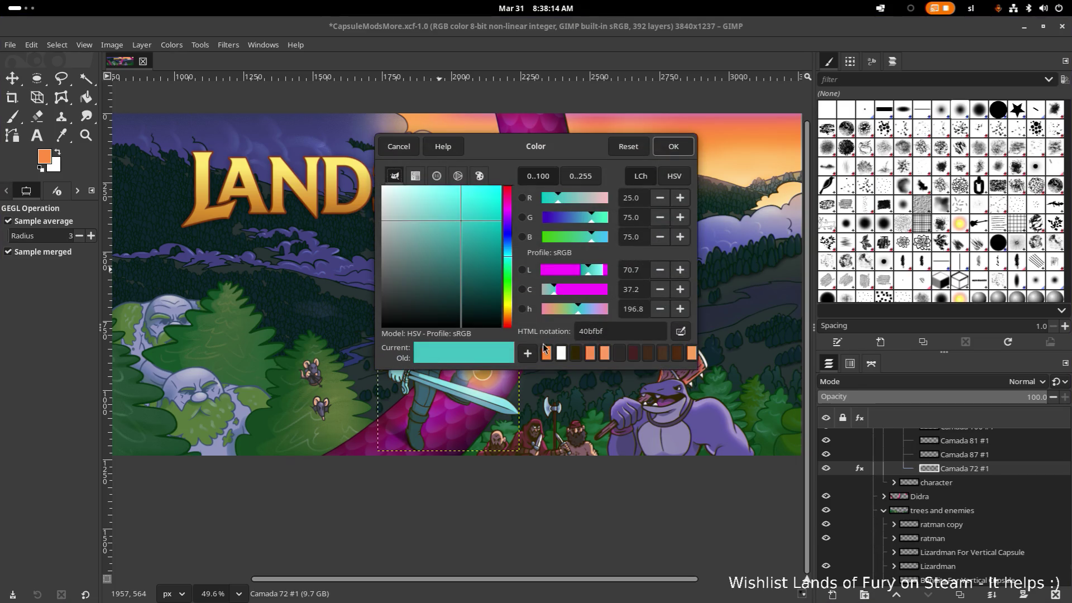
left_click(546, 352)
left_click(670, 148)
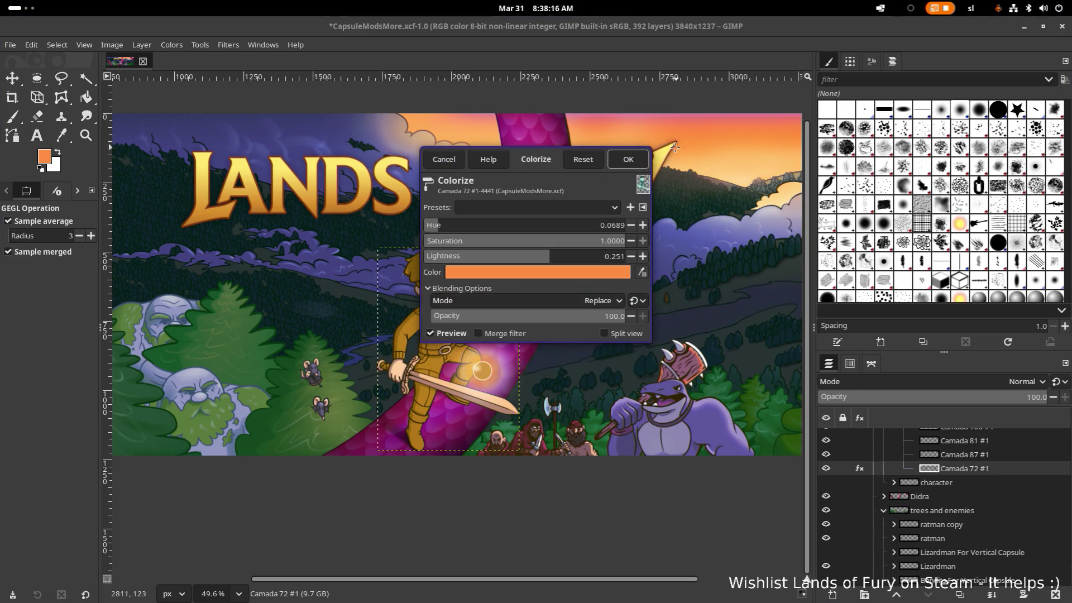
left_click(628, 160)
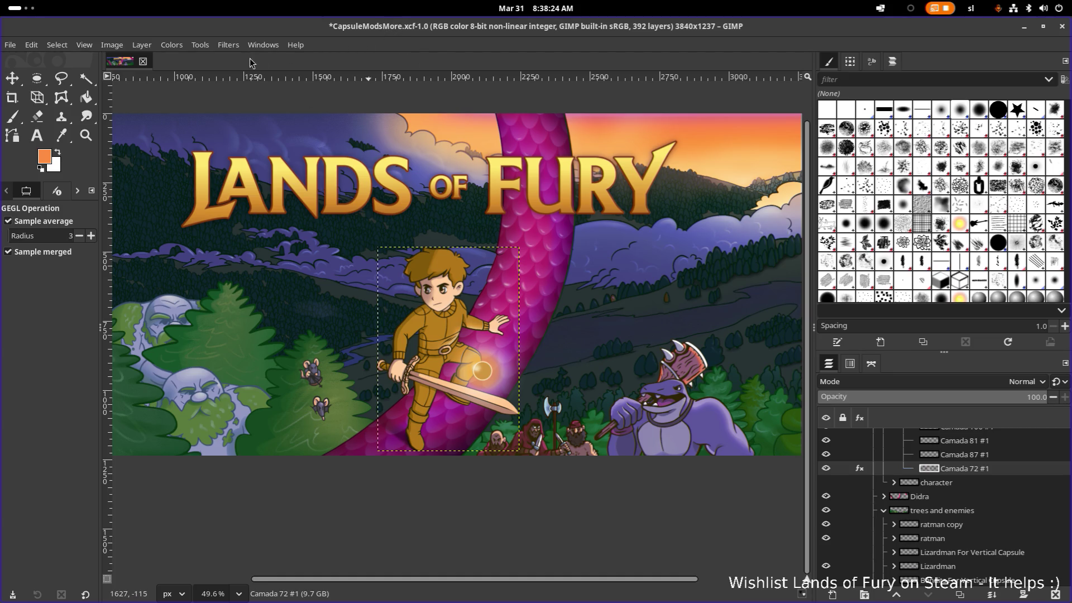
left_click(227, 45)
mouse_move(238, 121)
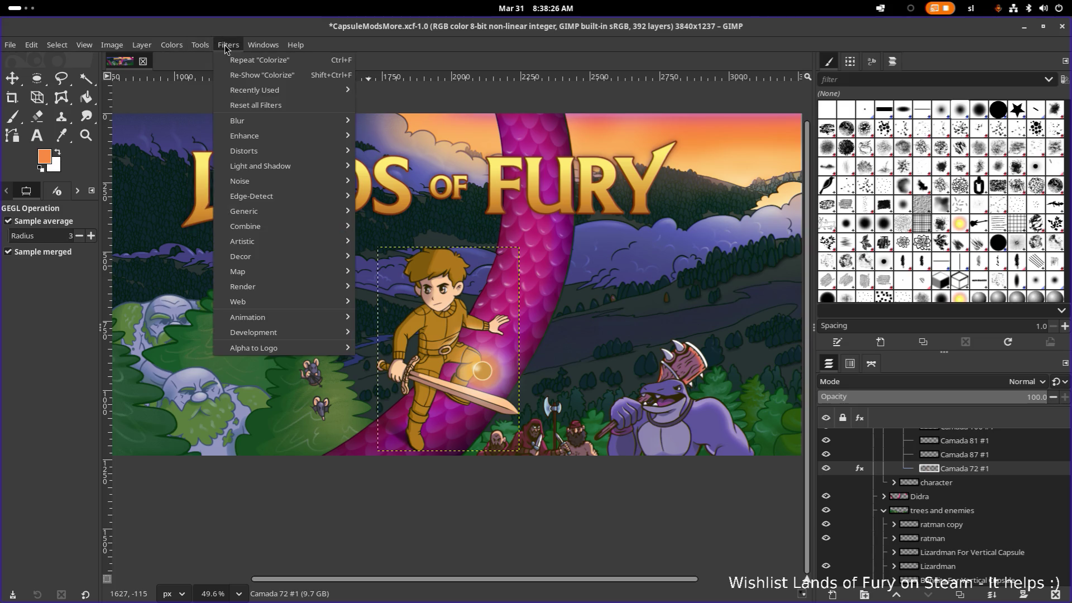
Start a Gaussian Blur on the hero layer and settle its size at 10 after trying 15 and 20
left_click(402, 143)
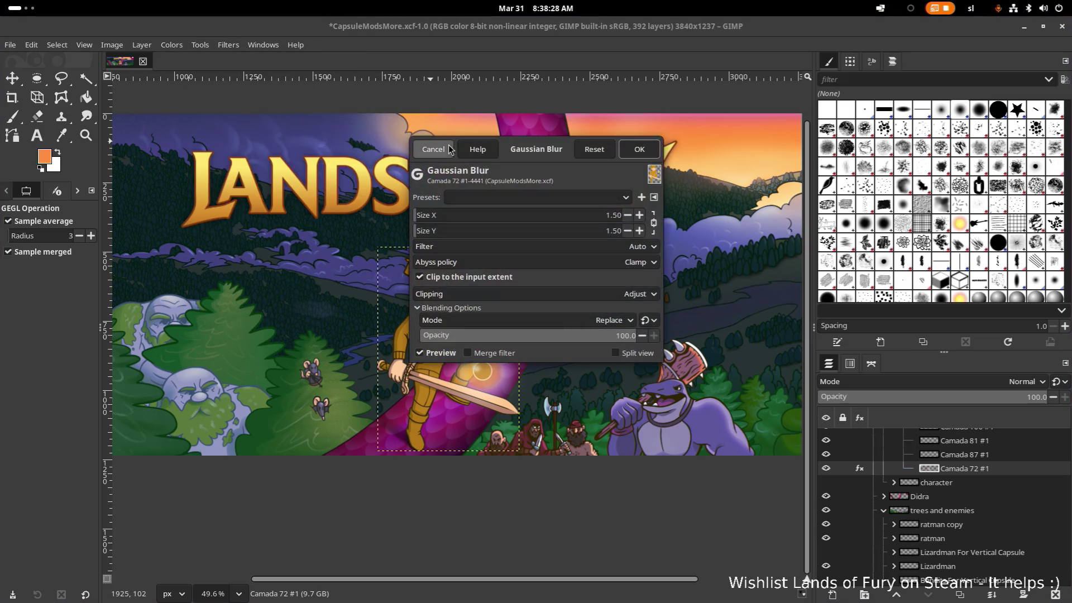
left_click_drag(529, 151, 738, 67)
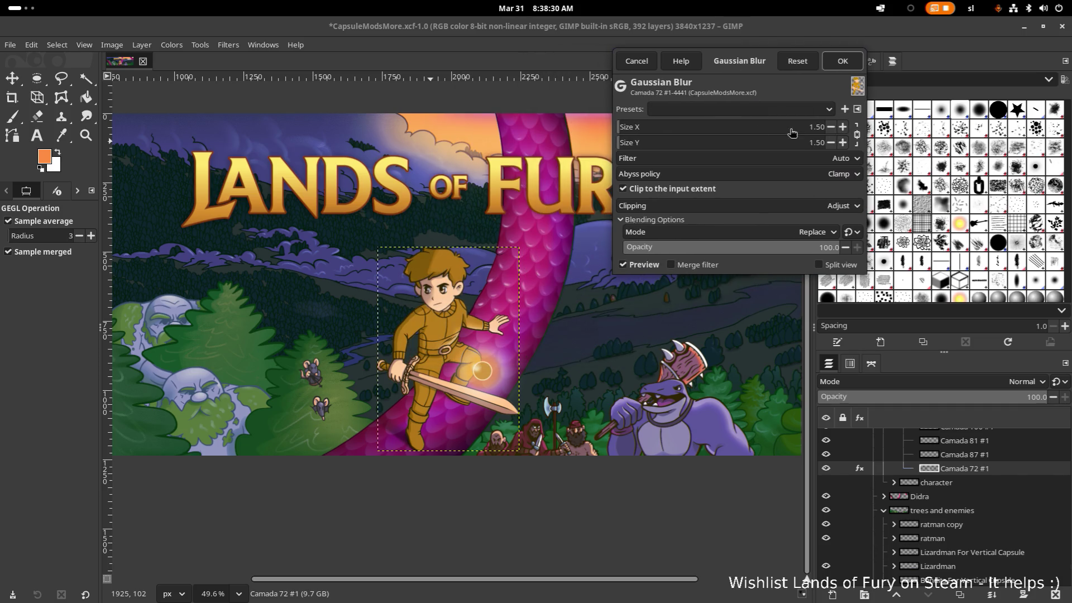
left_click_drag(620, 126, 646, 128)
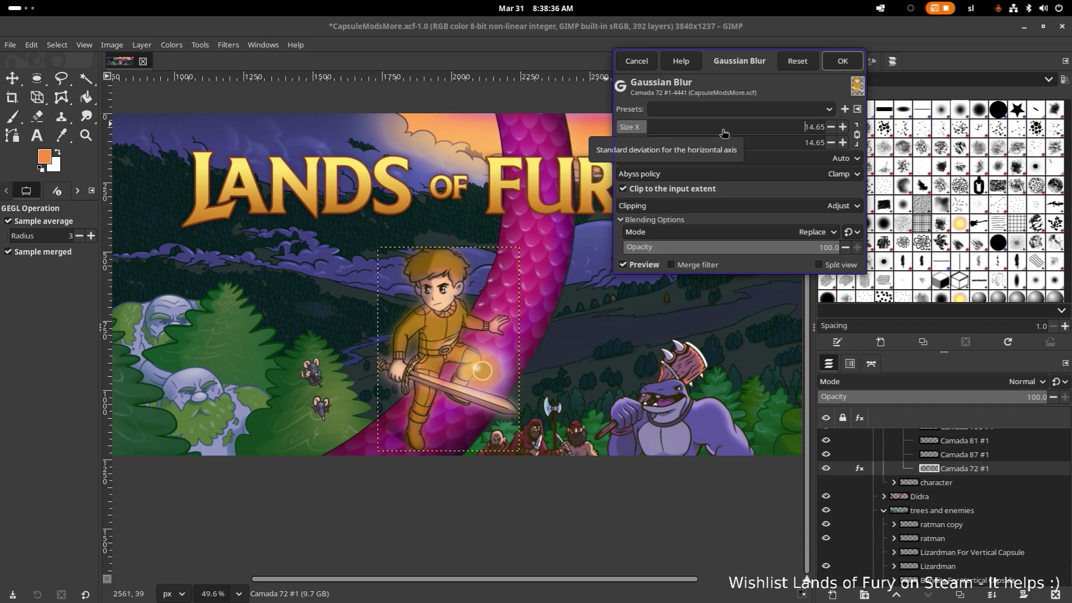
double_click(814, 127)
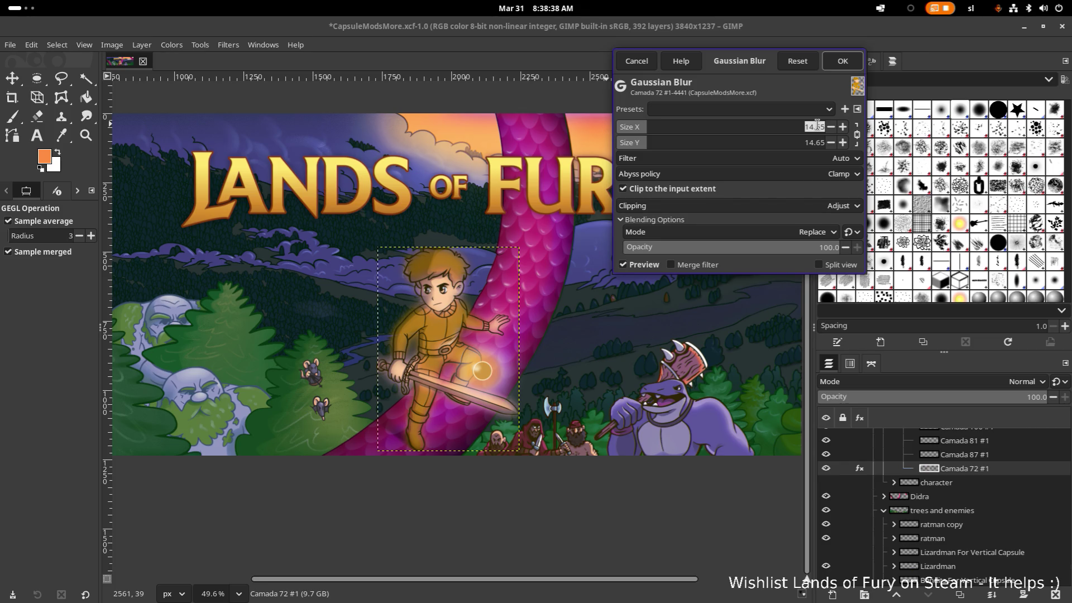
type("20")
key("Return")
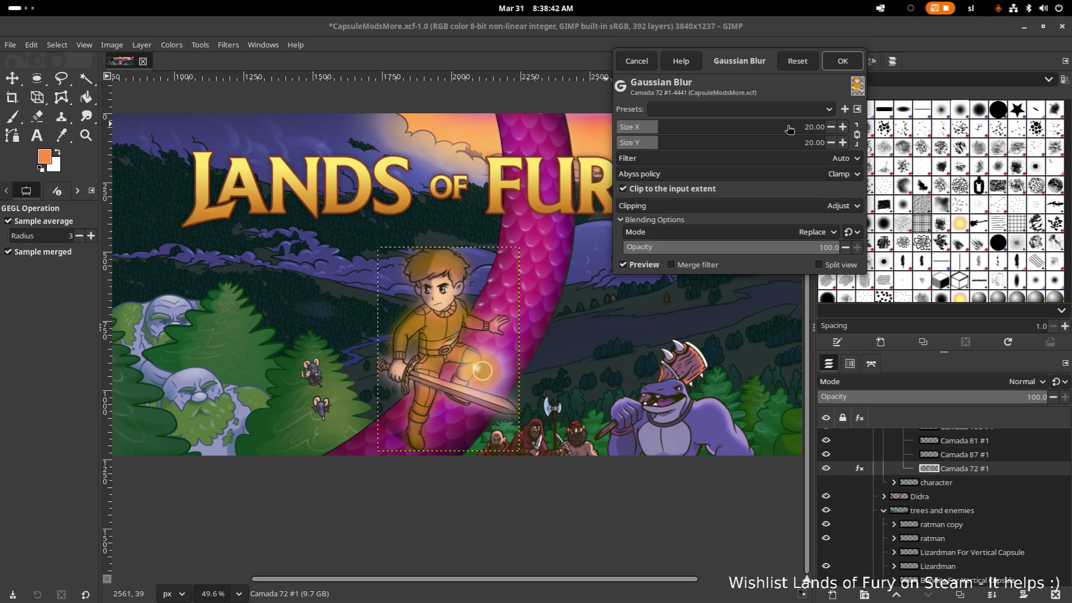
double_click(814, 127)
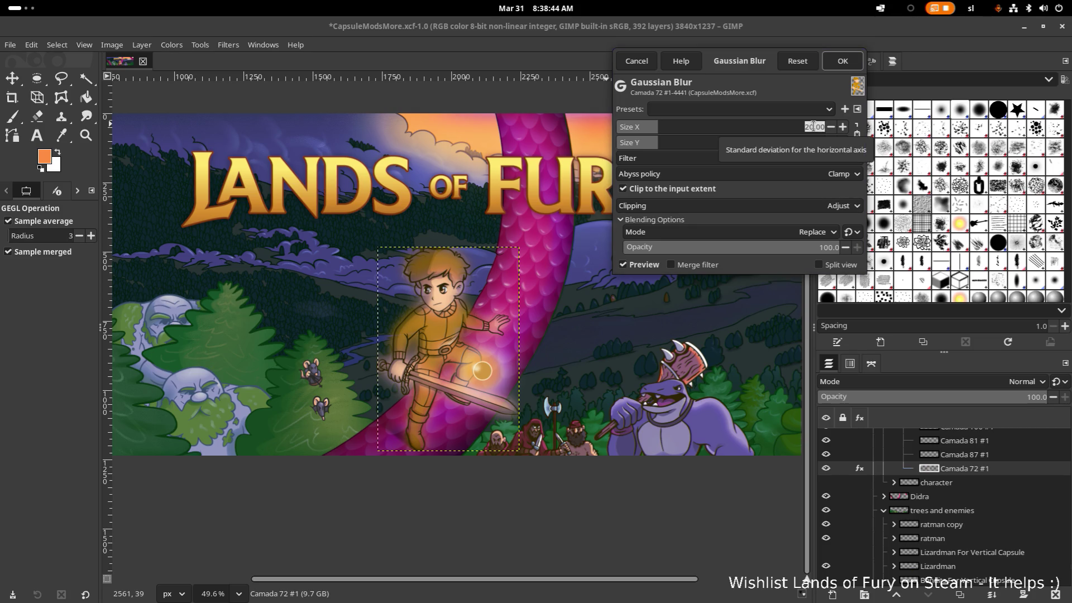
type("10")
key("Return")
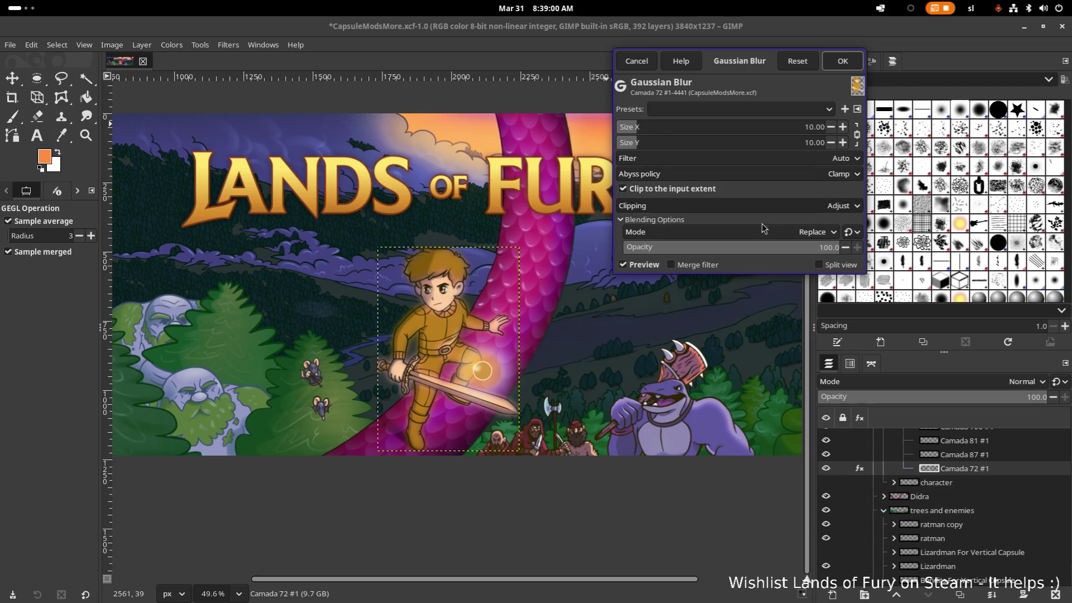
Blend the blur in Addition mode at 50% opacity and apply it as a glow
left_click(808, 234)
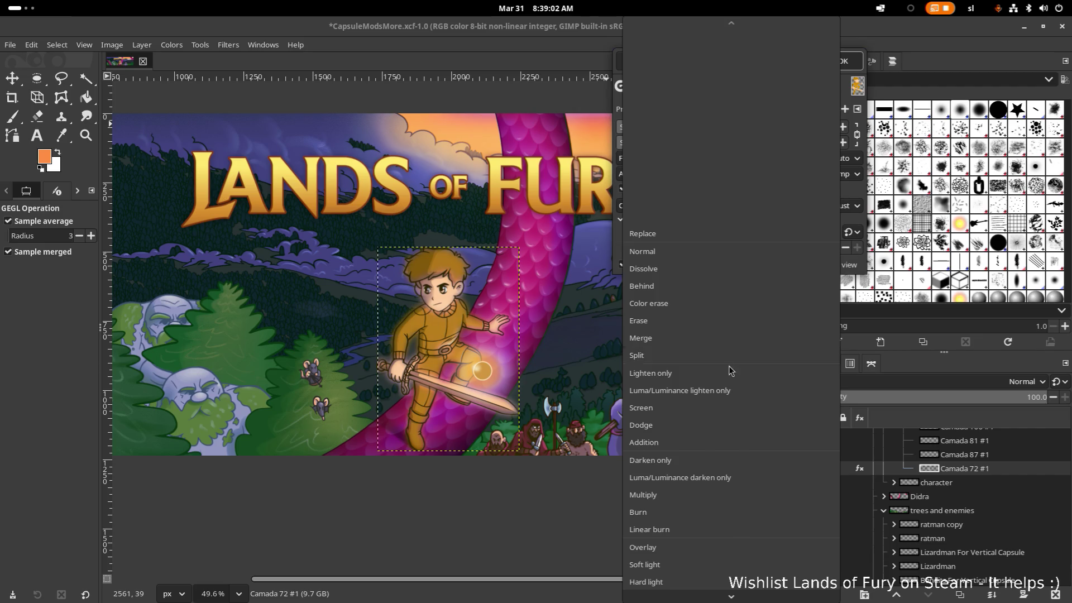
left_click(677, 442)
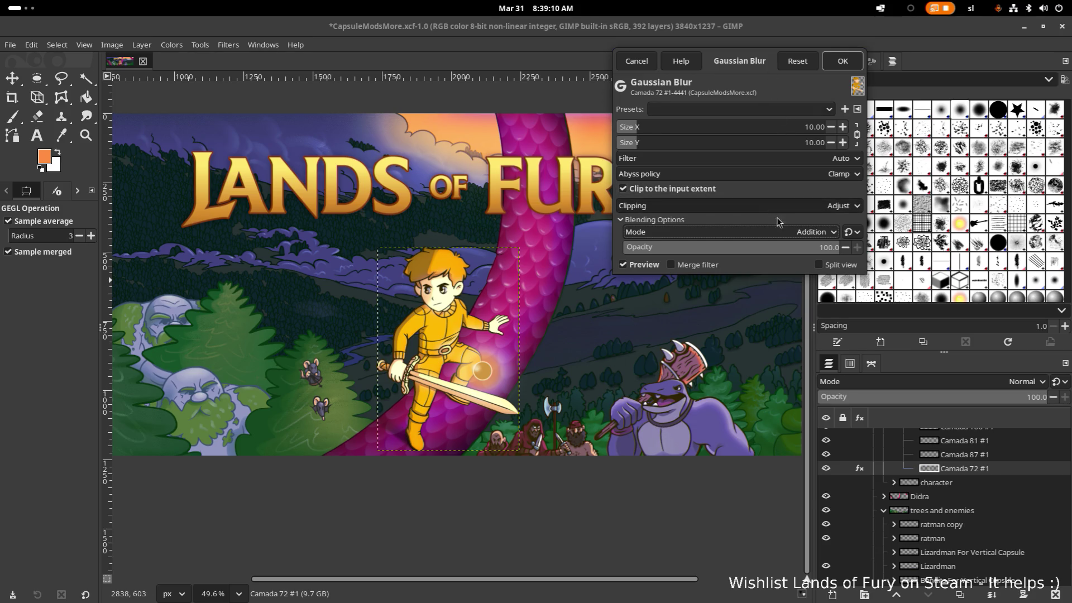
left_click(828, 247)
type("50")
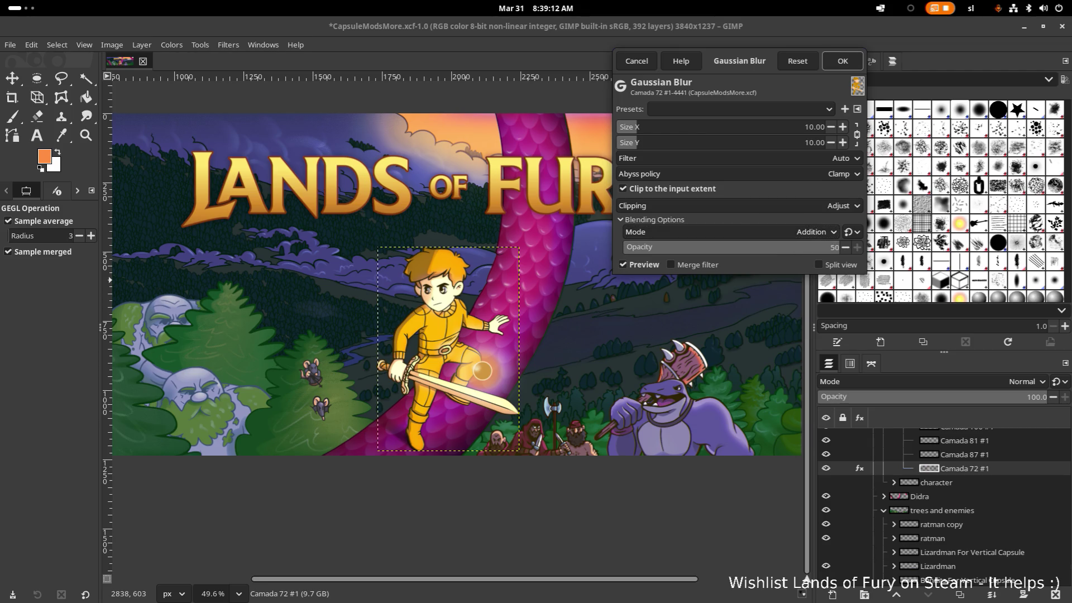
key("Return")
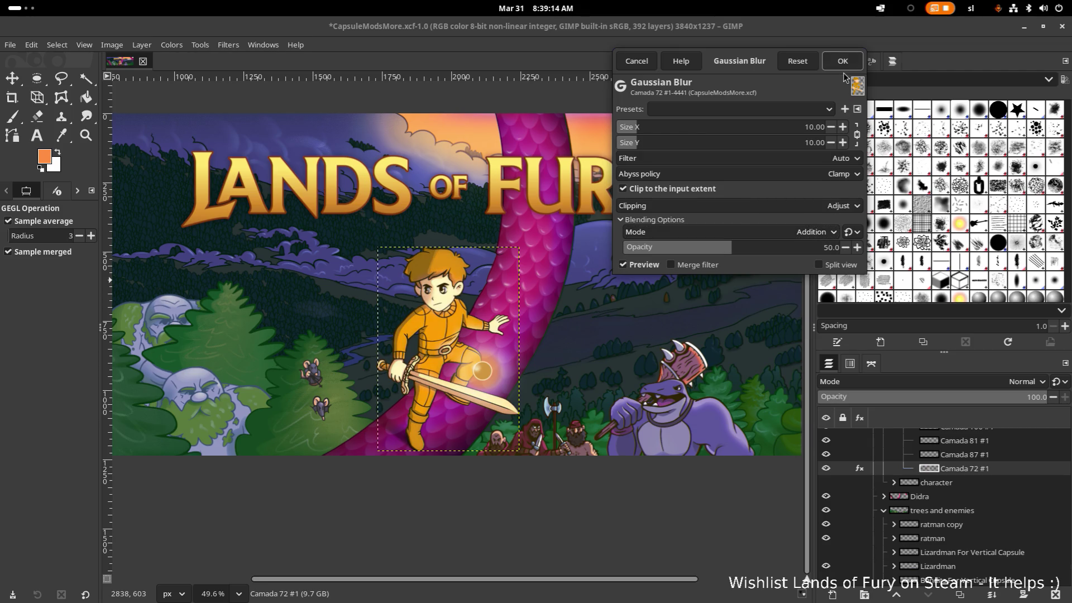
left_click(843, 61)
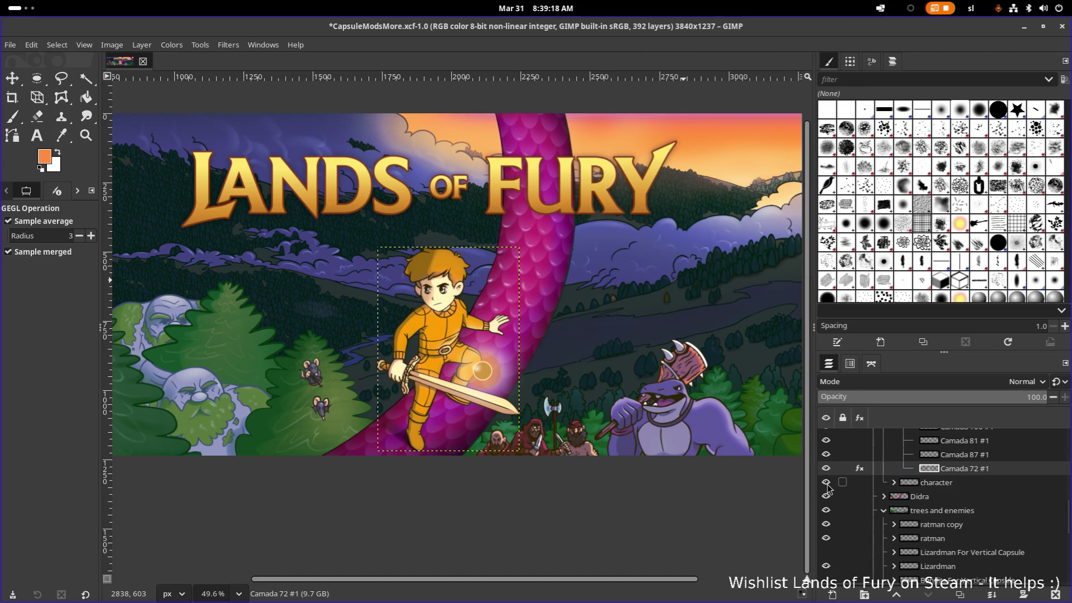
scroll(839, 469, "up", 1)
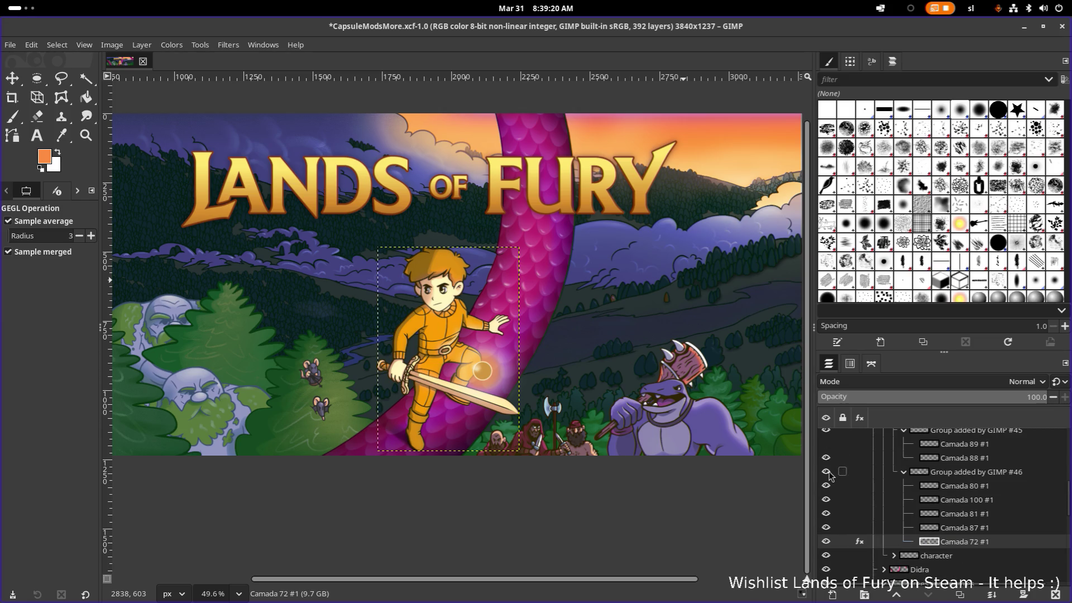
scroll(844, 473, "up", 1)
scroll(901, 468, "up", 1)
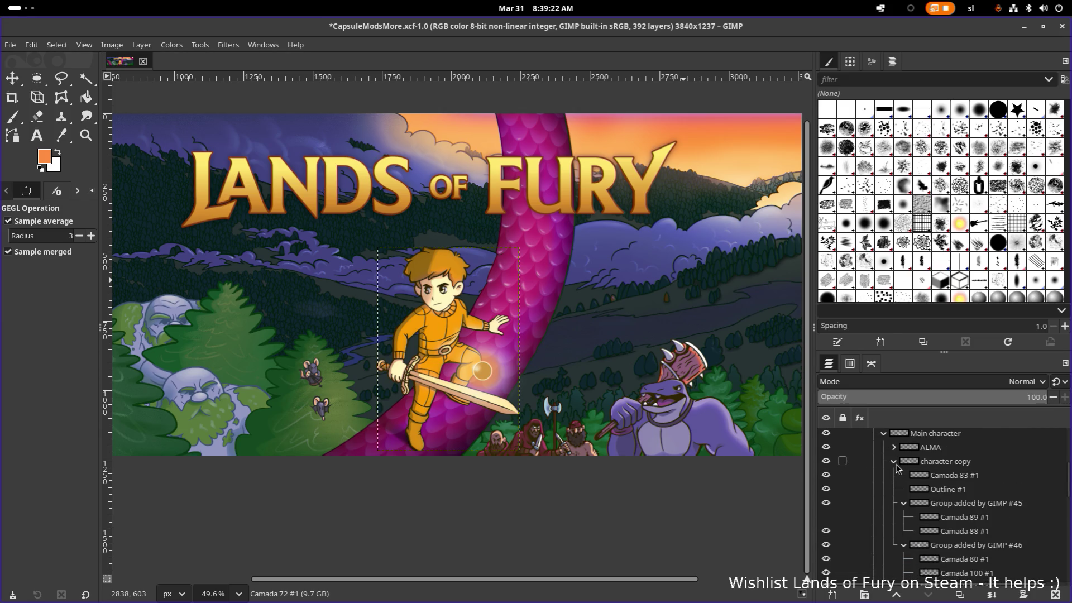
Move the character copy group below character, hide it, and expand its sublayers
left_click(894, 462)
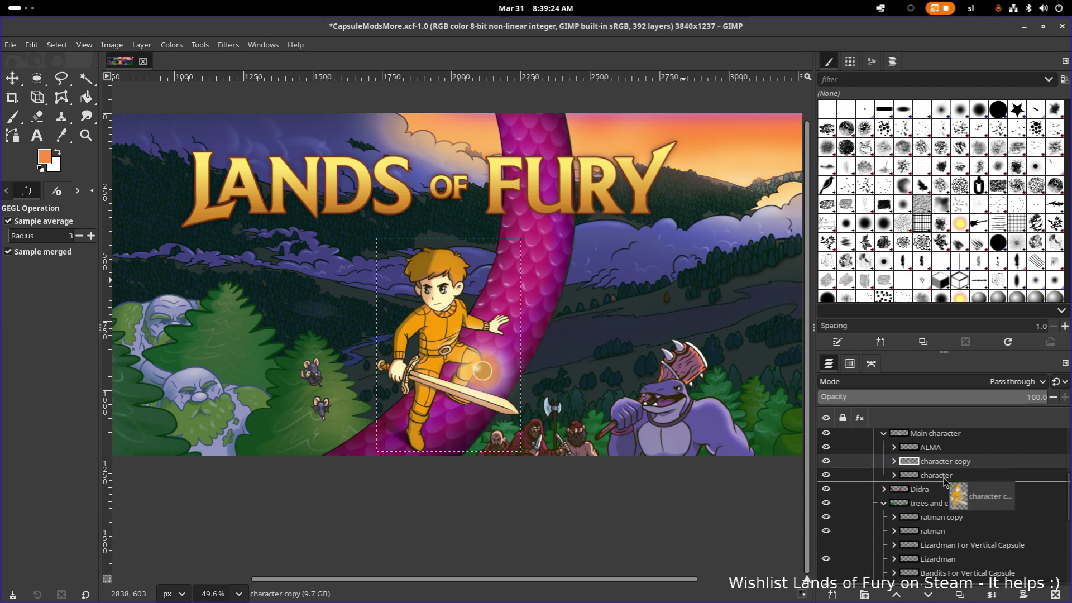
left_click_drag(896, 467, 945, 483)
scroll(433, 280, "up", 2)
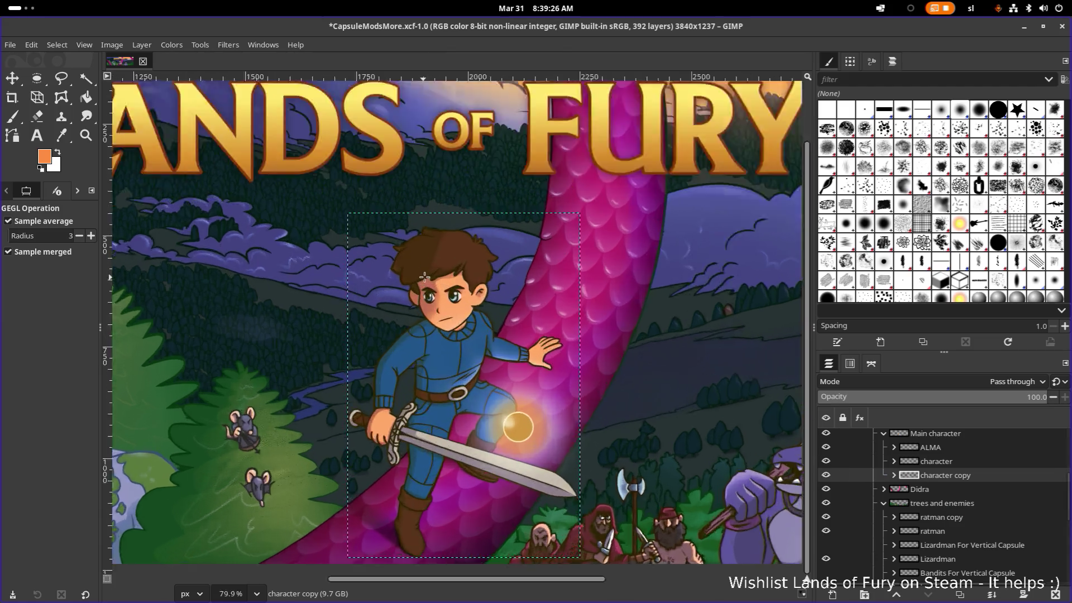
scroll(431, 280, "up", 2)
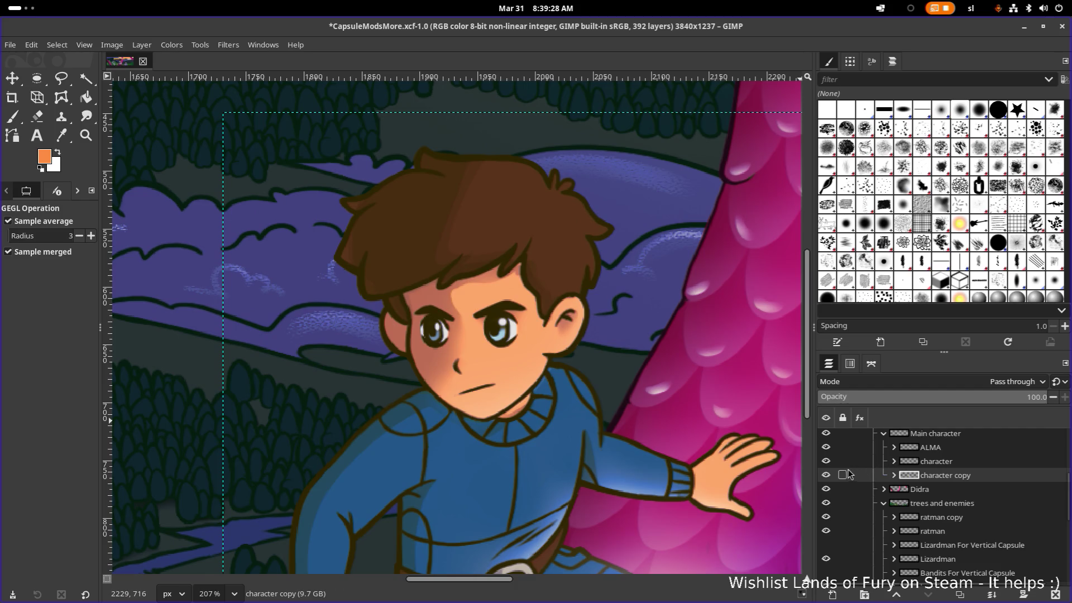
left_click(826, 475)
left_click(893, 475)
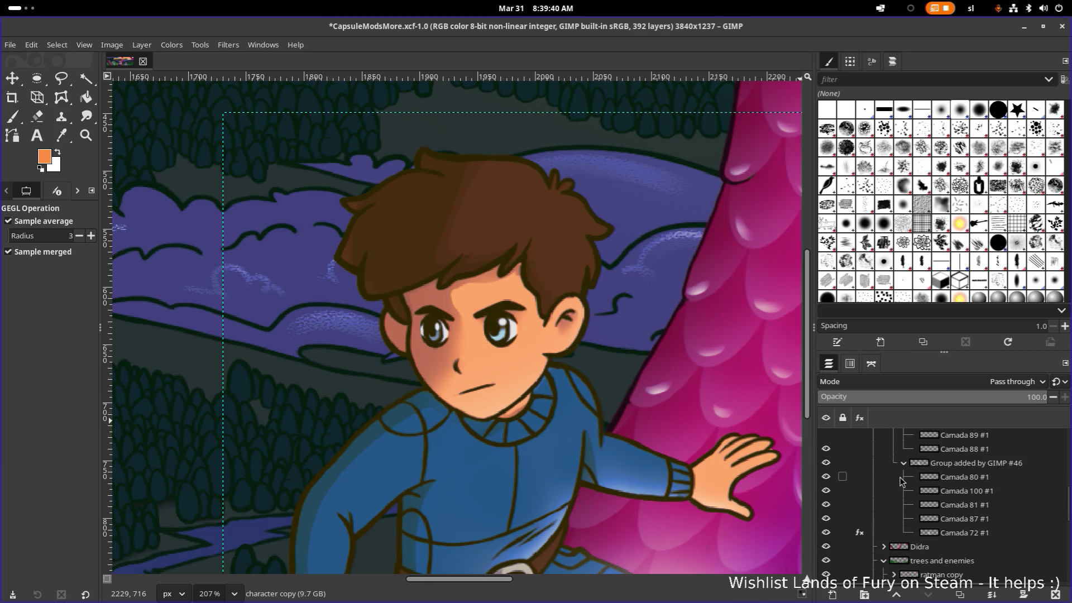
Reopen Camada 72 #1's Gaussian Blur effect and widen the glow considerably
left_click(858, 533)
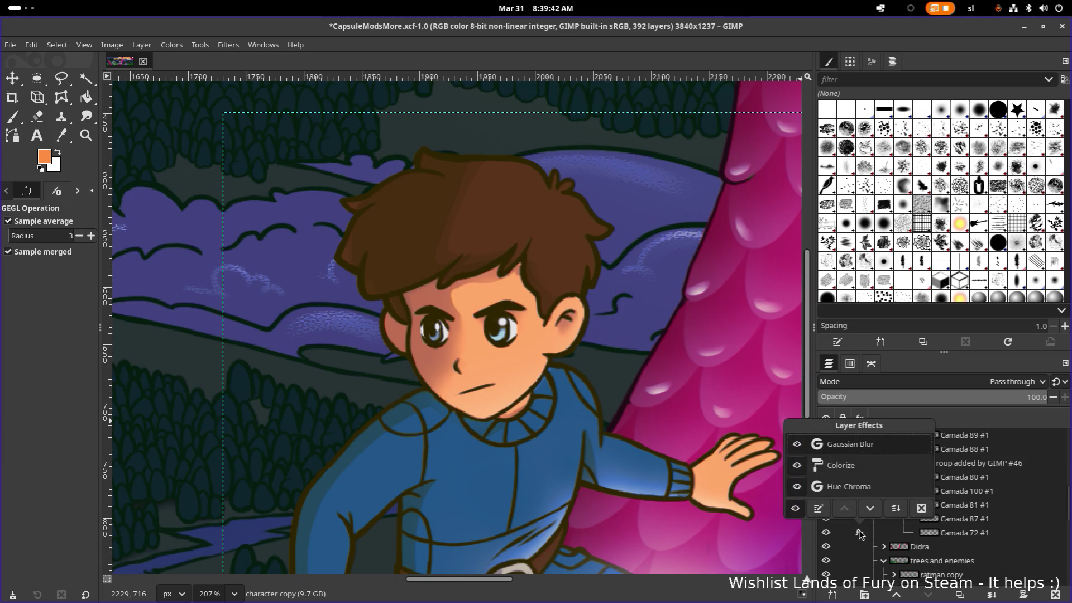
double_click(883, 451)
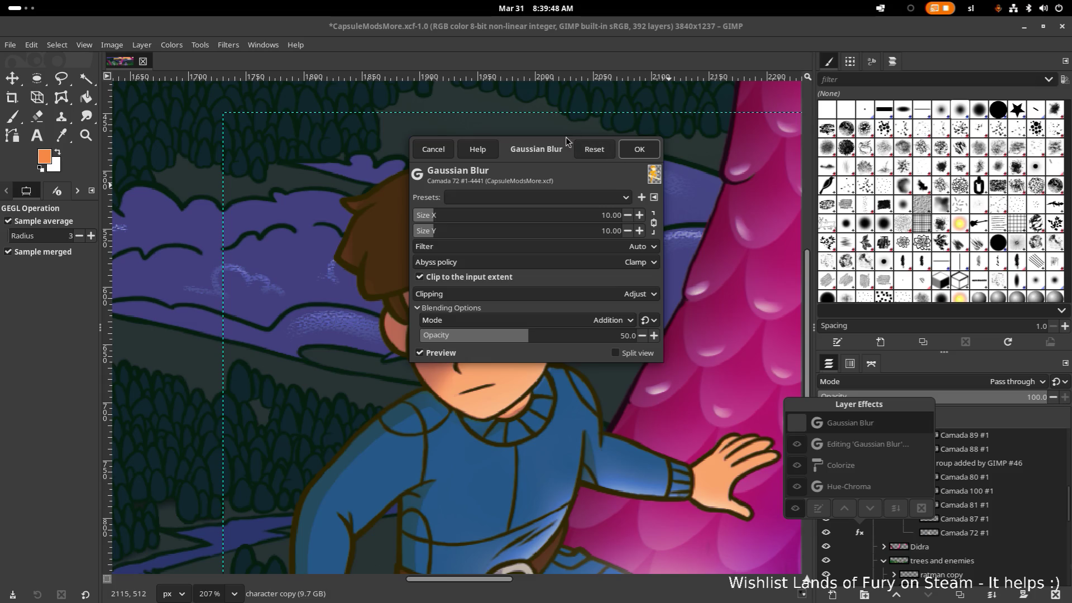
left_click_drag(551, 149, 846, 116)
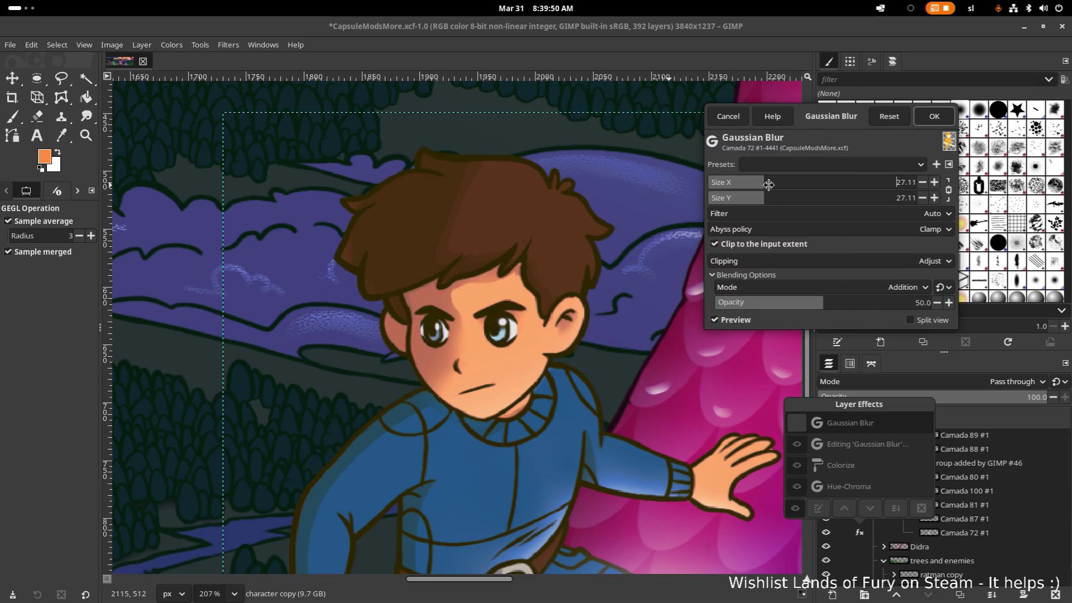
left_click_drag(734, 187, 846, 188)
left_click(932, 116)
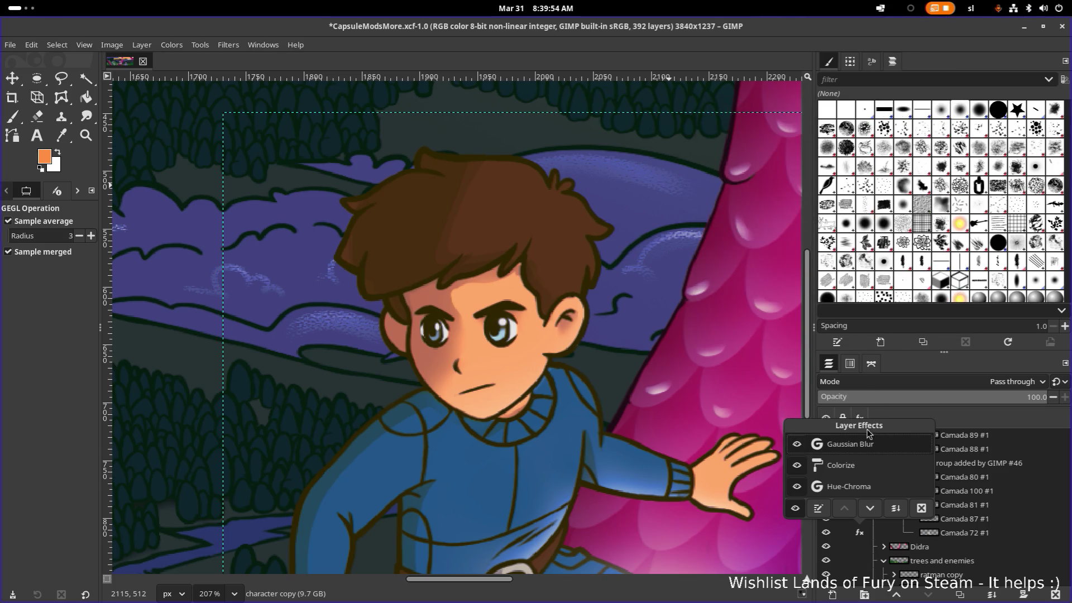
left_click(839, 398)
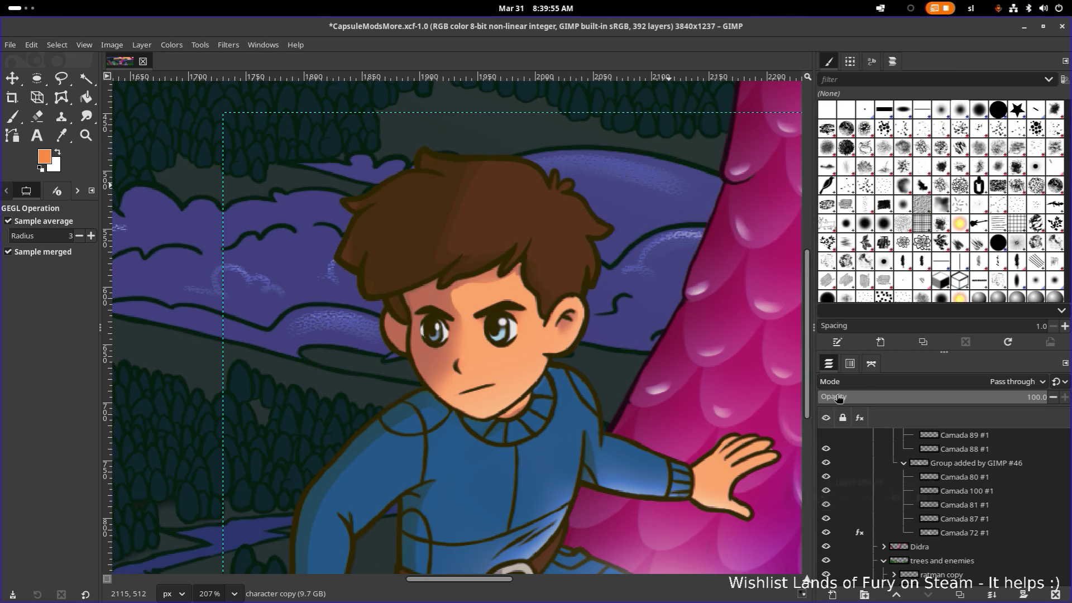
Edit the blur again, adjusting opacity to about 44.1 and size to about 13.40 for a tighter glow
left_click(859, 532)
left_click(860, 533)
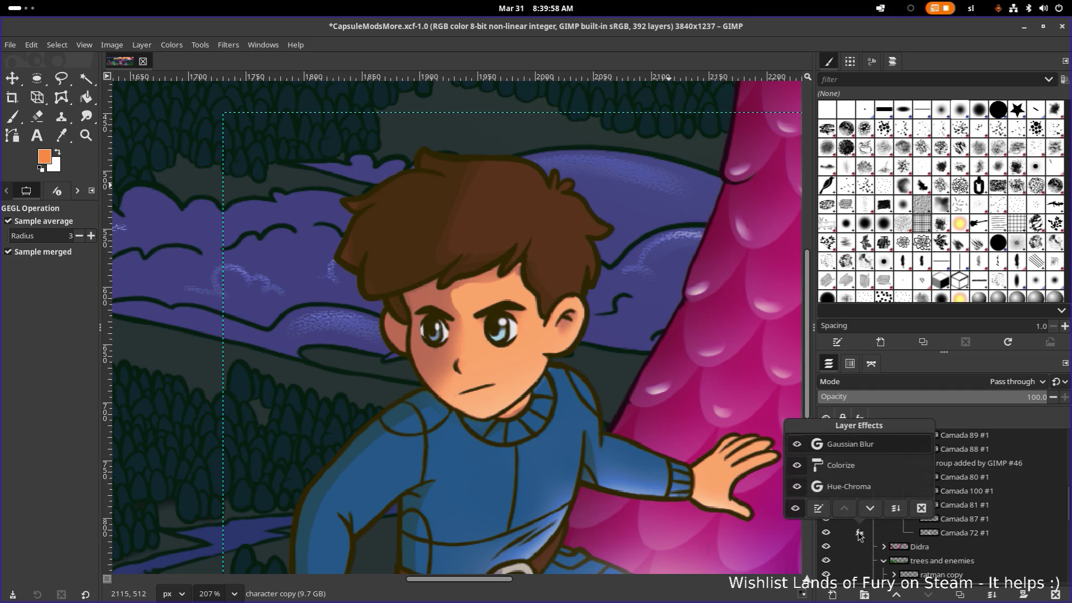
double_click(824, 447)
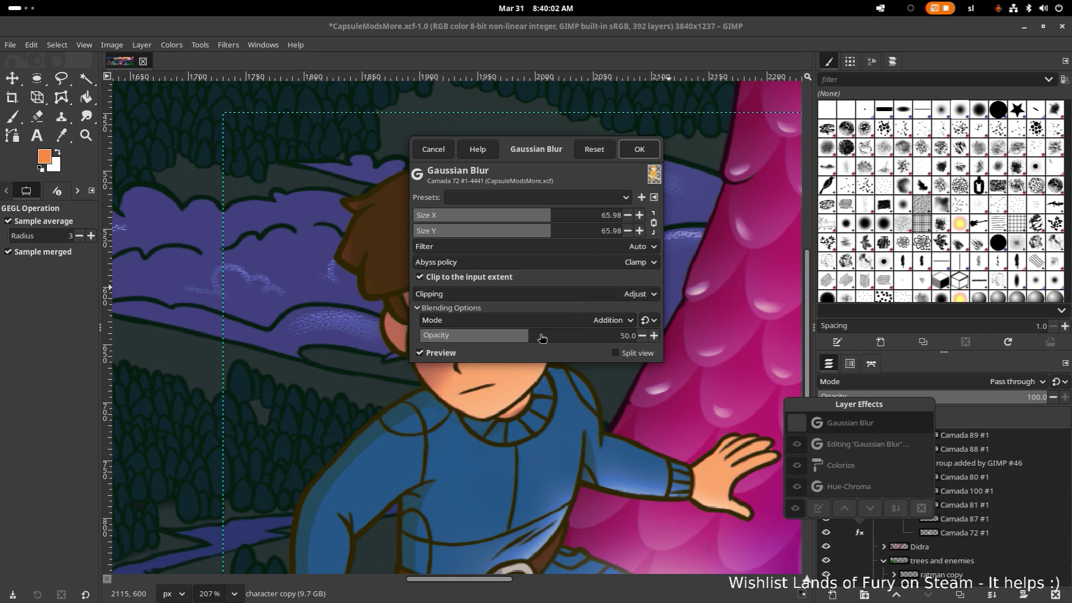
left_click_drag(537, 338, 674, 348)
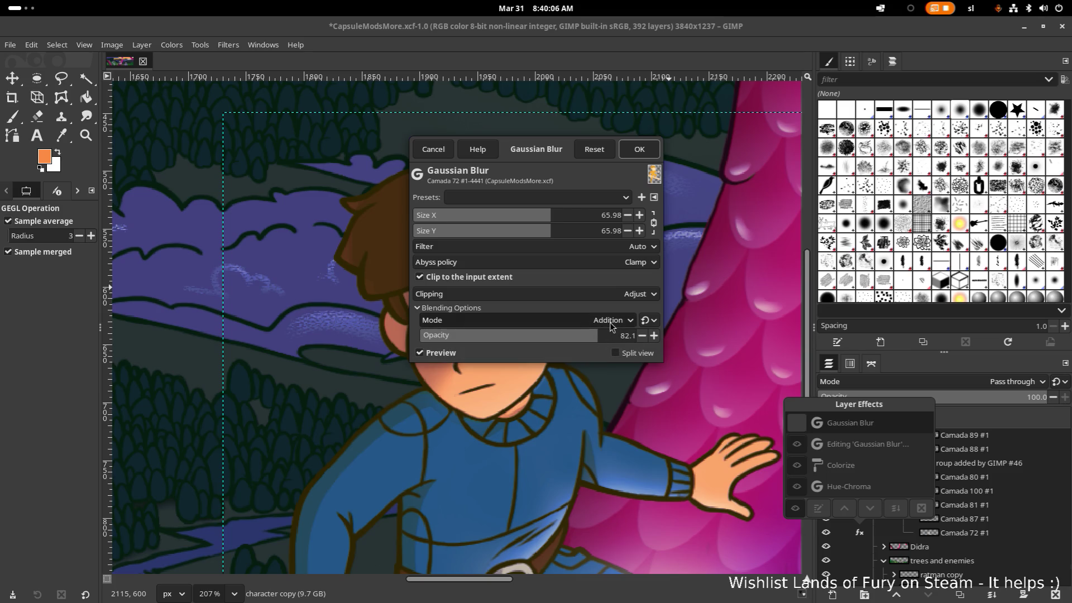
left_click(609, 321)
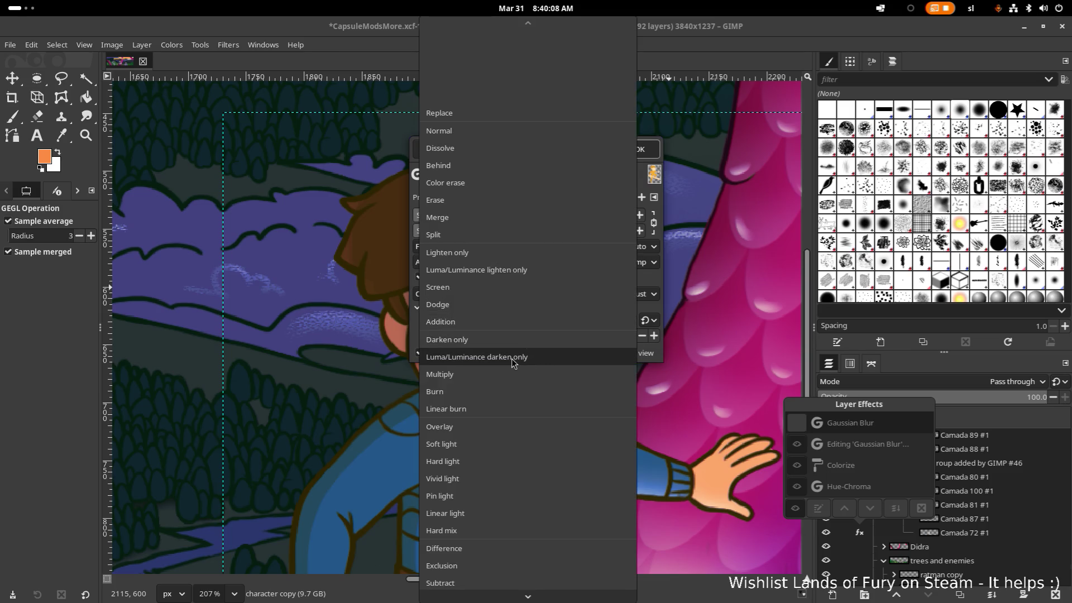
key("Escape")
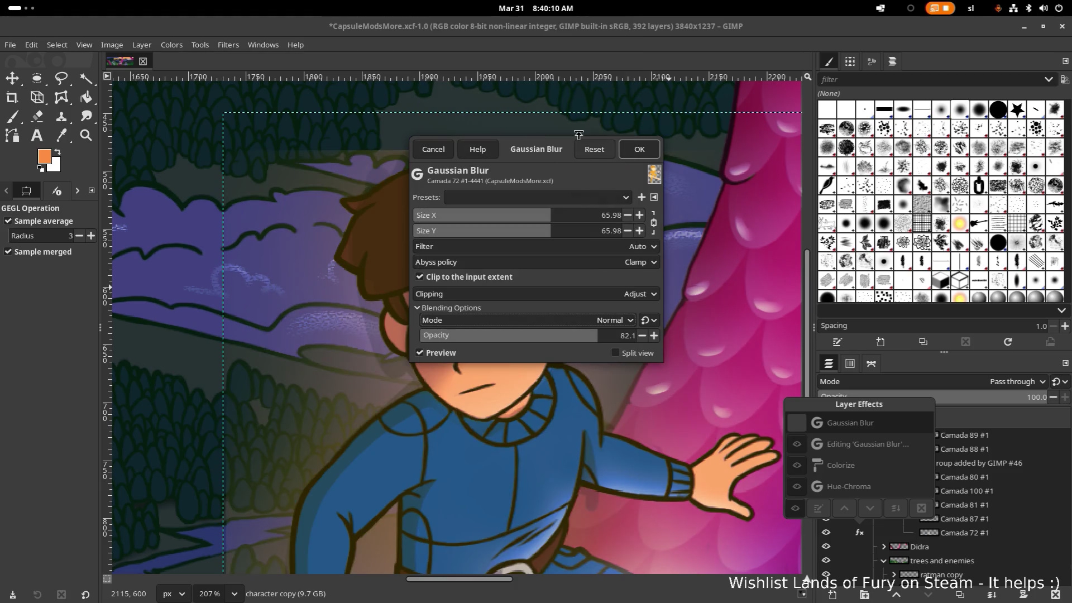
mouse_move(533, 138)
left_mouse_down()
mouse_move(839, 119)
mouse_move(786, 115)
mouse_move(719, 89)
left_mouse_up()
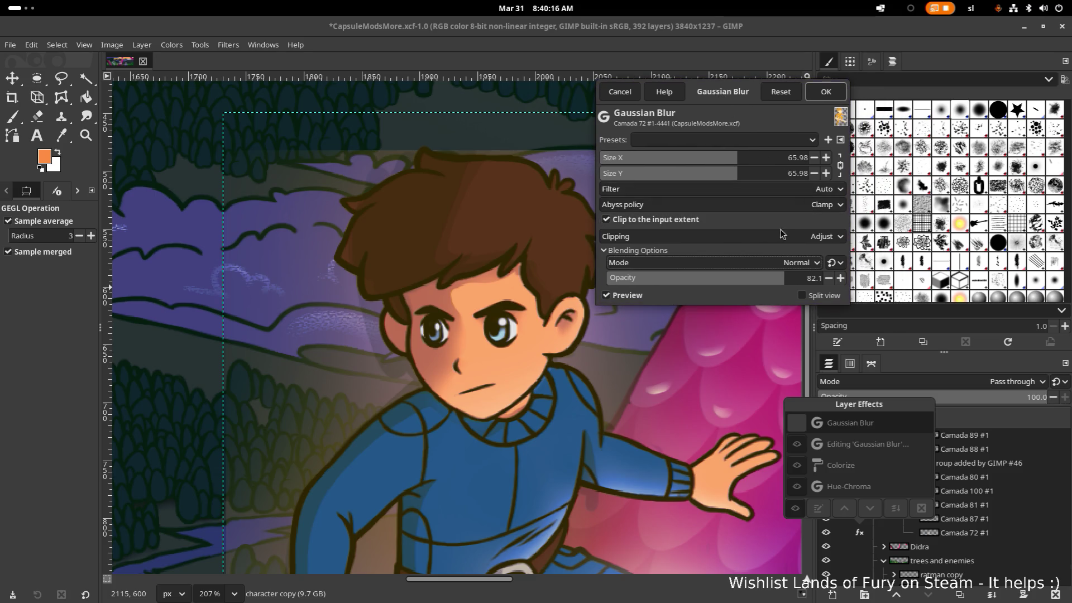
left_click_drag(783, 278, 701, 287)
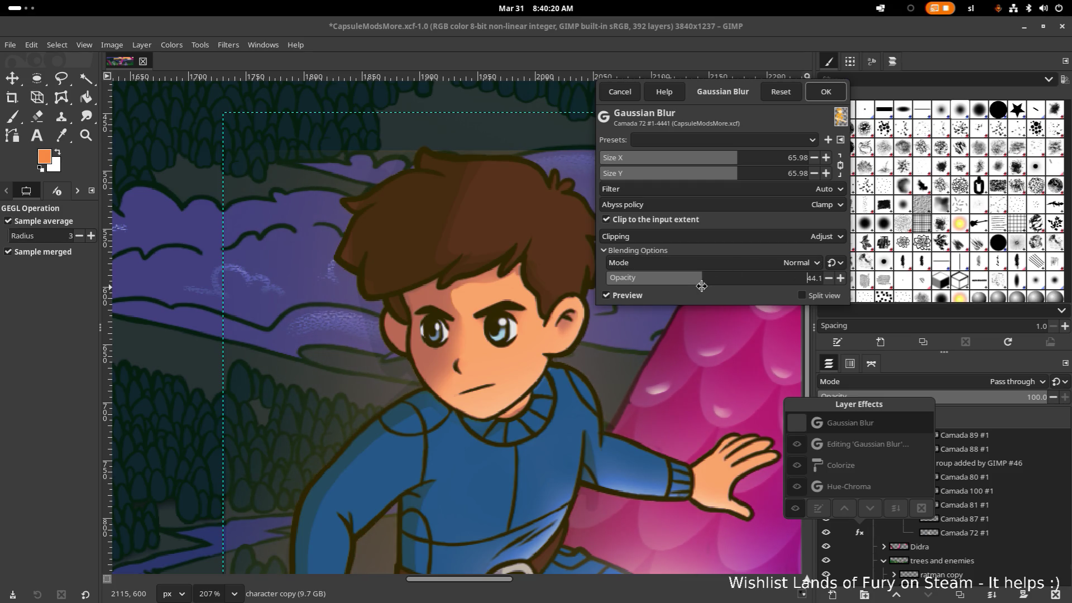
left_click(783, 158)
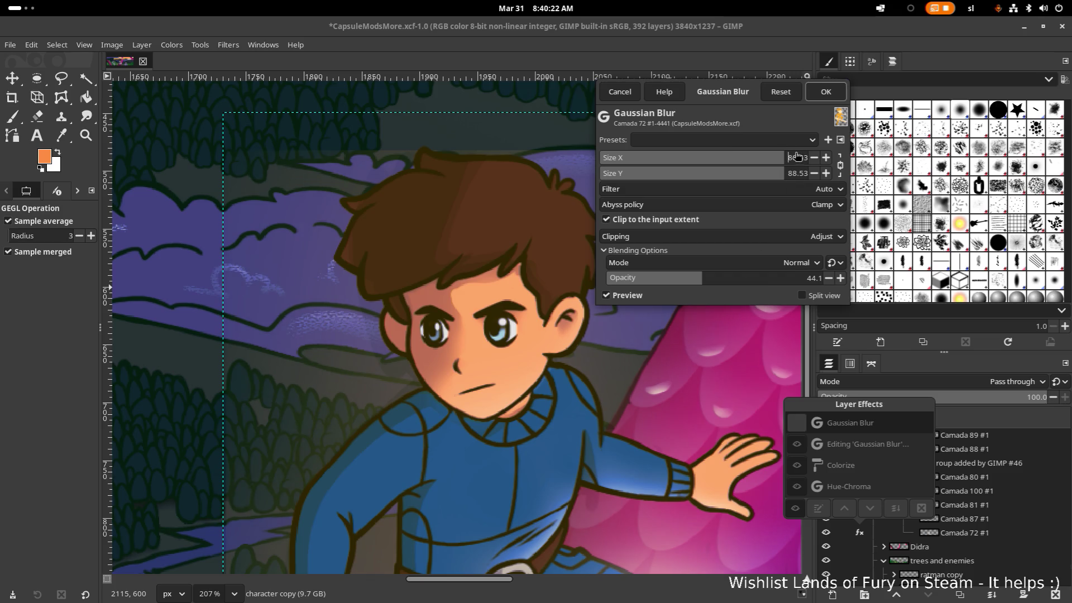
left_click_drag(797, 158, 627, 172)
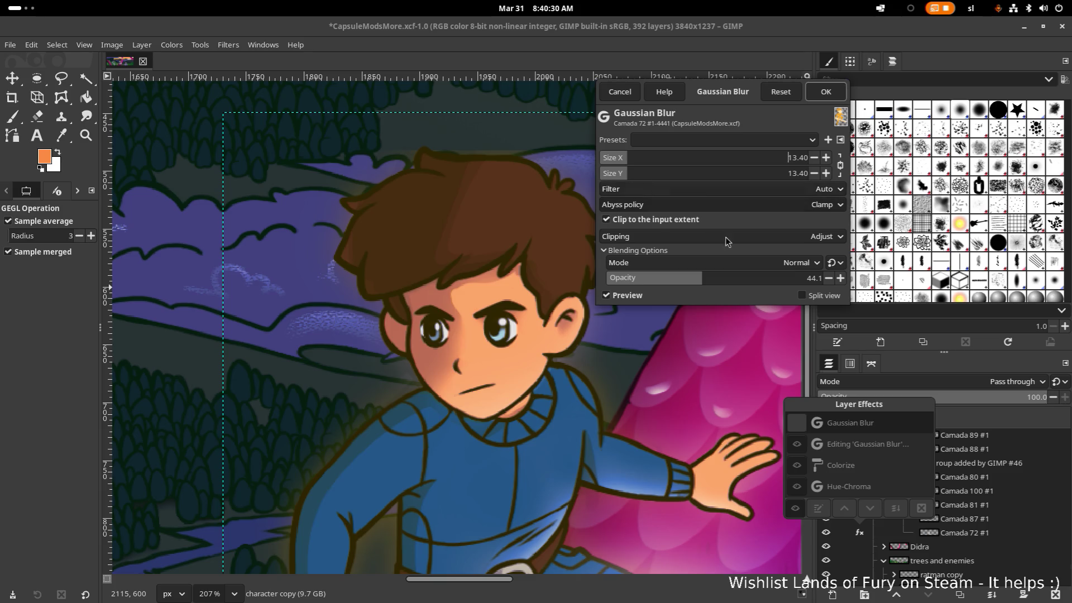
Preview Dissolve, Screen and Addition blending, then keep Normal and apply the glow
left_click(770, 263)
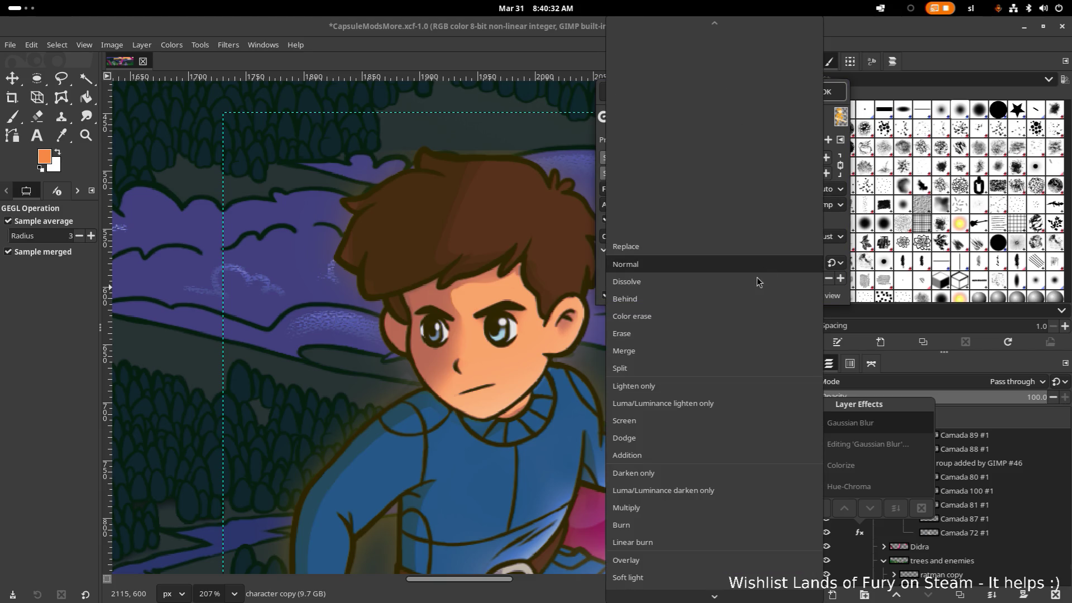
left_click(756, 281)
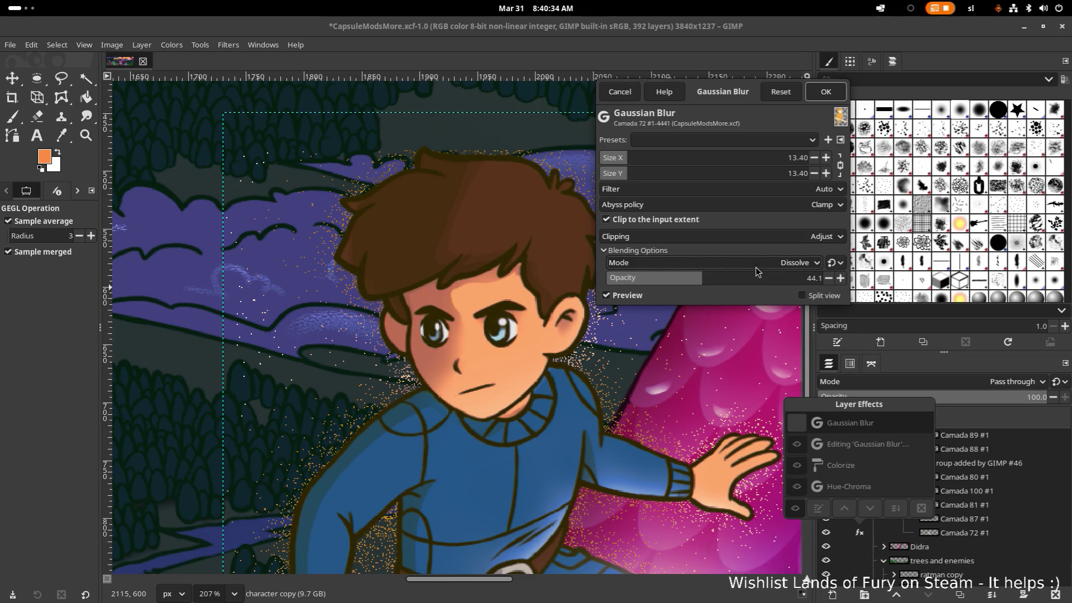
left_click(757, 263)
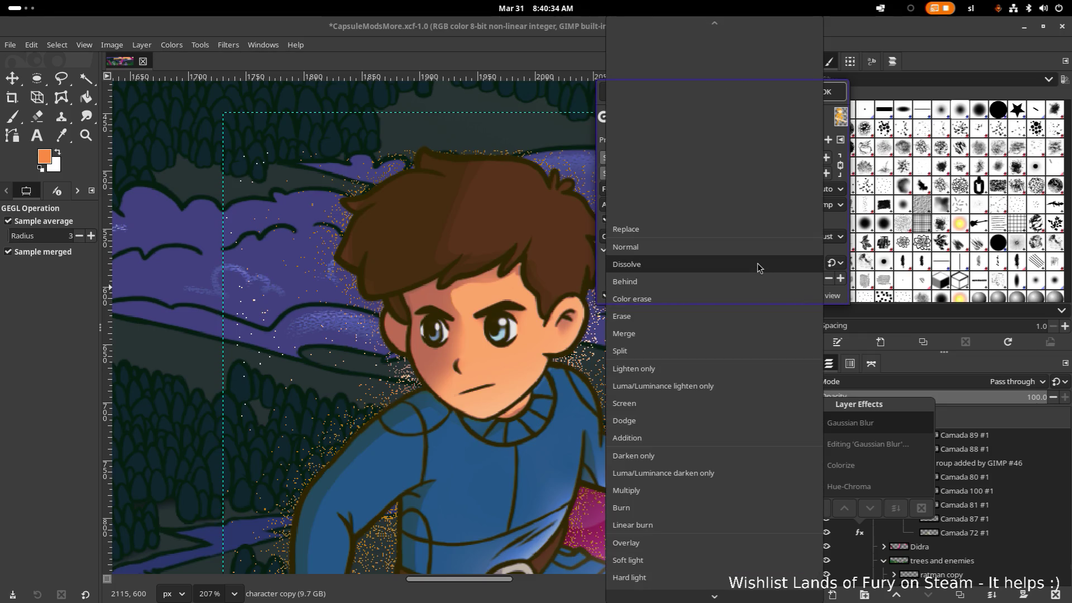
left_click(692, 405)
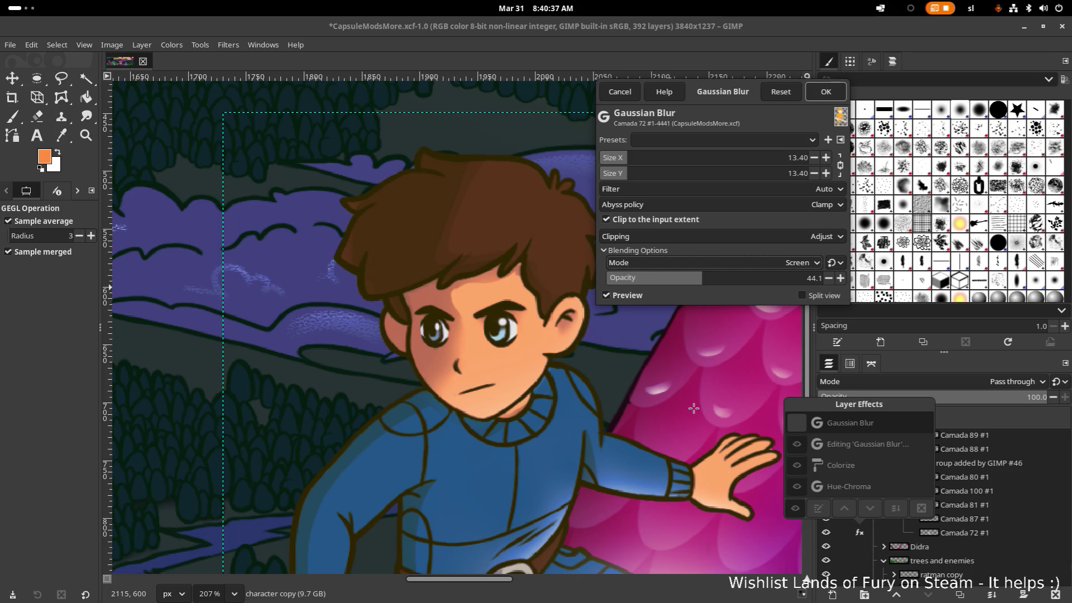
left_click(768, 265)
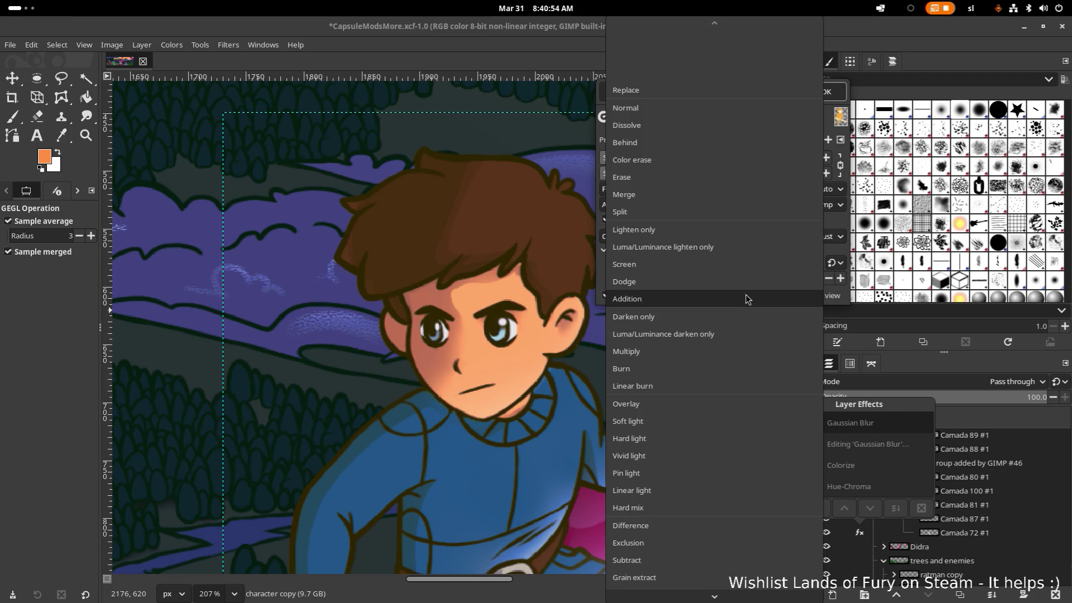
left_click(733, 299)
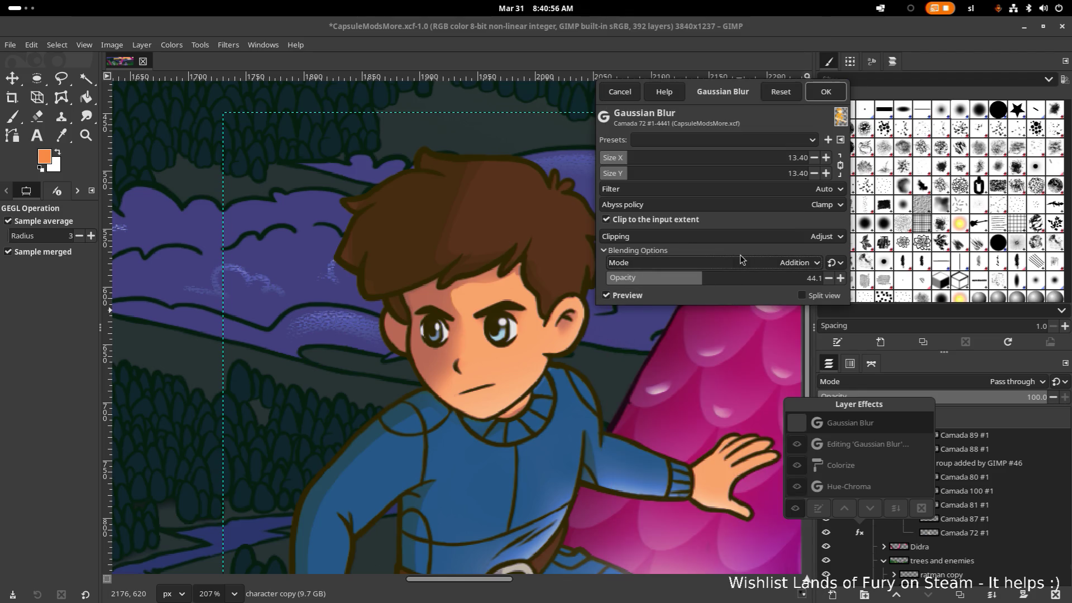
left_click(753, 265)
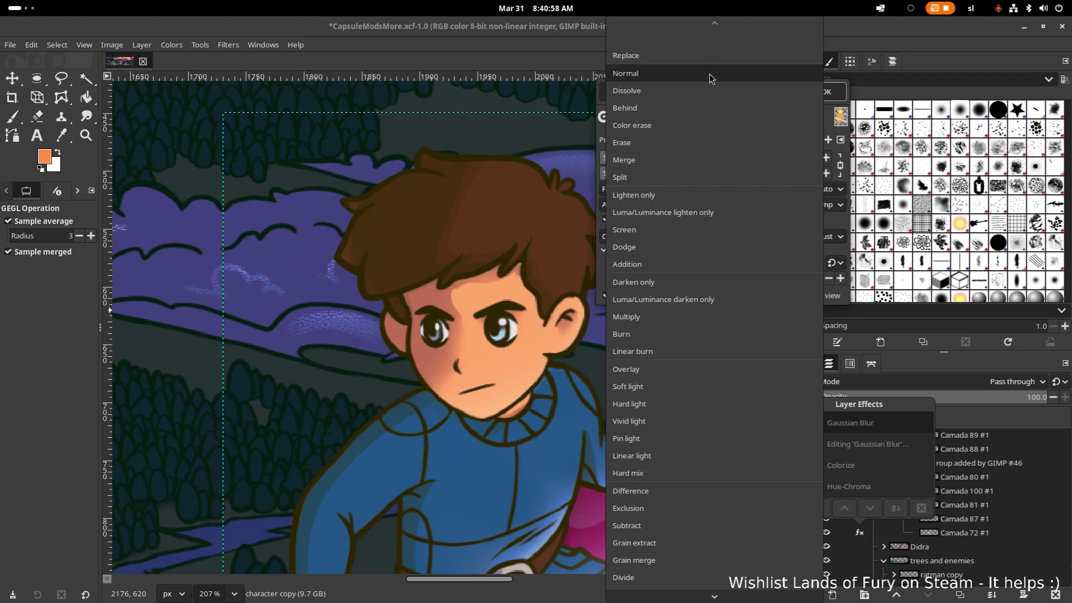
left_click(708, 74)
left_click(832, 92)
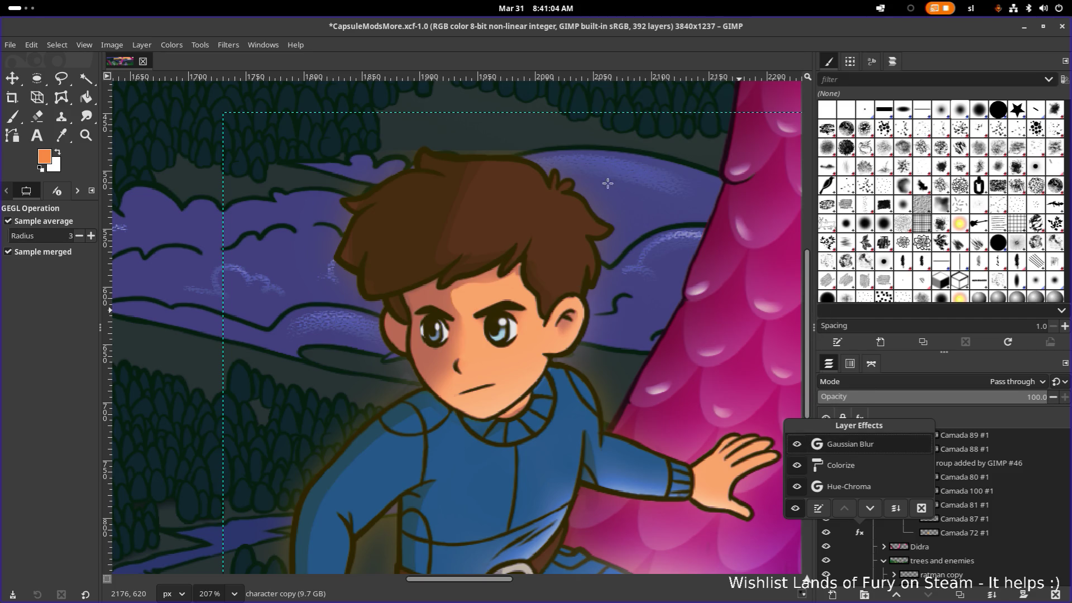
left_click(960, 420)
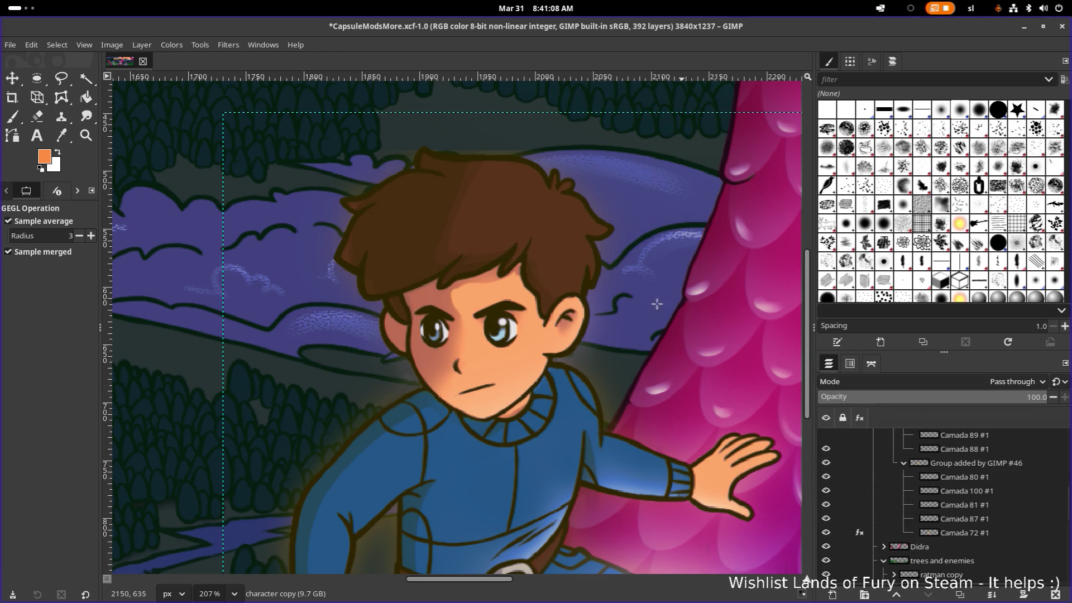
scroll(657, 304, "down", 2, "ctrl")
scroll(645, 302, "down", 2, "ctrl")
scroll(636, 299, "down", 2, "ctrl")
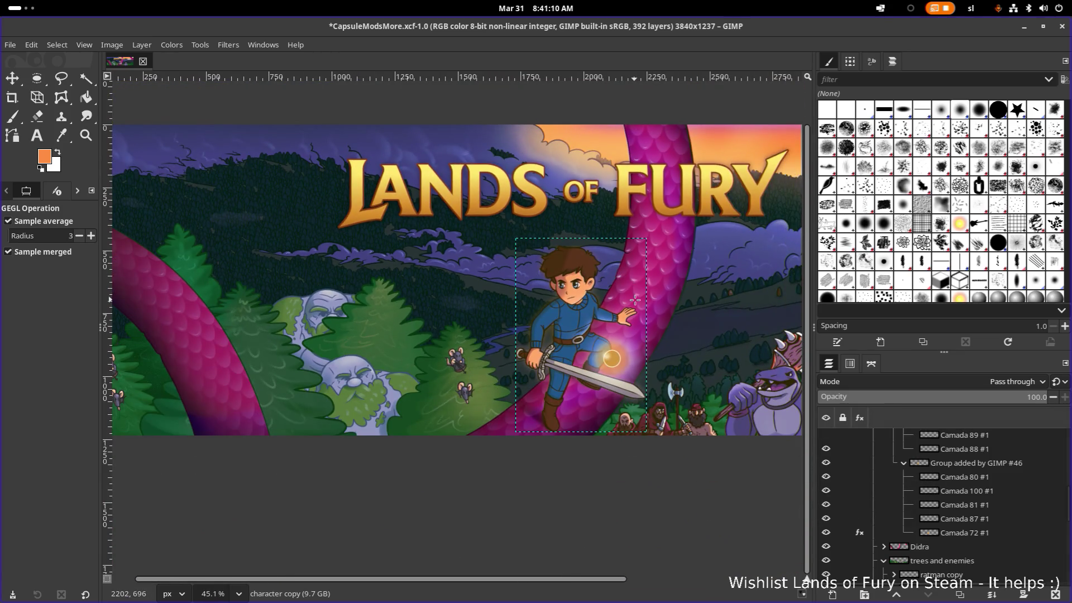
scroll(637, 300, "down", 1, "ctrl")
scroll(477, 386, "right", 2)
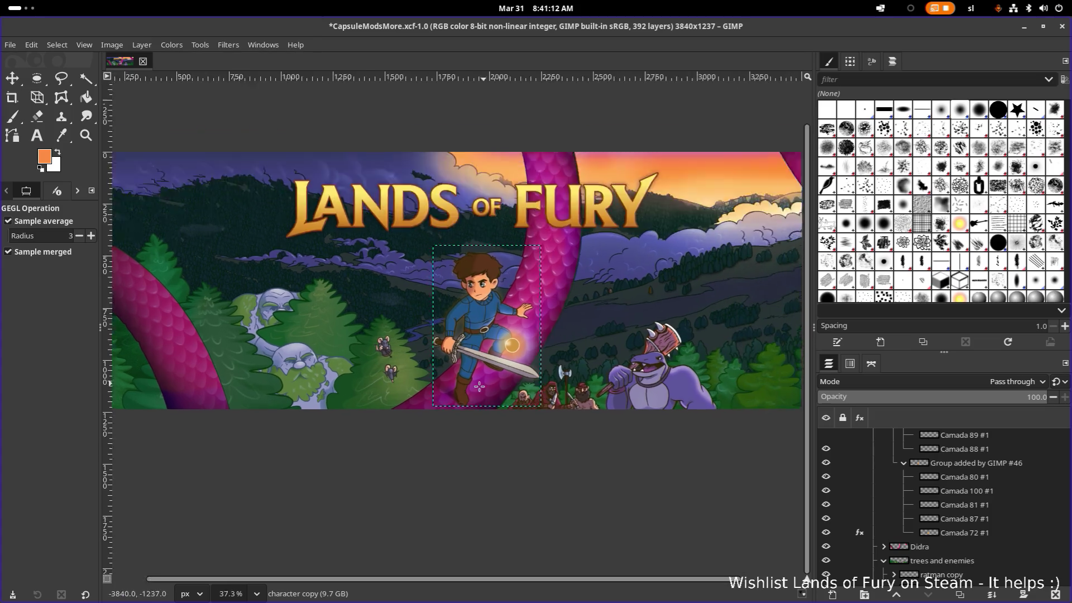
scroll(478, 386, "up", 4, "ctrl")
scroll(506, 405, "up", 1)
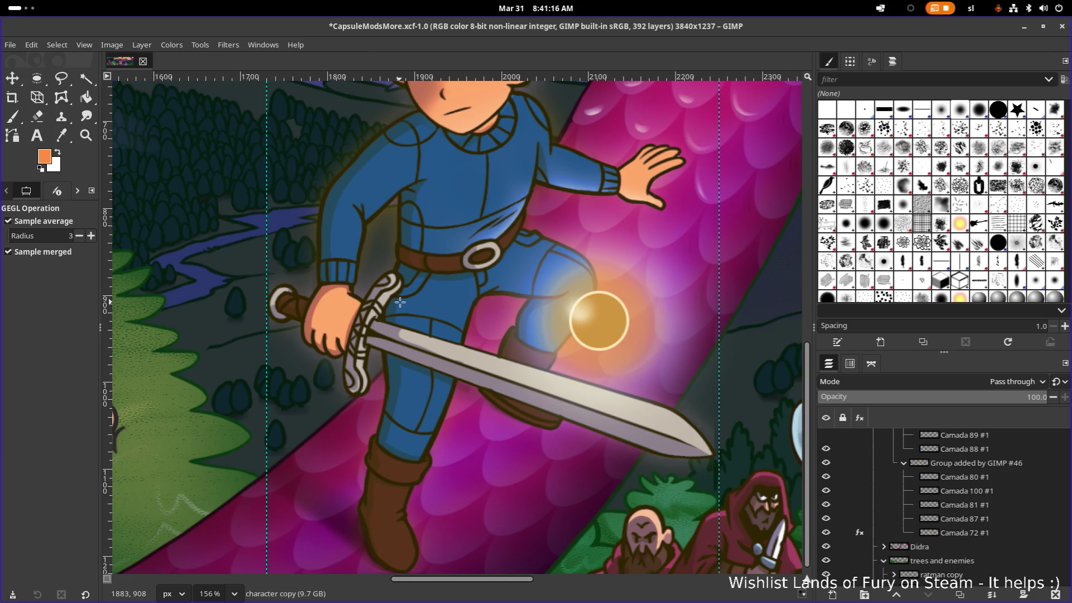
scroll(399, 303, "down", 1, "ctrl")
scroll(343, 412, "down", 1, "ctrl")
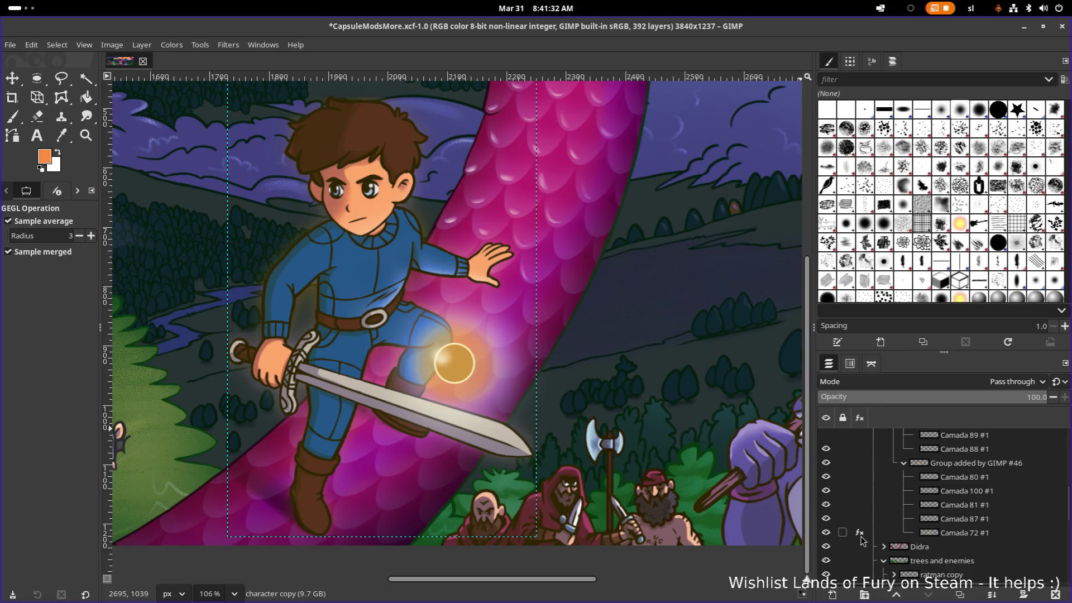
Reopen the Gaussian Blur effect and try a blur size of 20
left_click(859, 533)
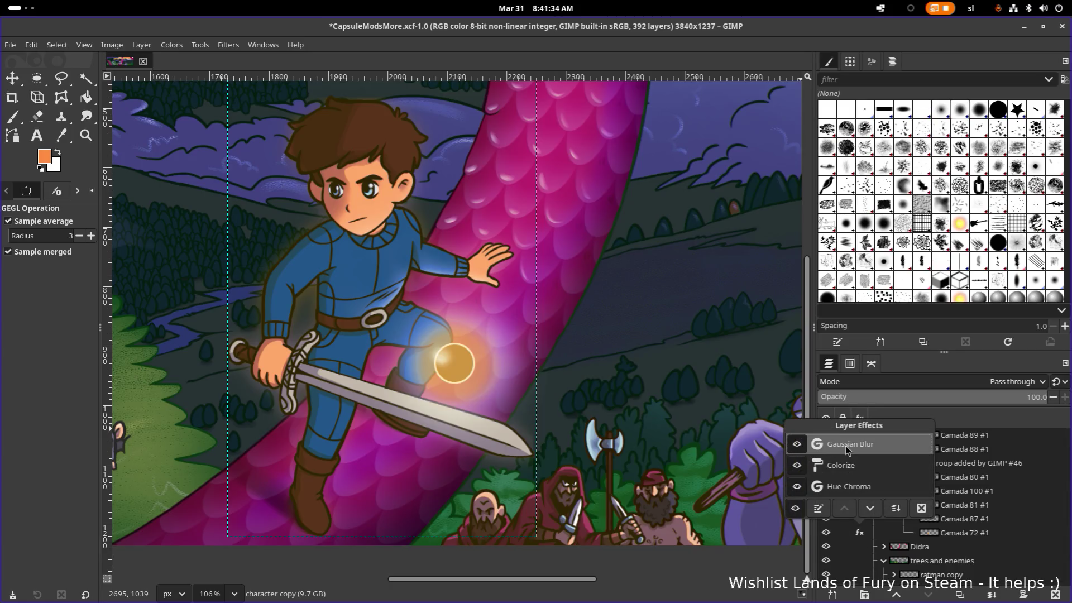
left_click(819, 506)
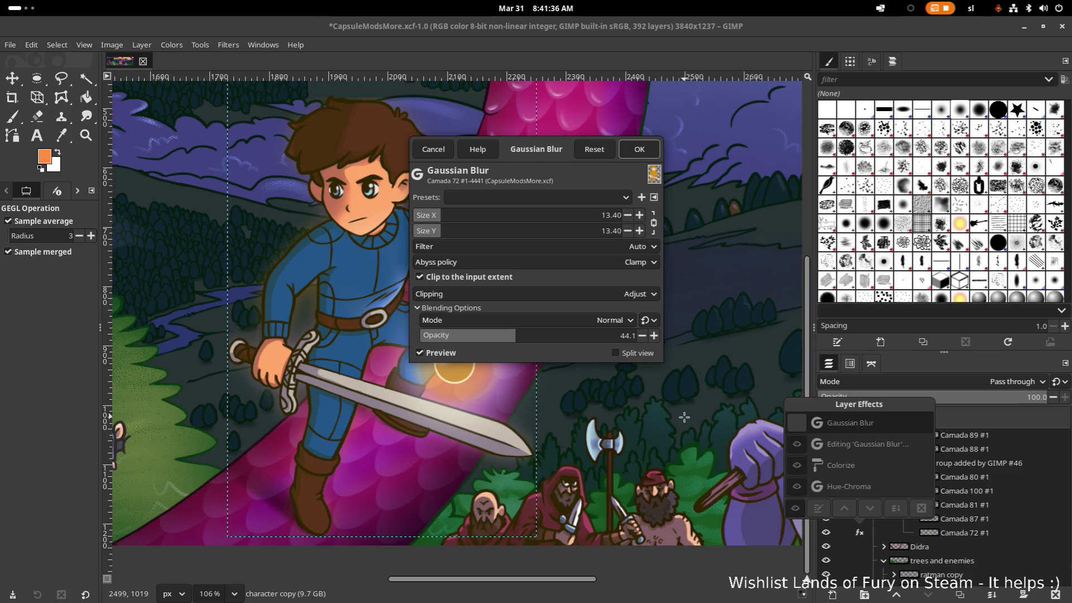
left_click_drag(554, 159, 698, 184)
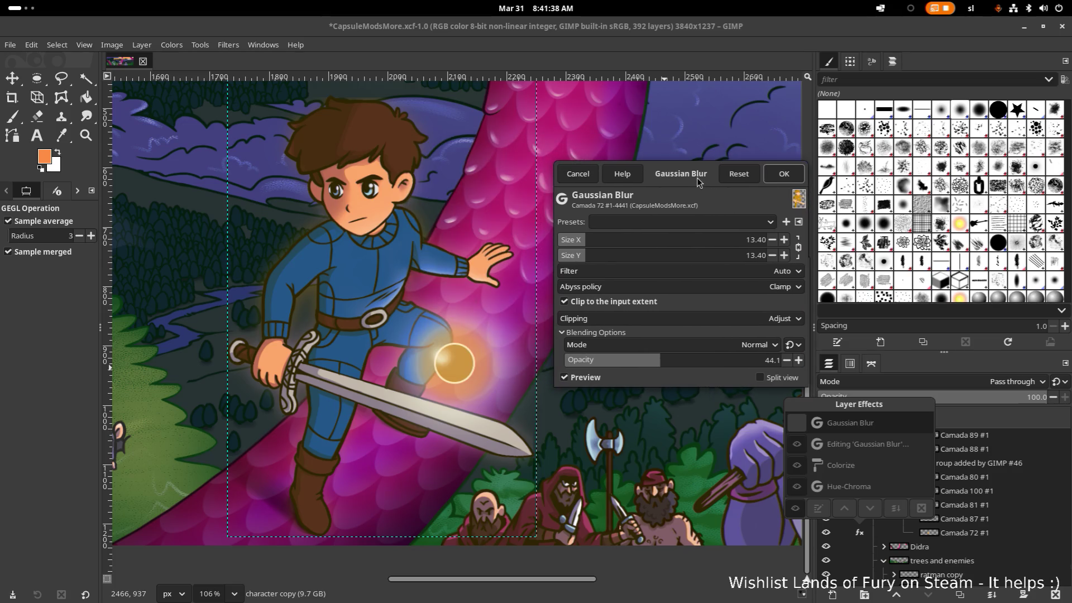
left_click(768, 241)
type("20")
key("Return")
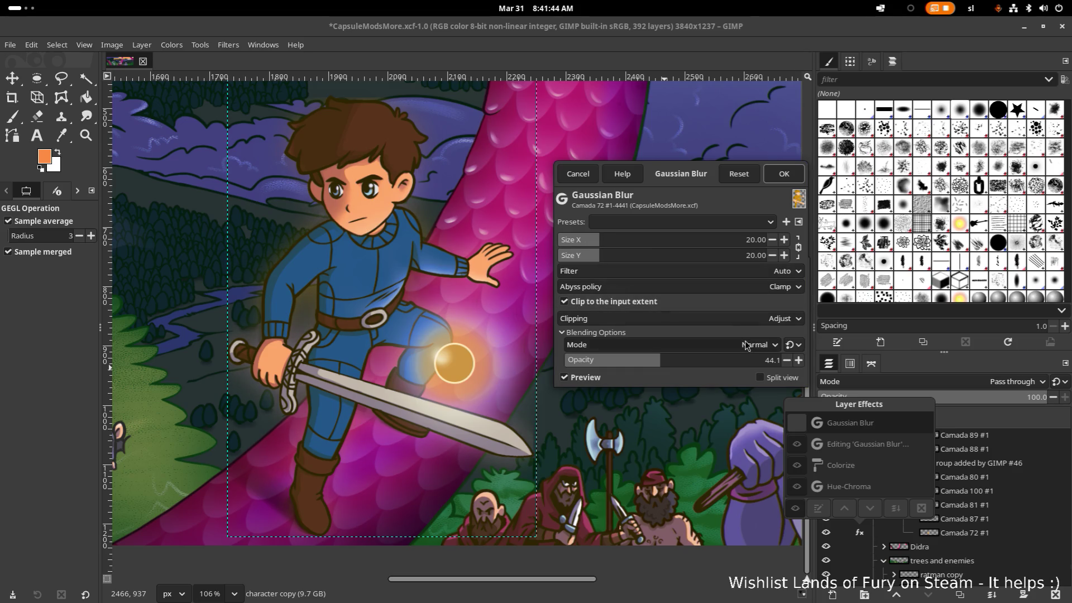
Try full opacity and a wider radius, then cancel to keep the subtle glow
left_click_drag(670, 360, 823, 362)
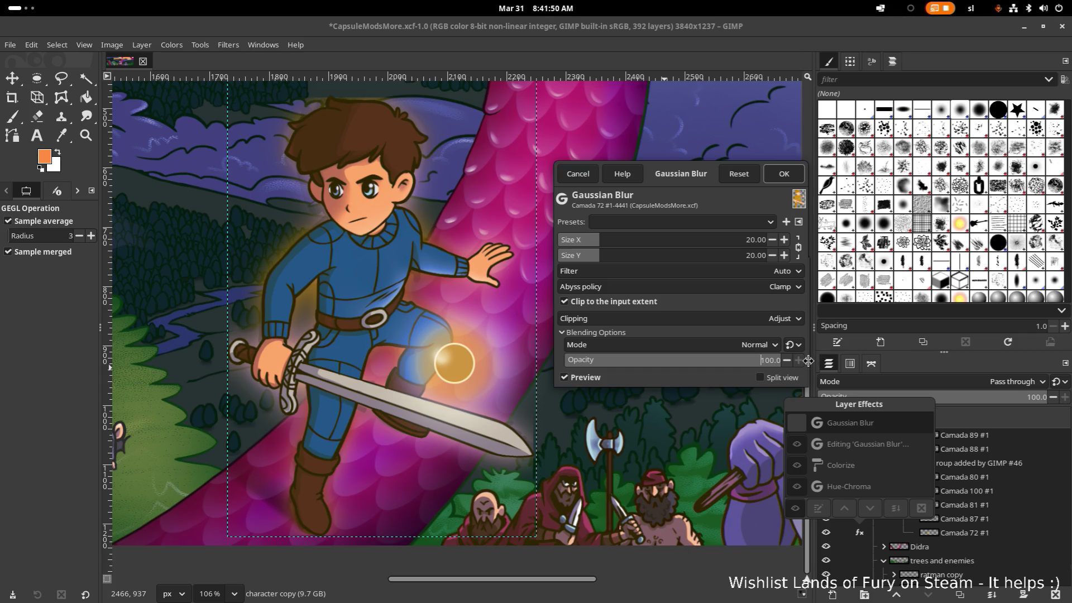
mouse_move(821, 360)
left_mouse_down()
mouse_move(663, 365)
mouse_move(688, 371)
left_mouse_up()
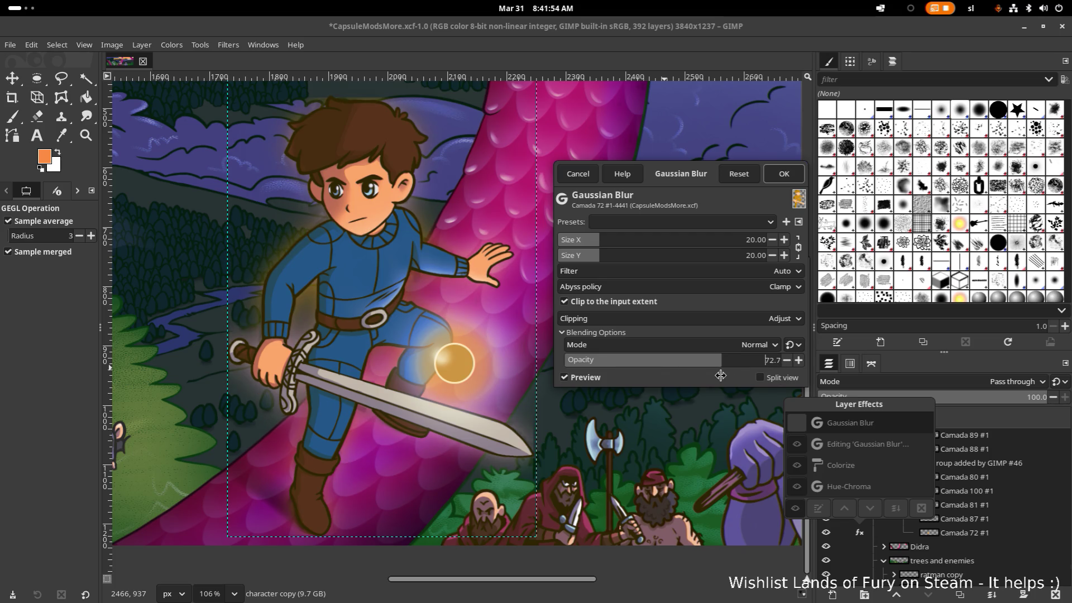
left_click_drag(688, 370, 783, 362)
left_click_drag(670, 246, 769, 259)
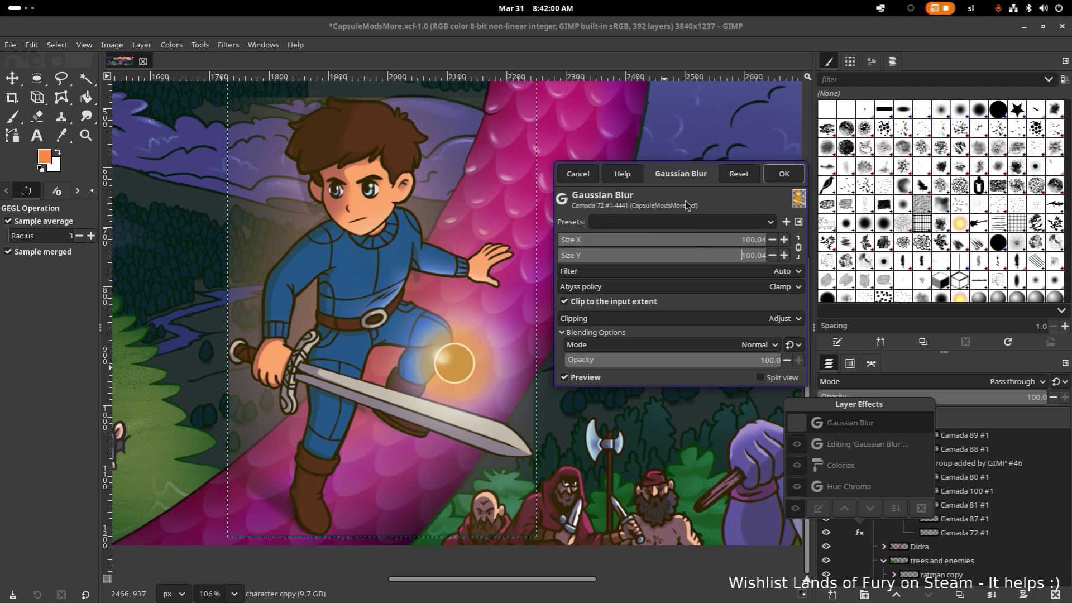
left_click(579, 177)
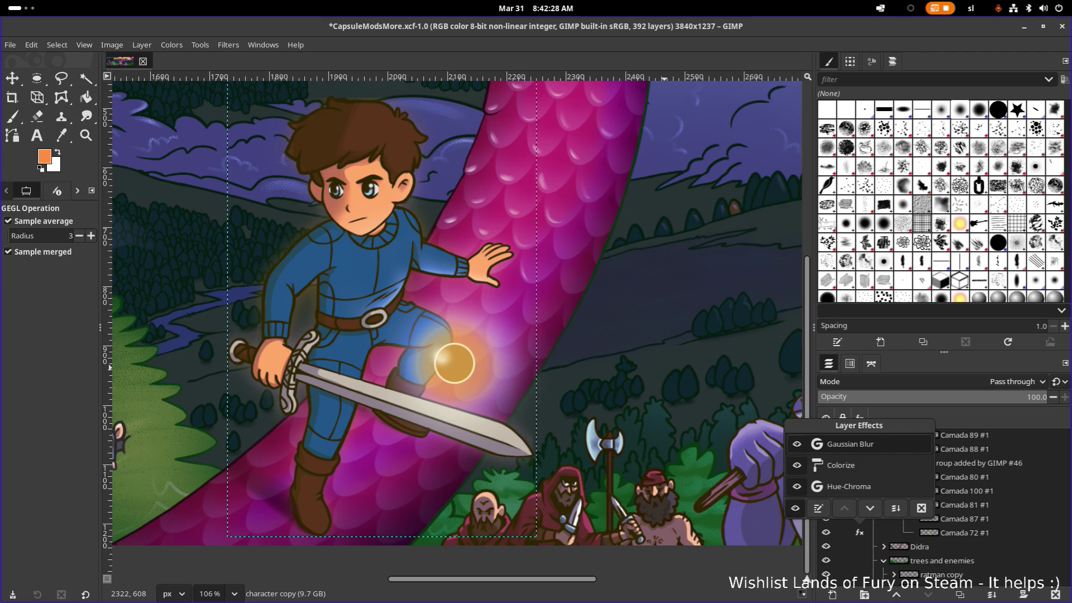
Toggle the Colorize effect to compare the look, then reopen its settings for editing
left_click(841, 466)
left_click(796, 466)
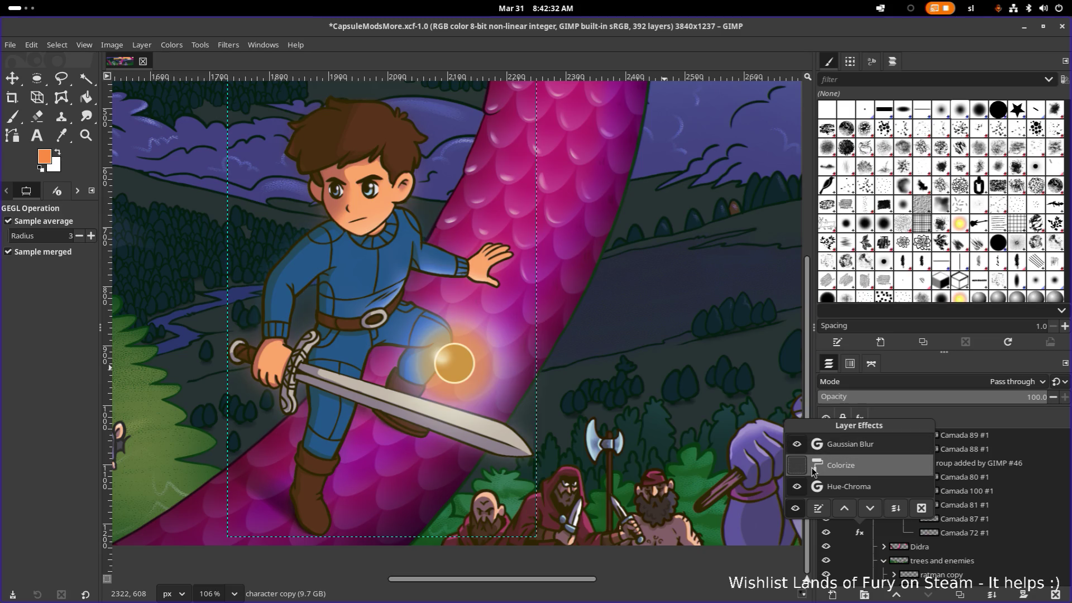
left_click(797, 465)
left_click(796, 466)
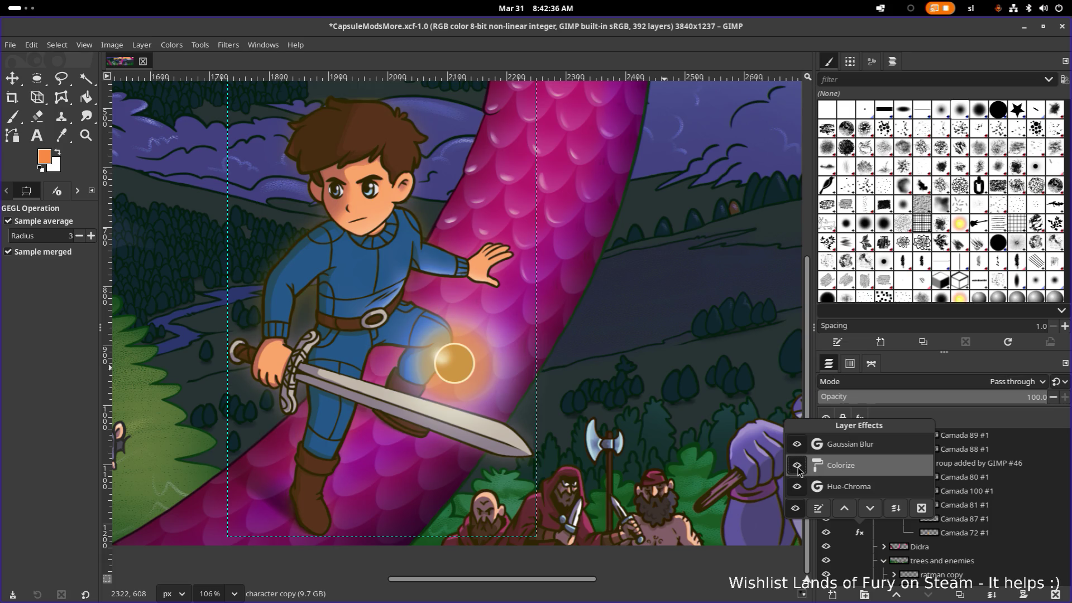
double_click(850, 469)
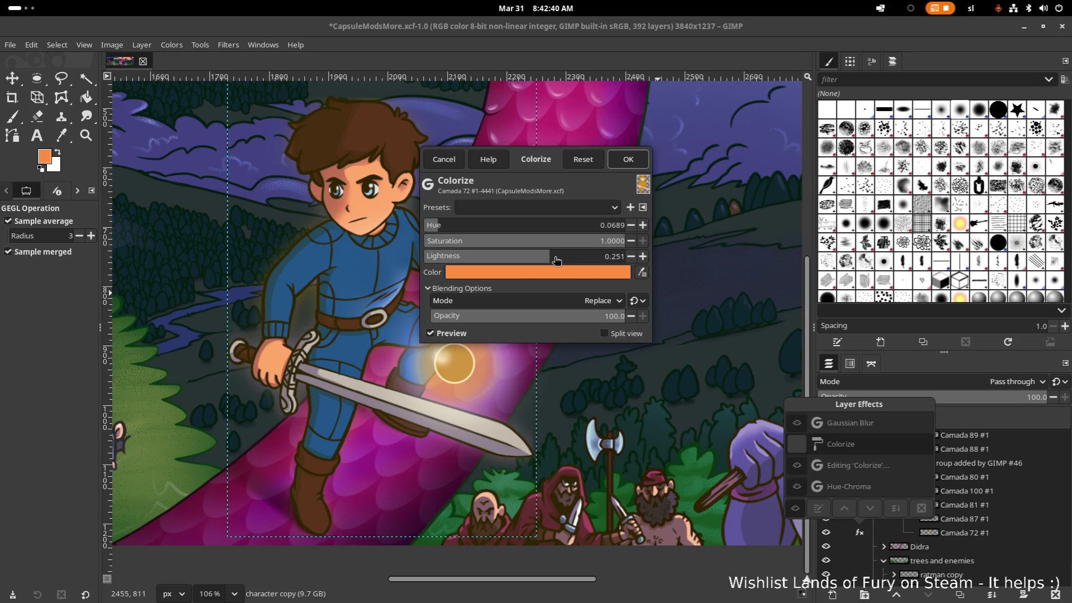
Adjust the Colorize hue and lightness, try Addition, then set the blend mode to Screen at lower opacity
left_click_drag(559, 258, 634, 262)
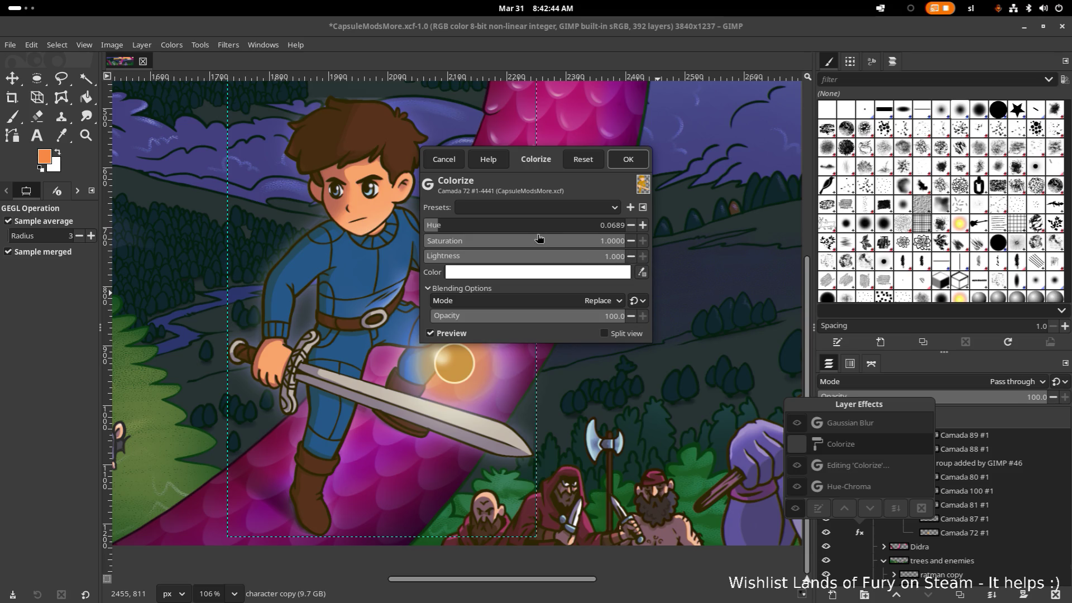
left_click_drag(442, 227, 650, 236)
key("Tab")
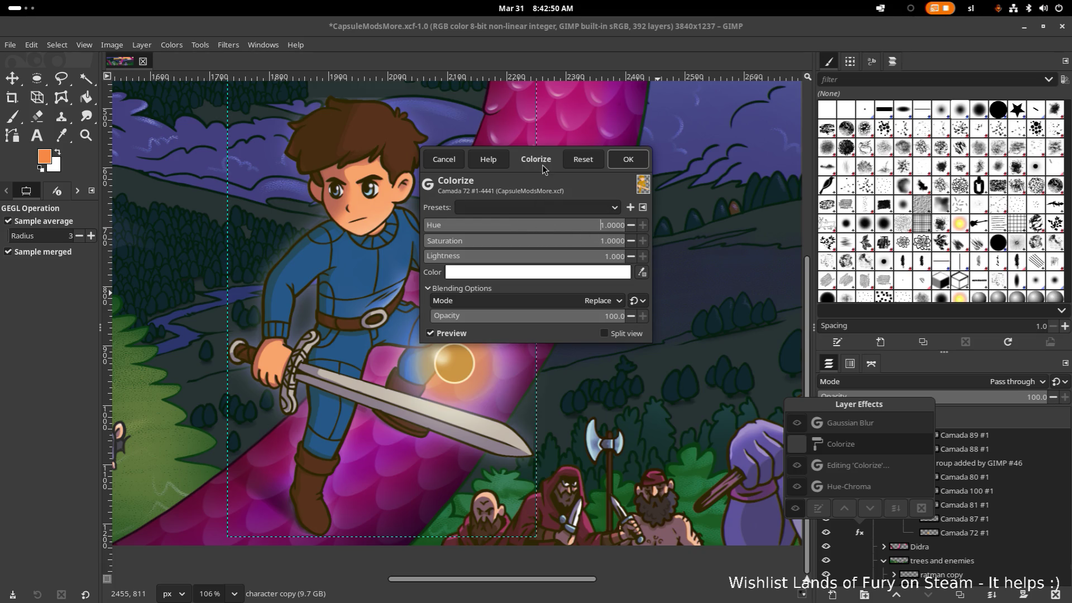
left_click_drag(546, 168, 693, 180)
left_click(725, 313)
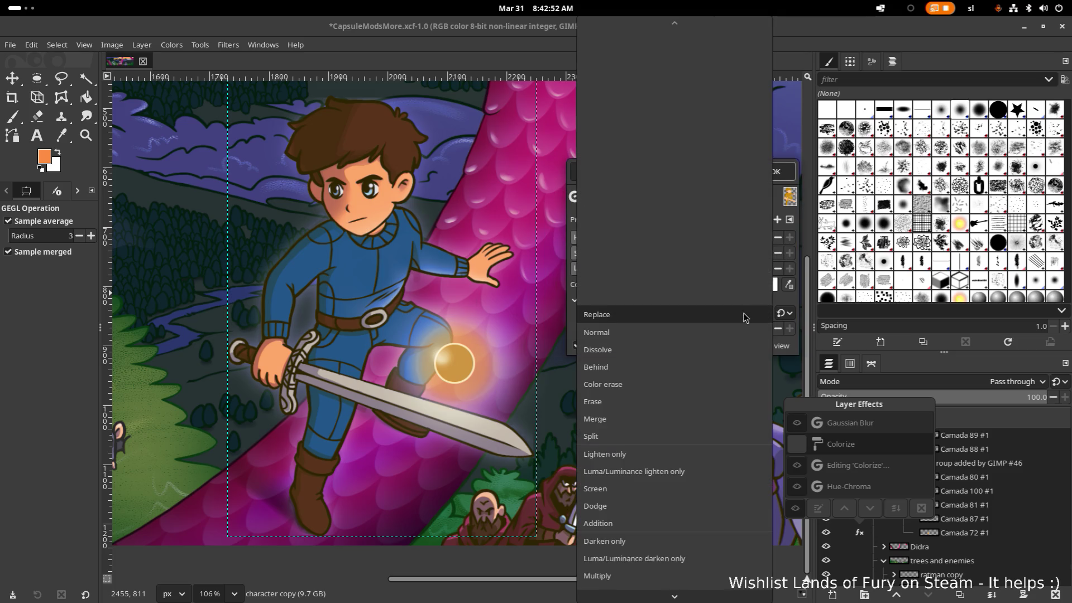
left_click(623, 524)
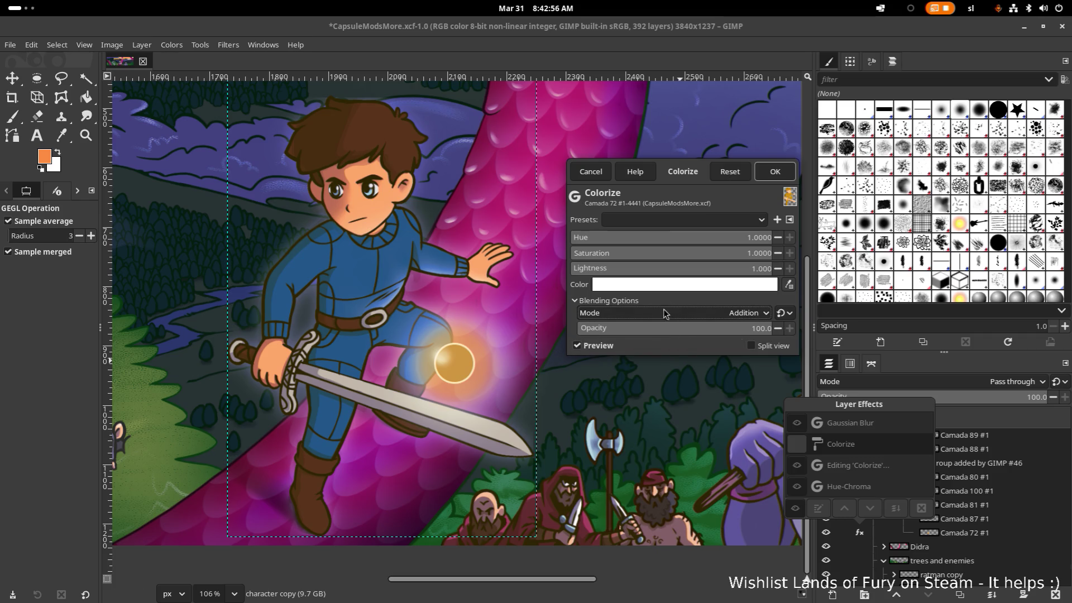
left_click(700, 314)
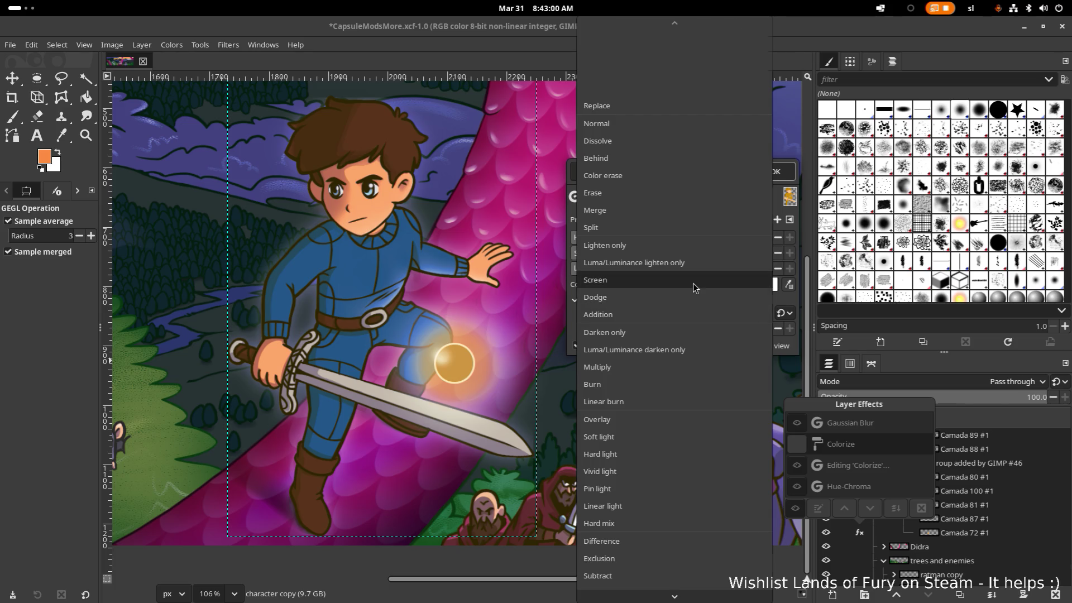
left_click(692, 281)
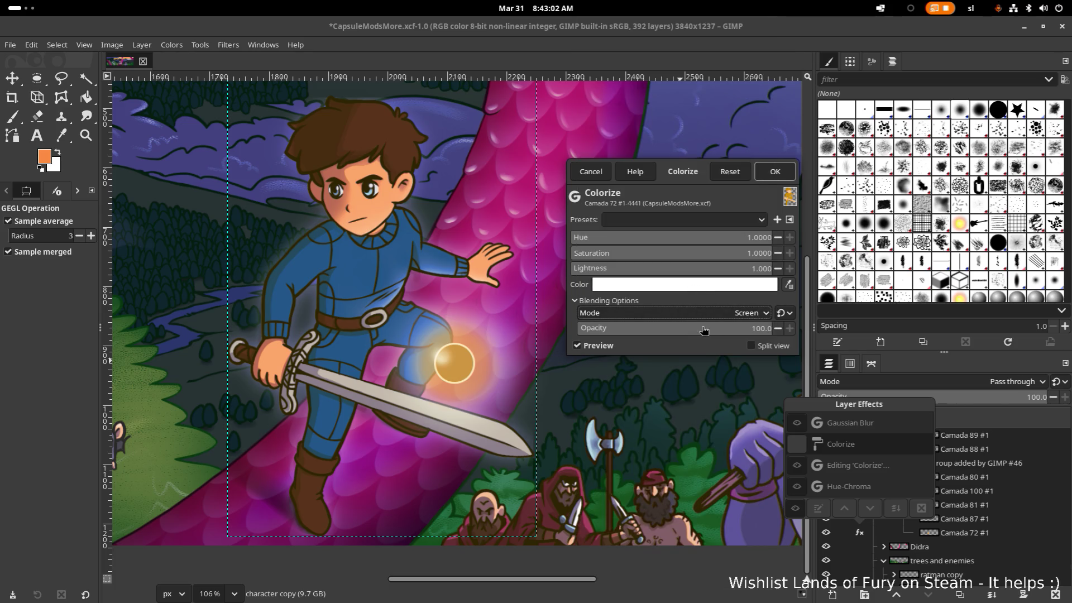
mouse_move(703, 330)
left_mouse_down()
mouse_move(593, 332)
mouse_move(834, 332)
left_mouse_up()
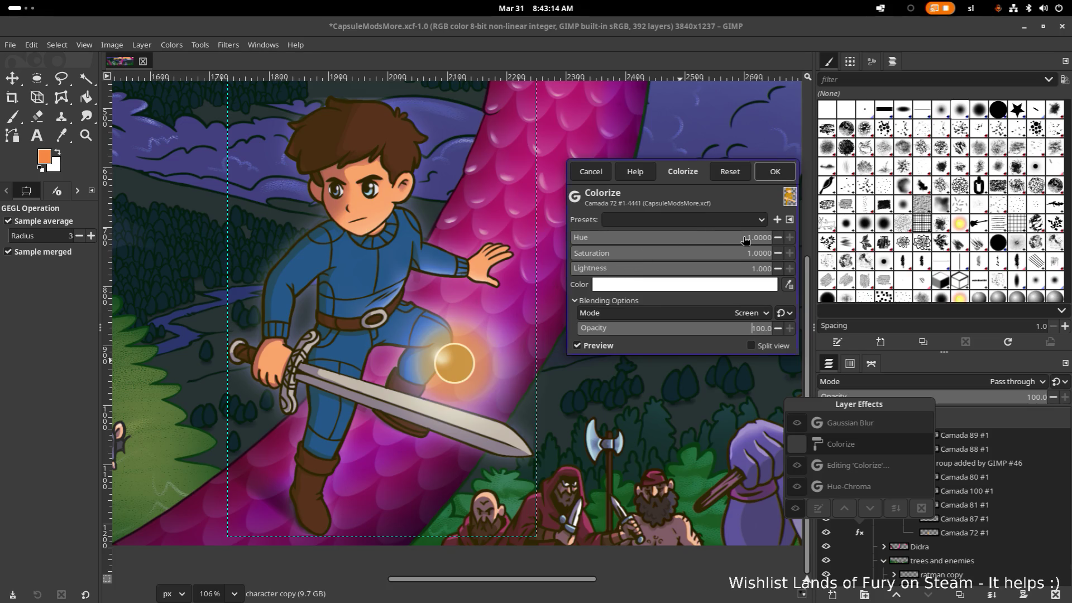
Zero the Colorize hue and drop the lightness so the colour becomes black
left_click_drag(744, 240, 559, 240)
left_click_drag(663, 269, 565, 272)
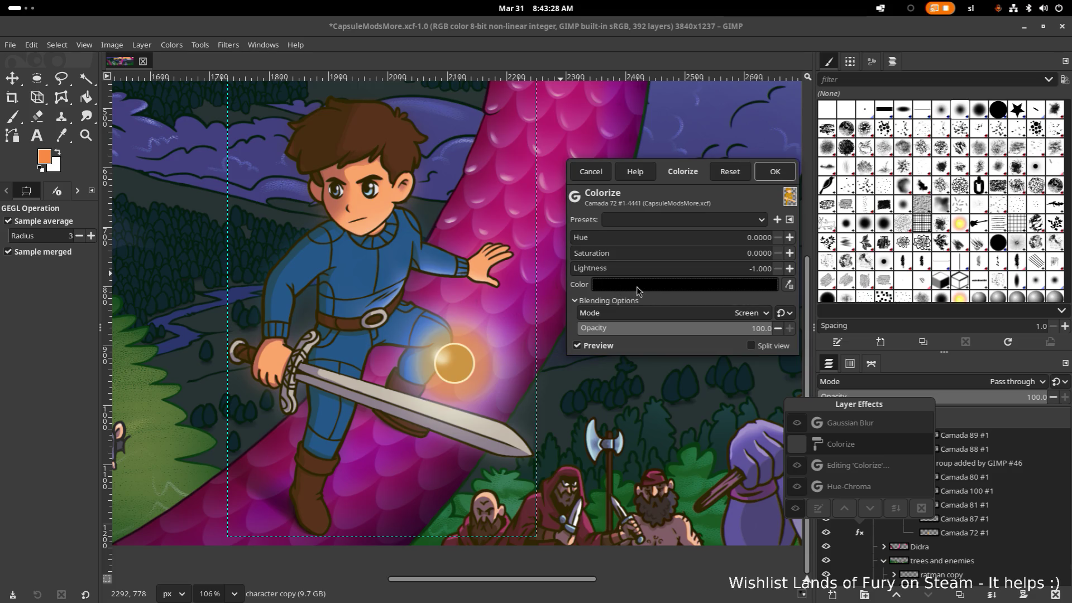
Set the Colorize colour to orange ff8f40 and reduce its opacity to 54
left_click(628, 288)
left_click(691, 367)
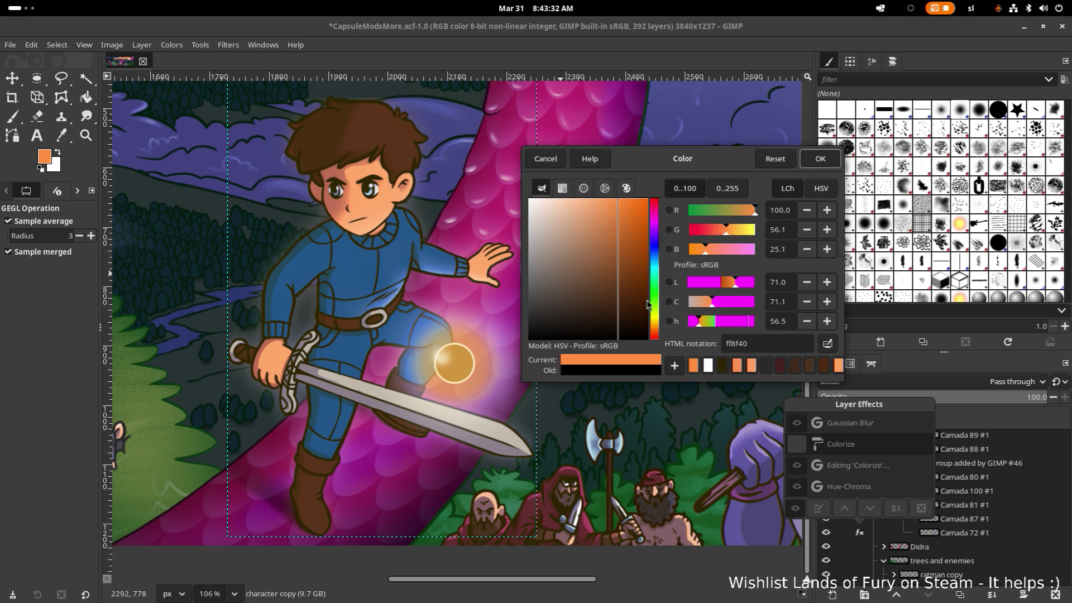
left_click_drag(618, 218, 571, 218)
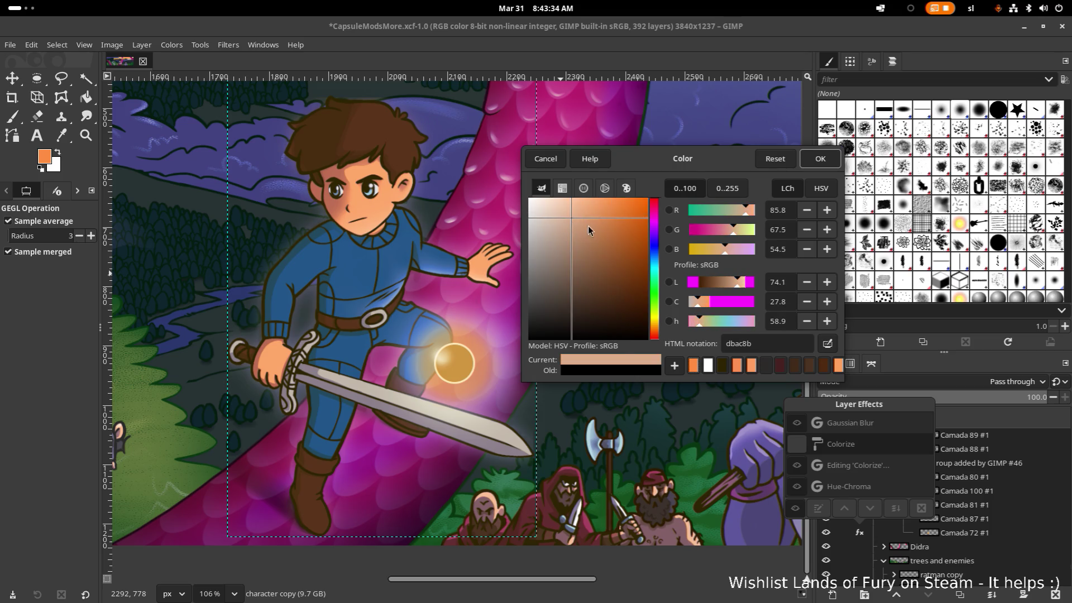
left_click(692, 366)
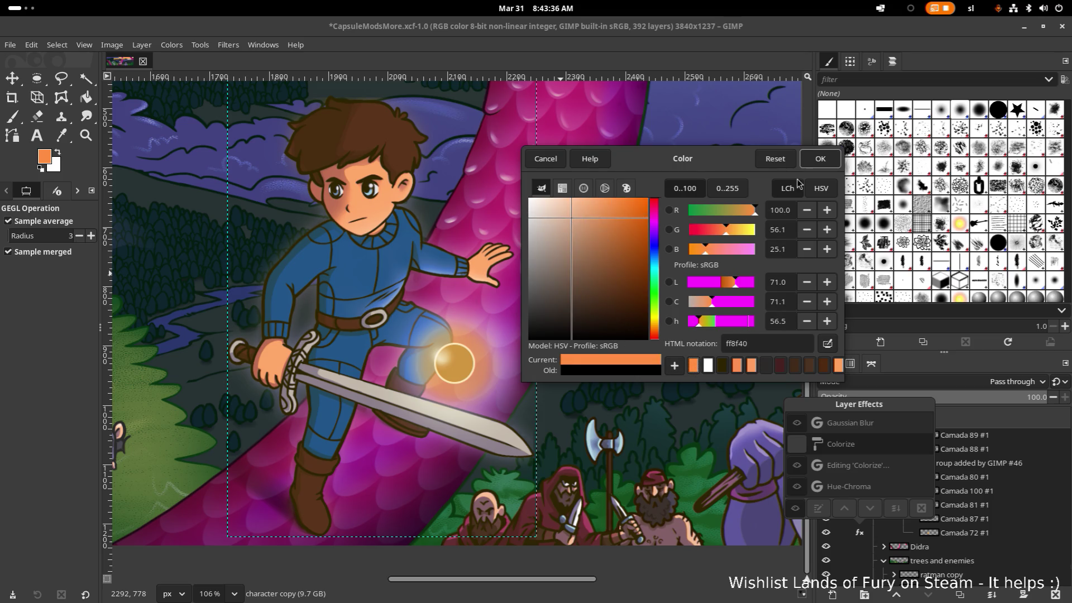
left_click(820, 159)
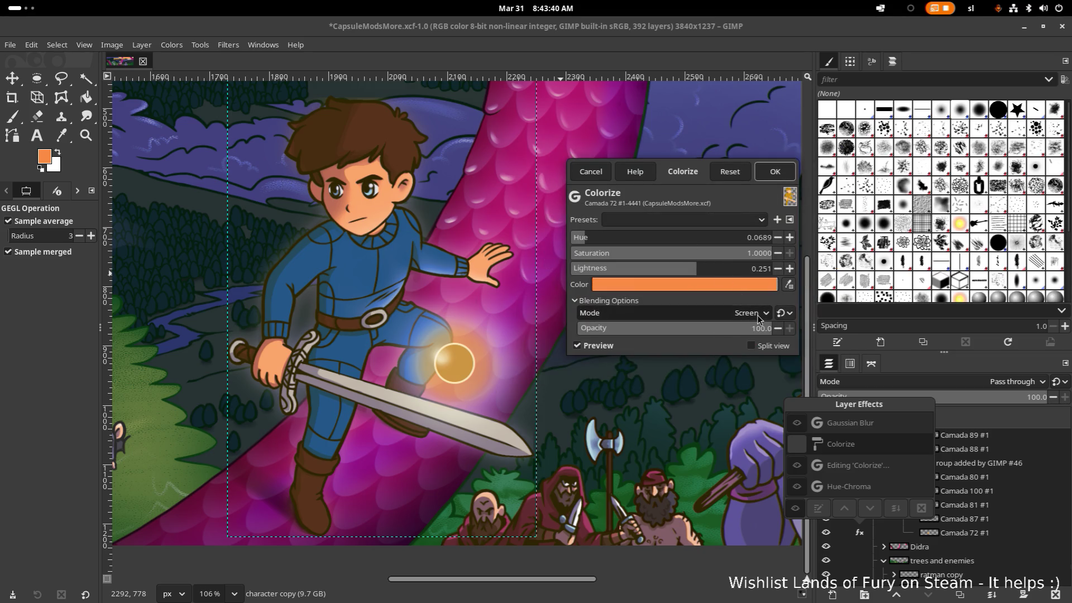
left_click_drag(758, 328, 683, 331)
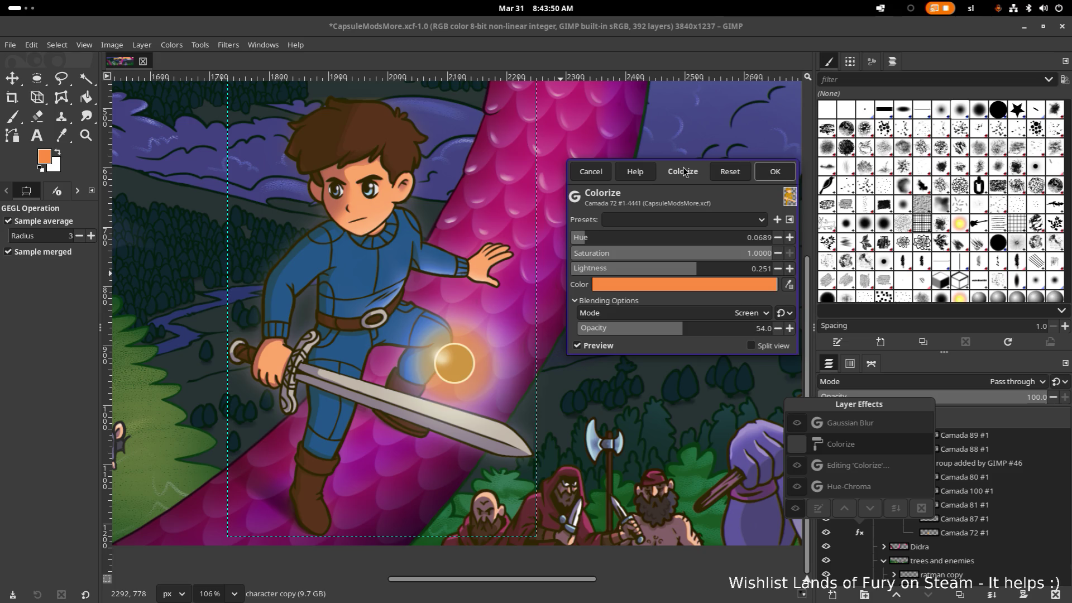
Apply the orange Screen Colorize effect at 54 opacity to the glow
left_click(775, 171)
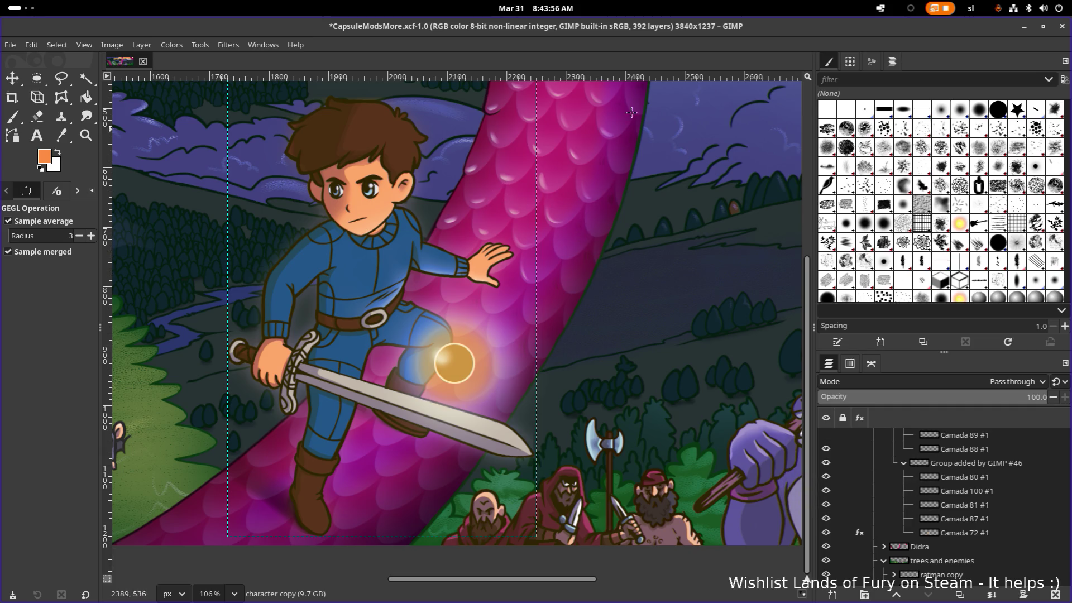
scroll(601, 252, "left", 5)
scroll(630, 204, "up", 3)
scroll(630, 204, "down", 5, "ctrl")
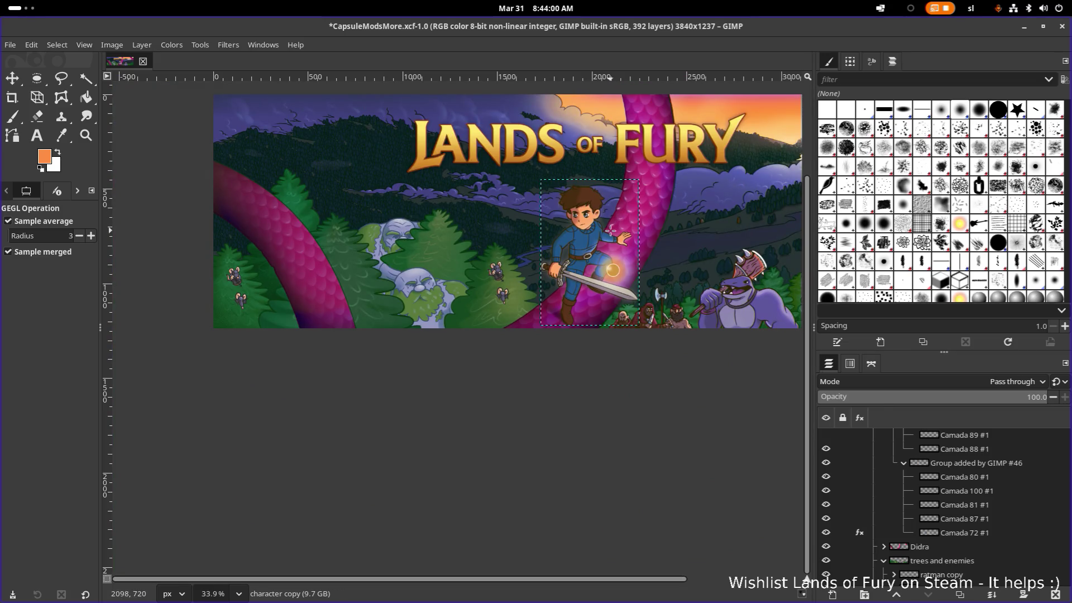
scroll(610, 226, "down", 1, "ctrl")
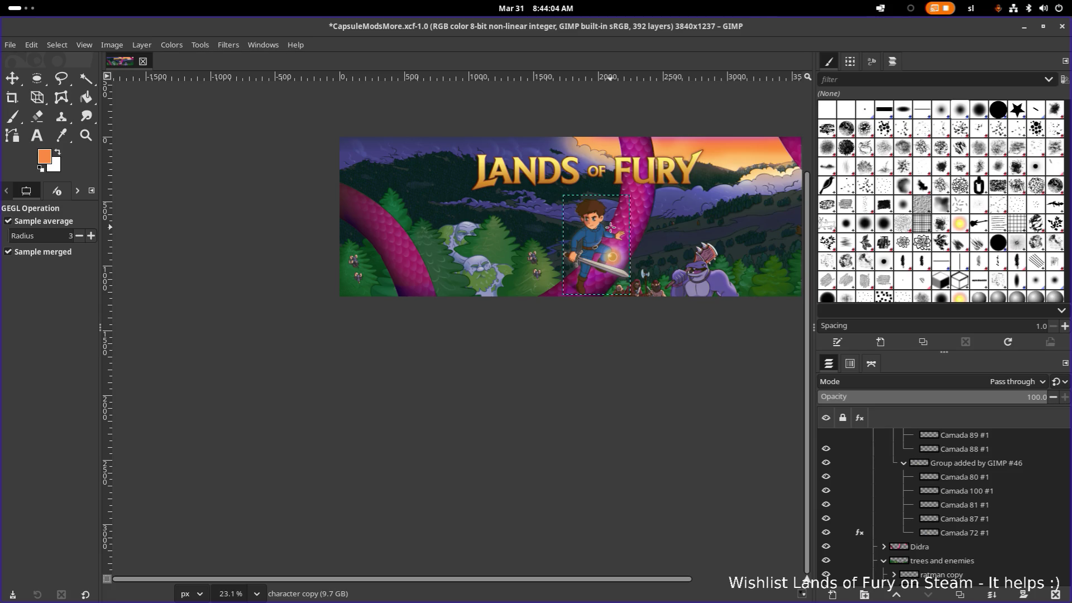
scroll(610, 226, "up", 1, "ctrl")
scroll(599, 222, "up", 4, "ctrl")
scroll(595, 220, "down", 4, "ctrl")
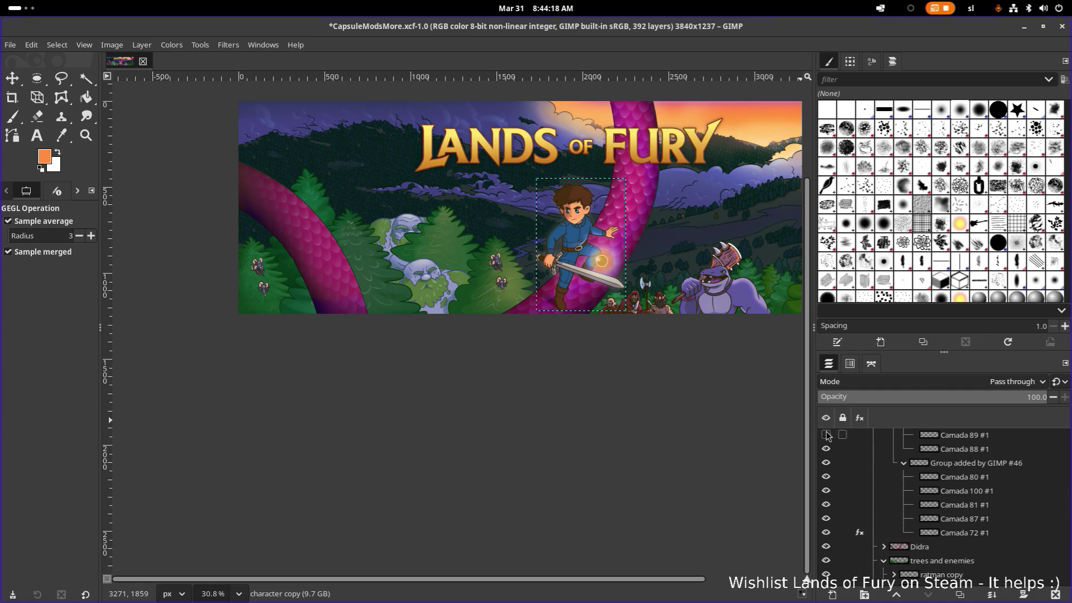
mouse_move(909, 451)
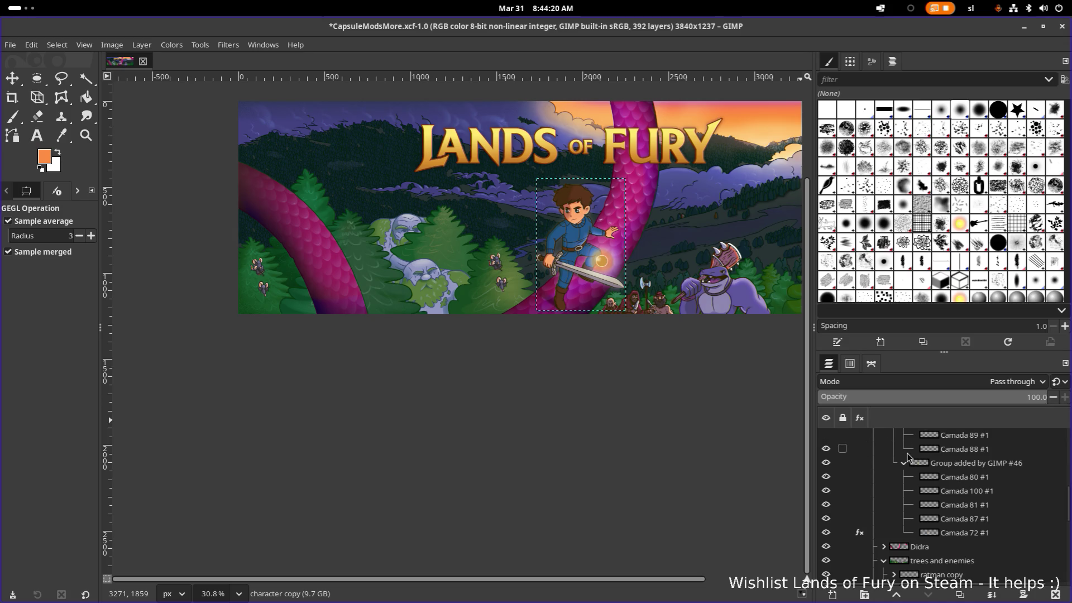
scroll(973, 491, "up", 1)
scroll(973, 491, "up", 1)
scroll(973, 491, "down", 1)
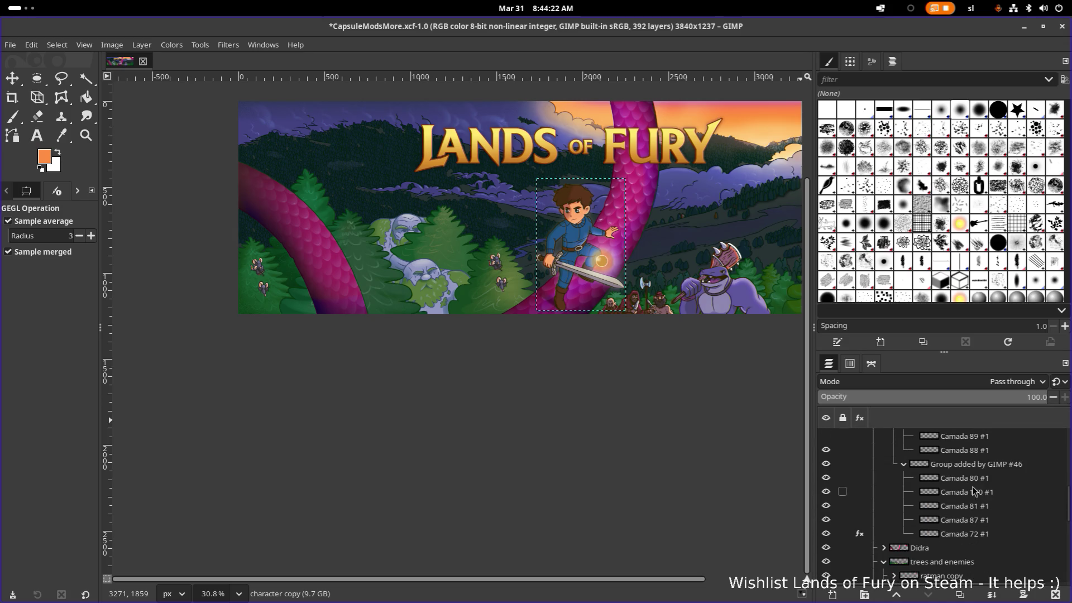
scroll(963, 503, "up", 2)
scroll(960, 506, "down", 2)
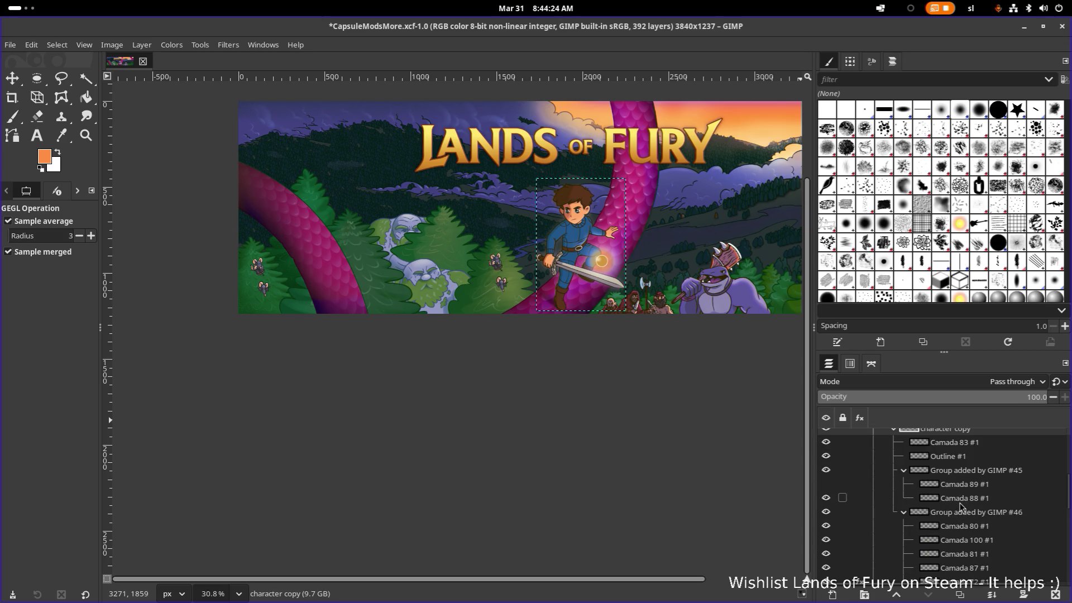
scroll(960, 505, "up", 2)
scroll(960, 511, "up", 2)
scroll(960, 528, "down", 5)
scroll(959, 528, "up", 1)
scroll(963, 561, "down", 1)
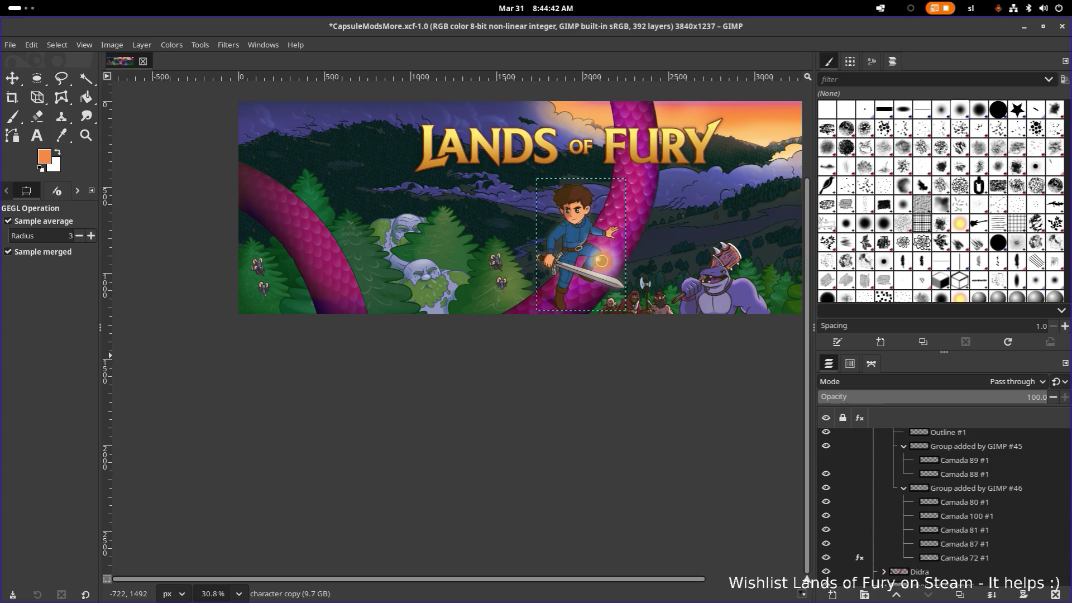
mouse_move(842, 557)
left_click(860, 558)
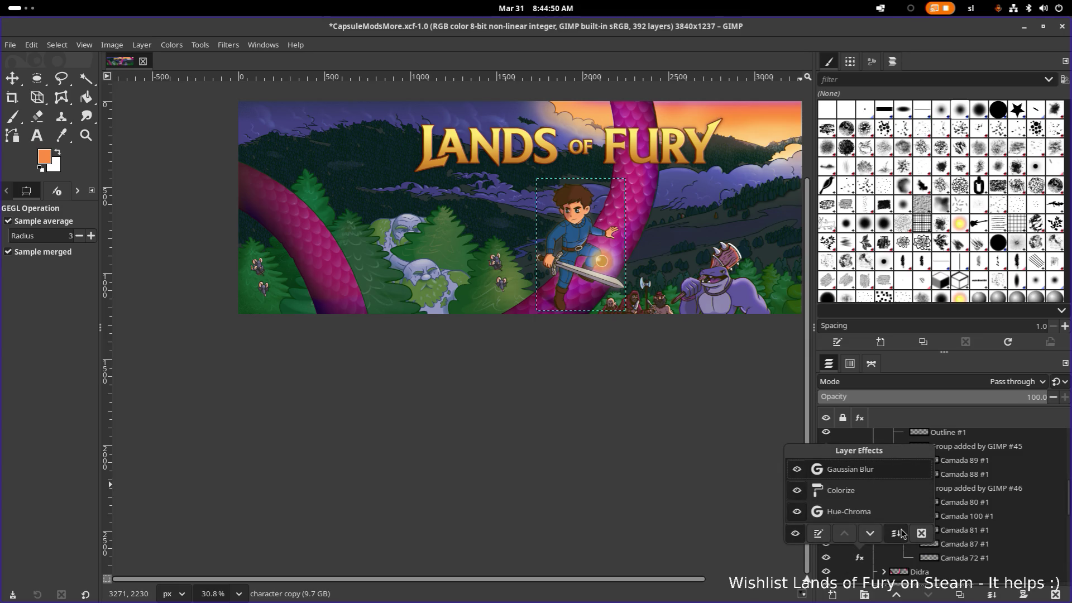
Delete the Gaussian Blur, Hue-Chroma and Colorize effects from Camada 72 #1
left_click(921, 534)
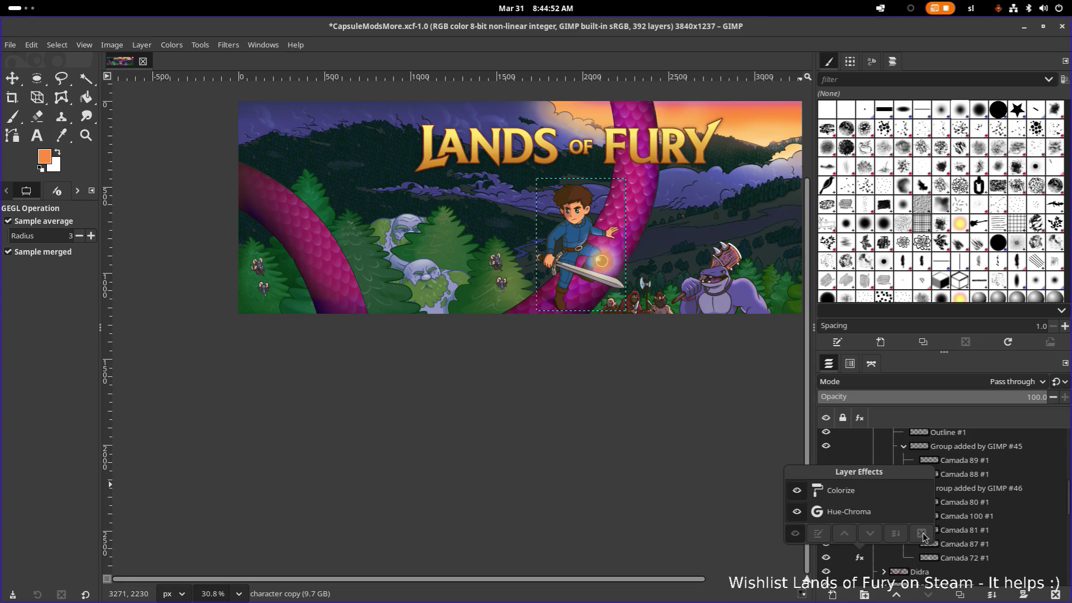
left_click(922, 533)
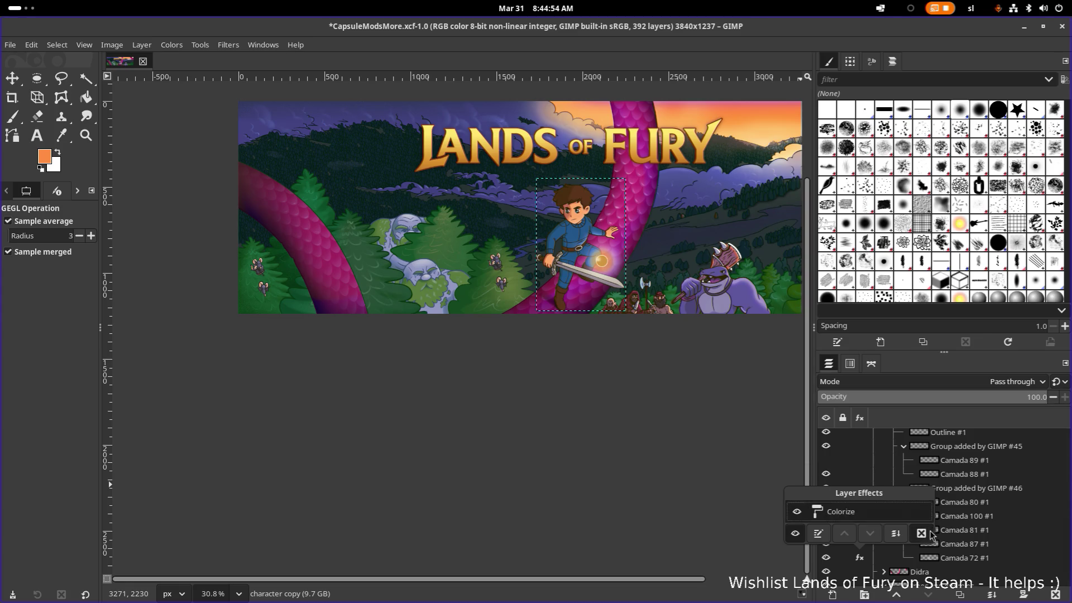
left_click(928, 534)
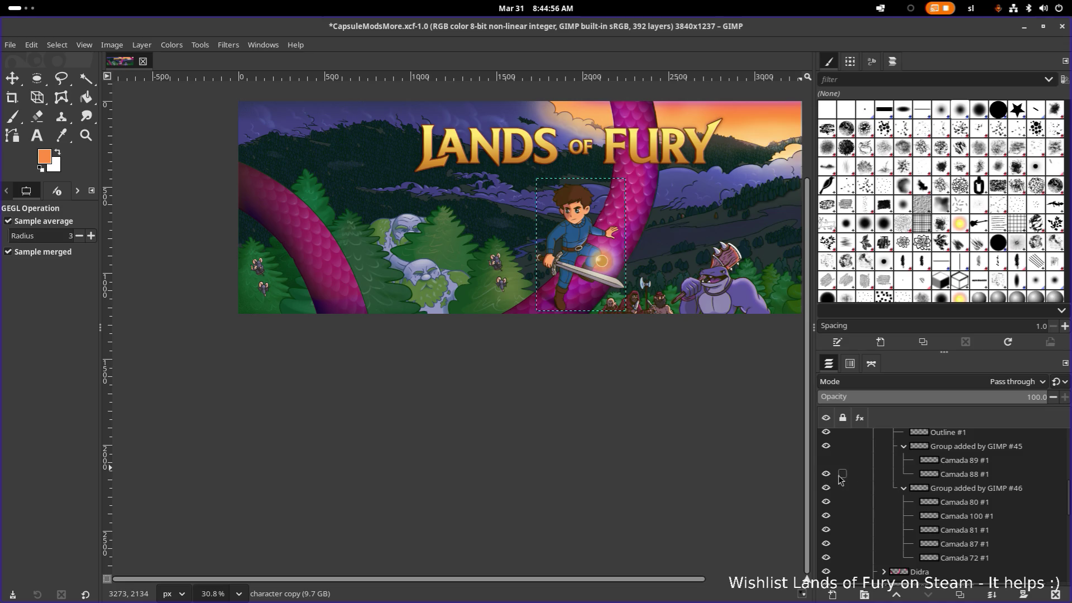
scroll(694, 416, "up", 2)
scroll(519, 235, "up", 1)
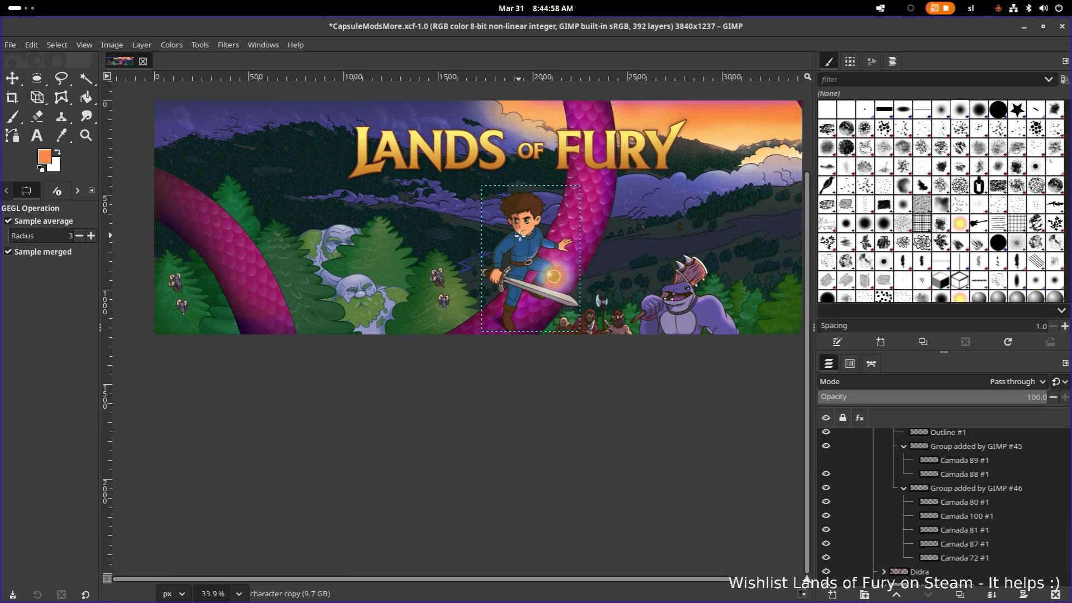
scroll(520, 236, "up", 13)
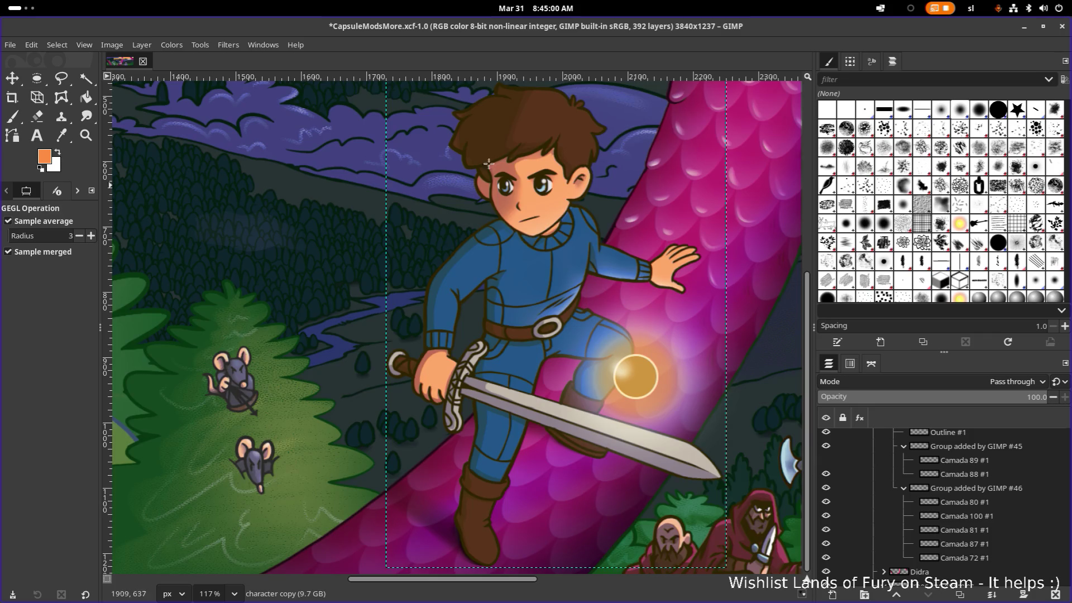
scroll(469, 151, "up", 12)
scroll(469, 151, "down", 15)
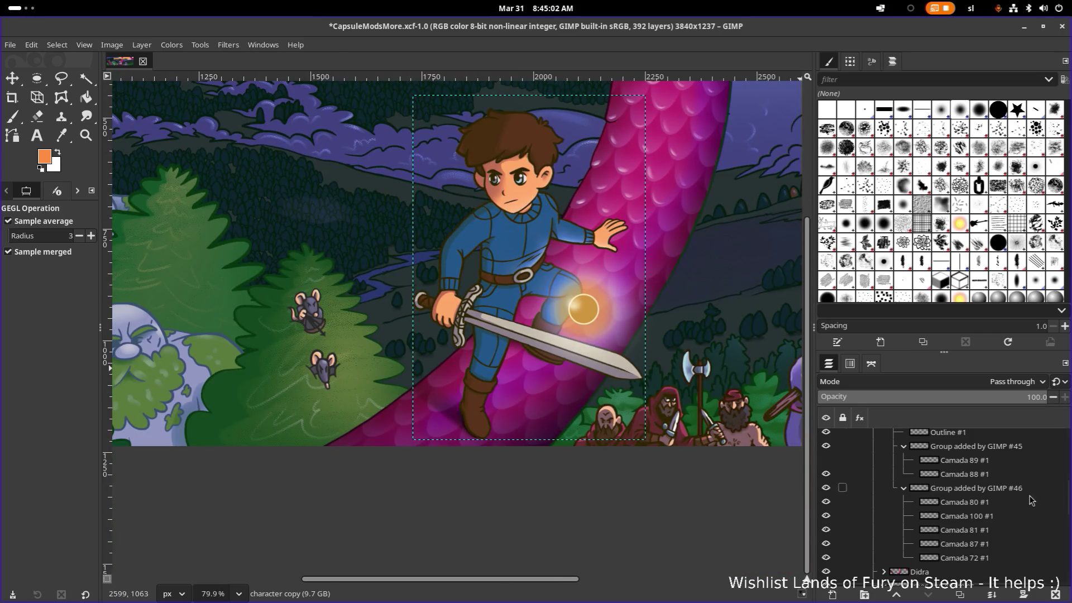
Make Camada 100 #1 the active layer
left_click(963, 516)
scroll(912, 479, "up", 2)
scroll(900, 476, "up", 1)
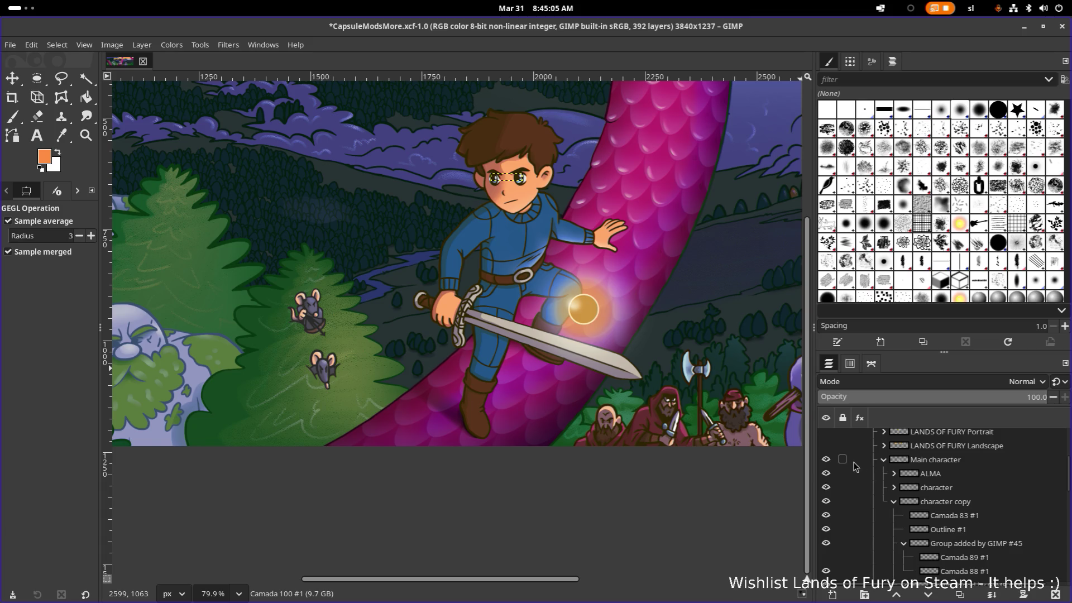
left_click(885, 459)
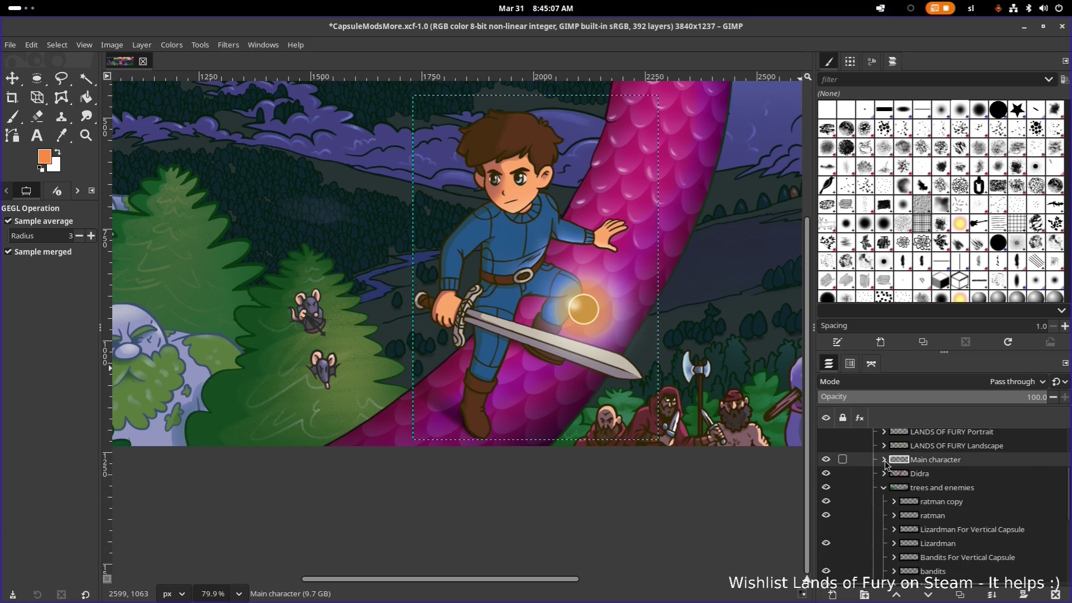
left_click(885, 459)
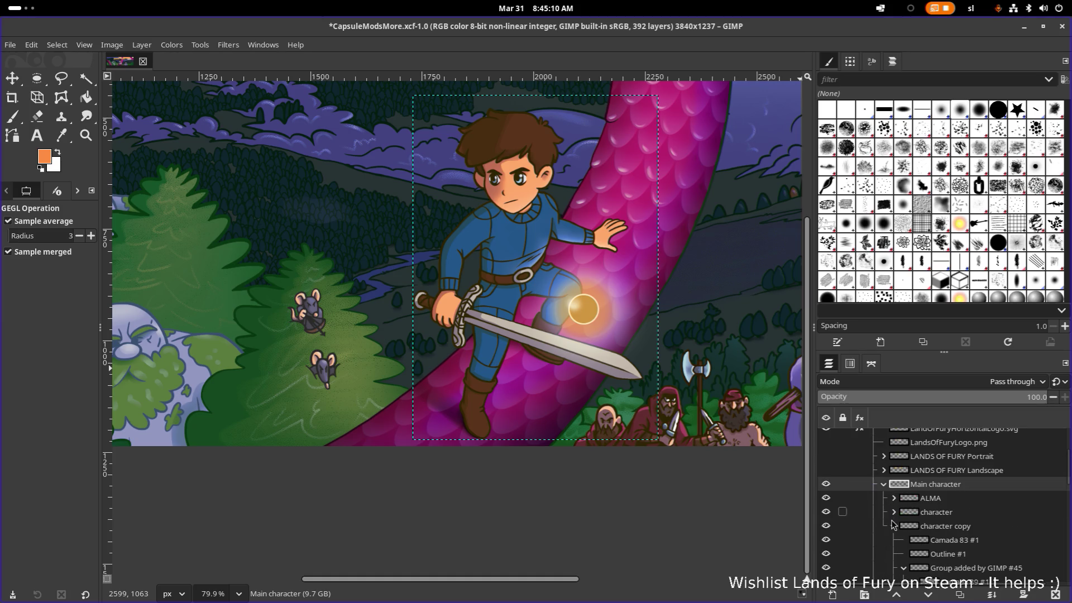
left_click(892, 525)
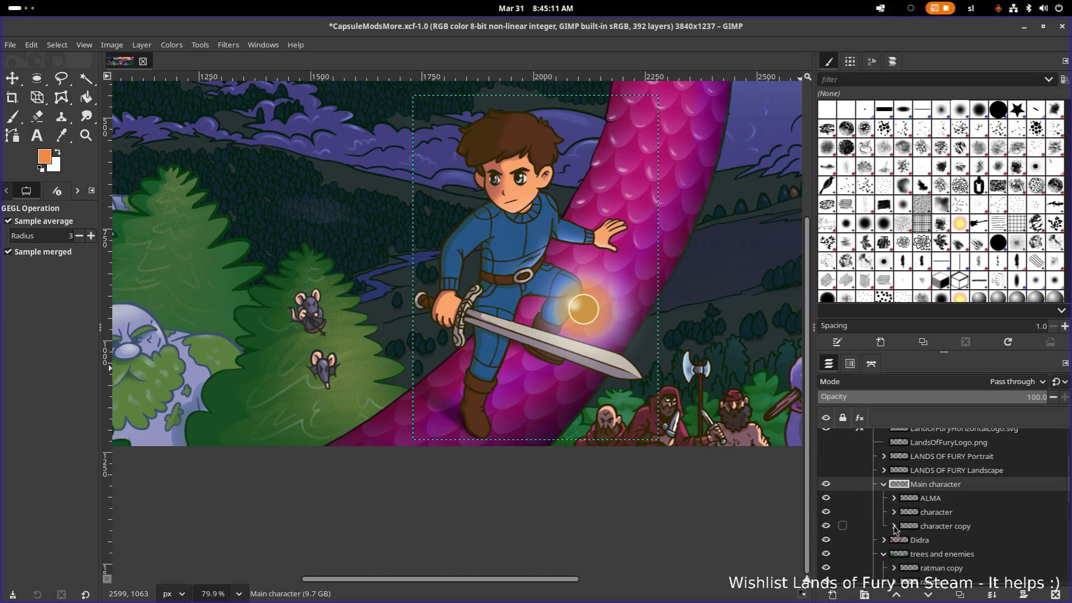
left_click(826, 512)
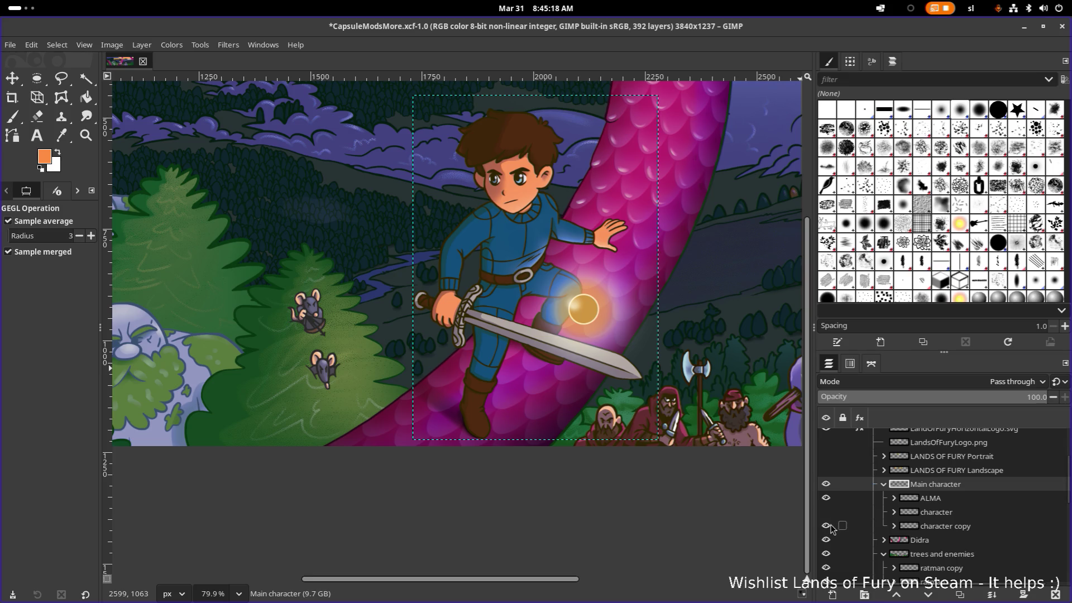
left_click(827, 526)
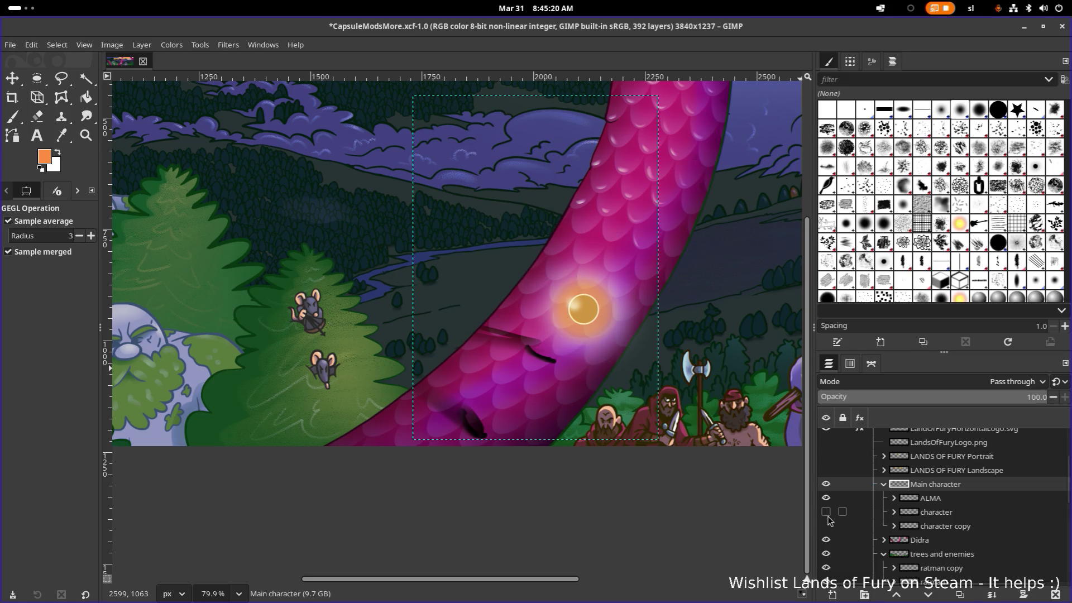
left_click(827, 512)
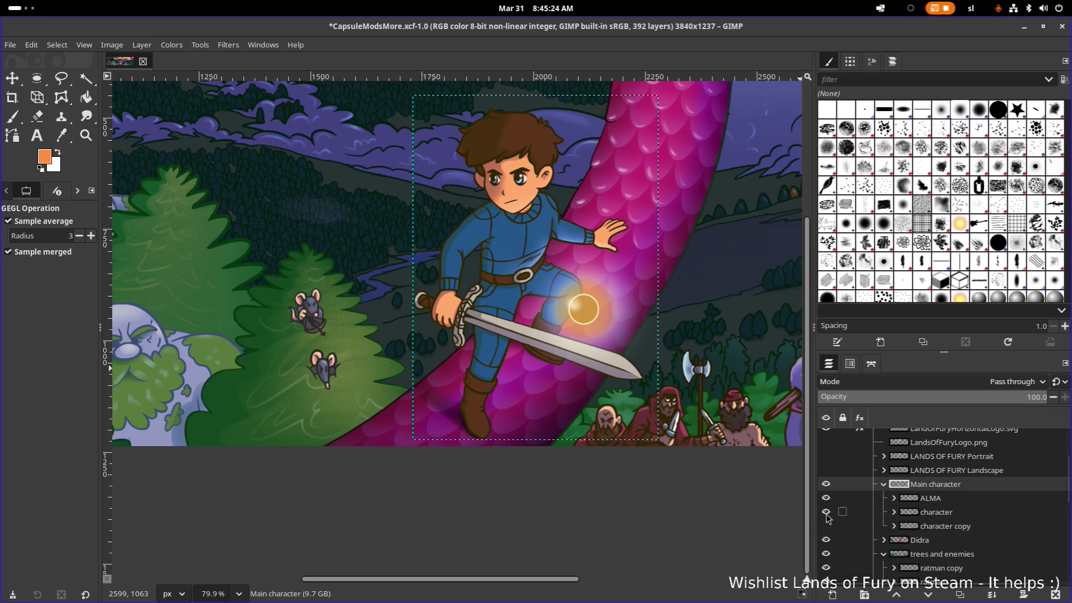
left_click(827, 512)
left_click(934, 528)
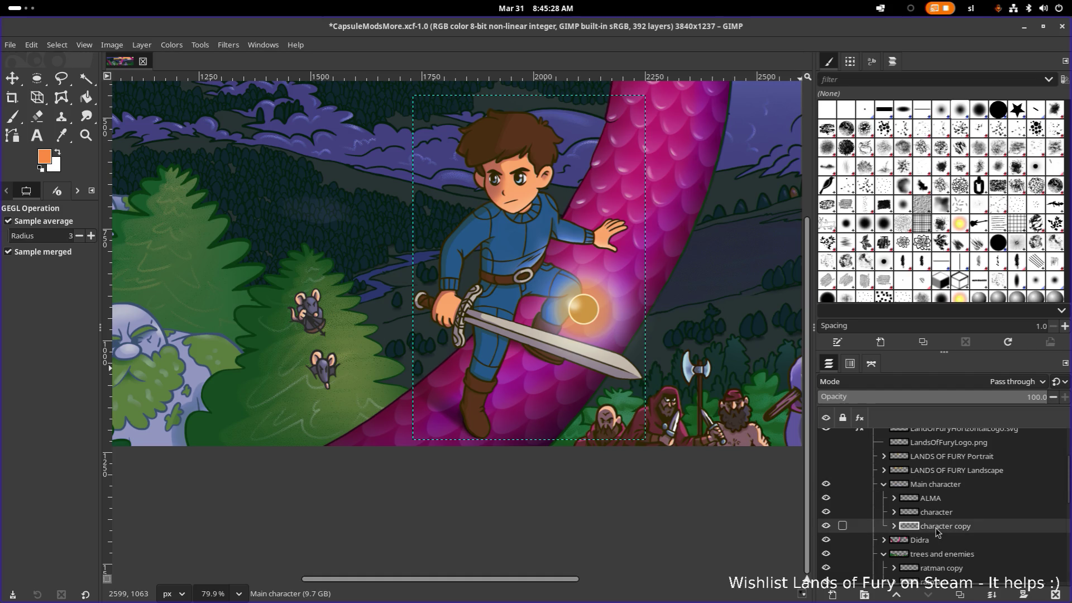
left_click(893, 526)
scroll(921, 503, "down", 2)
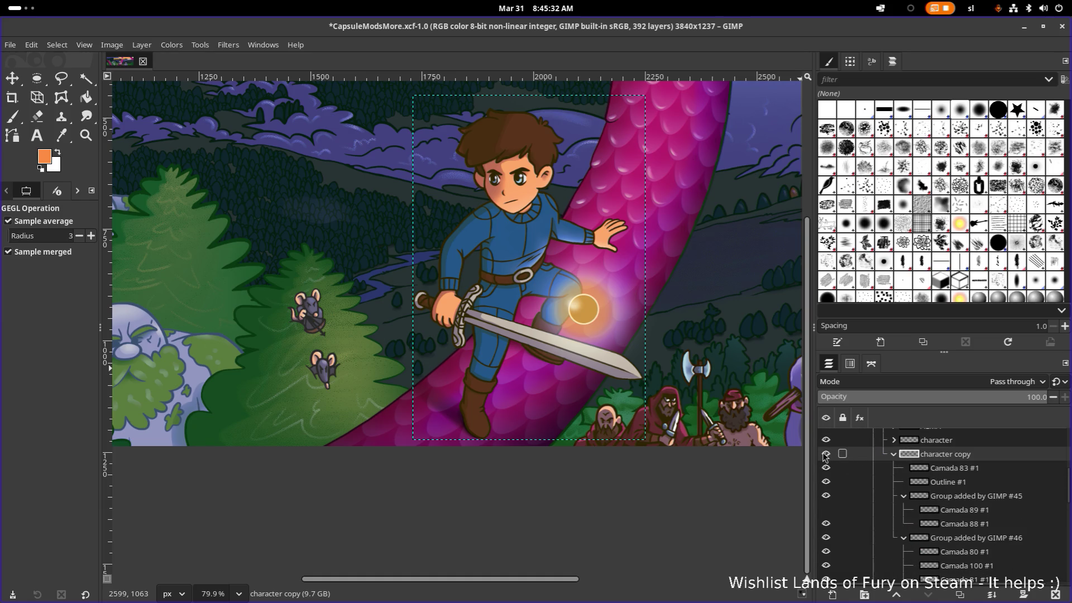
scroll(826, 455, "up", 1)
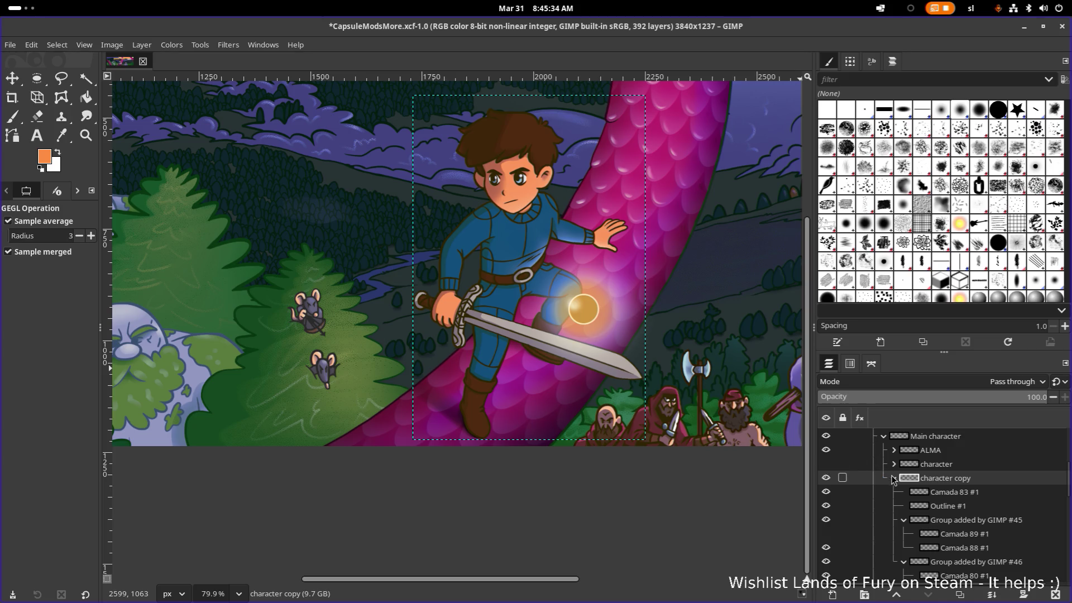
left_click(826, 464)
left_click(826, 477)
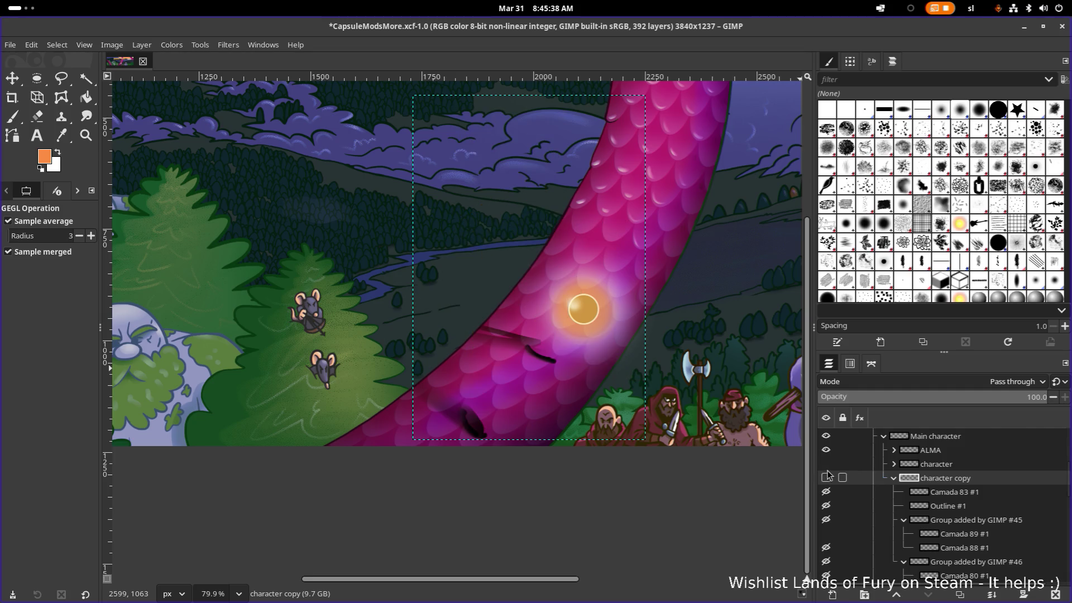
left_click(825, 464)
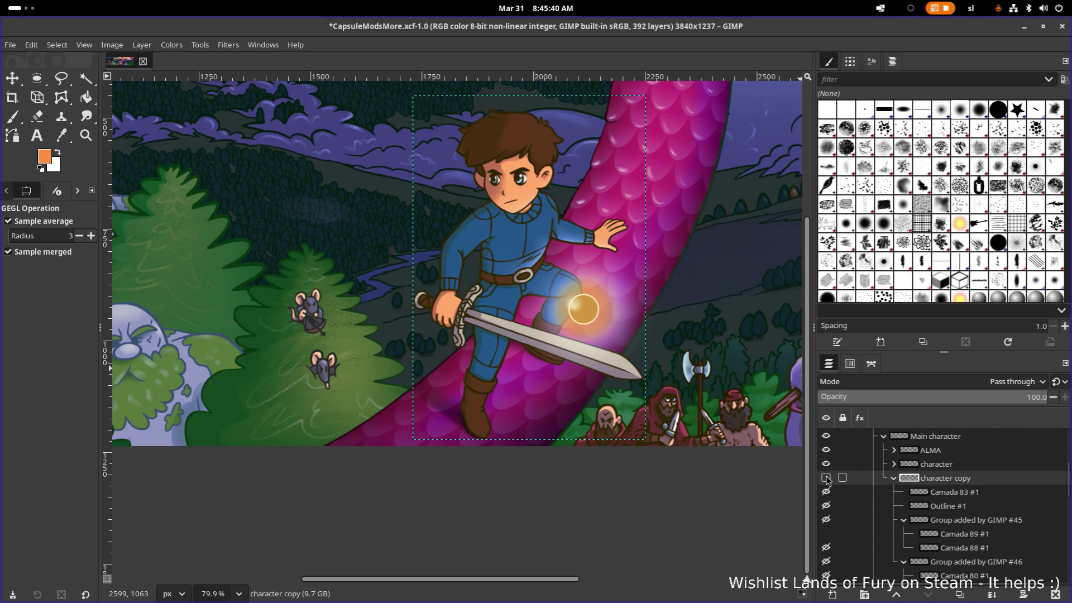
left_click(826, 465)
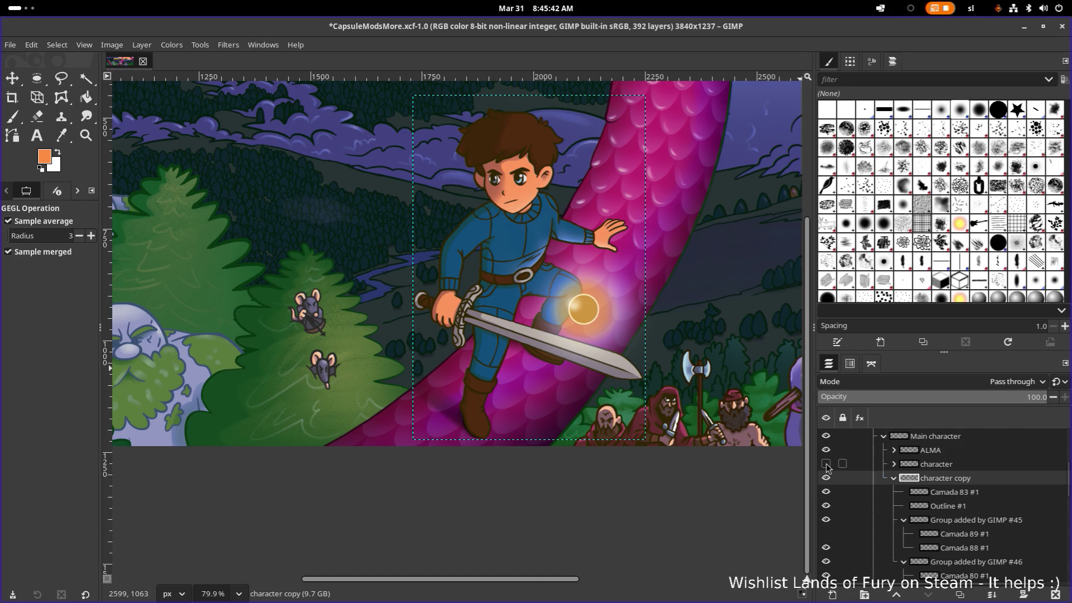
left_click(826, 464)
left_click(826, 465)
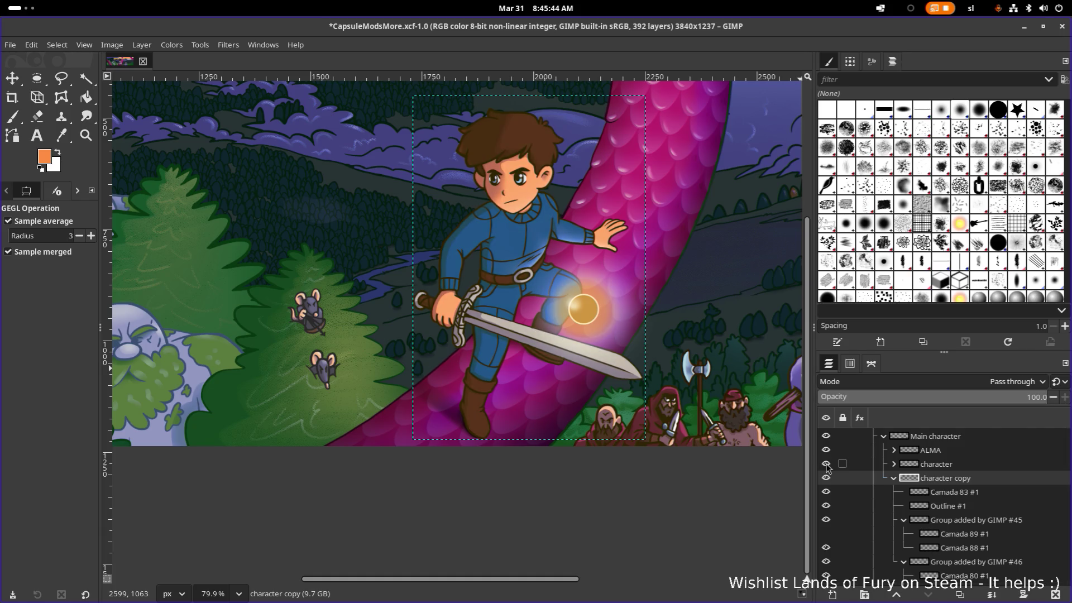
left_click(826, 464)
left_click(825, 464)
left_click(825, 464)
left_click(827, 479)
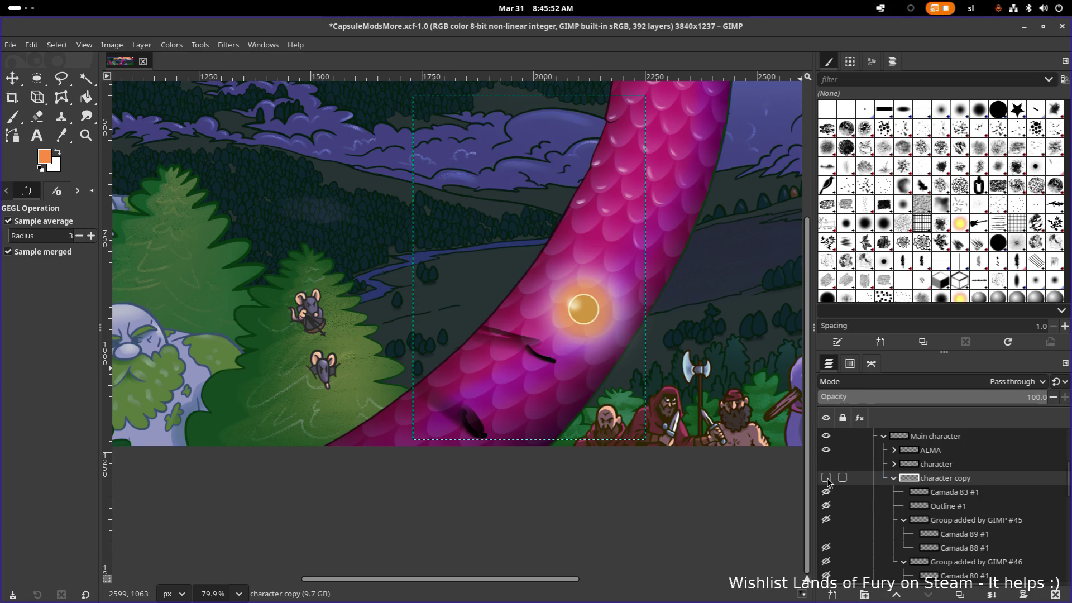
left_click(826, 464)
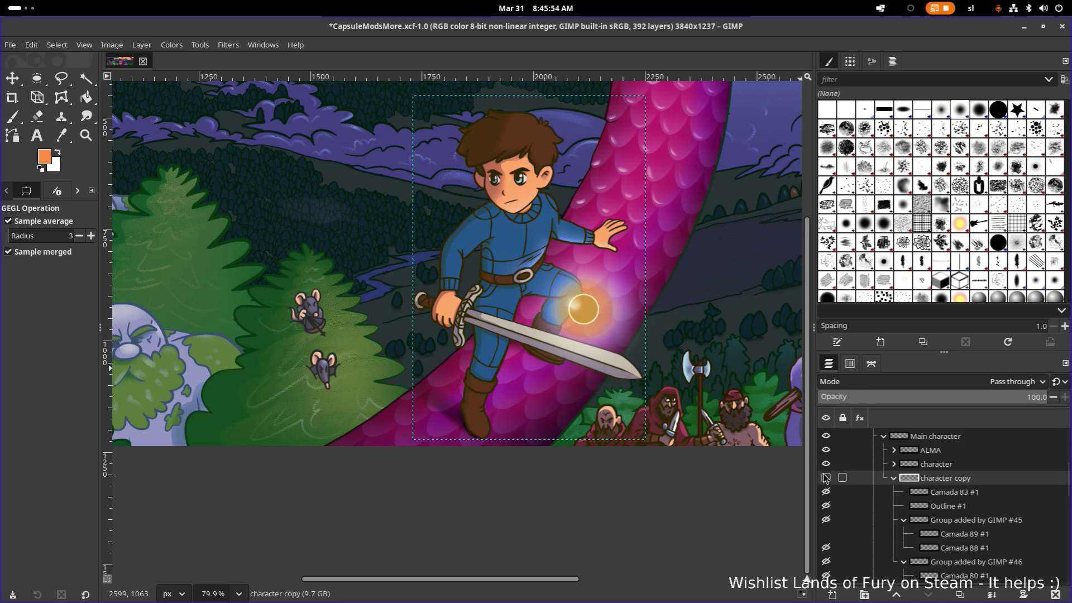
left_click(826, 464)
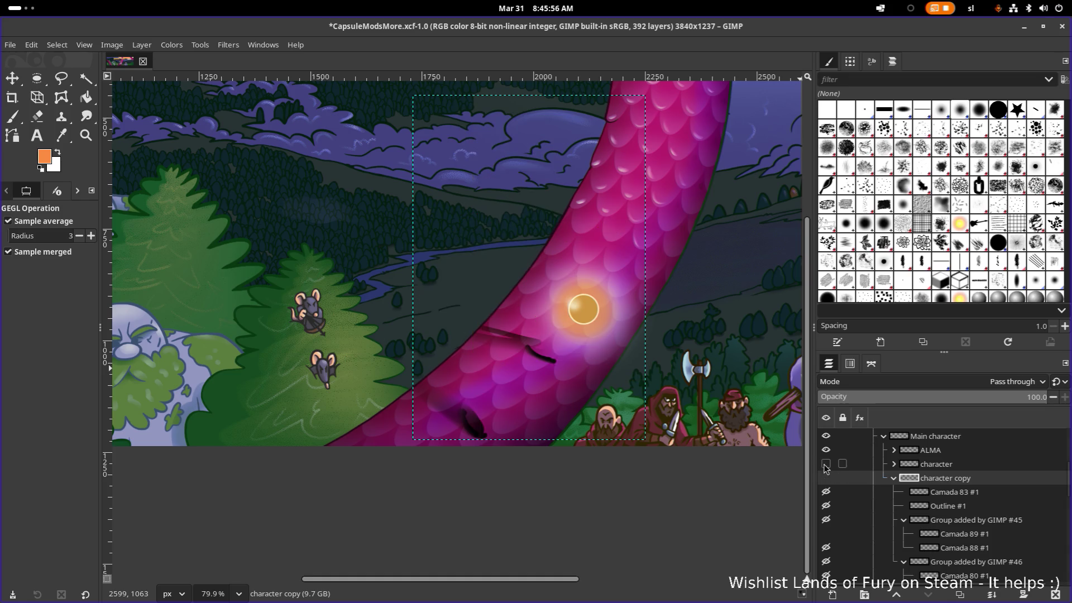
left_click(826, 464)
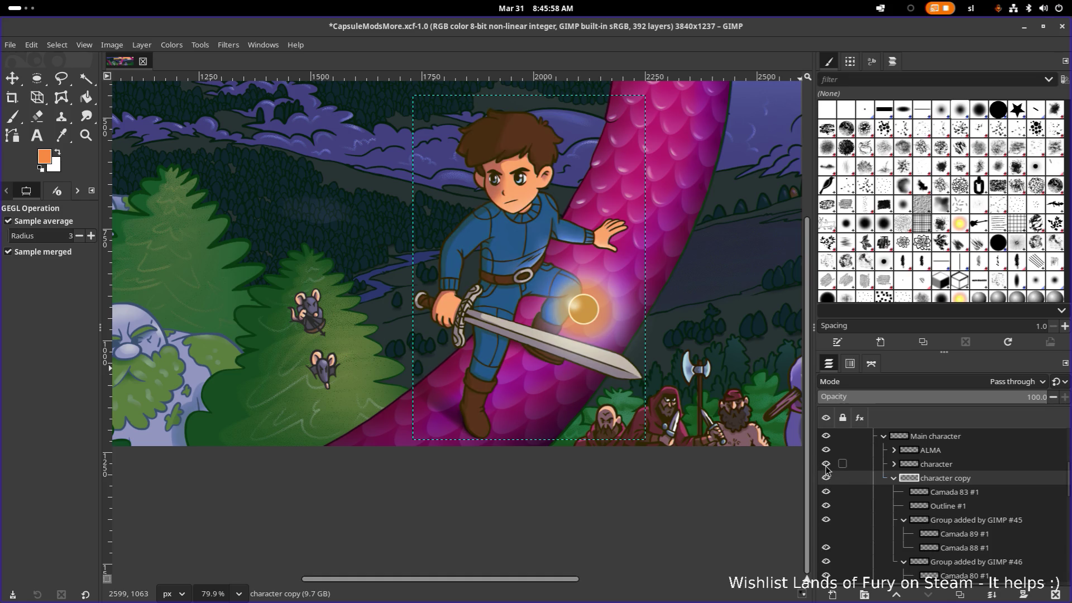
left_click(825, 478)
left_click(826, 464)
left_click(826, 465)
left_click(825, 478)
scroll(838, 480, "down", 1)
scroll(854, 480, "down", 2)
scroll(866, 479, "down", 1)
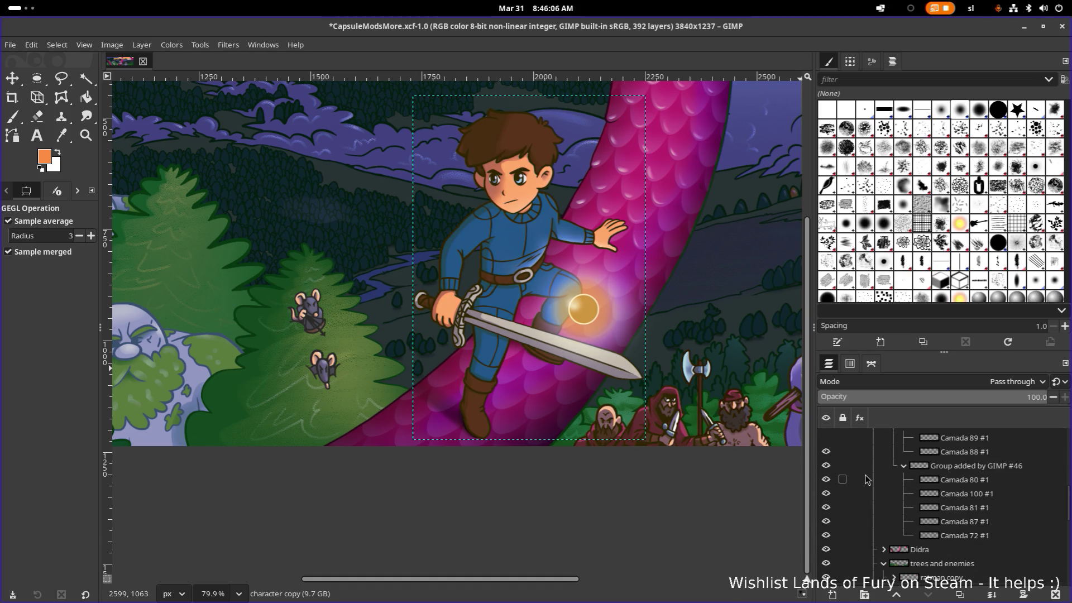
scroll(865, 482, "up", 1)
scroll(865, 483, "up", 2)
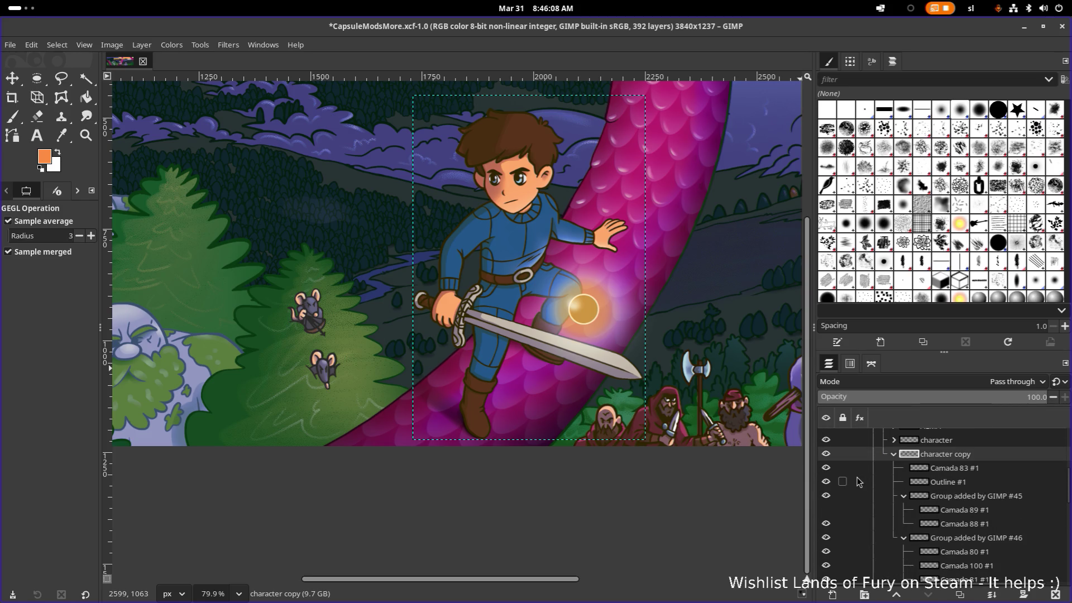
scroll(856, 477, "down", 3)
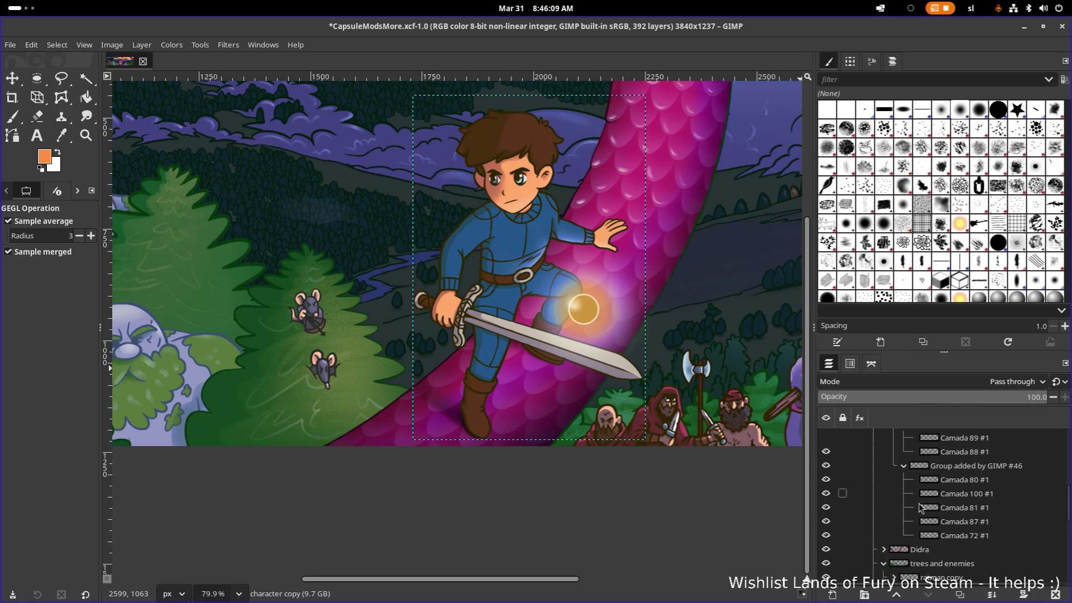
left_click(967, 534)
left_click(827, 536)
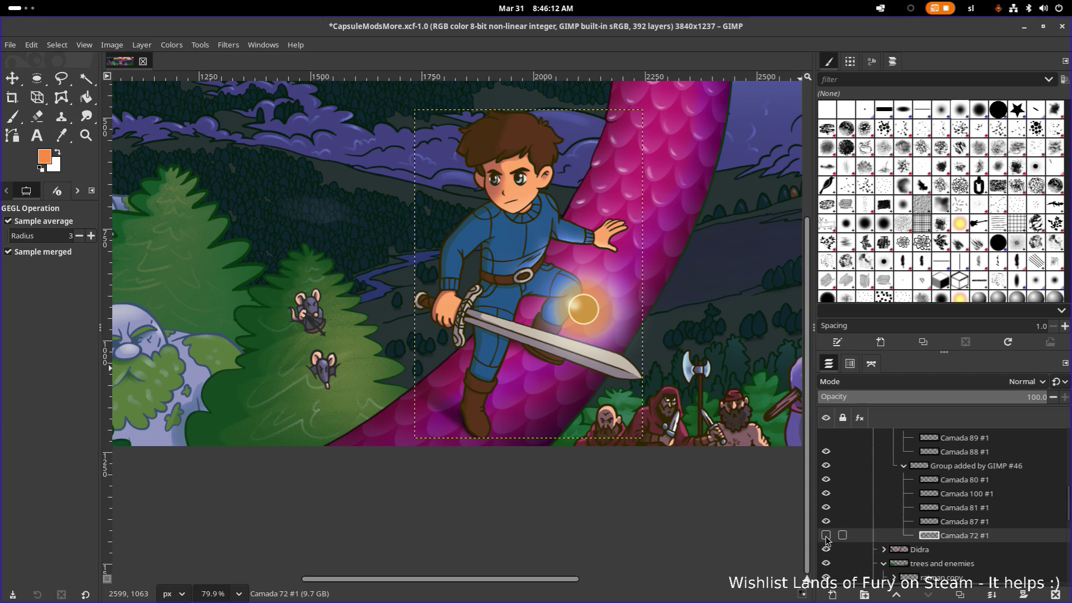
scroll(843, 475, "up", 2)
scroll(843, 475, "up", 1)
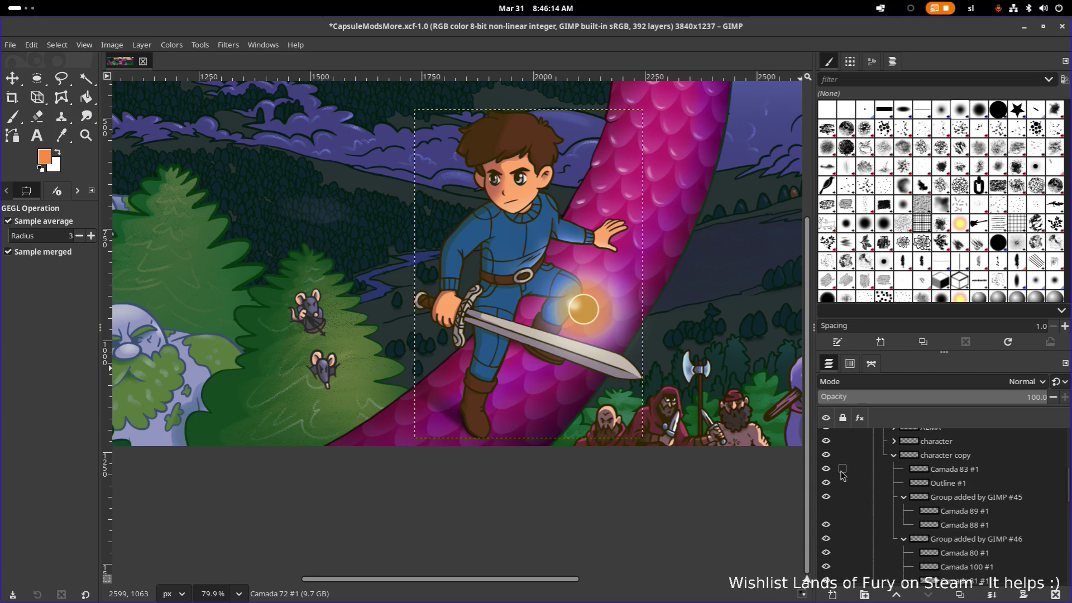
left_click(826, 441)
scroll(853, 471, "down", 2)
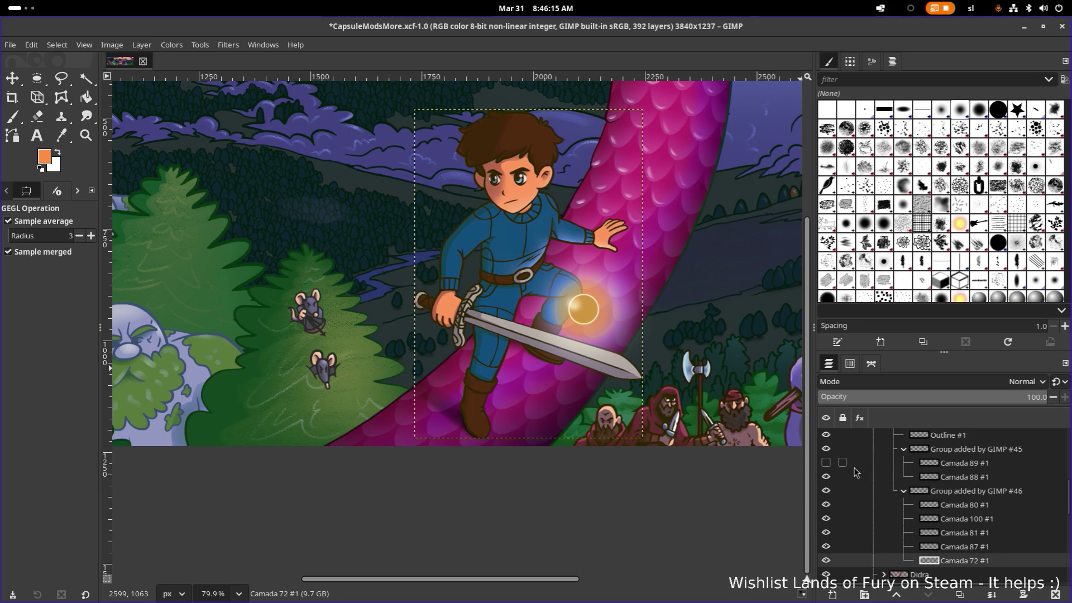
left_click(825, 560)
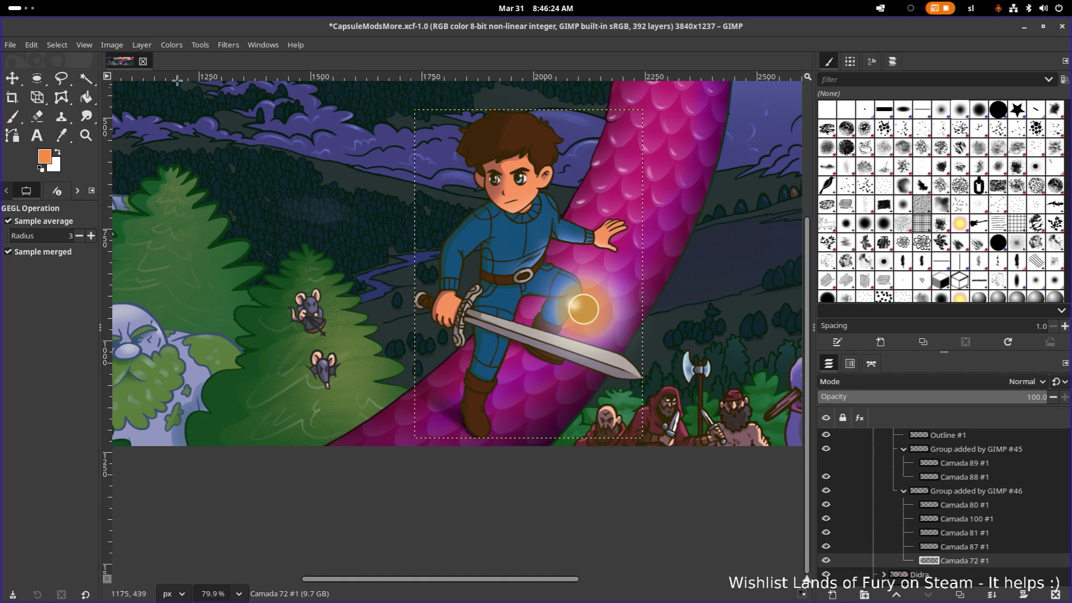
left_click(168, 46)
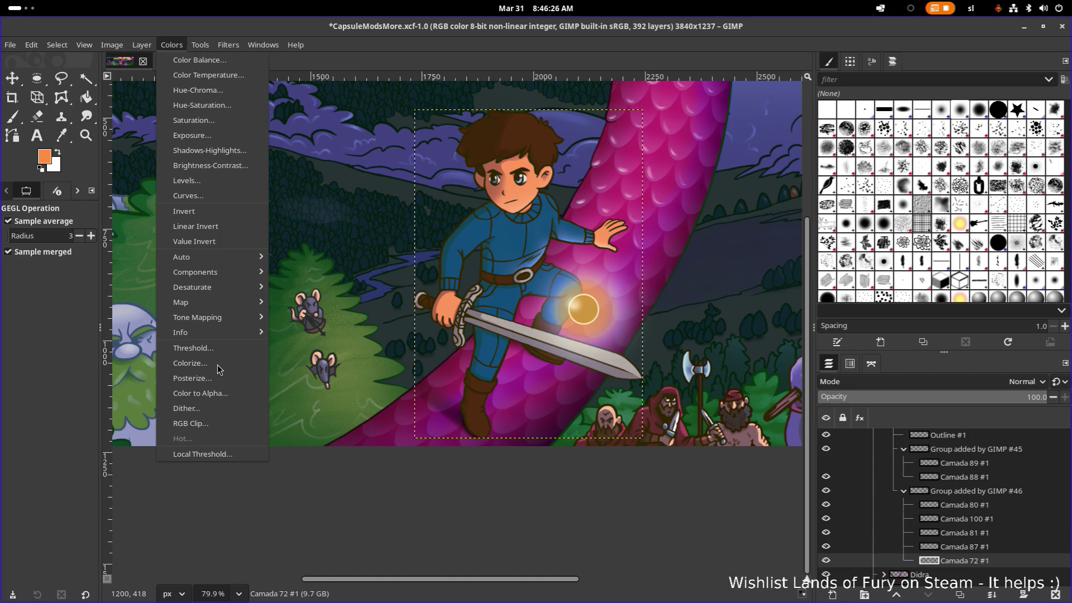
Toggle visibility of Group added by GIMP #46, Camada 88 and Camada 89 to compare the hero
left_click(964, 498)
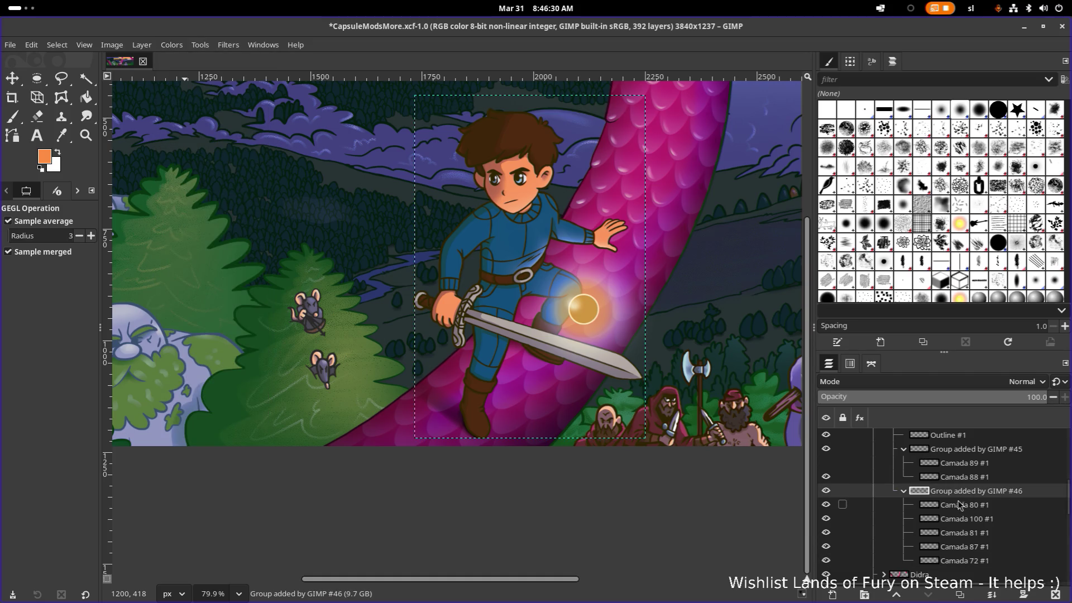
left_click(826, 491)
left_click(827, 490)
scroll(863, 489, "up", 1)
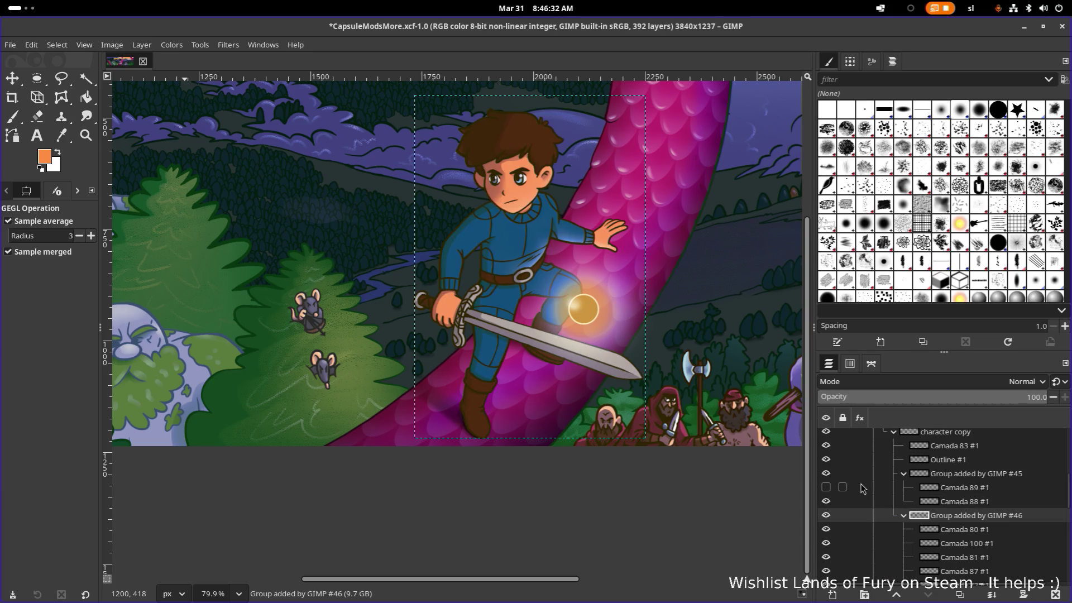
left_click(827, 517)
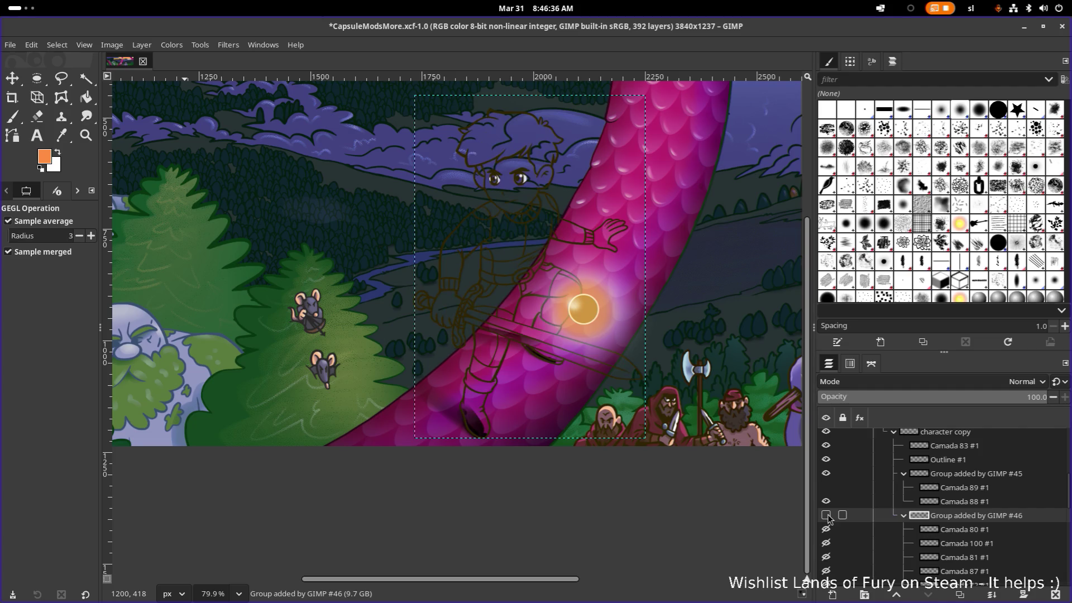
left_click(826, 502)
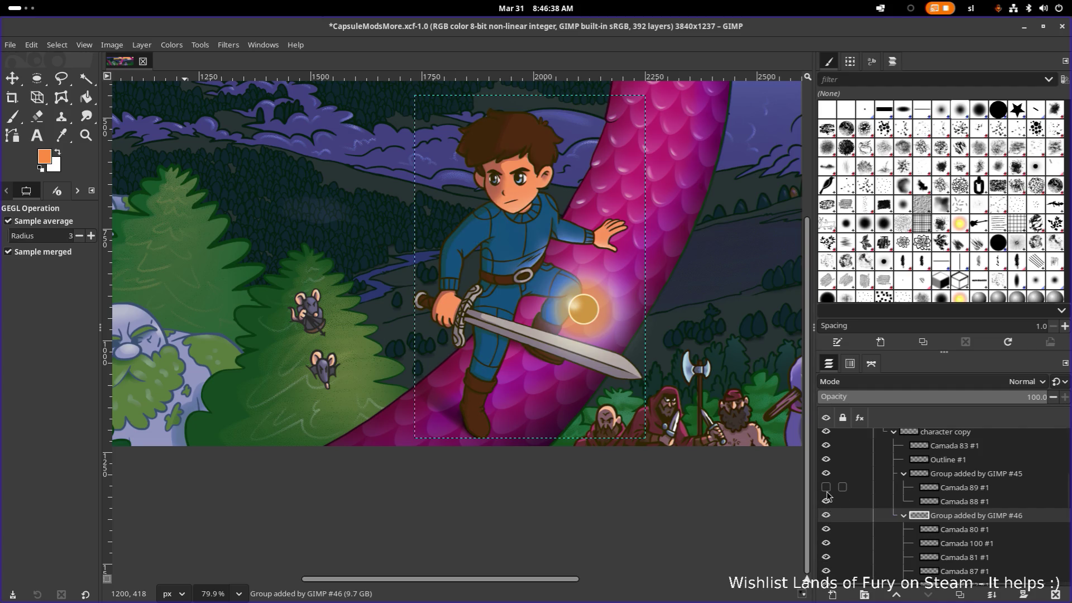
left_click(826, 489)
scroll(828, 479, "up", 1)
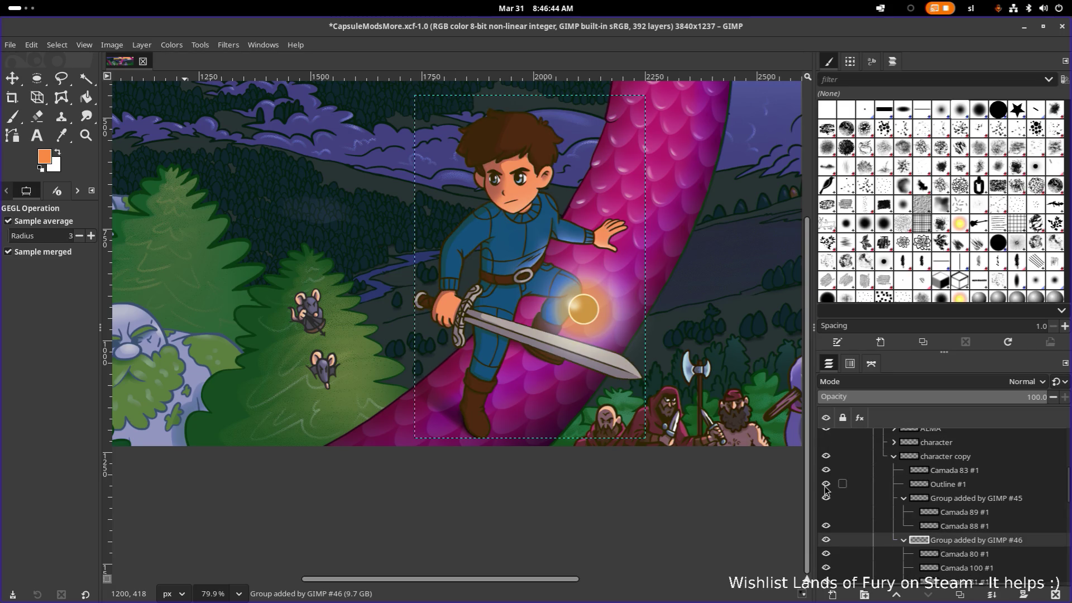
Make Outline #1 the active layer and start a Colorize adjustment on it
left_click(826, 486)
left_click(825, 486)
left_click(931, 486)
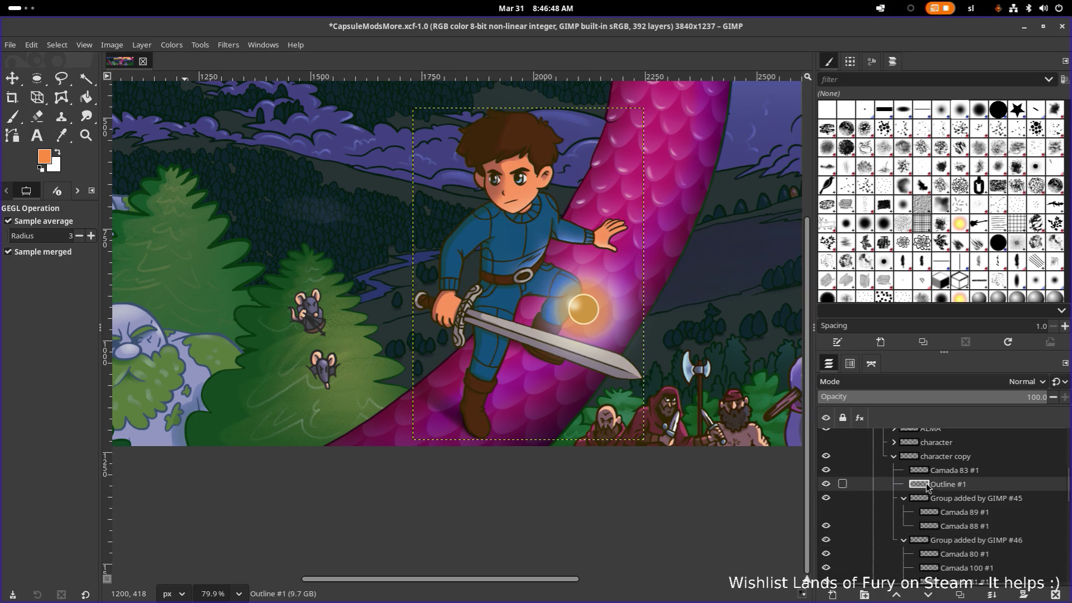
left_click(171, 45)
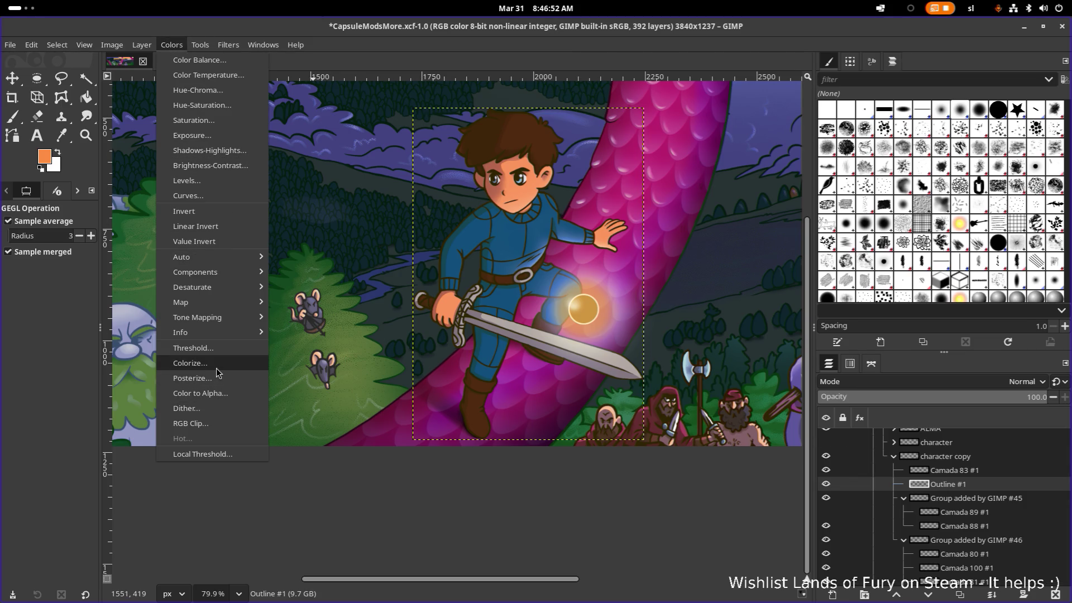
left_click(457, 259)
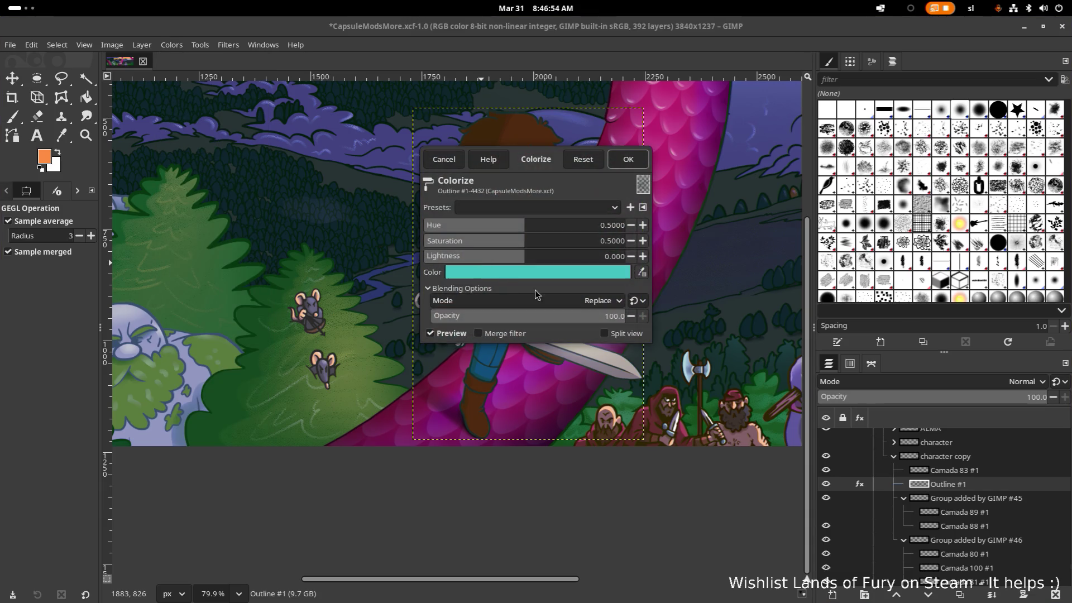
Set the Colorize tint colour for the outline to orange ff8f40
left_click_drag(538, 163, 247, 89)
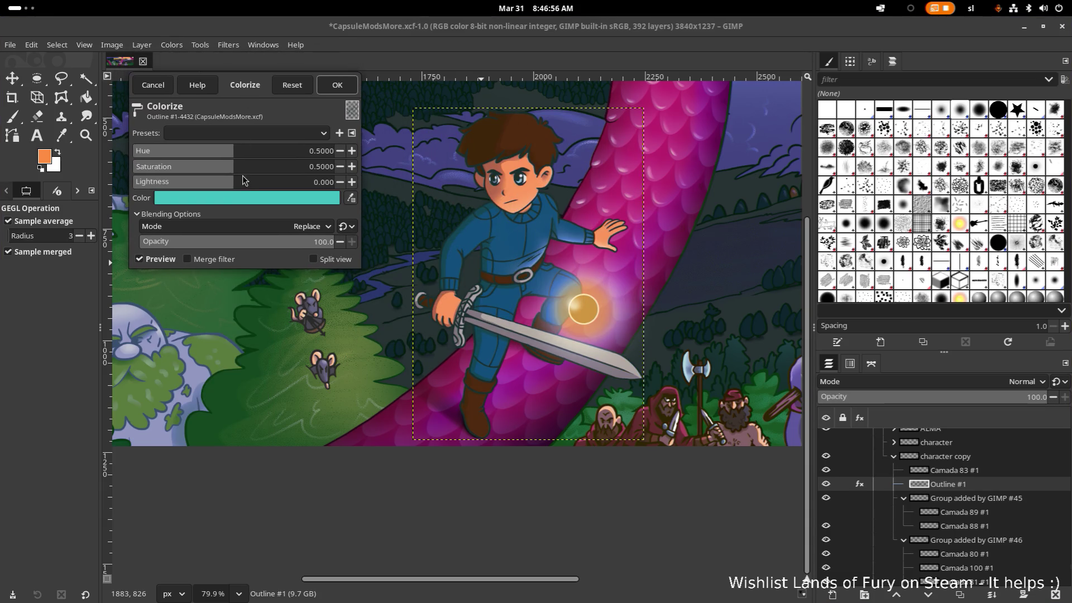
left_click(278, 201)
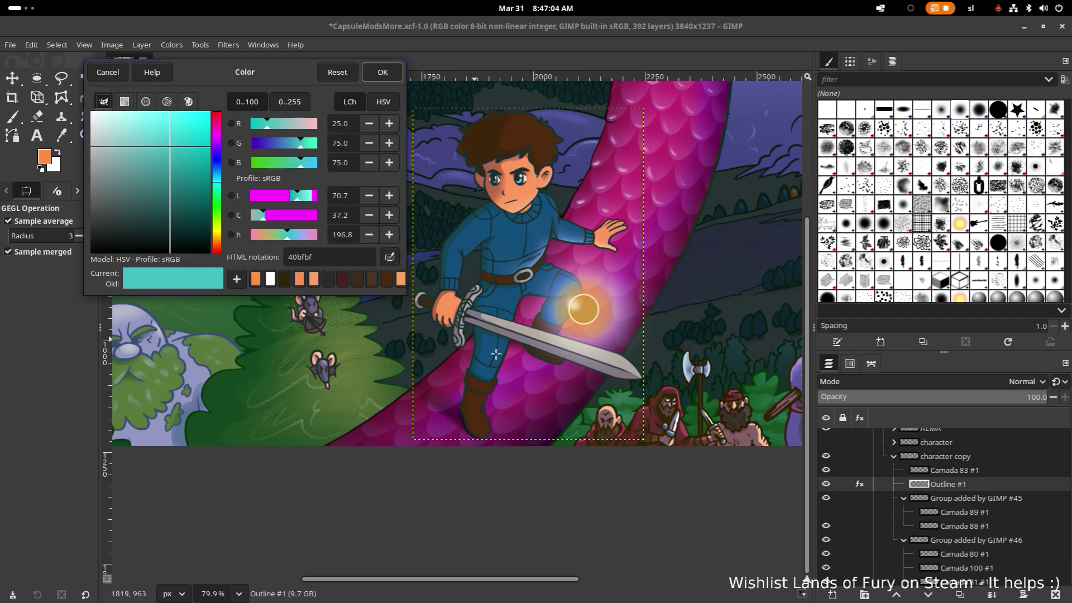
left_click(256, 279)
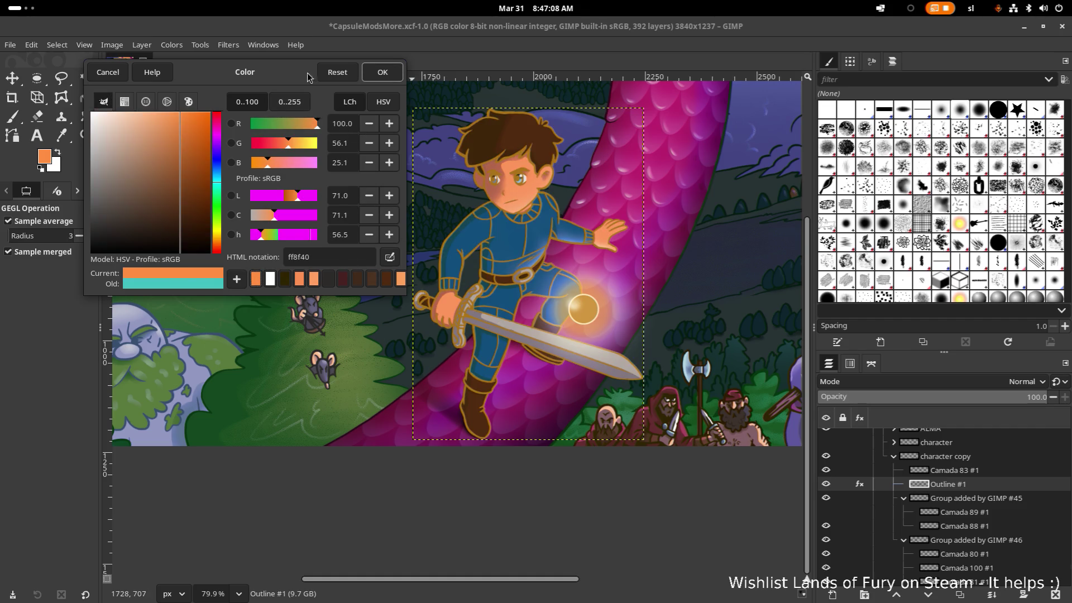
left_click(382, 74)
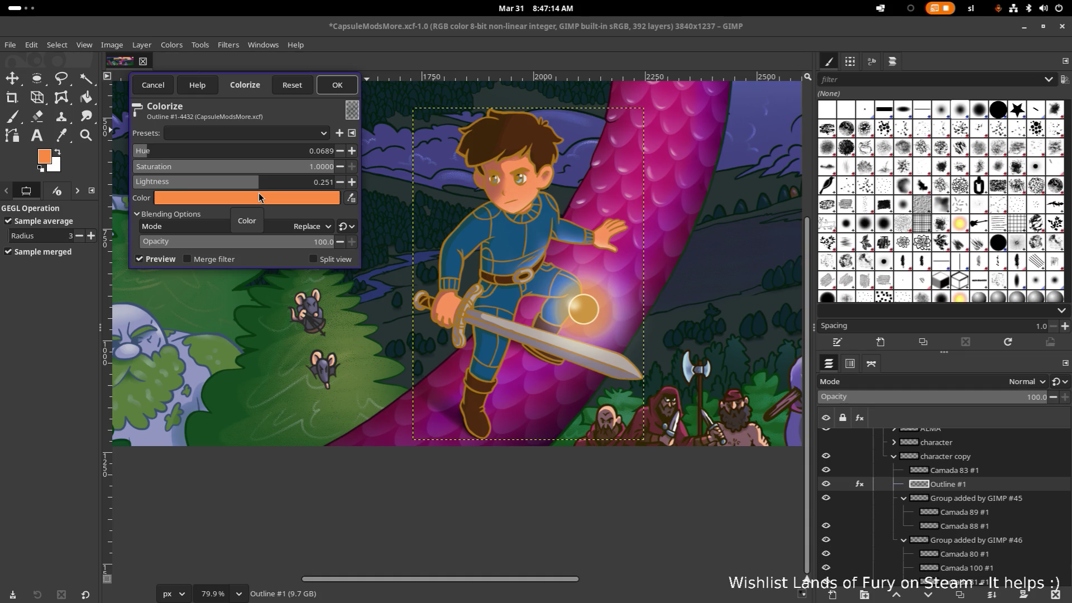
Set the Colorize lightness to 0.500 and apply the orange tint to the outline
left_click_drag(261, 184, 306, 189)
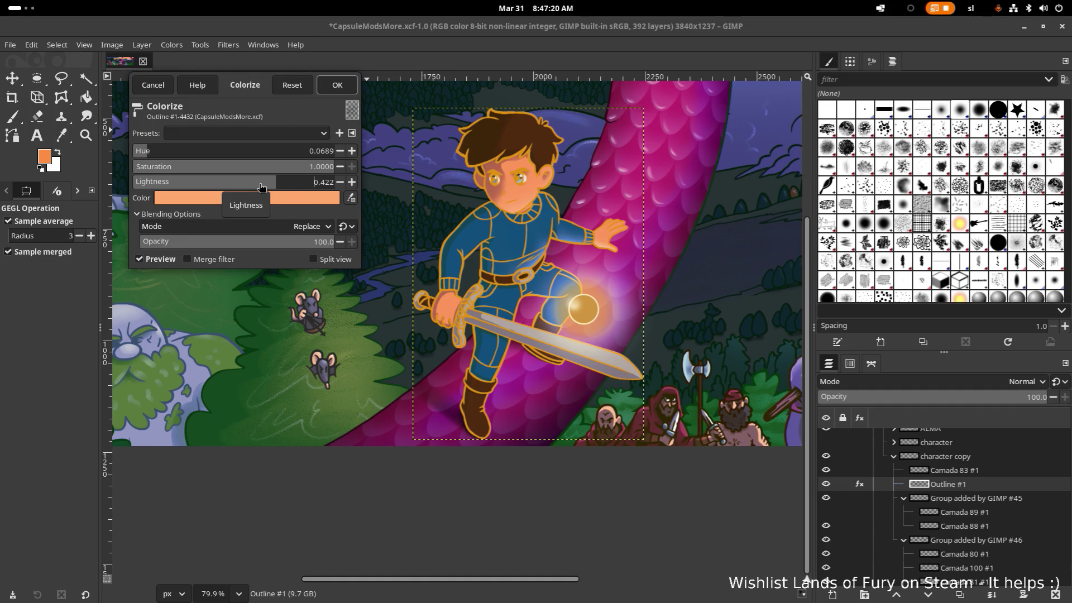
left_click(268, 184)
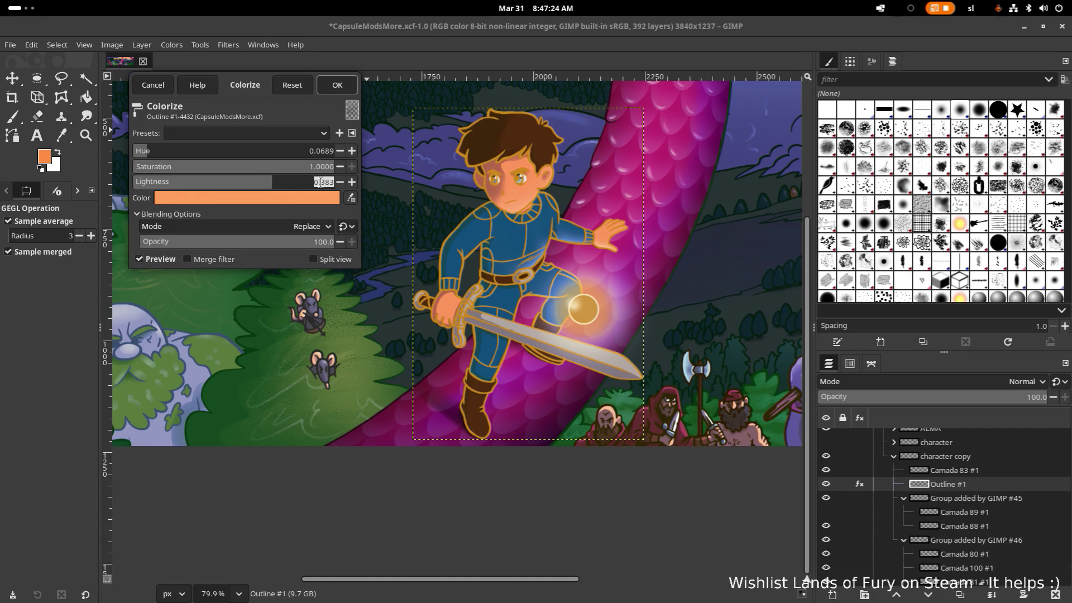
left_click_drag(269, 183, 352, 188)
left_click(315, 181)
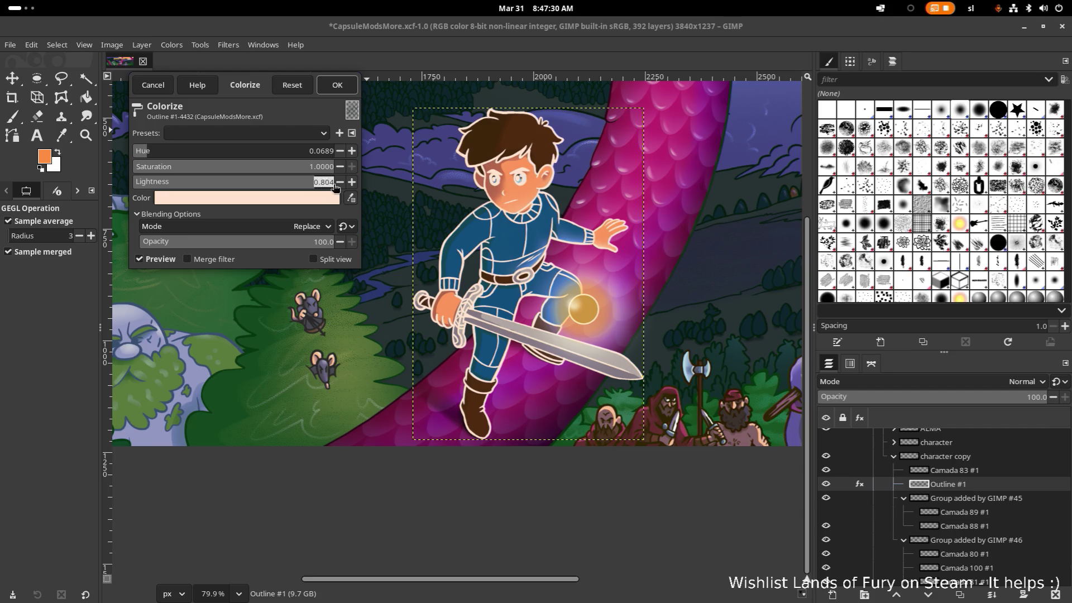
key("Left")
key("shift+End")
type("5")
key("Return")
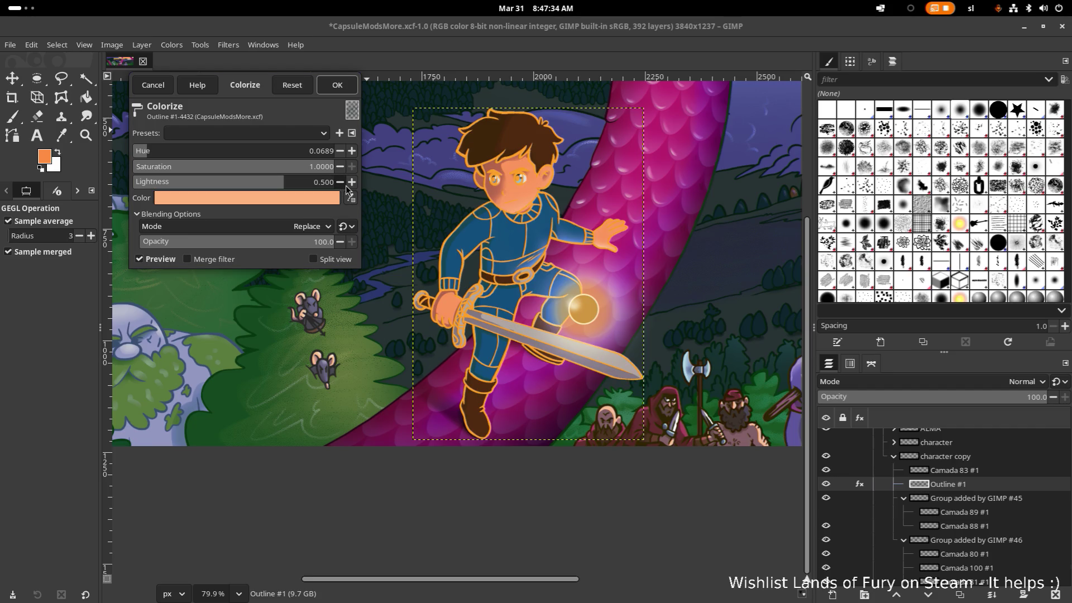
left_click(337, 85)
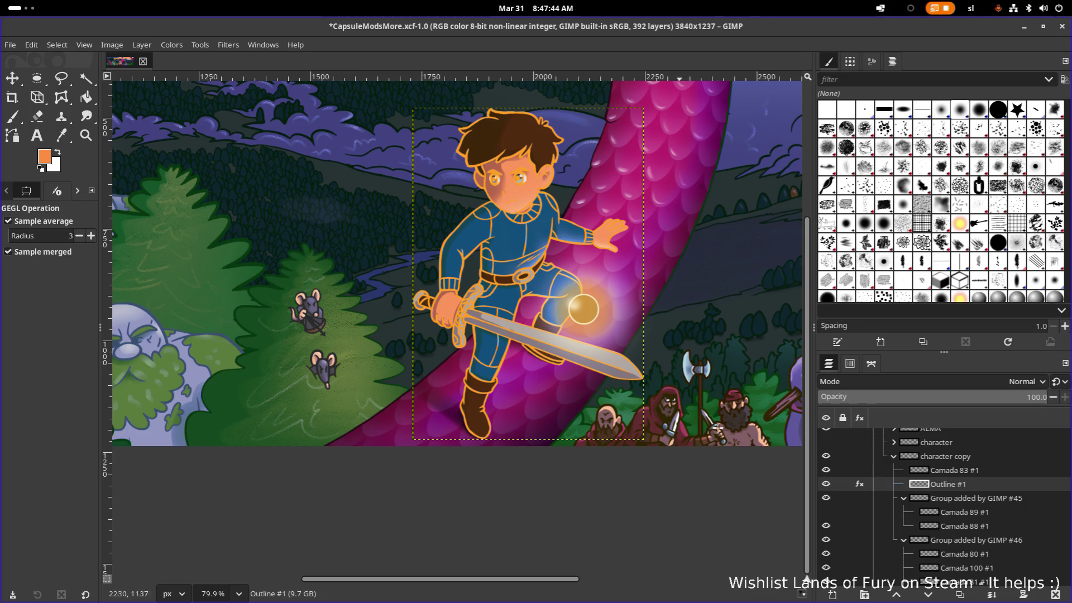
mouse_move(835, 459)
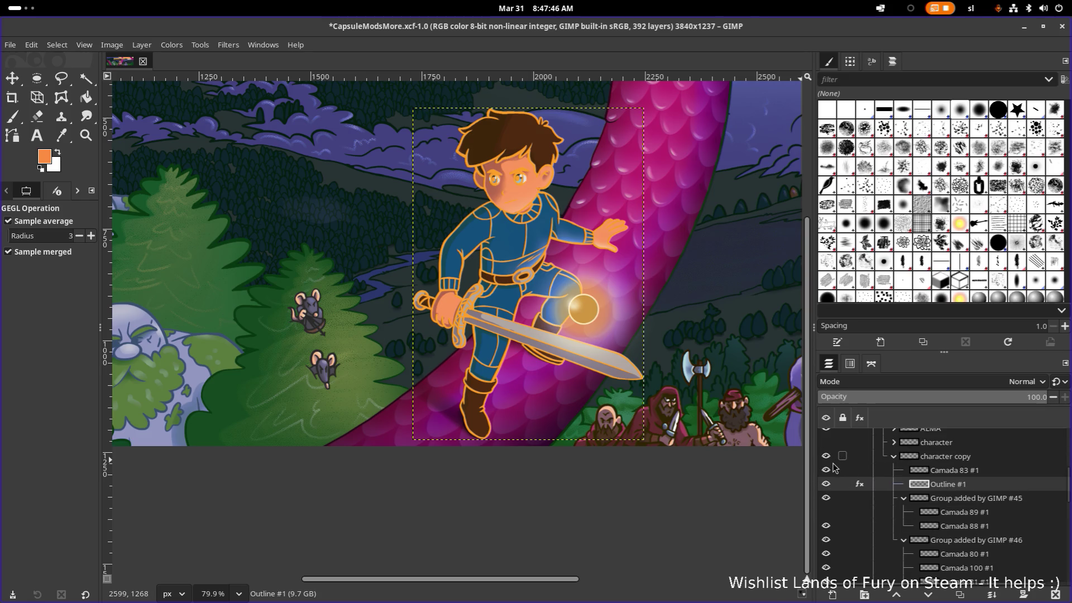
Compare the outline against the original character layer, then bring up the Filters menu
left_click(826, 443)
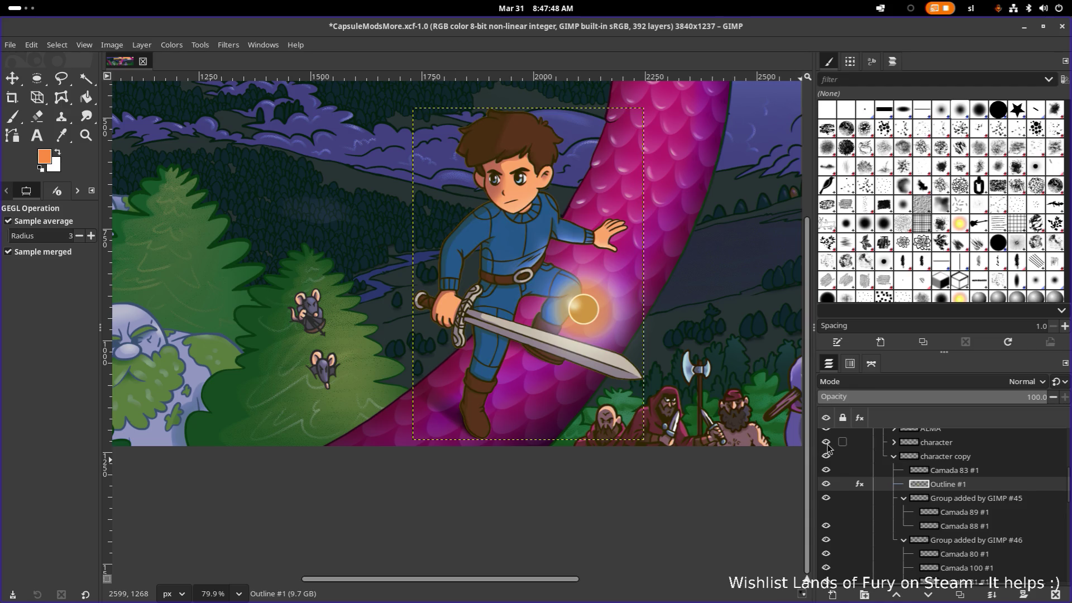
left_click(826, 442)
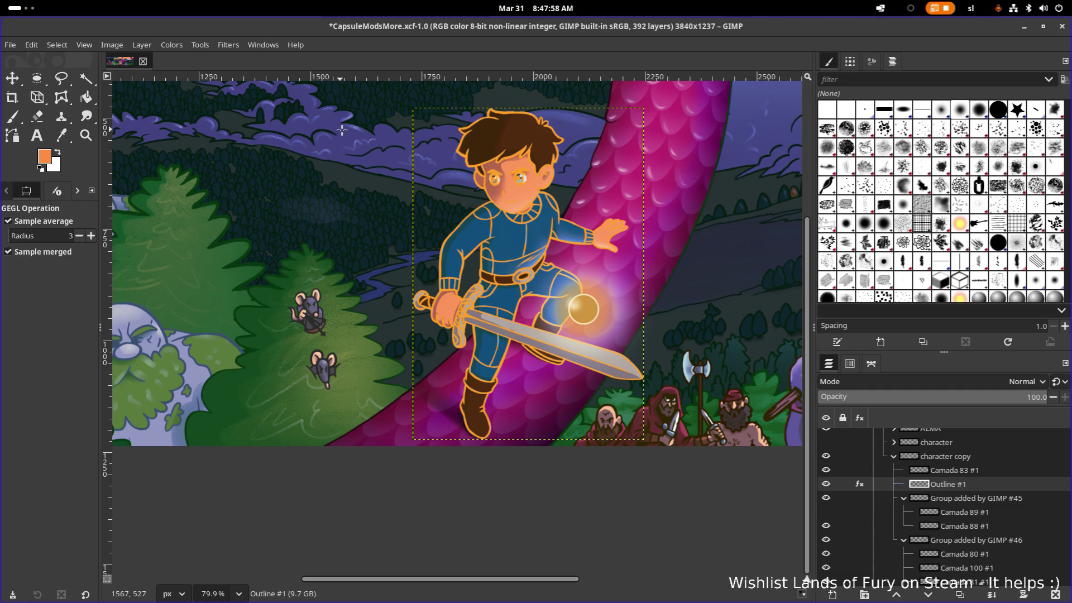
left_click(227, 49)
mouse_move(251, 196)
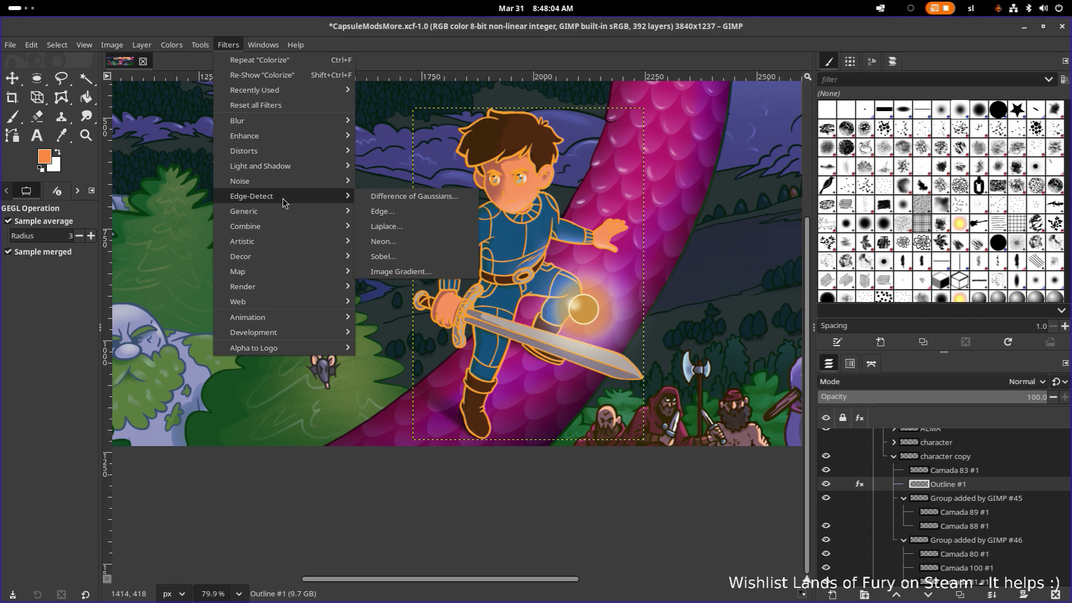
left_click(389, 211)
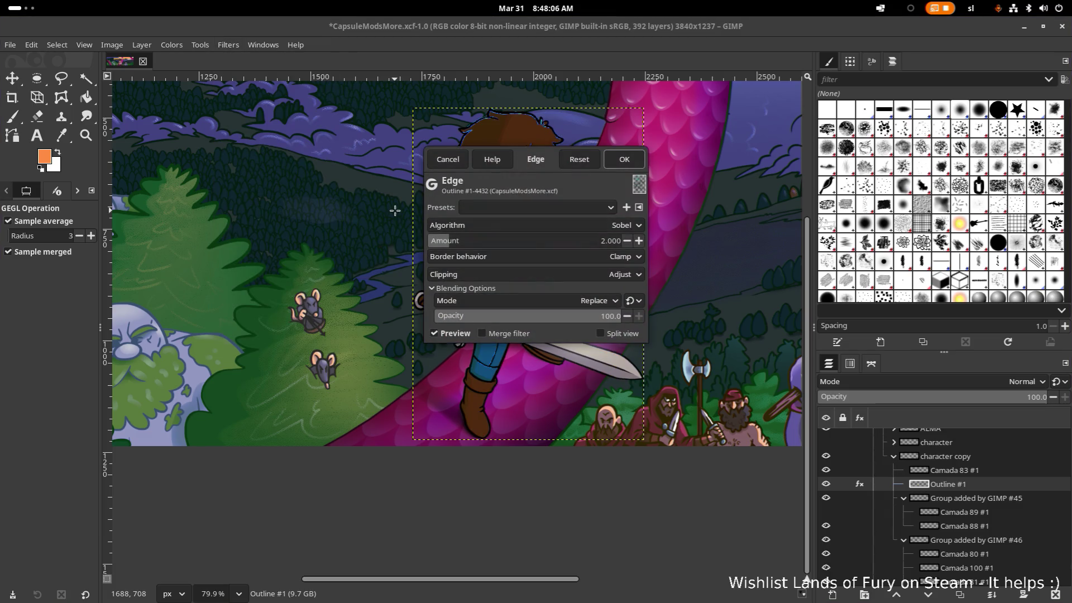
mouse_move(530, 166)
left_mouse_down()
mouse_move(270, 181)
mouse_move(282, 167)
left_mouse_up()
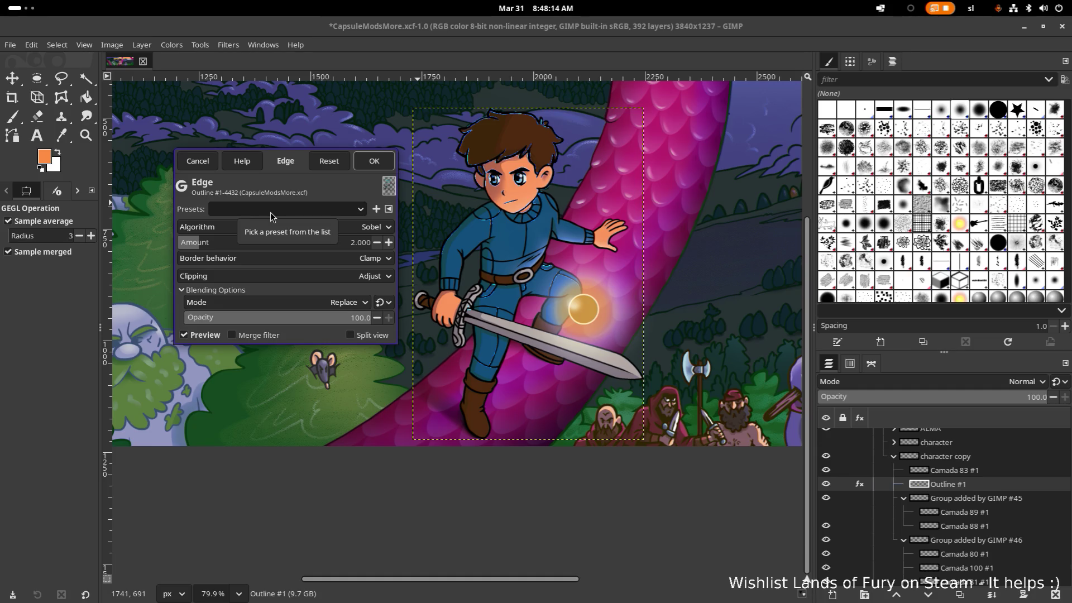
left_click(331, 302)
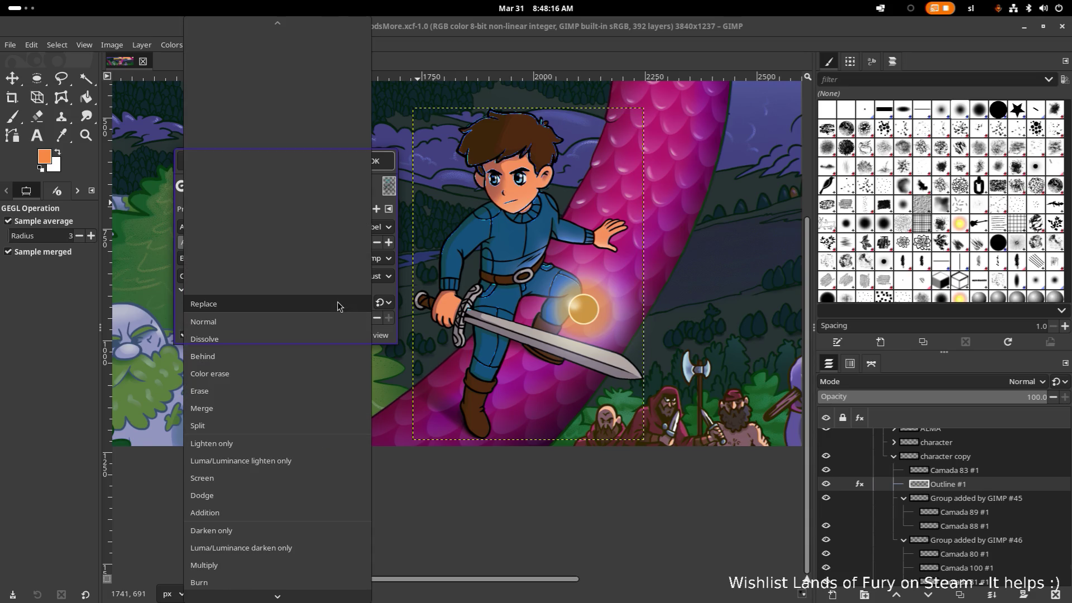
scroll(319, 338, "down", 2)
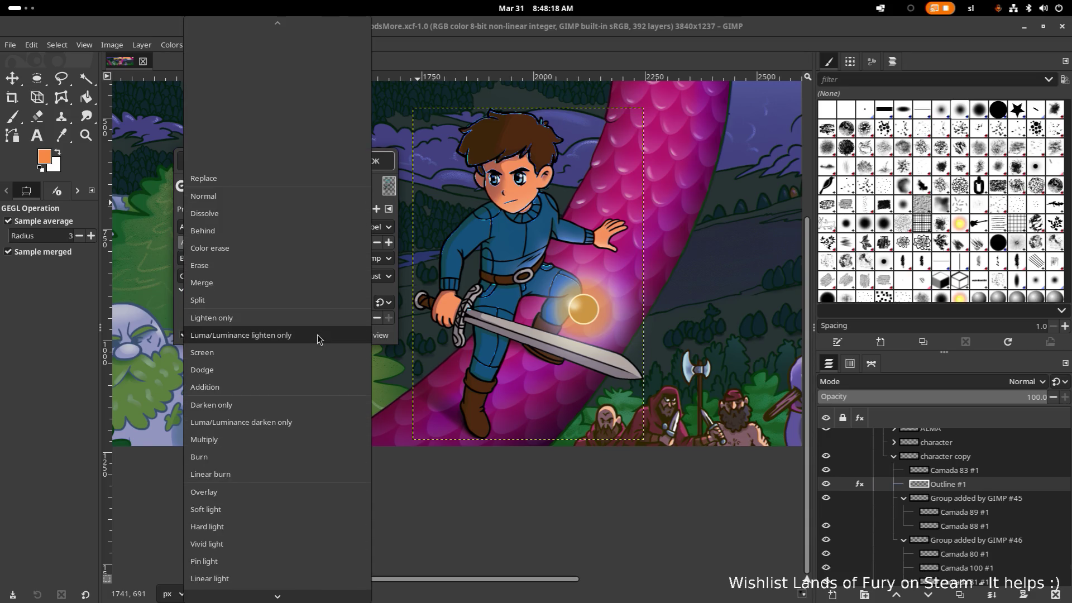
scroll(318, 339, "down", 1)
scroll(317, 339, "down", 1)
scroll(317, 339, "down", 2)
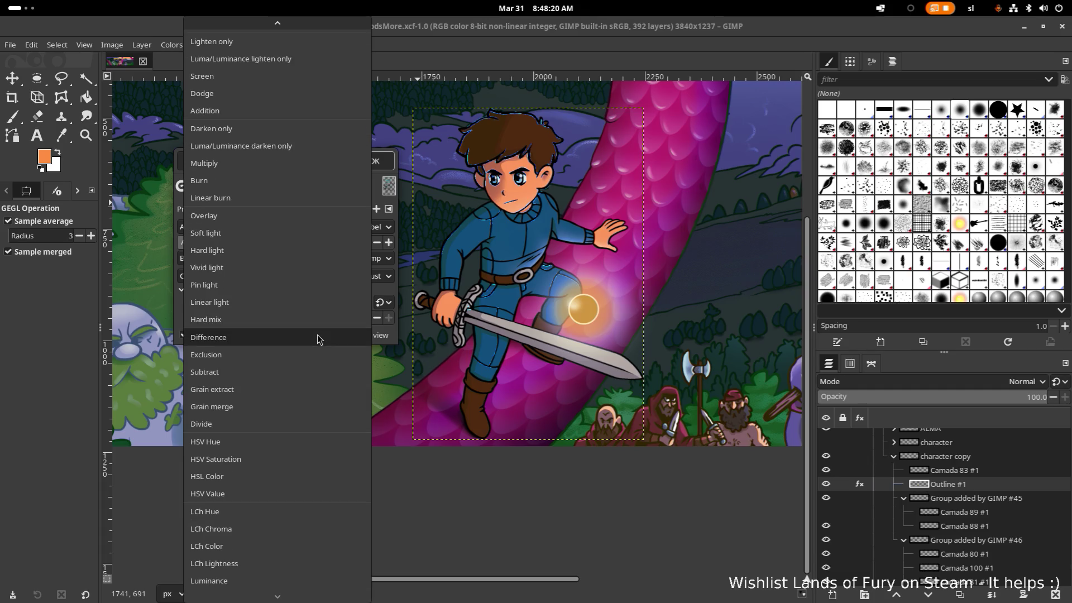
scroll(301, 344, "up", 1)
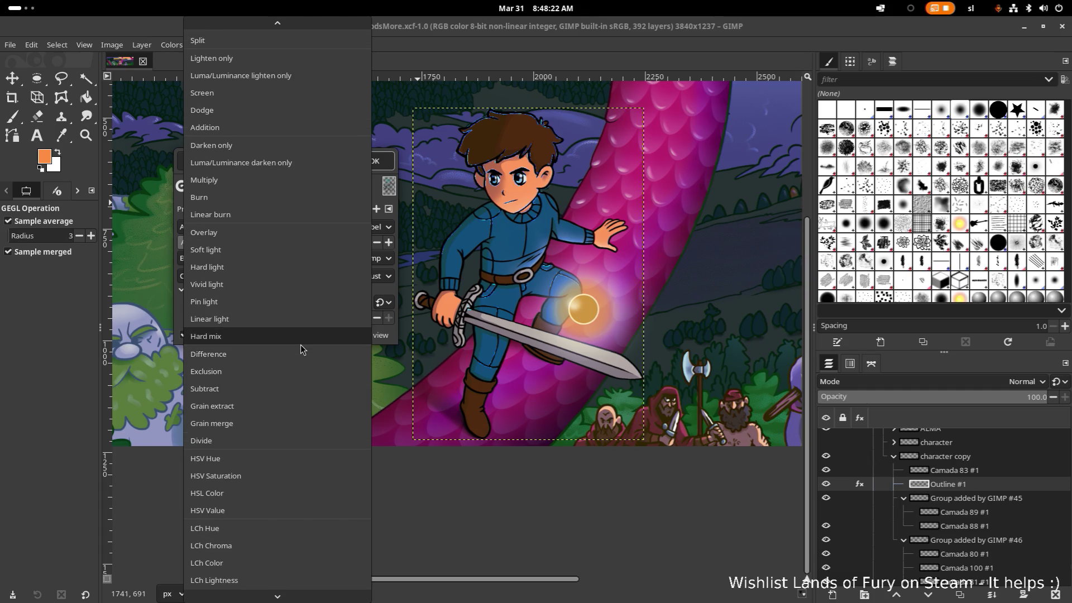
scroll(301, 347, "up", 1)
scroll(300, 348, "up", 1)
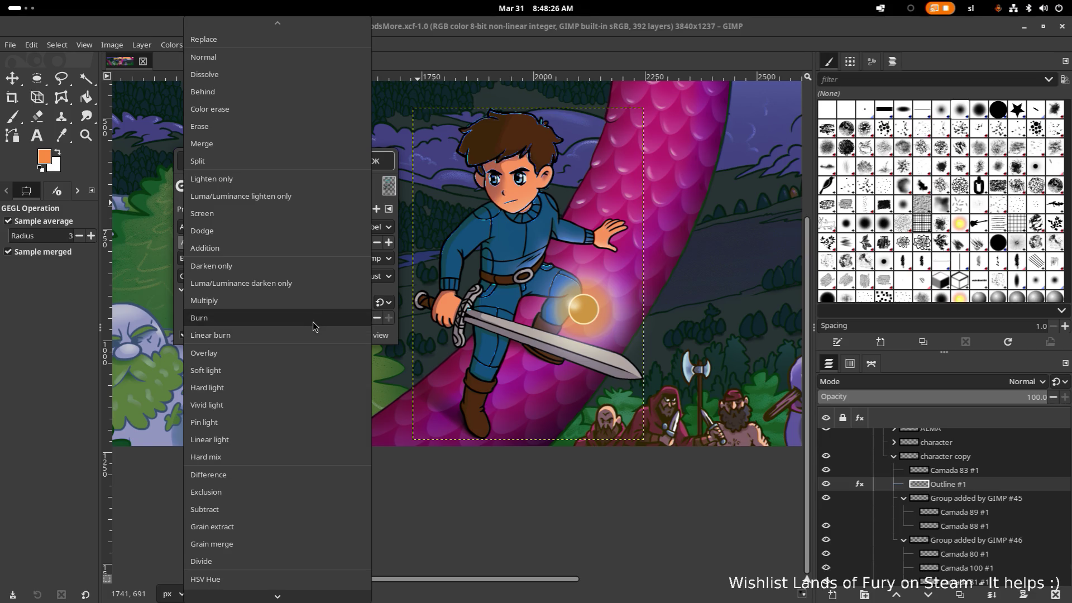
scroll(312, 325, "down", 3)
left_click(393, 259)
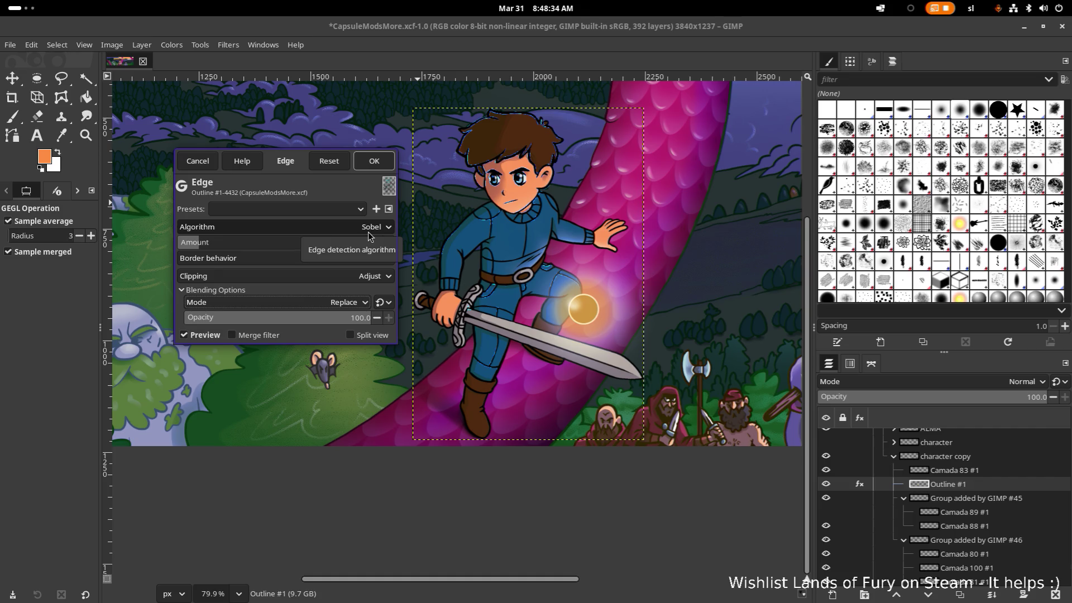
left_click_drag(286, 164, 183, 115)
left_click(100, 193)
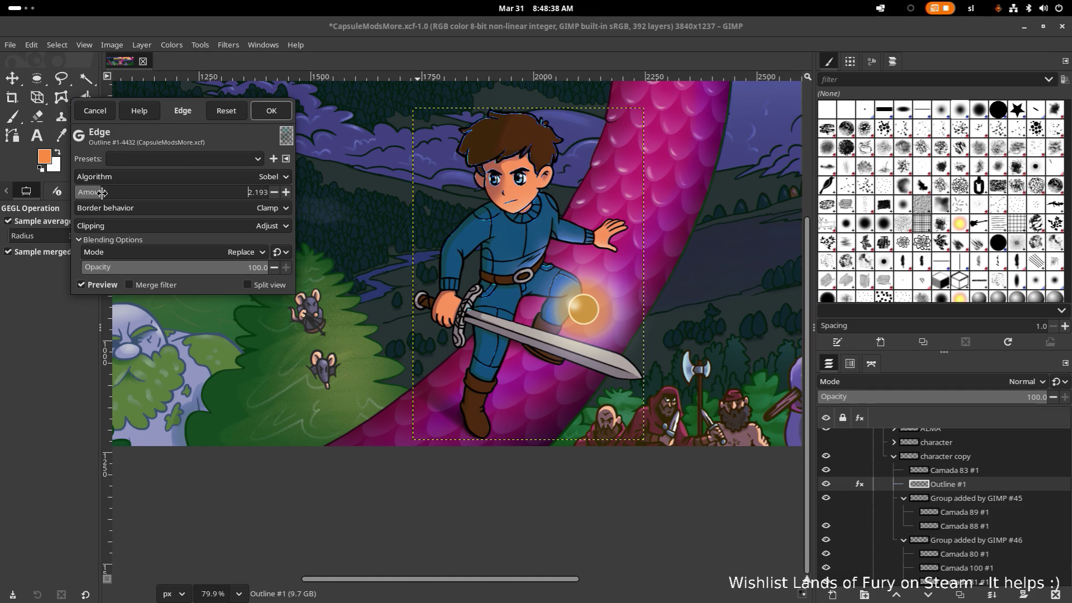
left_click_drag(101, 193, 131, 198)
left_click_drag(130, 198, 144, 191)
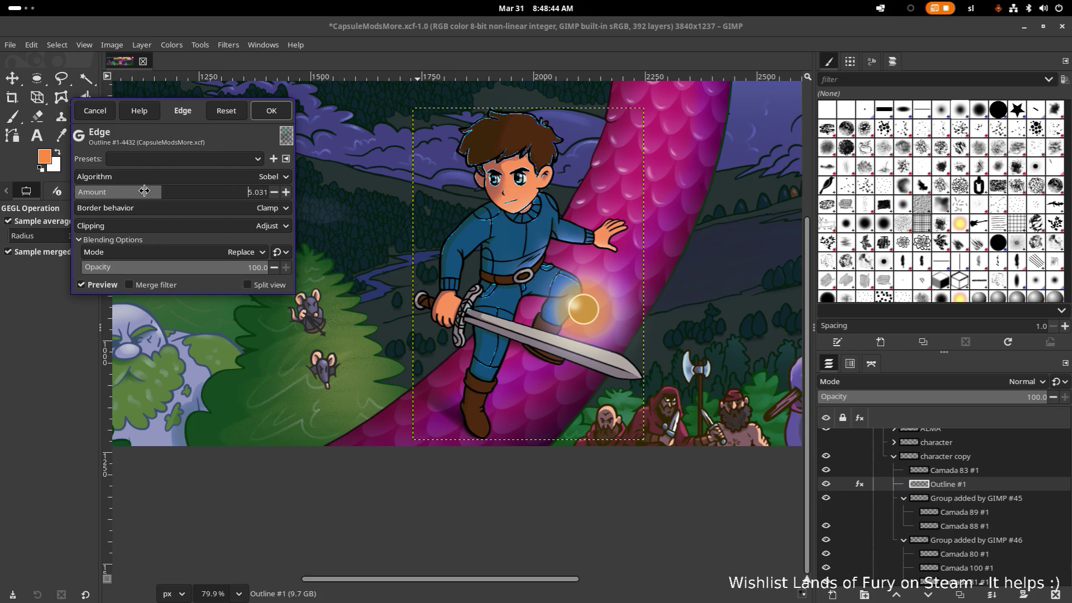
left_click_drag(144, 191, 70, 195)
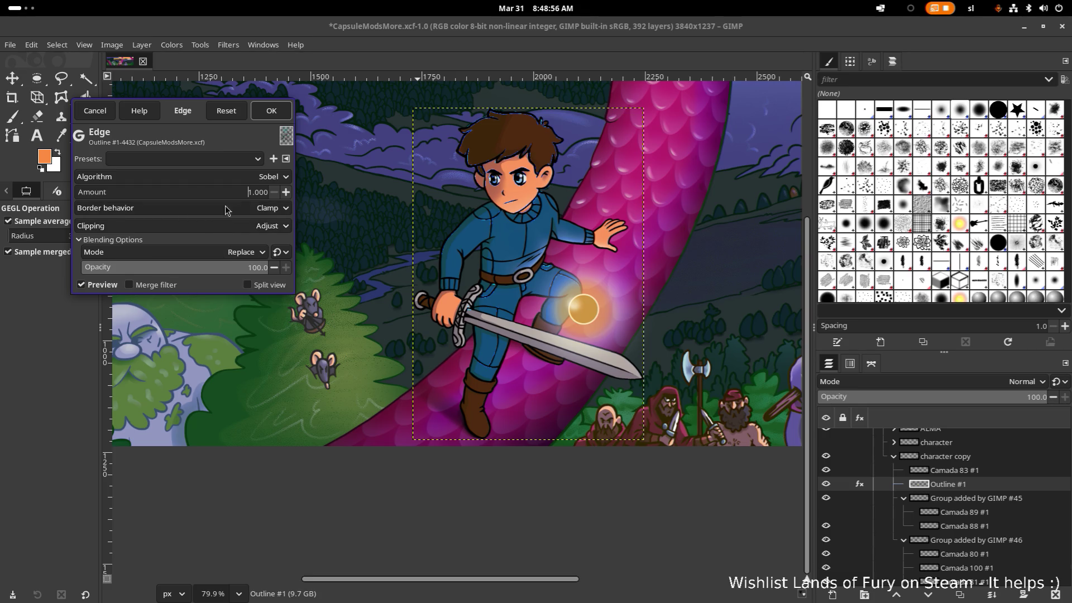
left_click(96, 110)
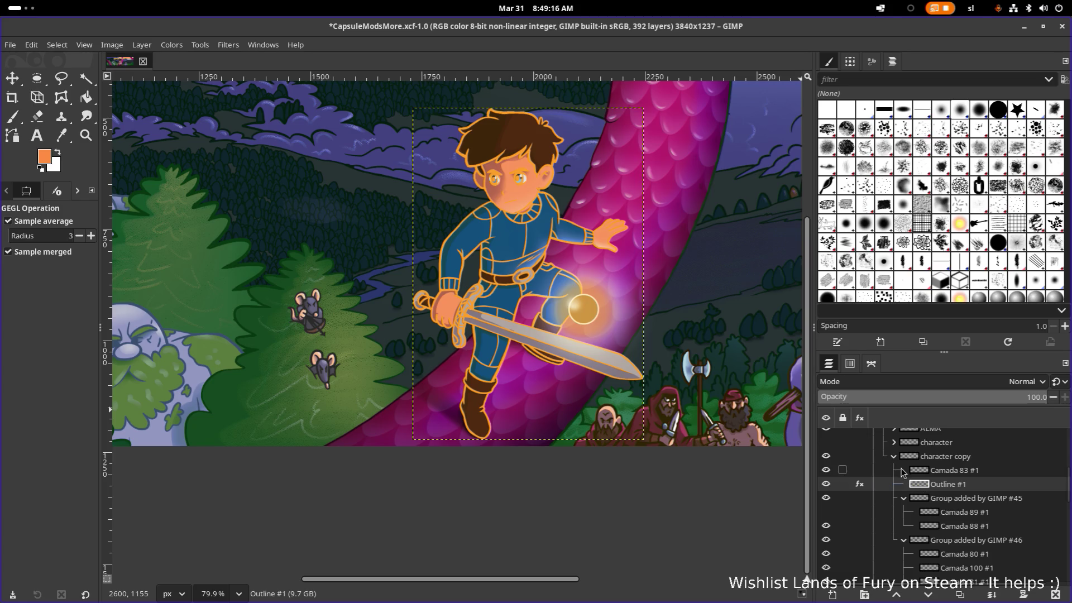
left_click(959, 487)
Duplicate Outline #1 as Outline #2 and start scaling the new layer
right_click(971, 486)
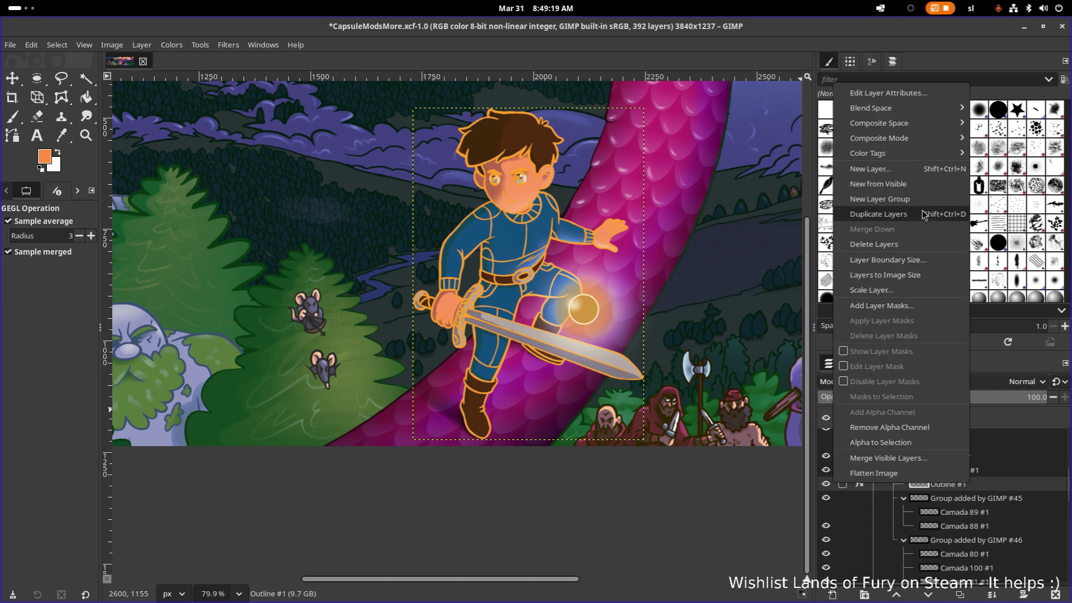
left_click(878, 213)
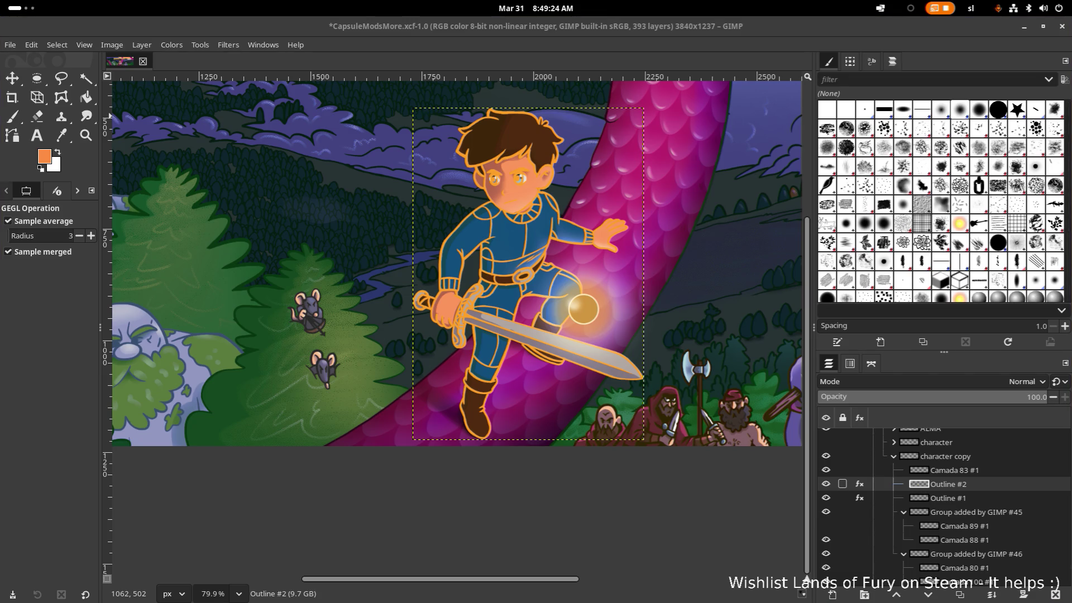
right_click(970, 489)
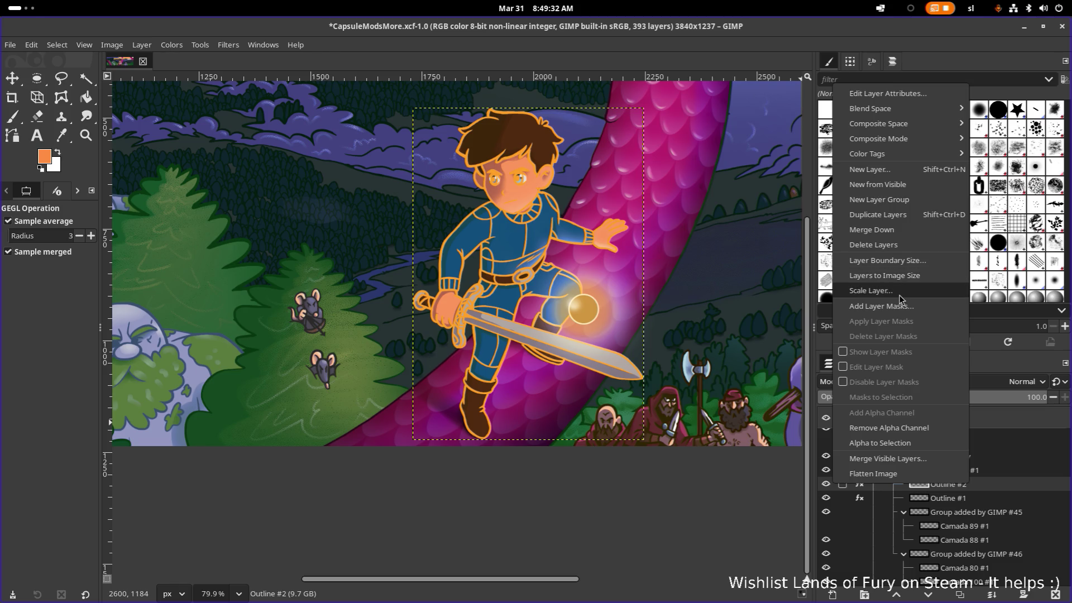
left_click(899, 294)
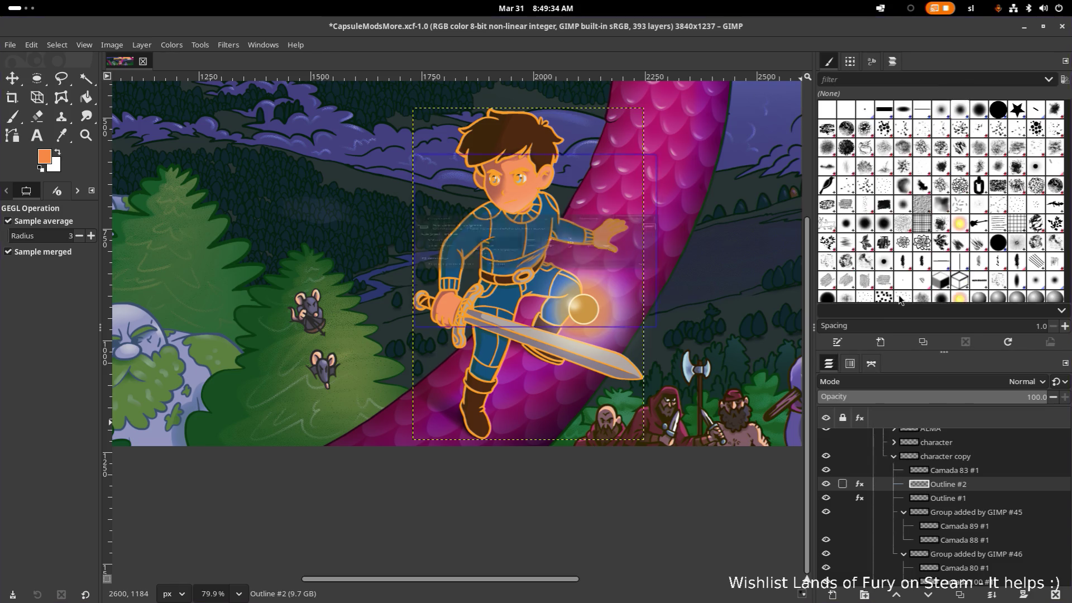
Scale Outline #2 to 522 × 750 pixels with proportions linked
left_click_drag(548, 174, 837, 193)
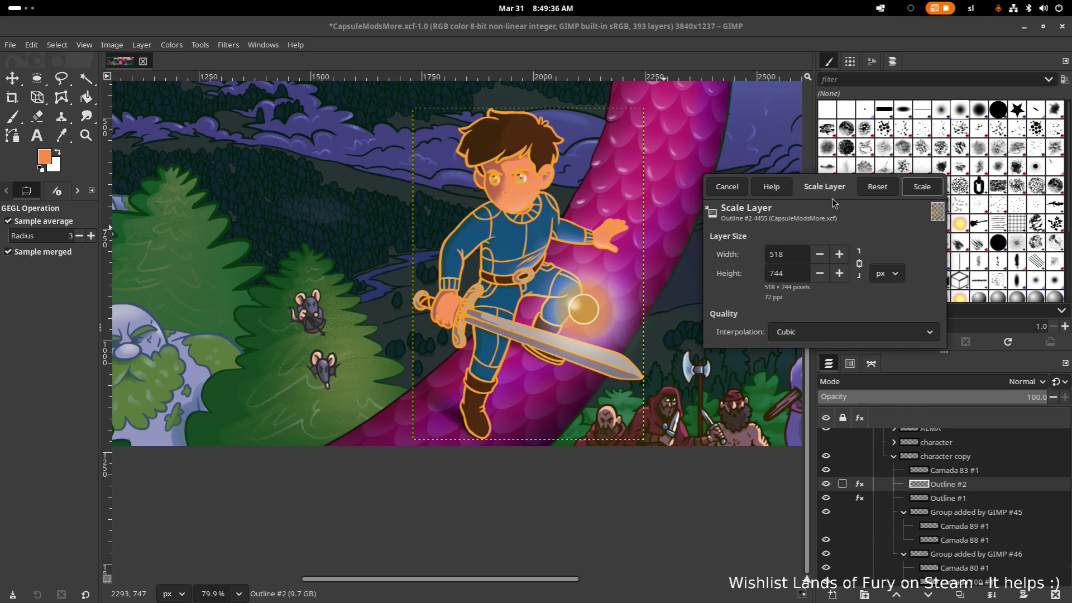
double_click(794, 254)
type("522")
left_click(921, 186)
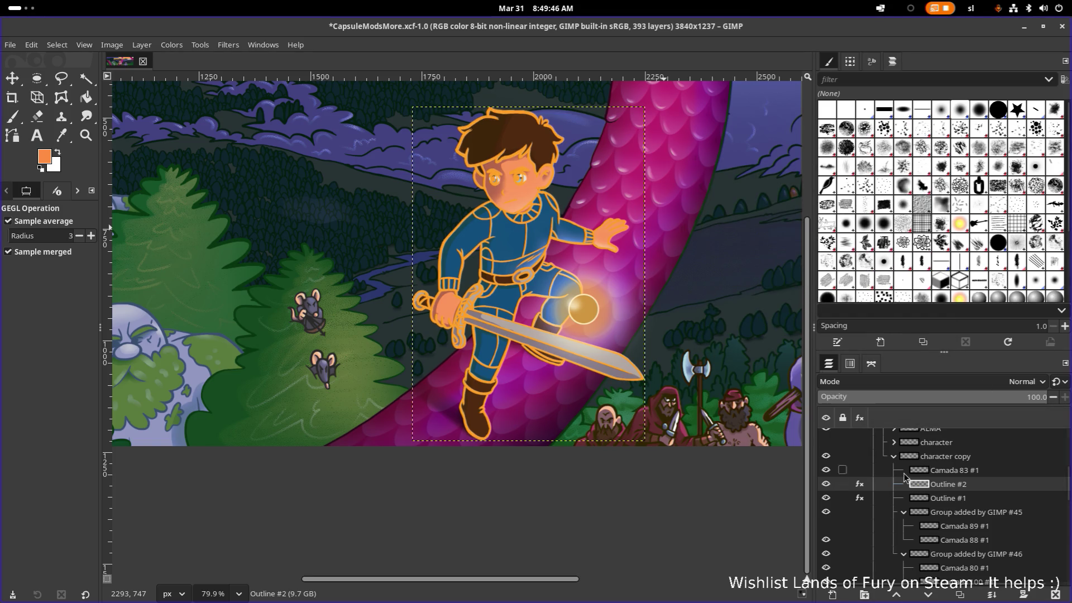
Toggle Outline #1 to compare the glow, leave it hidden, and show the original character layer
left_click(826, 498)
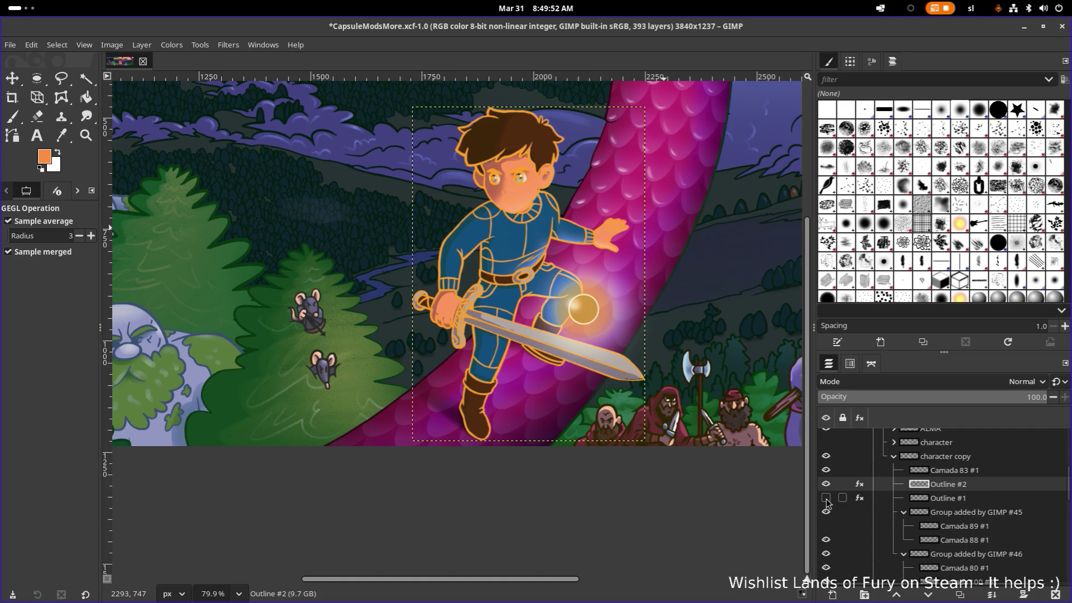
left_click(825, 499)
left_click(826, 498)
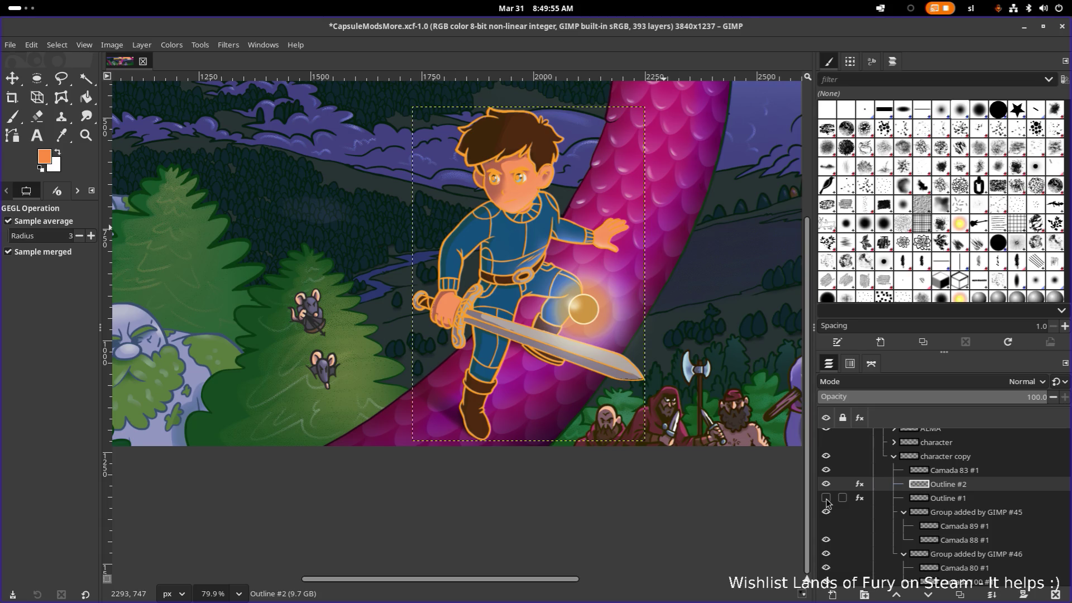
left_click(825, 498)
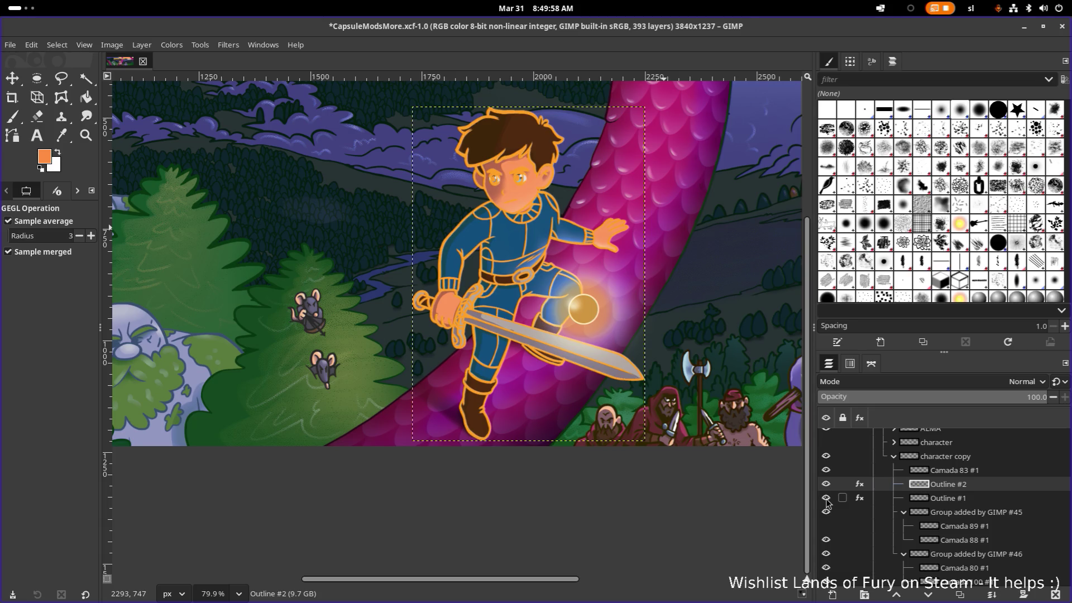
left_click(826, 498)
left_click(826, 499)
left_click(826, 498)
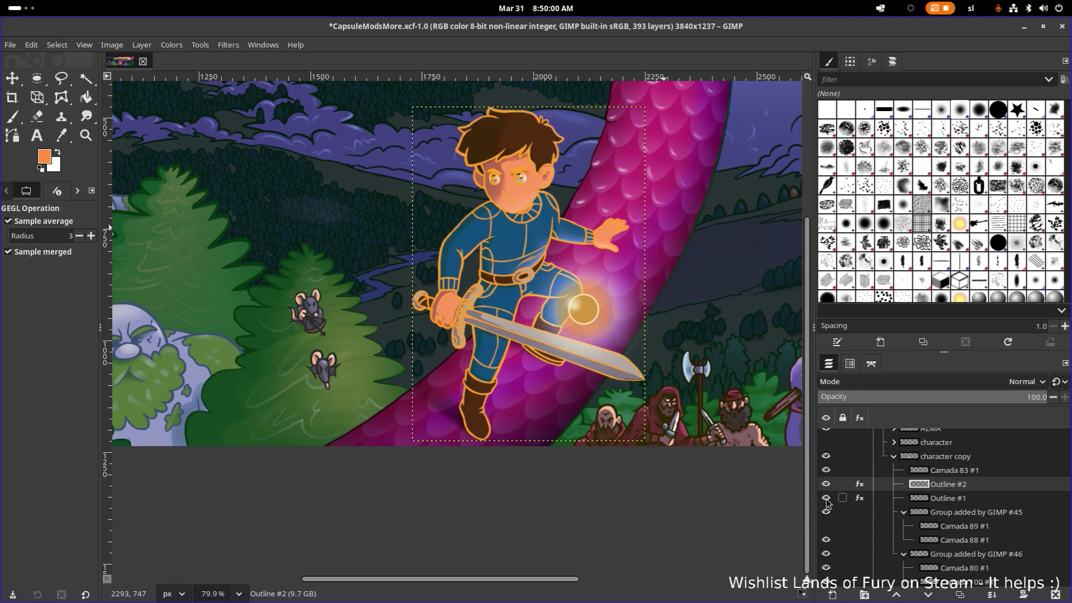
left_click(826, 497)
left_click(825, 498)
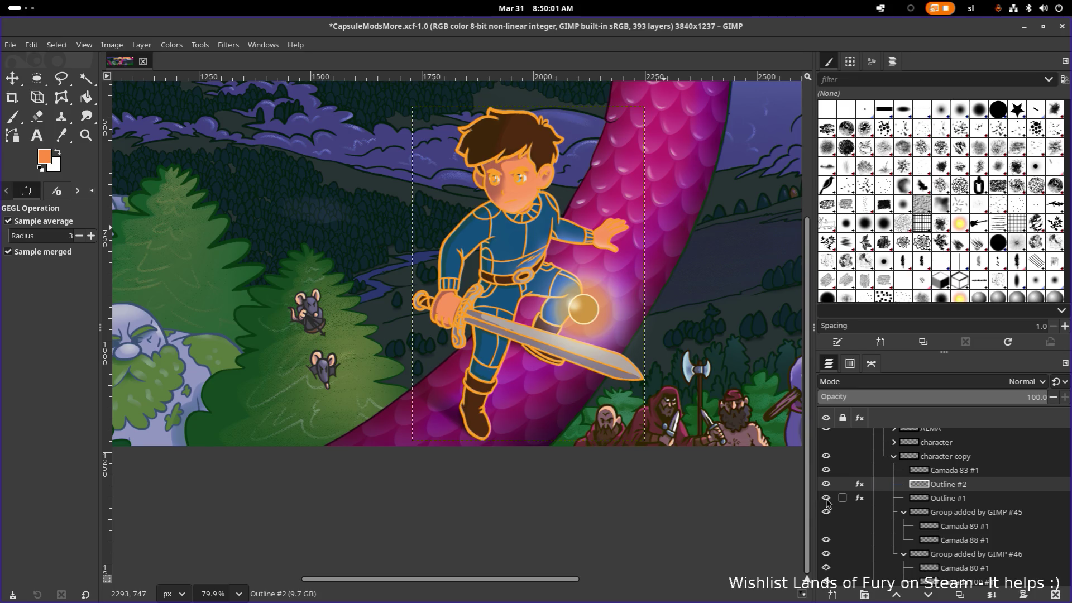
left_click(826, 498)
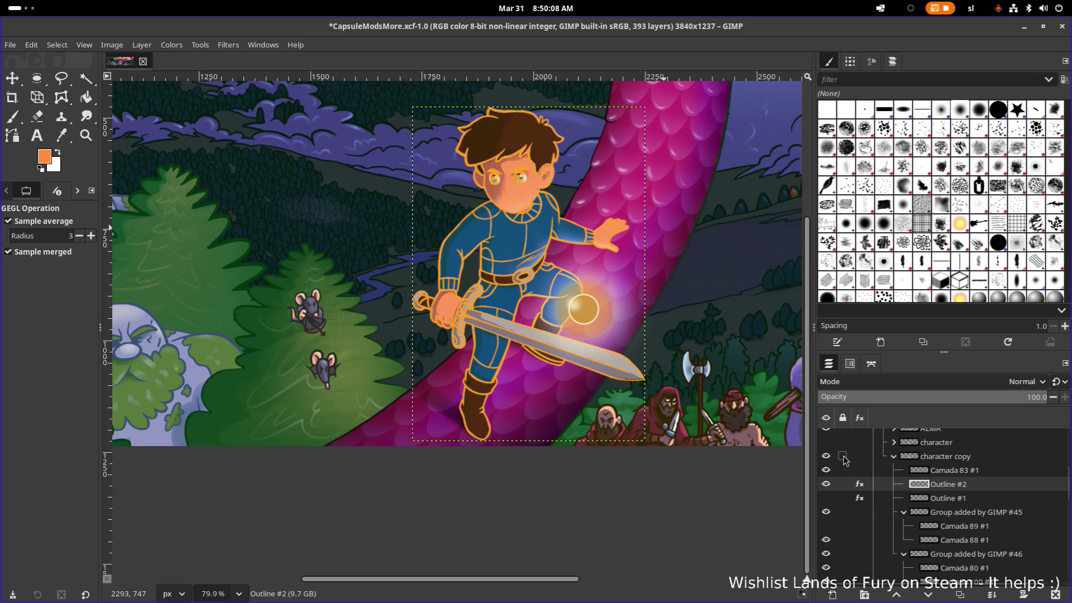
left_click(826, 443)
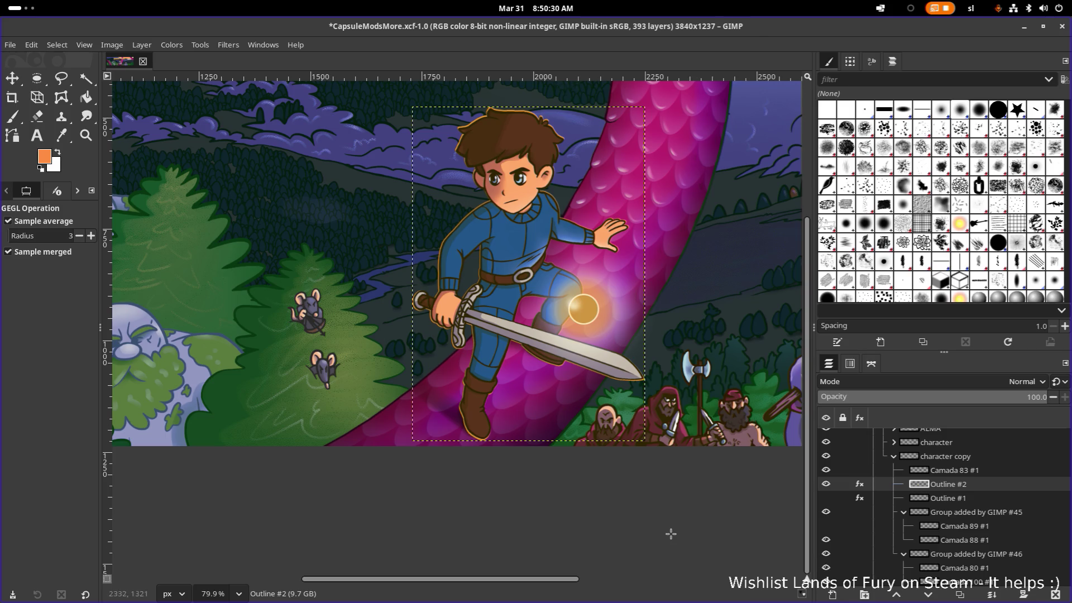
scroll(670, 536, "up", 1)
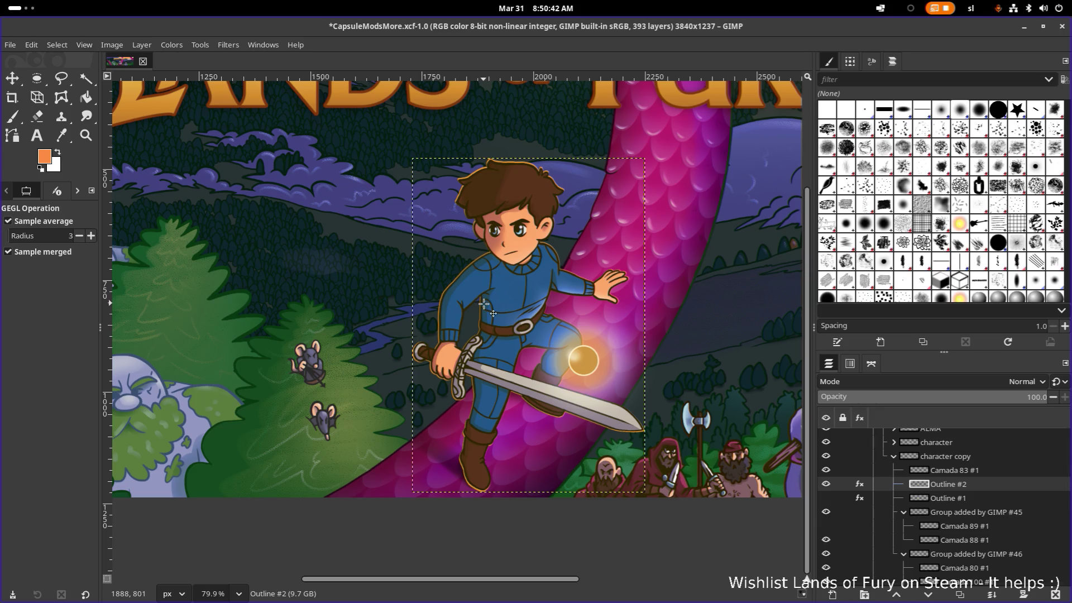
key("m")
left_click(519, 300)
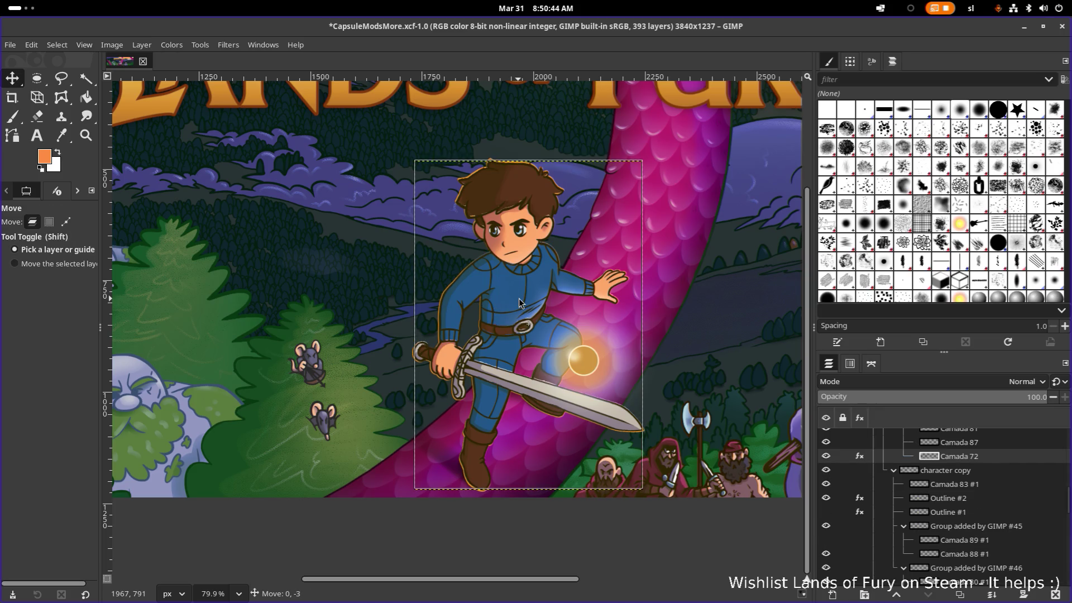
key("ctrl+z")
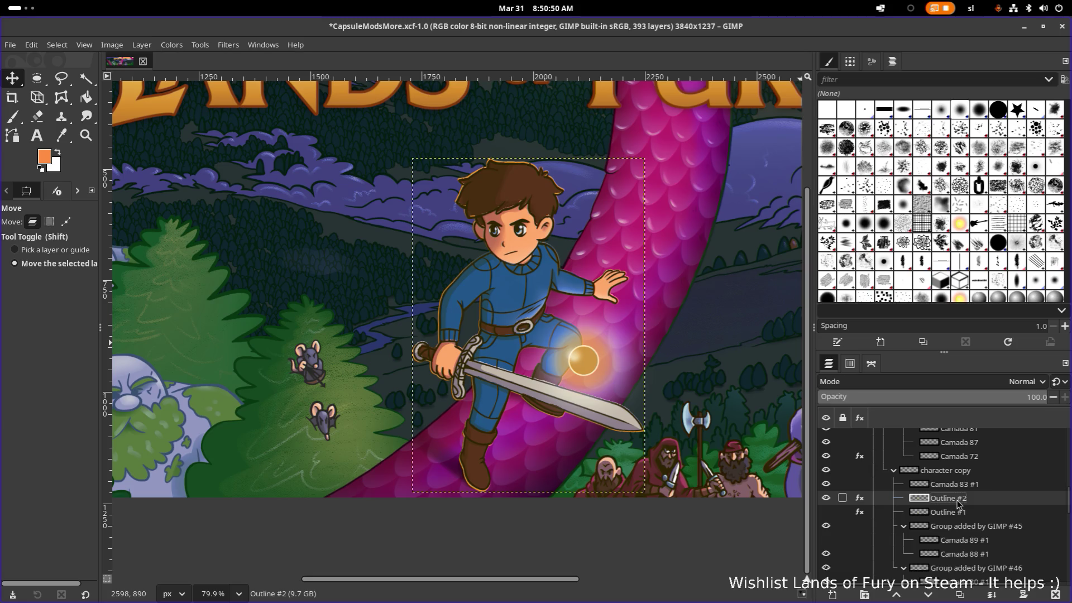
mouse_move(546, 307)
left_mouse_down()
mouse_move(549, 295)
mouse_move(595, 299)
left_mouse_up()
key("shift+alt")
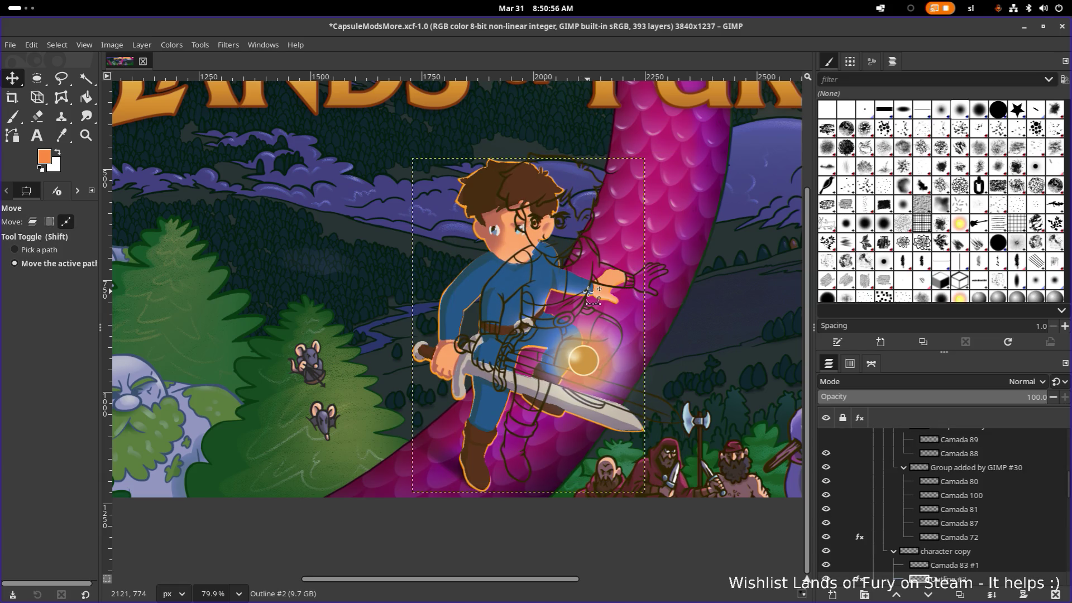
key("ctrl+z")
scroll(944, 502, "down", 2)
scroll(944, 509, "down", 3)
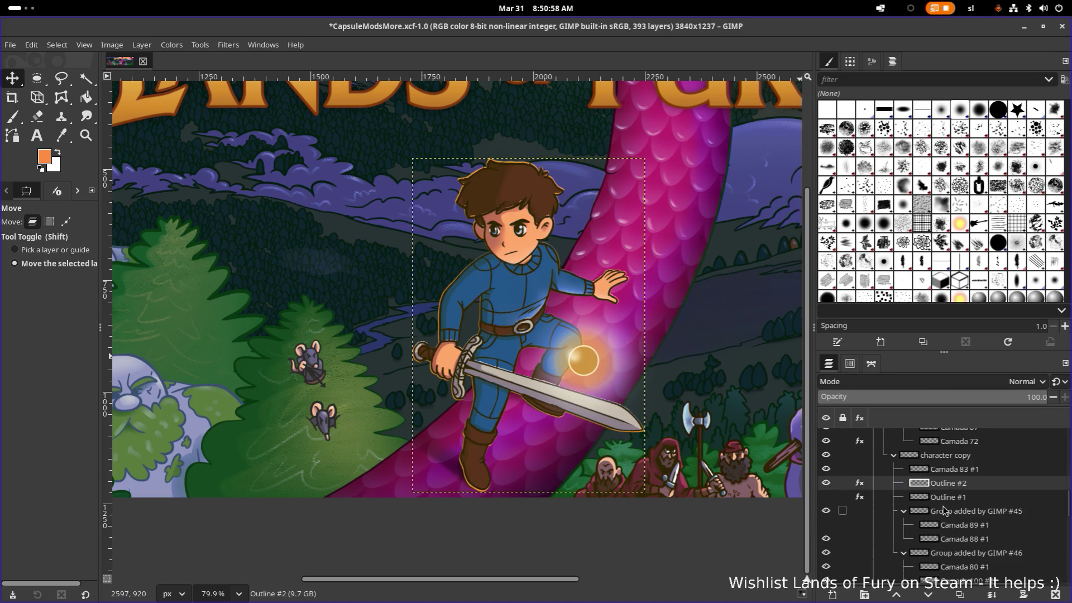
left_click(826, 483)
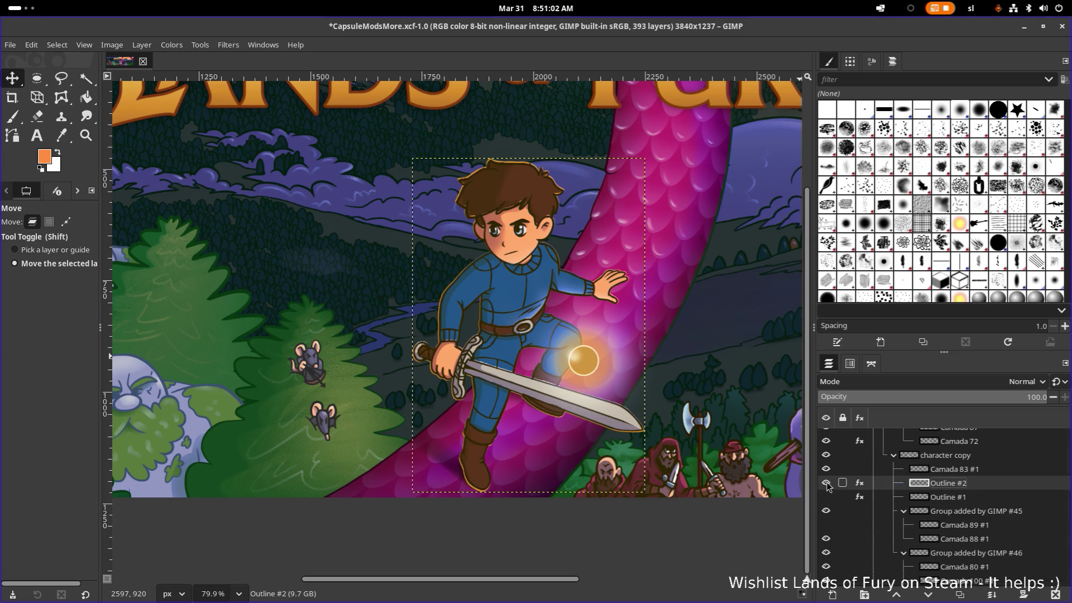
left_click(826, 483)
left_click(826, 483)
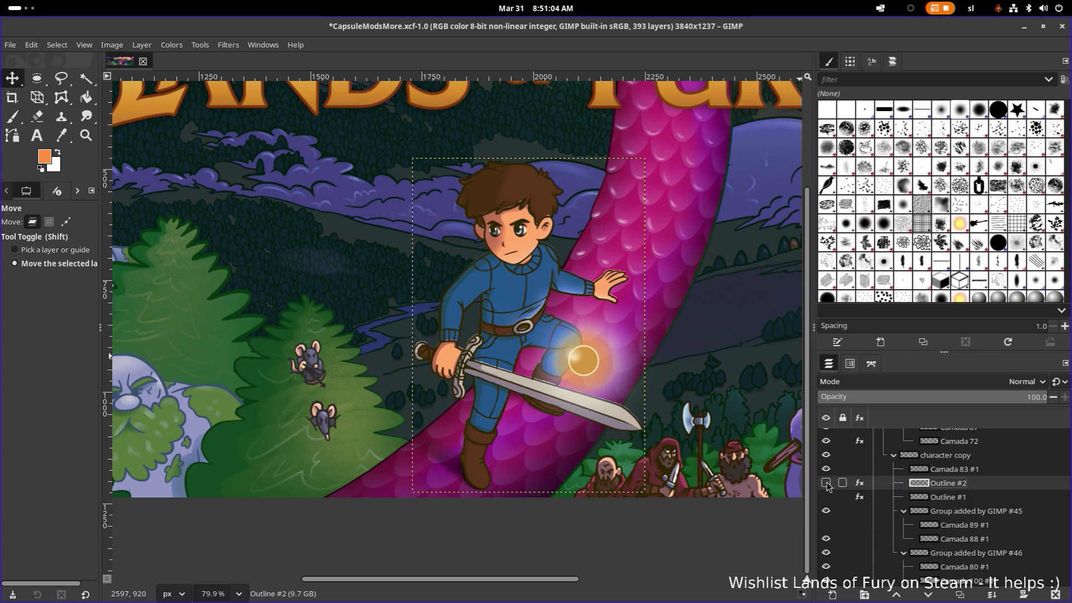
left_click(932, 470)
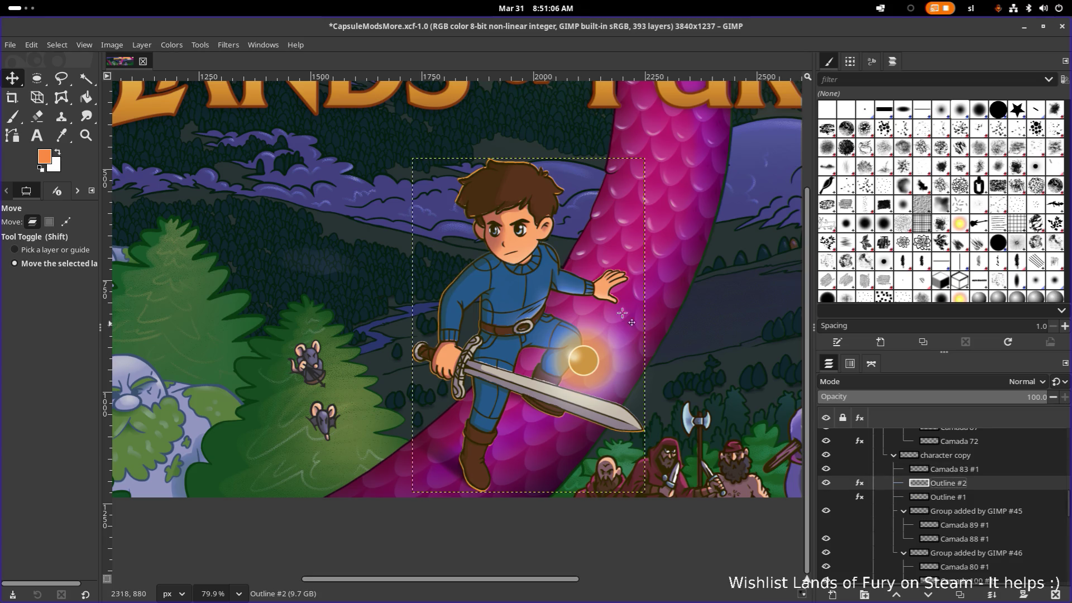
key("shift")
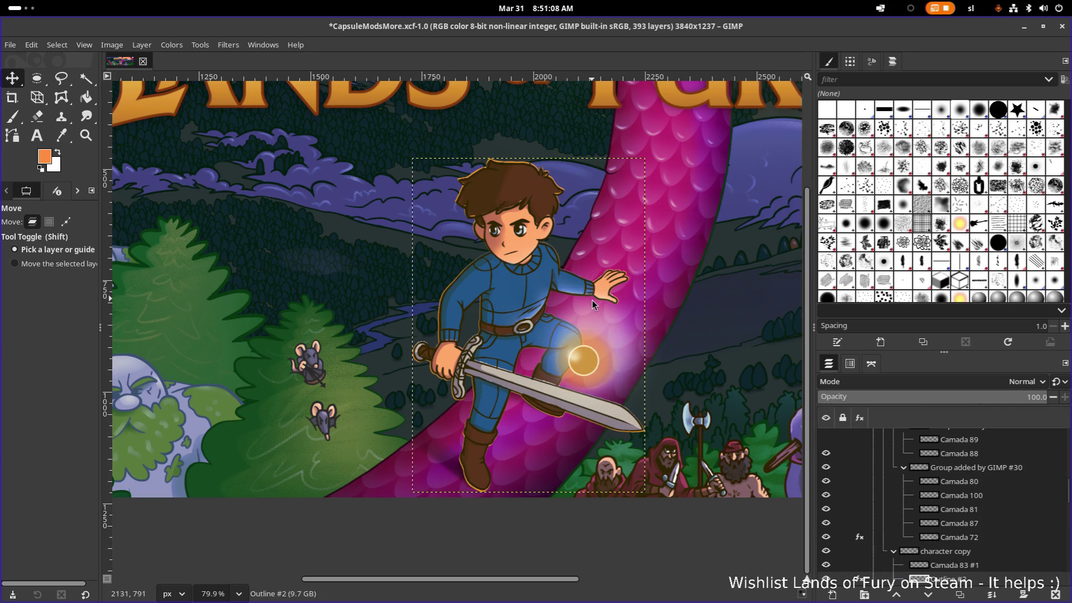
left_click_drag(602, 308, 640, 289)
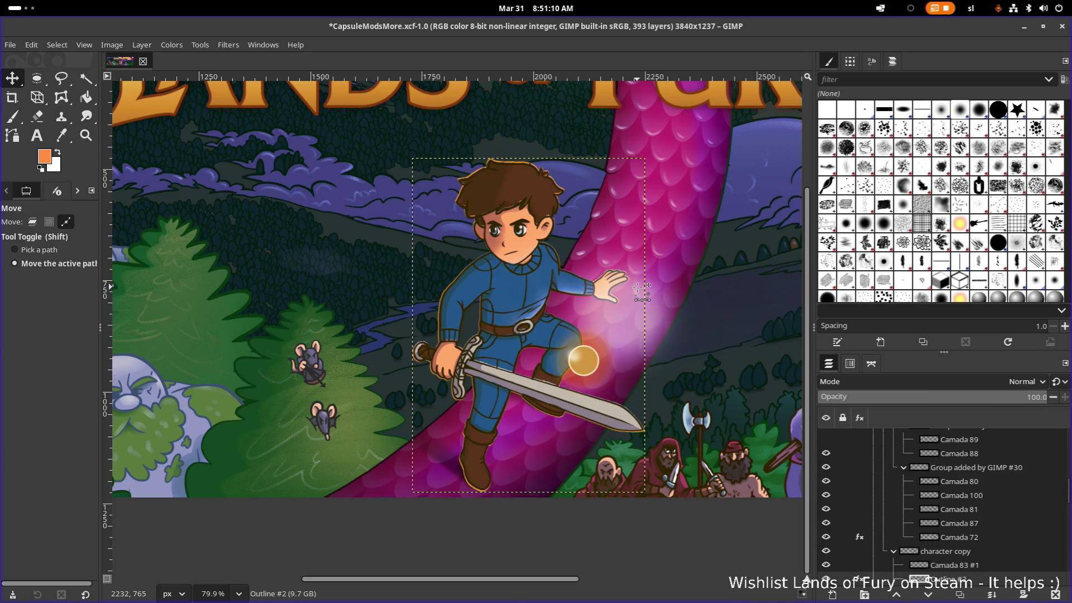
key("ctrl+z")
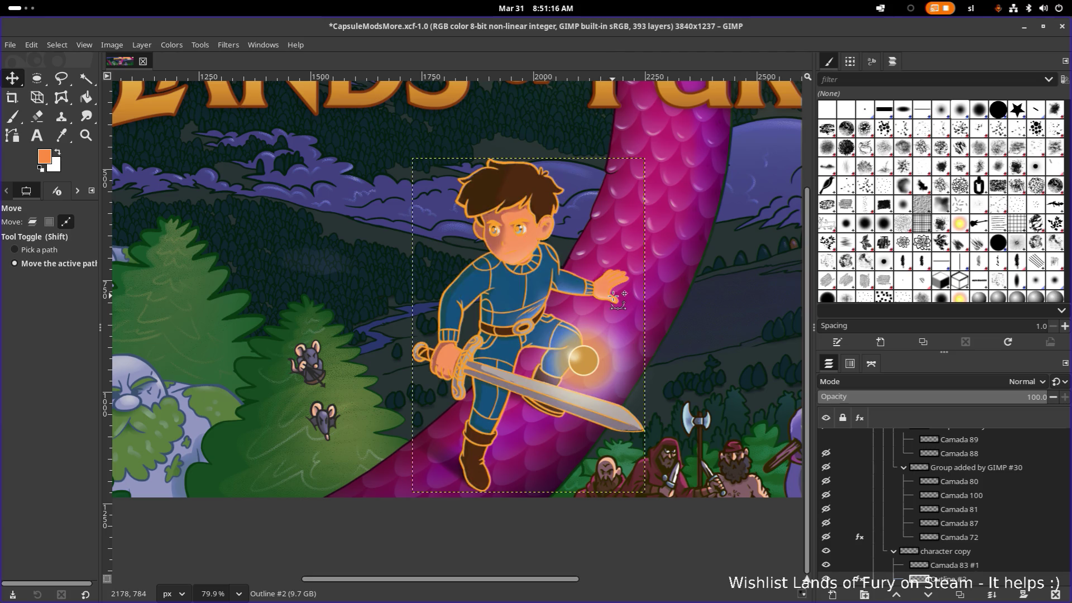
scroll(906, 470, "down", 2)
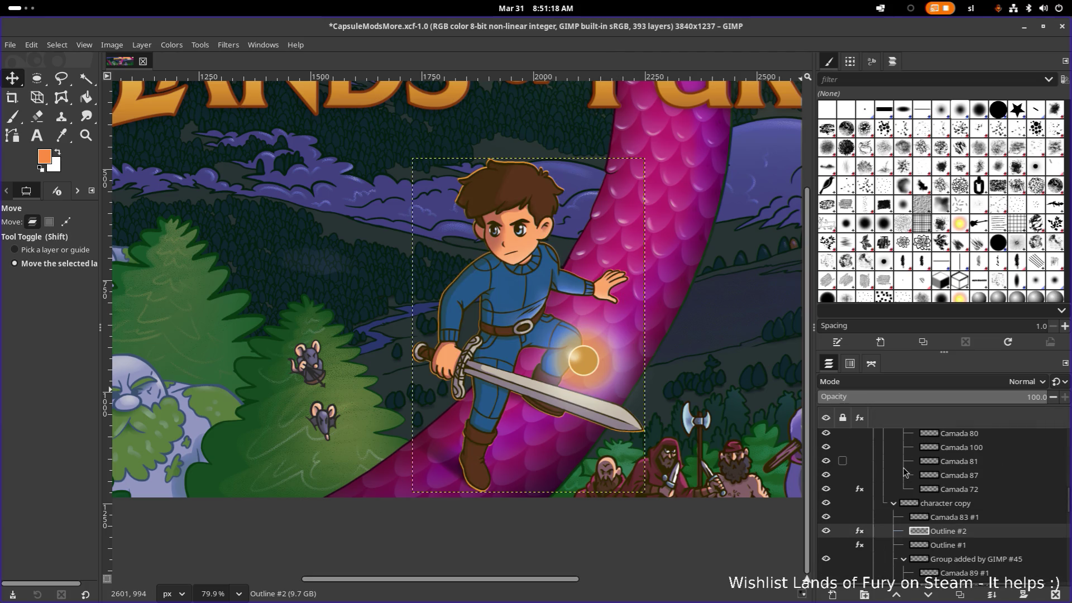
Scroll the Layers list to the character copy group and activate the Camada 83 #1 layer
left_click(927, 516)
scroll(483, 240, "up", 5)
left_click_drag(477, 273, 476, 276)
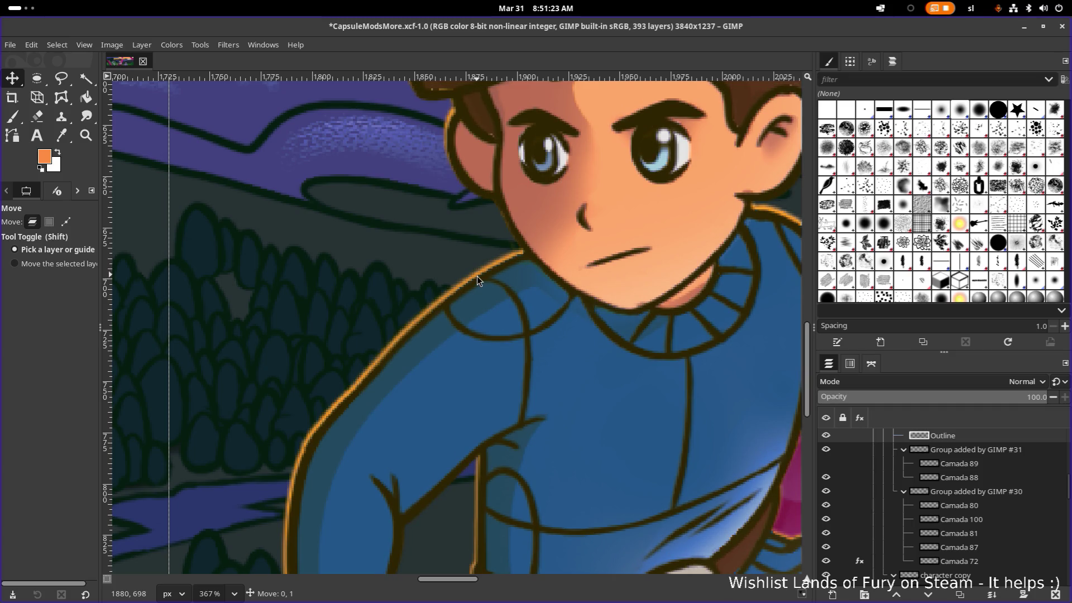
scroll(477, 276, "down", 1)
scroll(476, 277, "down", 3)
scroll(477, 276, "down", 1)
scroll(632, 291, "down", 1)
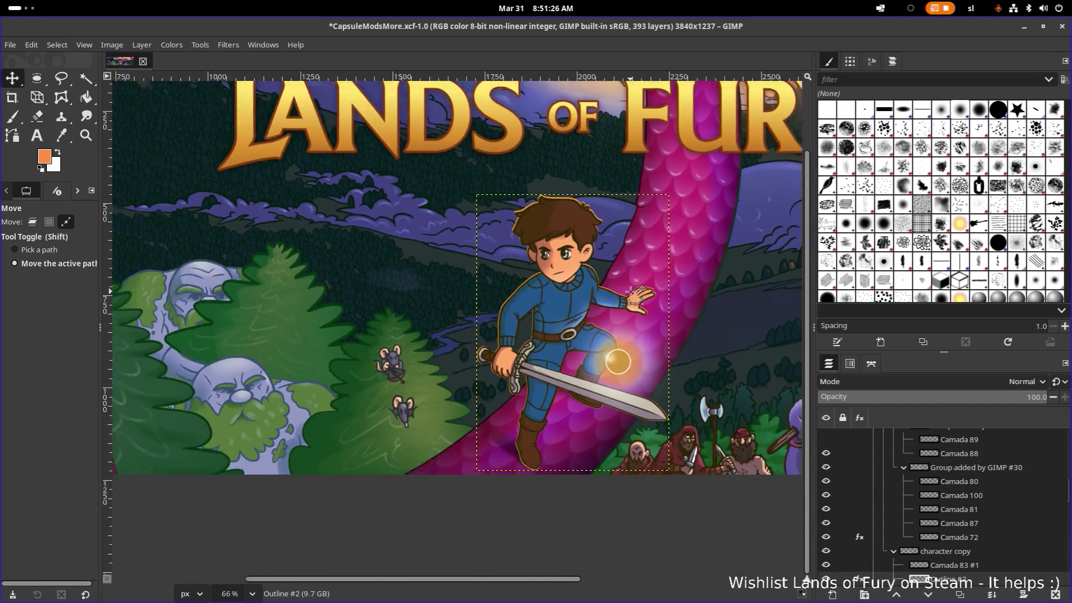
scroll(632, 291, "down", 1)
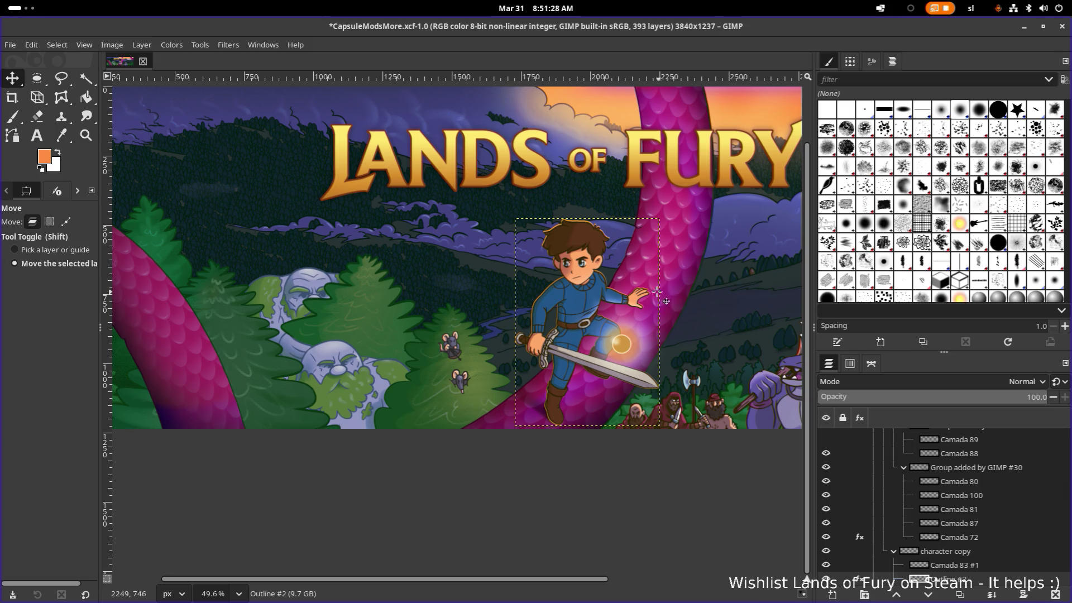
scroll(670, 298, "down", 3)
scroll(665, 292, "up", 2)
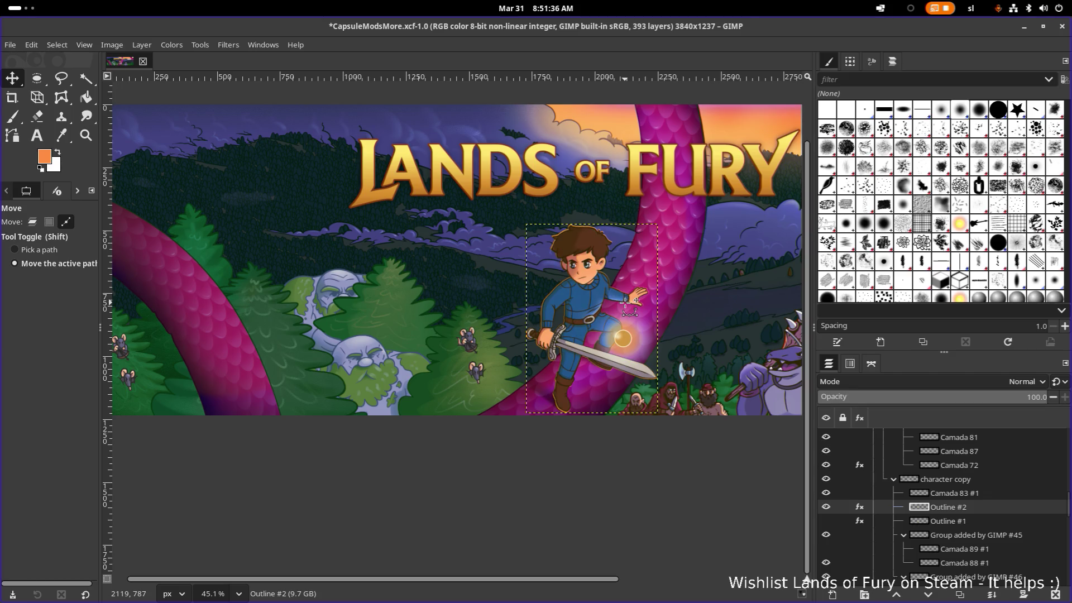
scroll(626, 306, "up", 1)
scroll(626, 306, "up", 1)
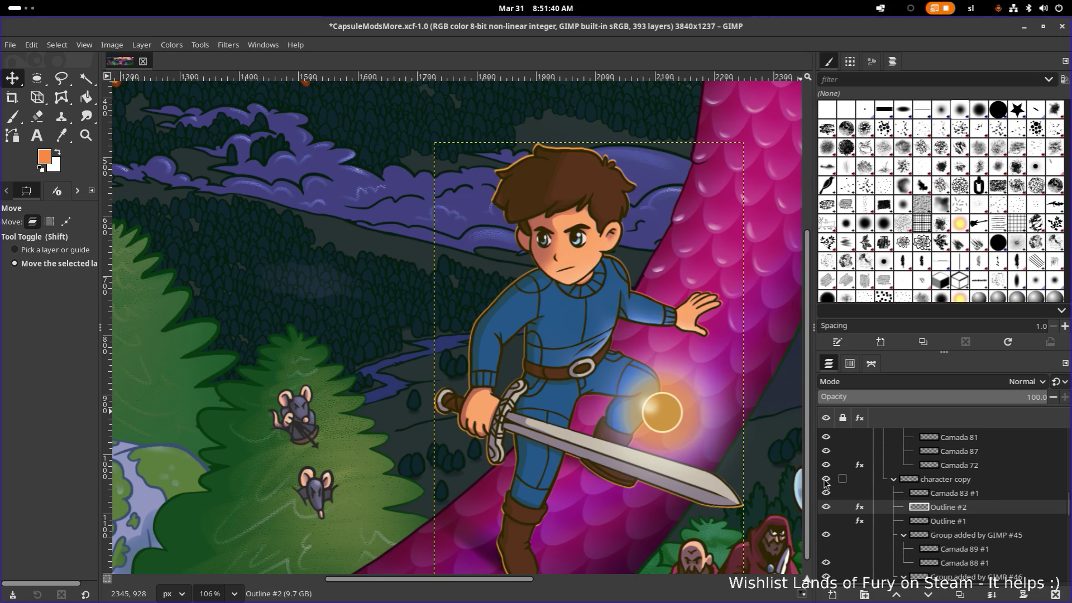
scroll(826, 484, "up", 2)
scroll(829, 484, "up", 3)
scroll(834, 484, "up", 3)
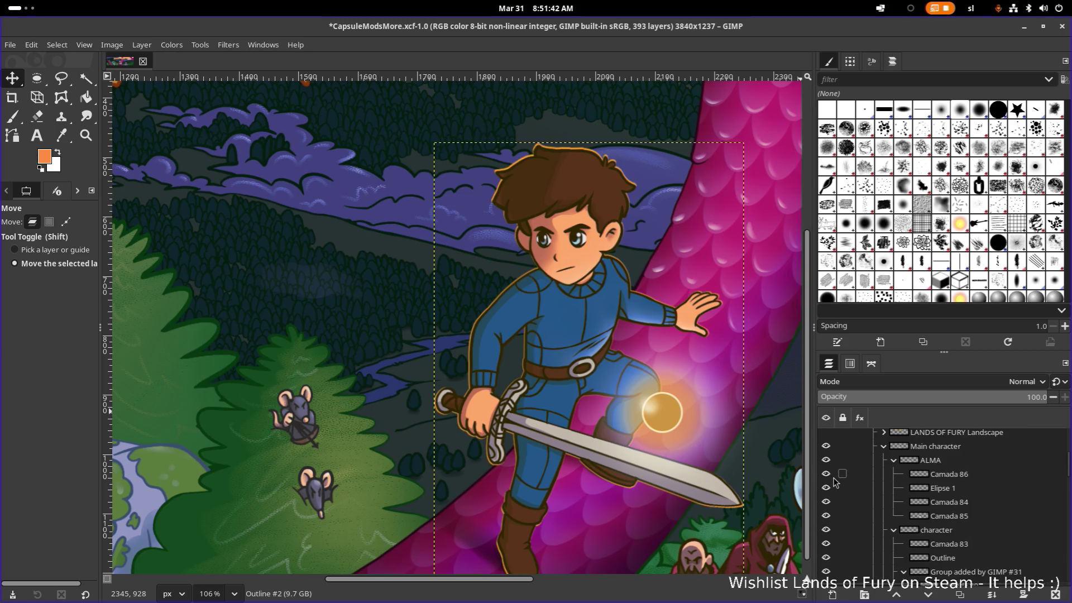
scroll(834, 482, "down", 3)
scroll(834, 482, "up", 3)
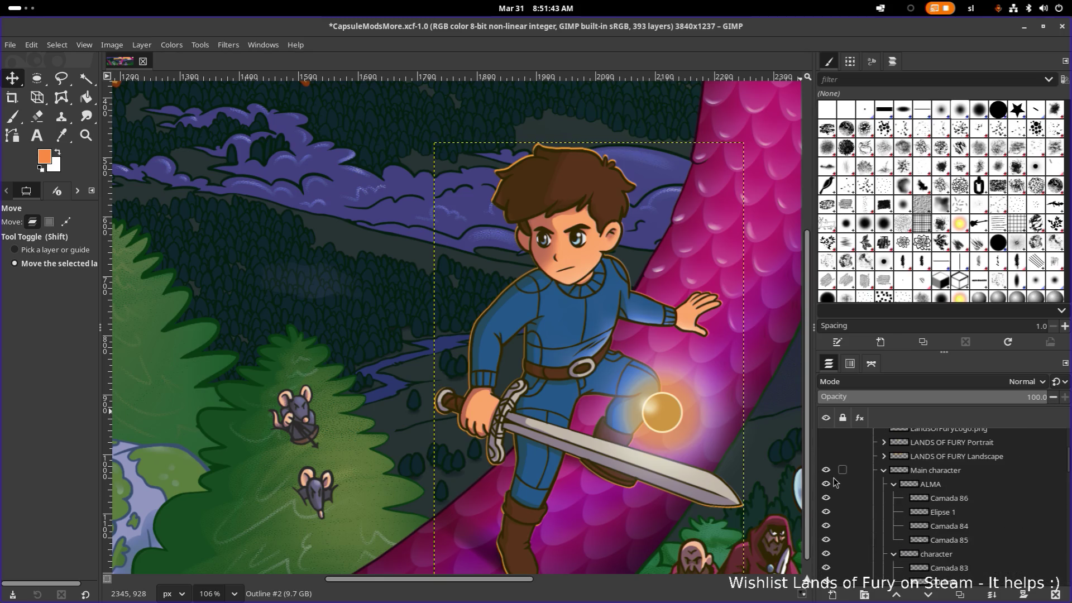
scroll(834, 484, "down", 3)
scroll(838, 481, "down", 3)
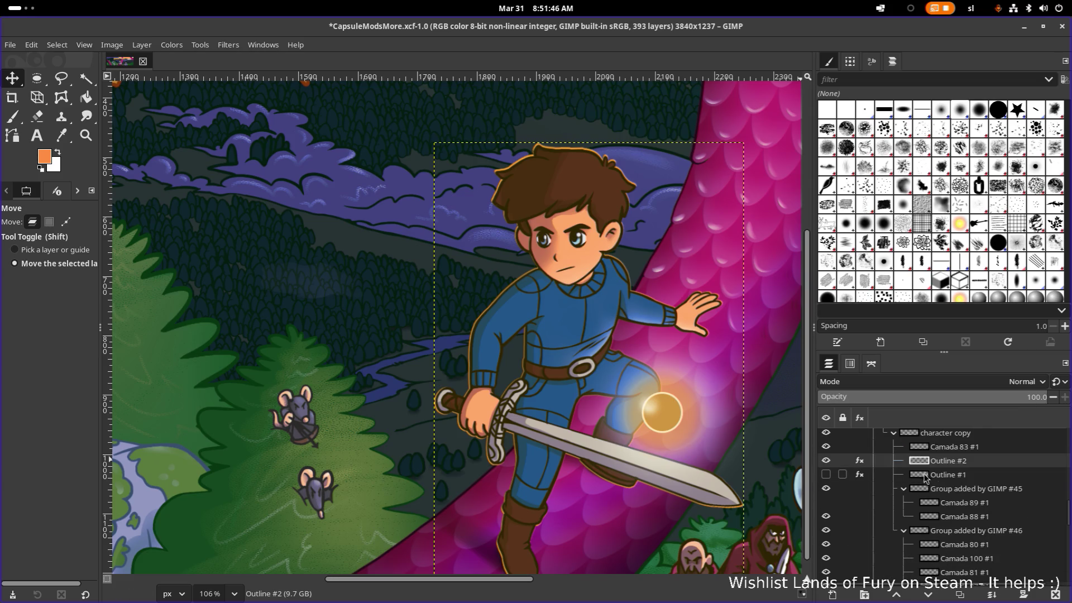
left_click(962, 452)
Activate the Outline #2 layer and switch to the Move tool with layer moving enabled
left_click(965, 463)
right_click(963, 469)
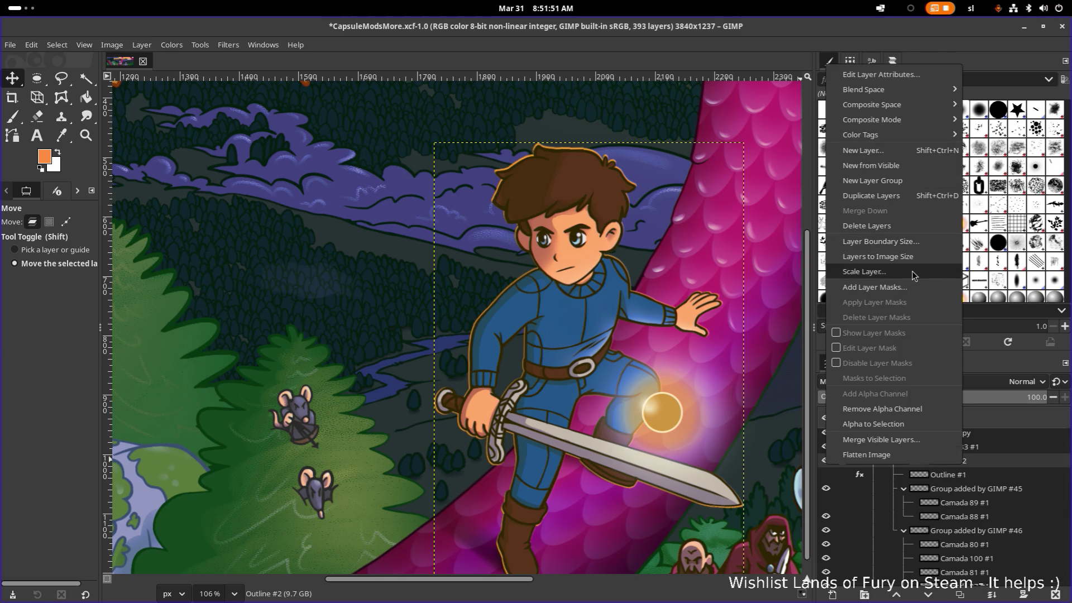
left_click(752, 63)
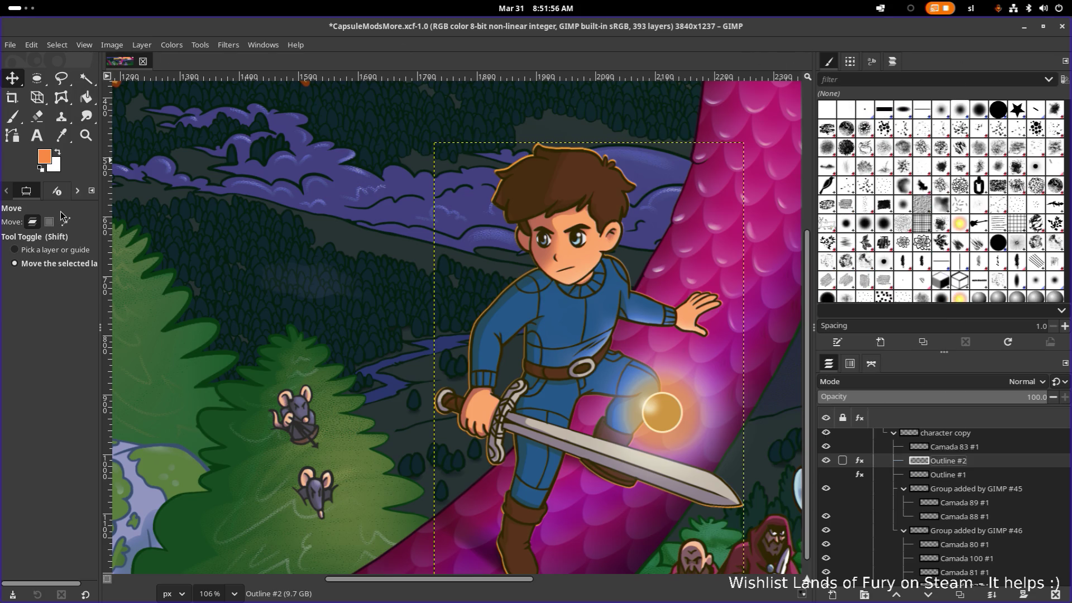
left_click(193, 46)
mouse_move(231, 89)
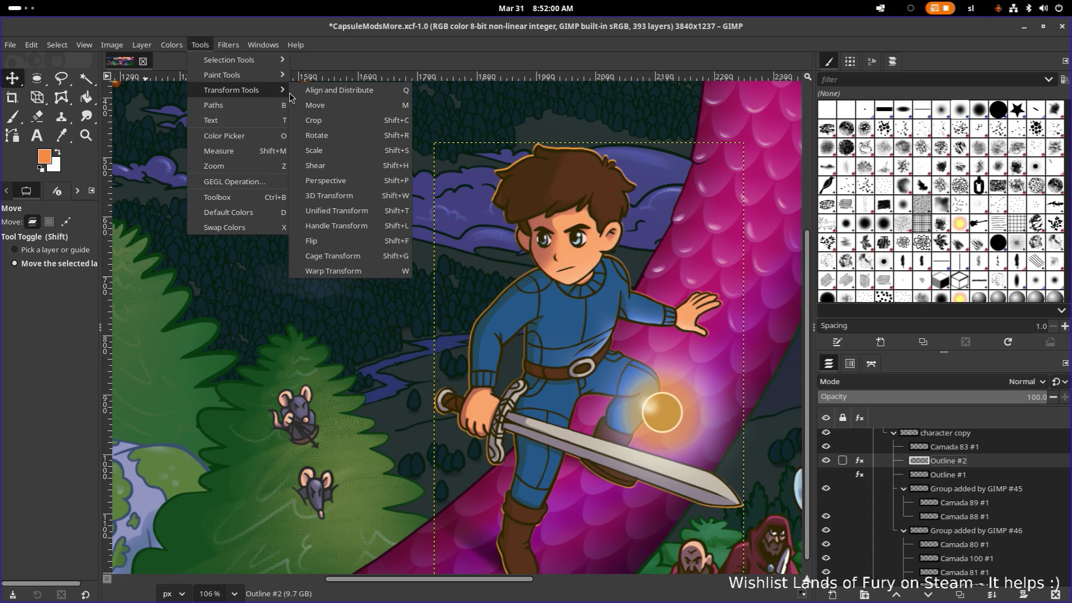
left_click(332, 109)
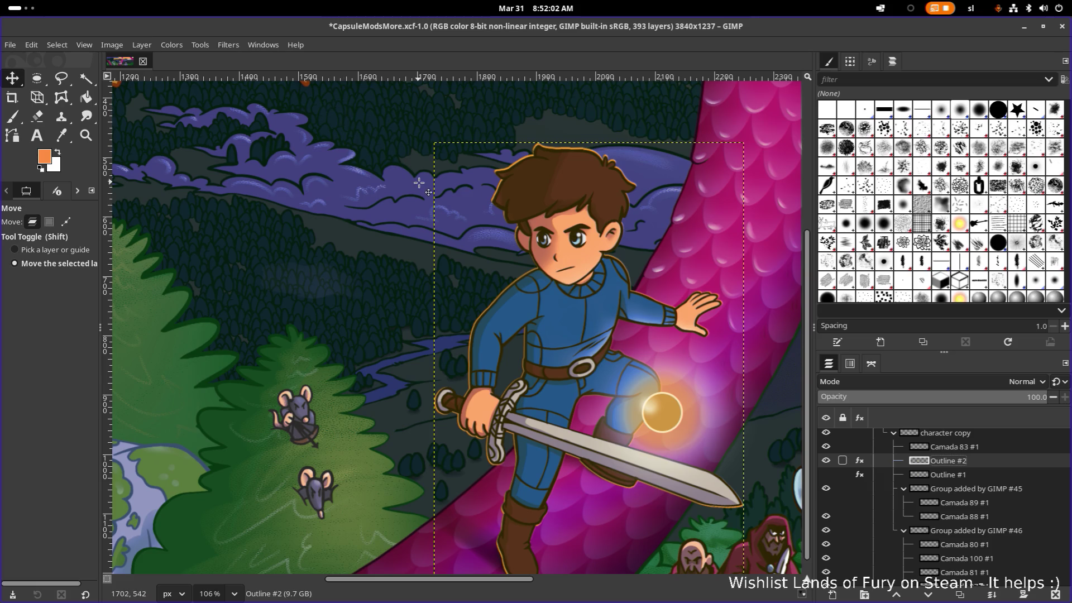
scroll(676, 379, "down", 1, "ctrl")
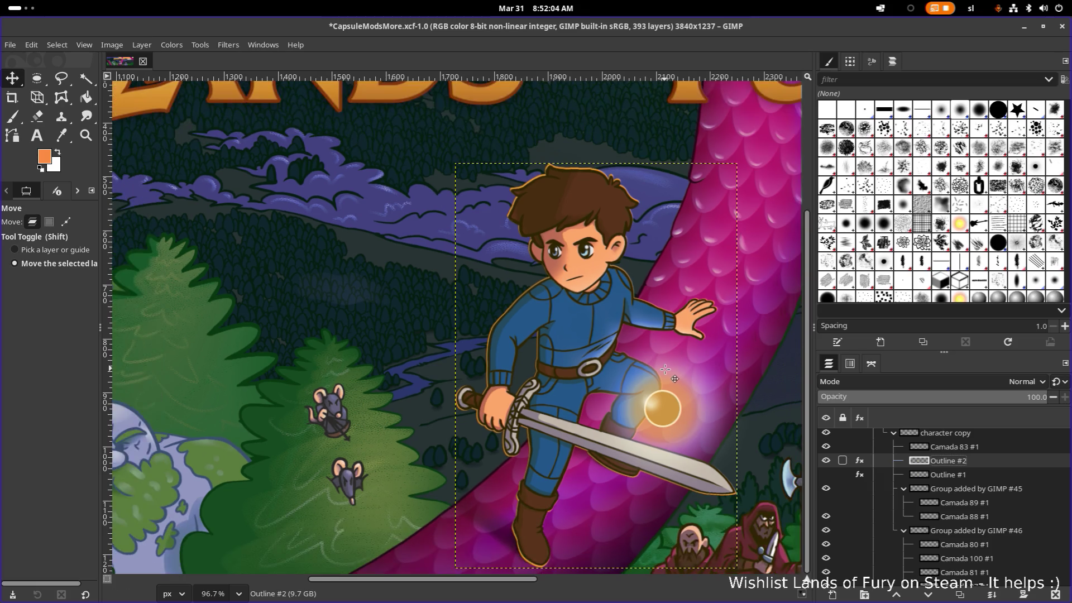
scroll(659, 334, "down", 2)
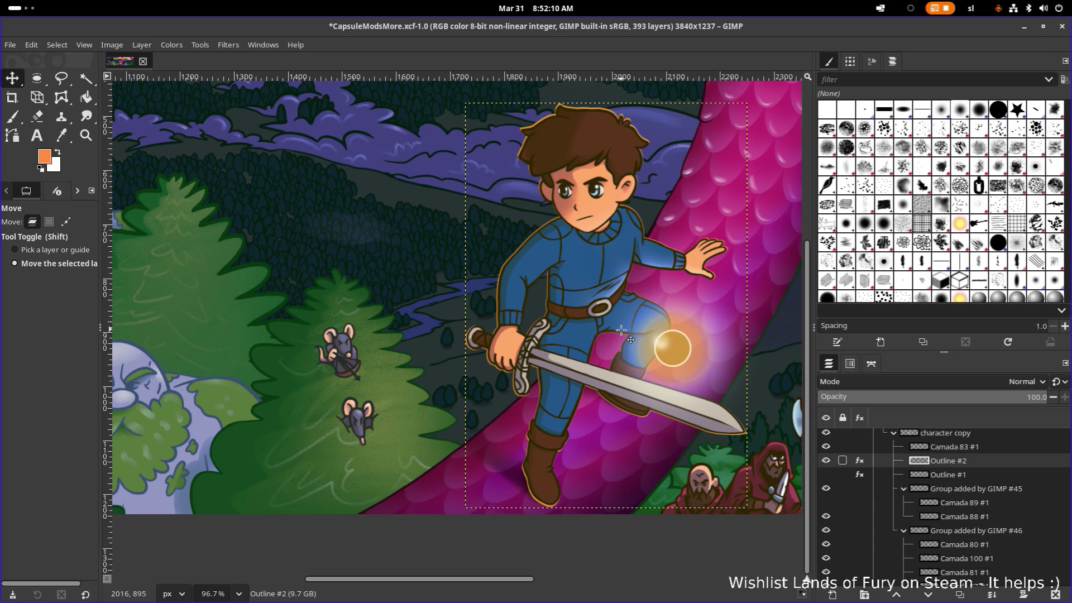
scroll(645, 354, "up", 3)
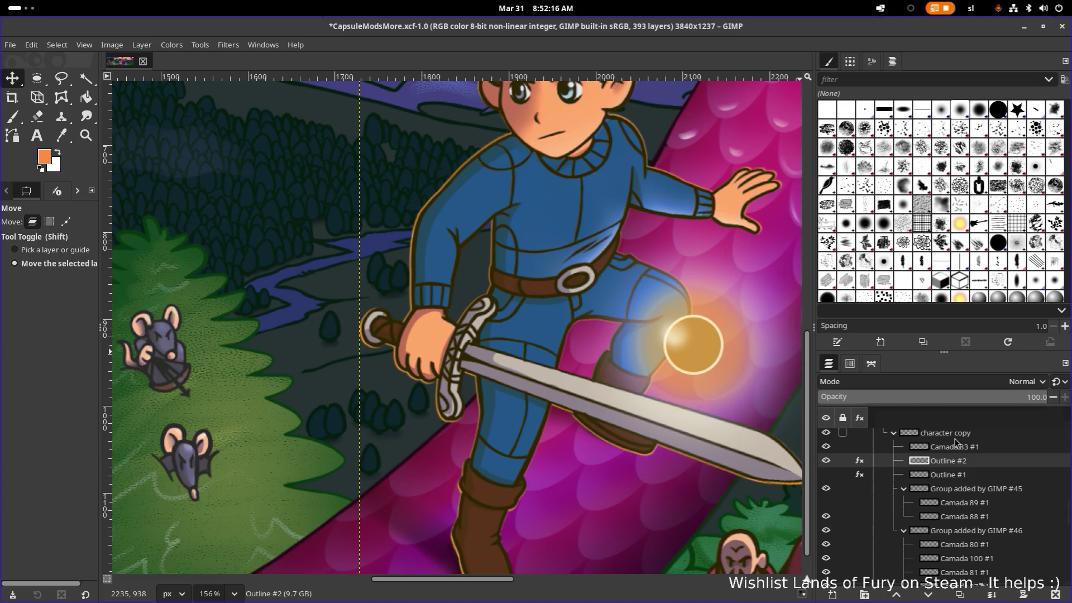
left_click(842, 462)
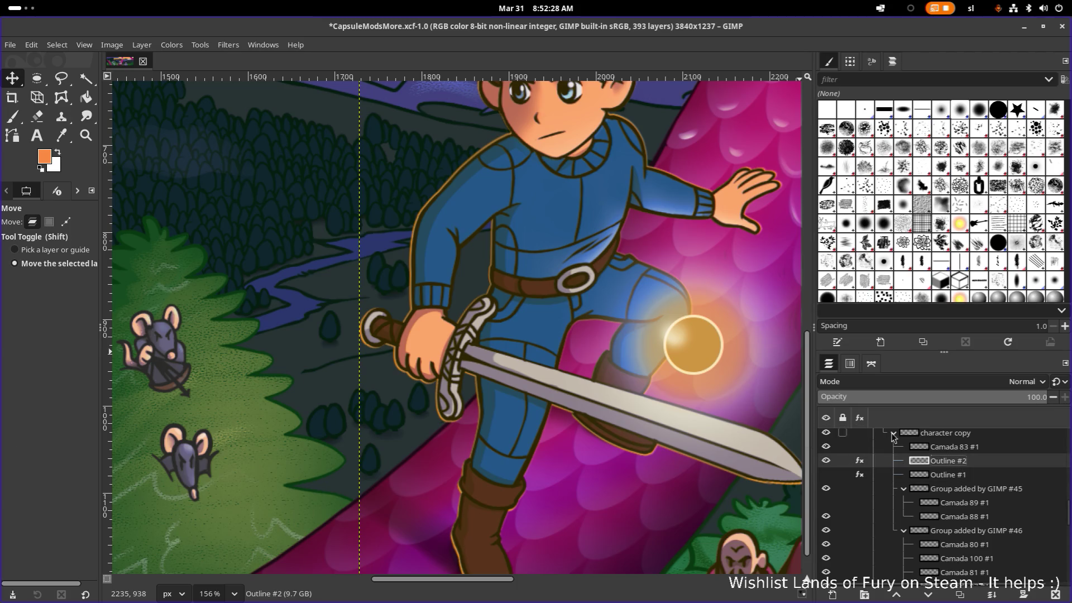
Undo an accidental rightward shift, then nudge Outline #2 a couple of pixels to hug the hero
left_click_drag(580, 282, 517, 345)
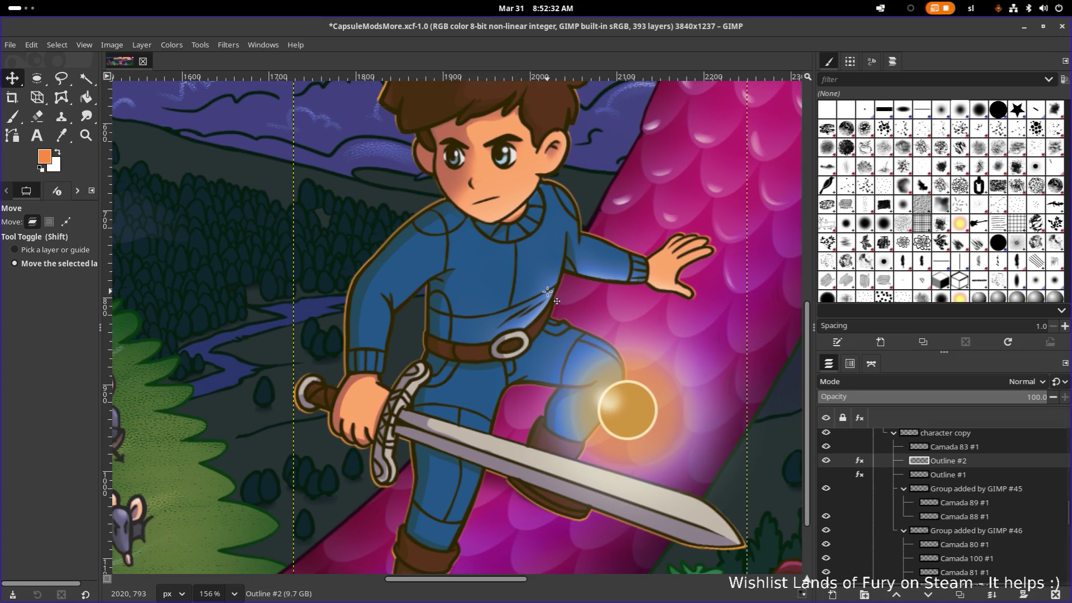
left_click(571, 265)
left_click_drag(570, 261, 585, 254)
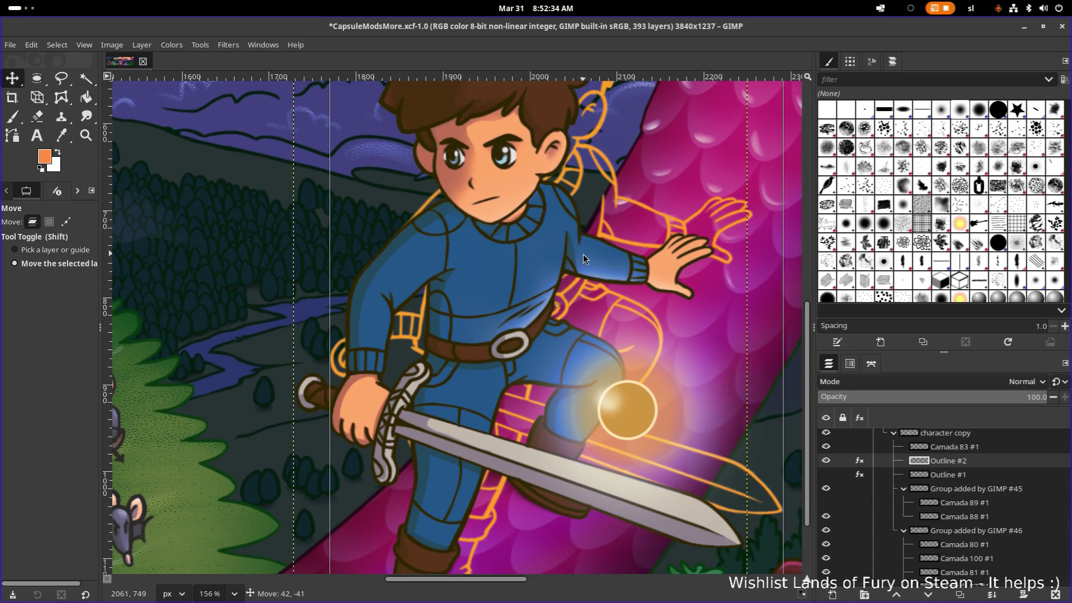
key("ctrl+z")
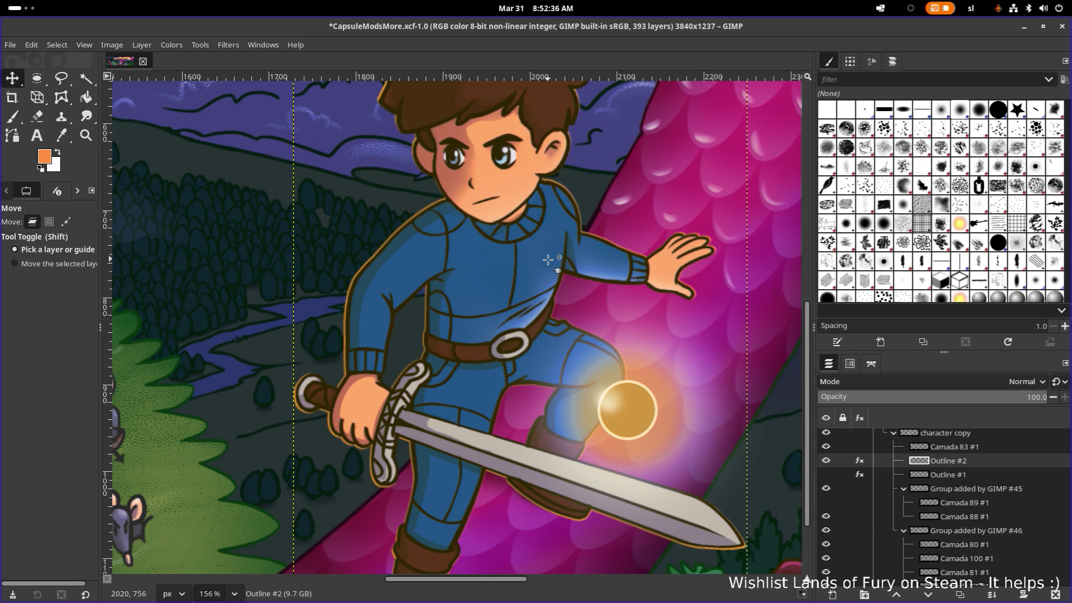
left_click_drag(548, 261, 547, 262)
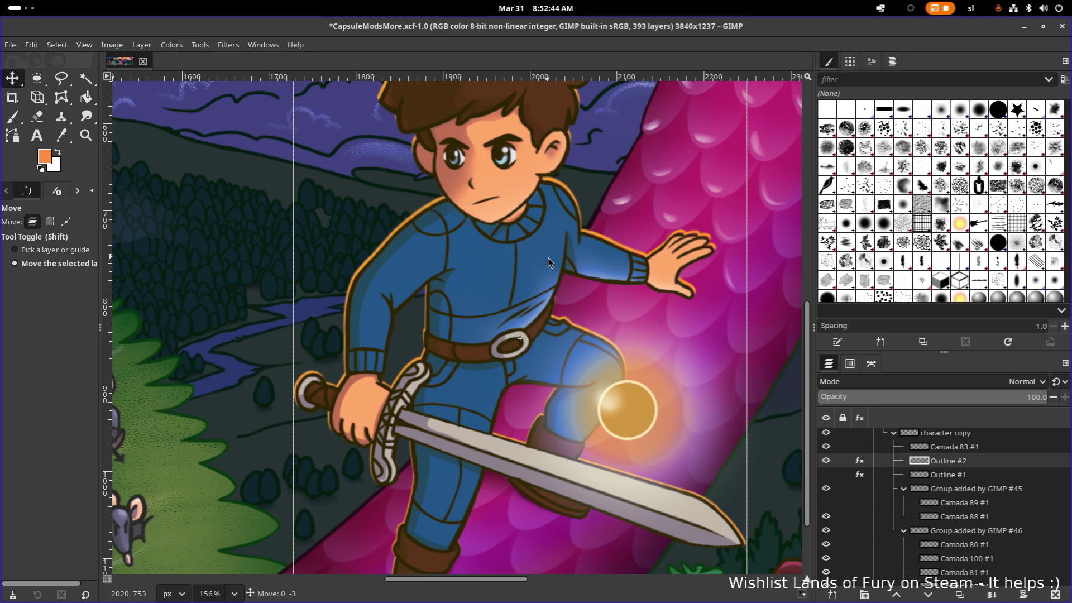
left_click_drag(548, 259, 548, 259)
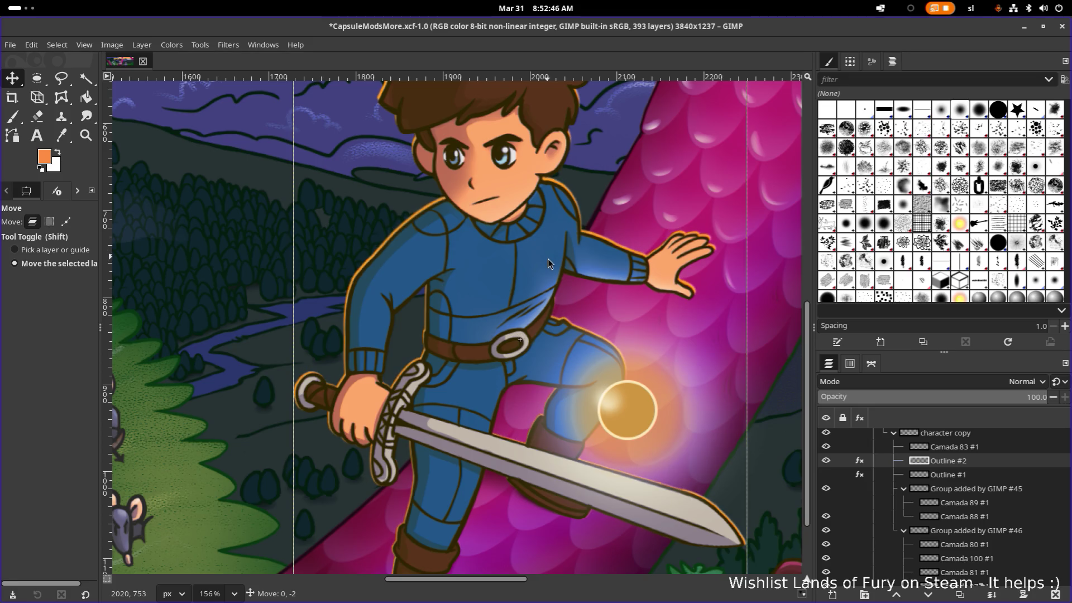
scroll(548, 259, "down", 4)
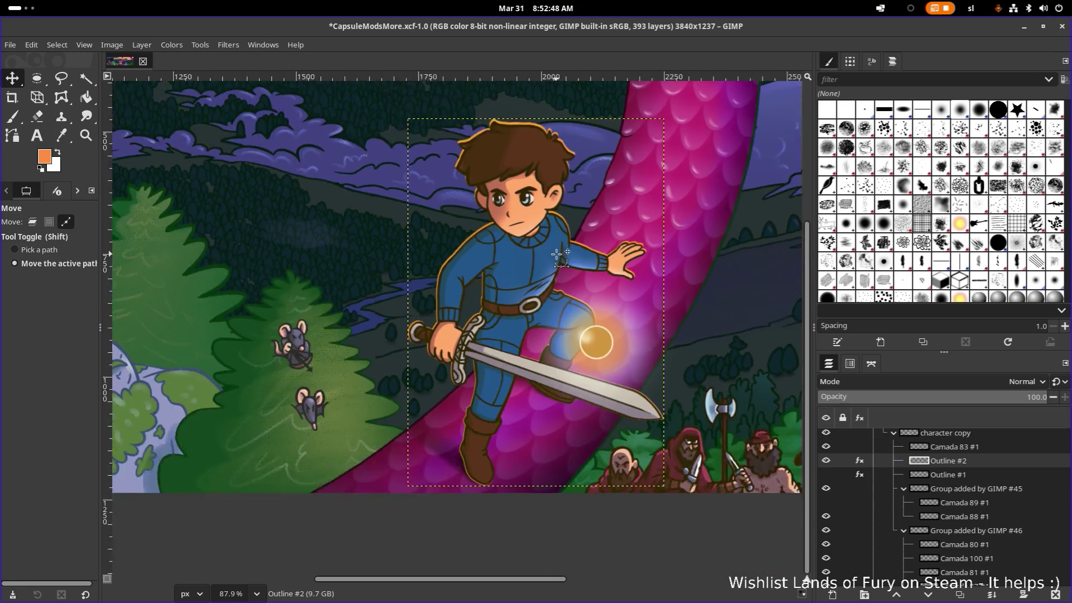
scroll(570, 260, "down", 4)
scroll(592, 261, "down", 3)
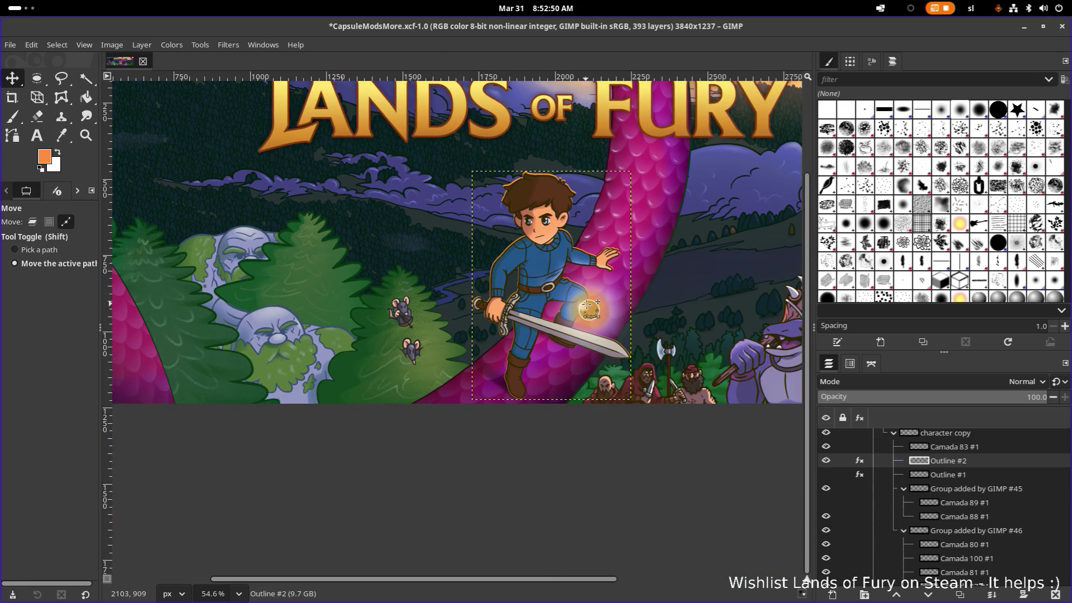
scroll(588, 308, "down", 3)
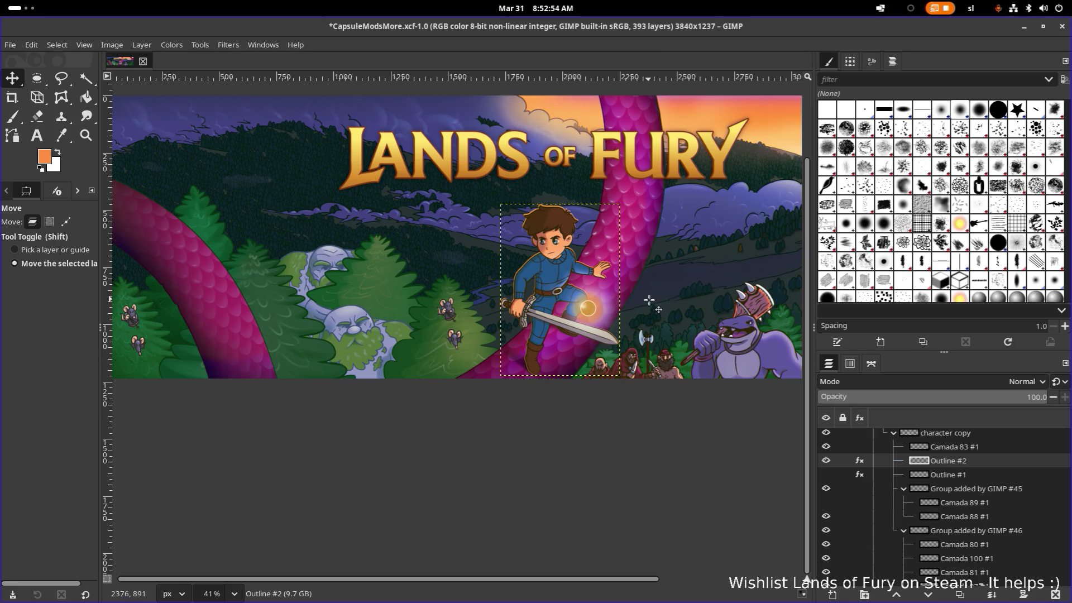
scroll(637, 302, "up", 3)
scroll(587, 318, "down", 2)
scroll(568, 325, "down", 2)
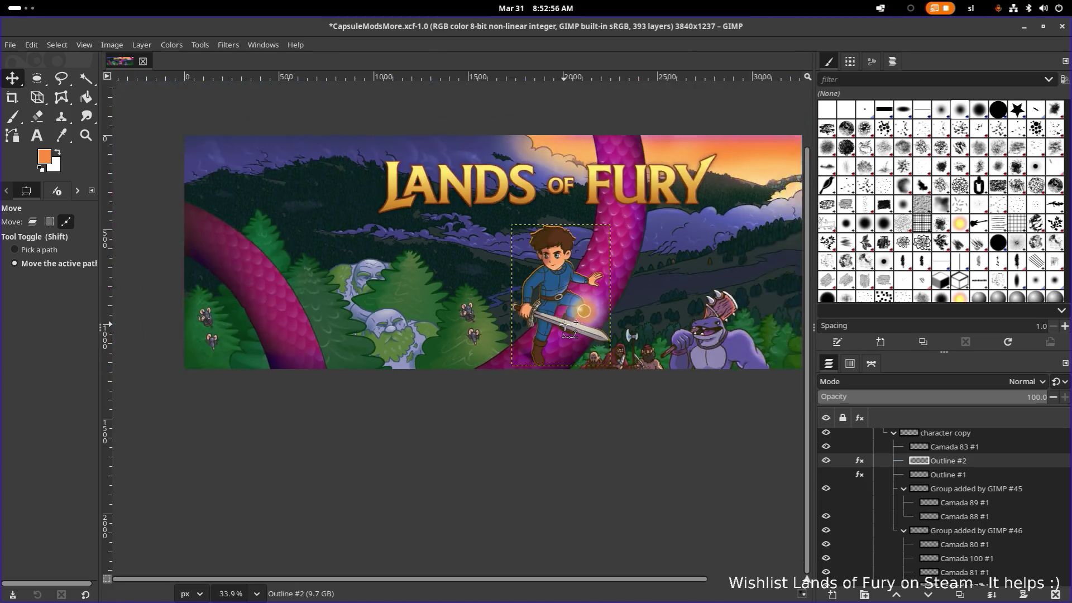
scroll(568, 325, "down", 1)
scroll(568, 319, "up", 3)
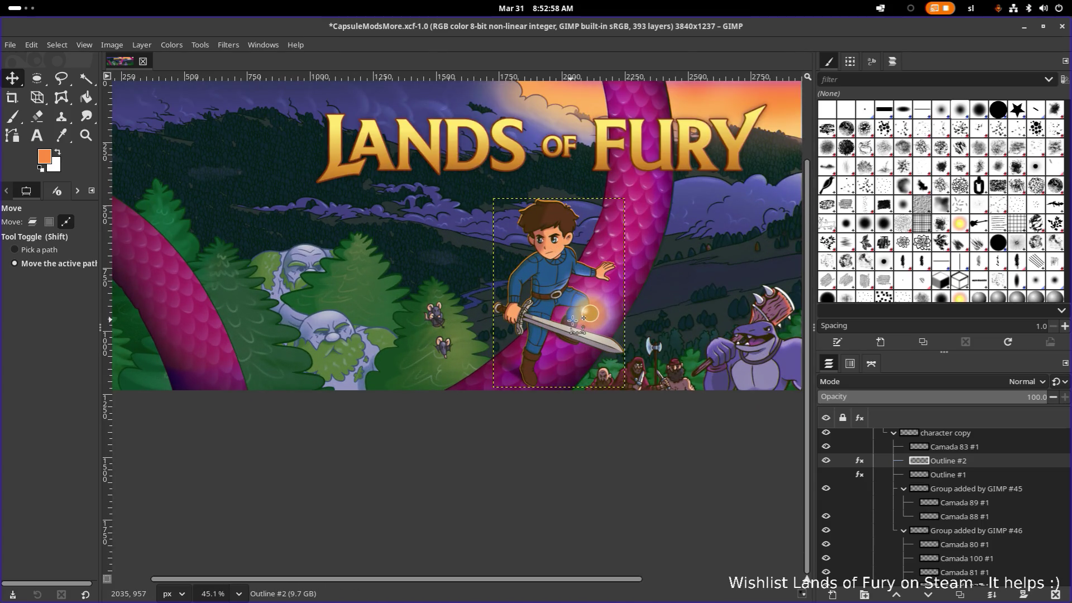
scroll(567, 325, "up", 1)
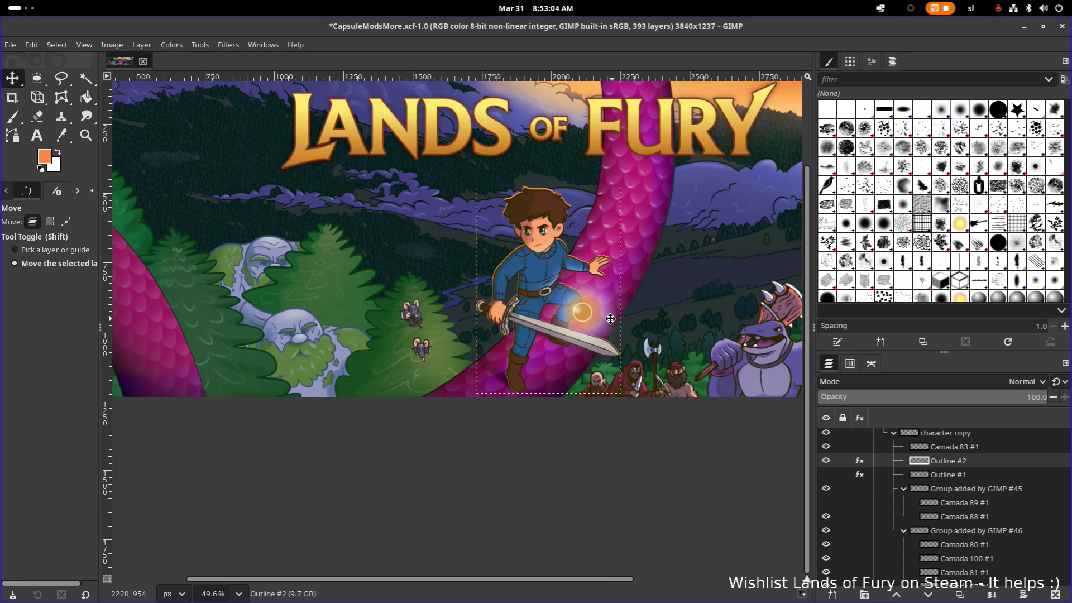
scroll(544, 327, "right", 3)
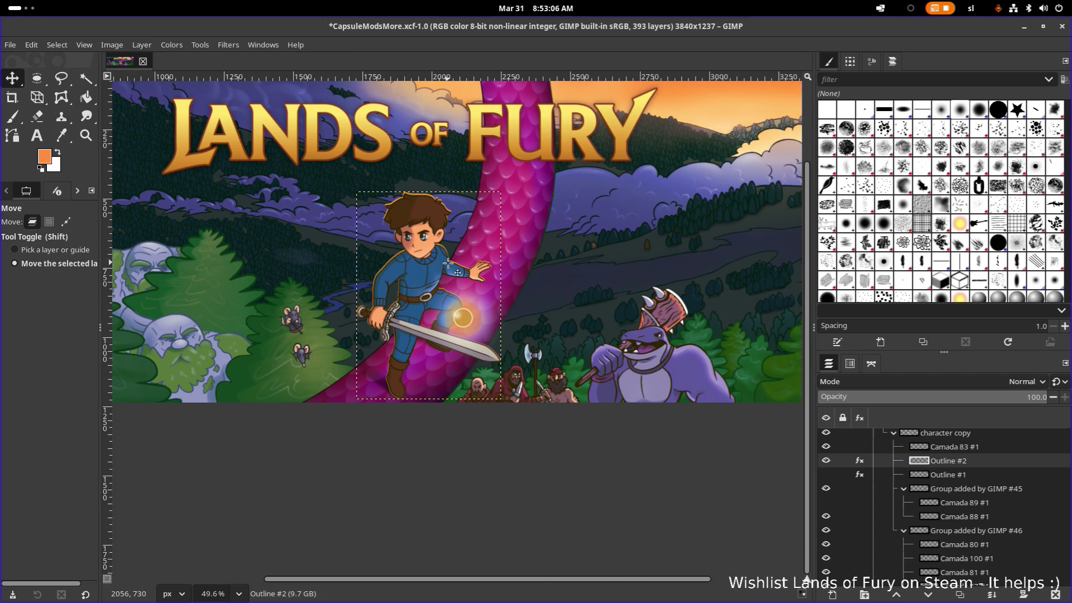
scroll(453, 265, "up", 10)
scroll(453, 265, "down", 2)
scroll(502, 259, "down", 2)
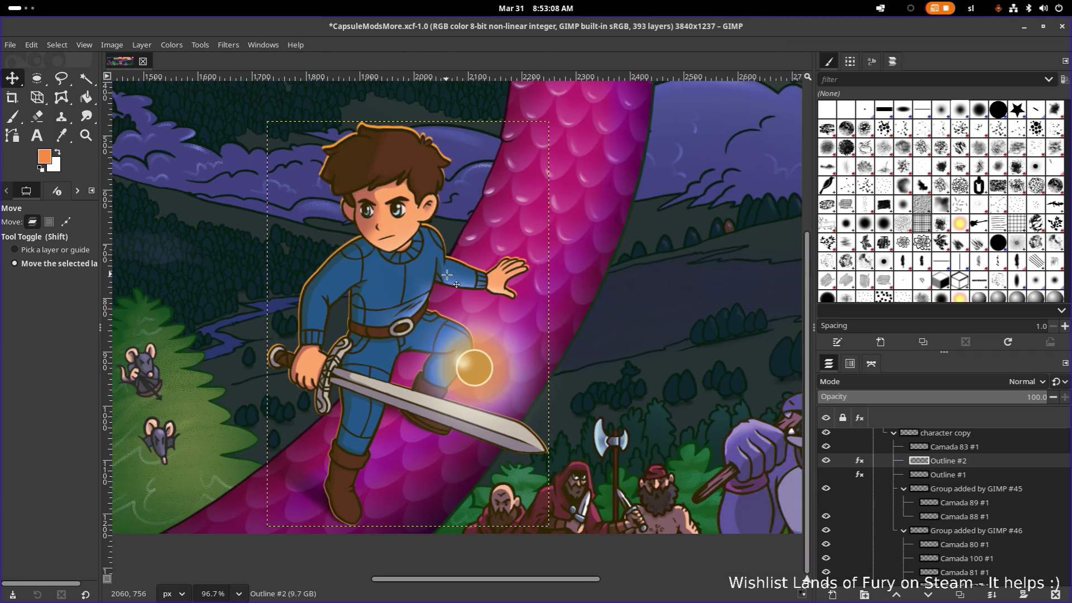
scroll(557, 254, "down", 2)
scroll(560, 271, "down", 5)
scroll(558, 335, "down", 4)
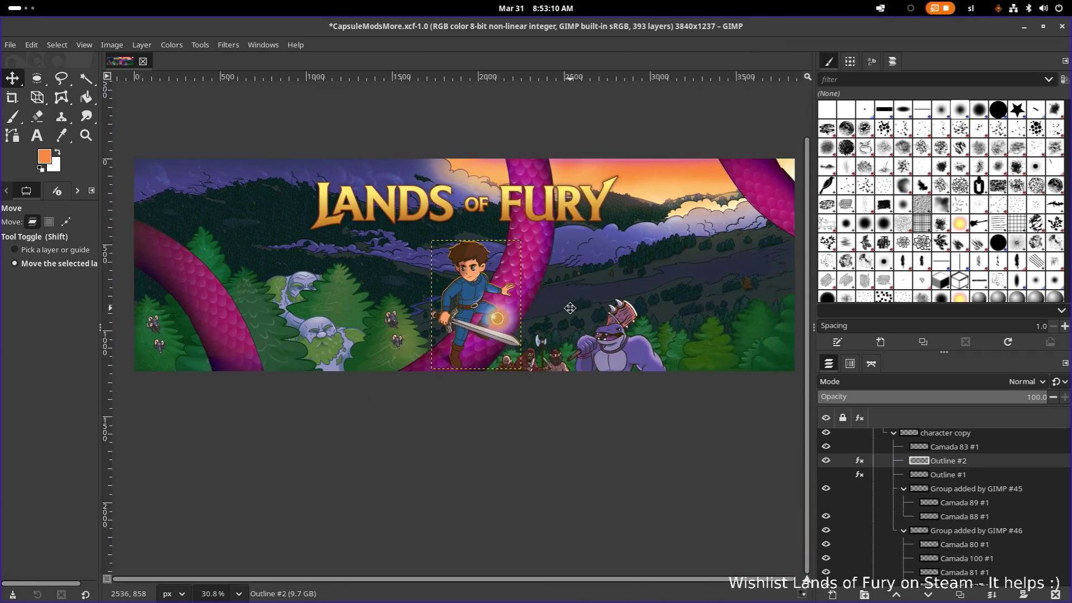
scroll(556, 384, "down", 2)
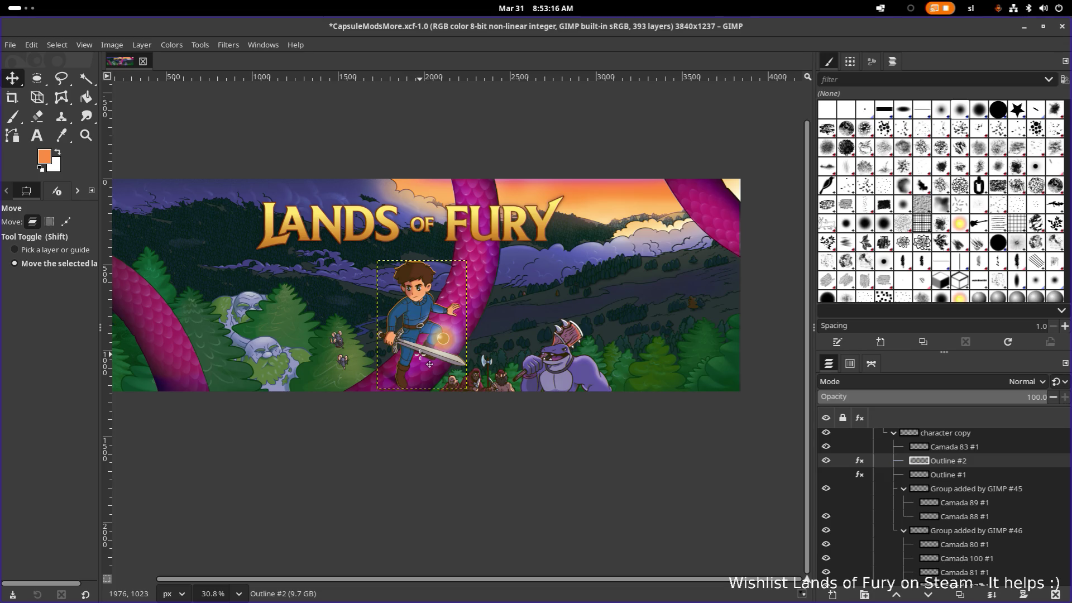
scroll(421, 352, "down", 4)
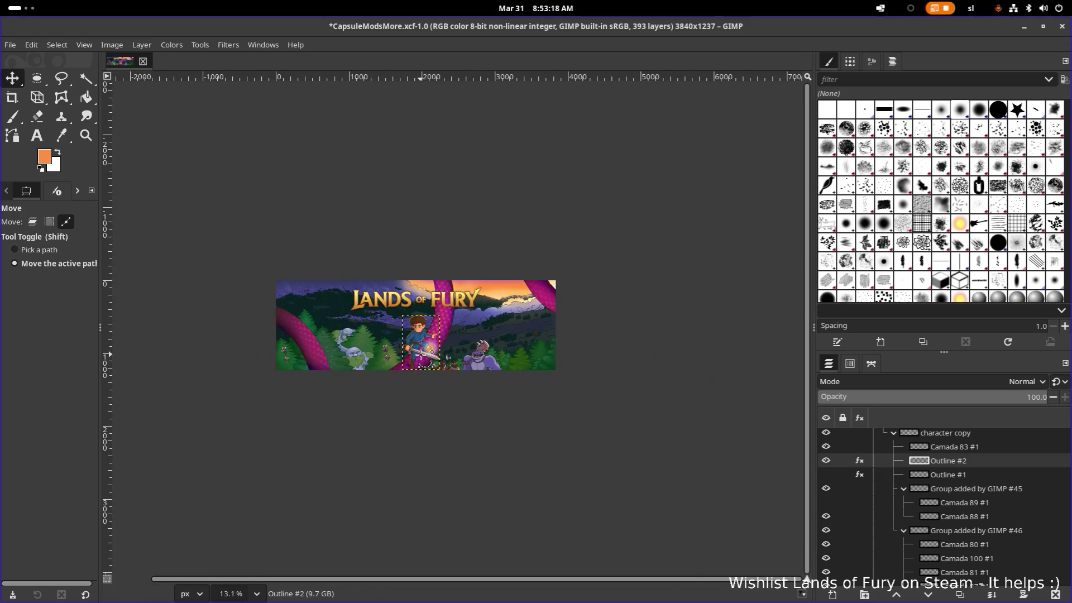
scroll(419, 350, "up", 6)
scroll(402, 344, "up", 5)
scroll(386, 335, "up", 2)
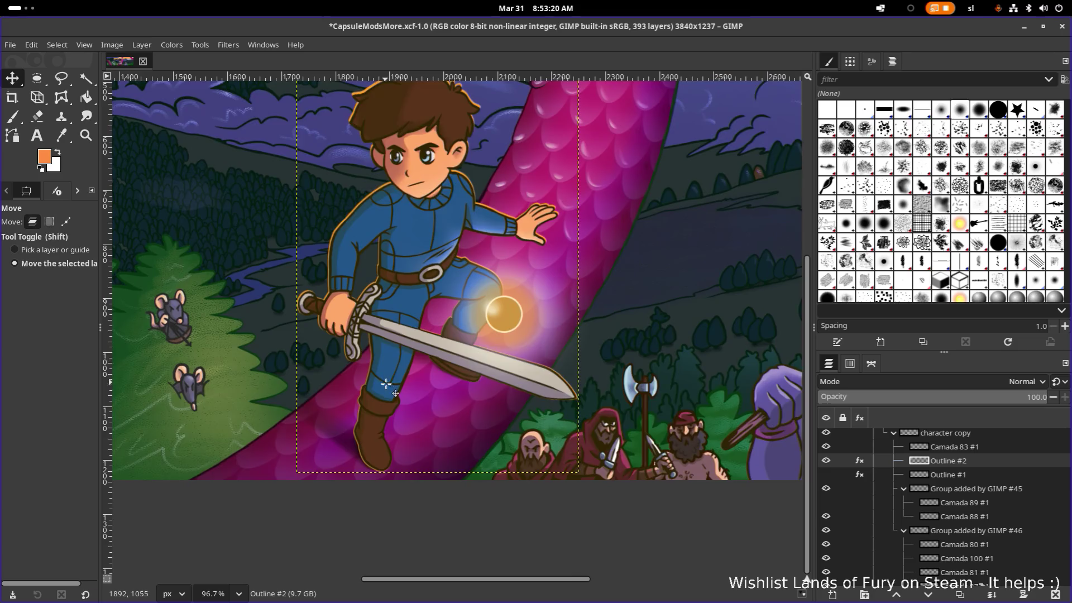
scroll(447, 361, "up", 1)
scroll(433, 418, "up", 7)
scroll(485, 374, "up", 3)
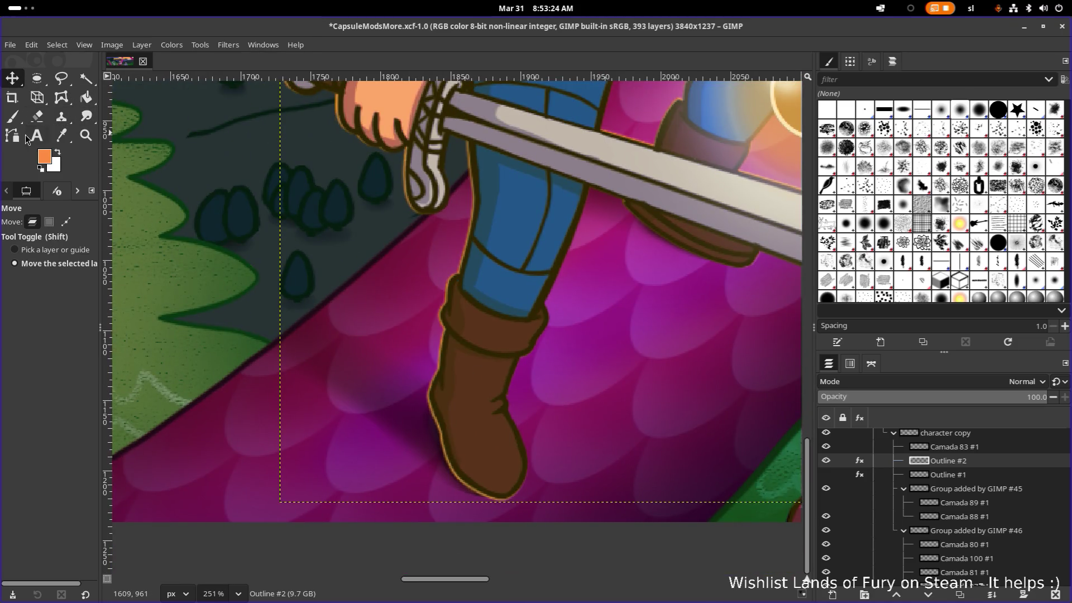
Erase stray outline along the hero's boot and set the eraser size to 52 for fine cleanup
left_click(38, 118)
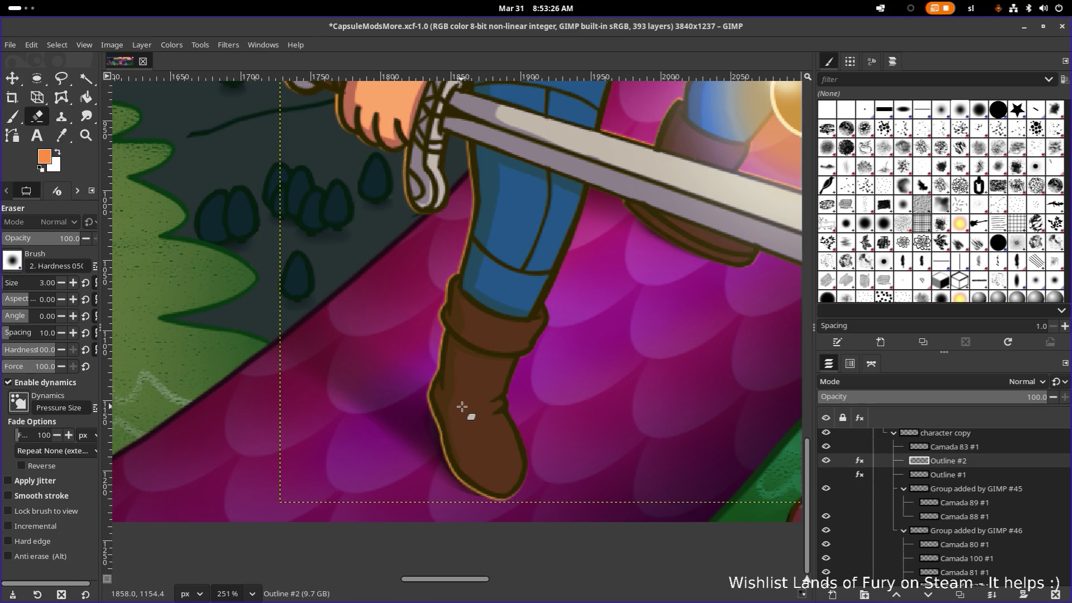
left_click_drag(452, 481, 470, 486)
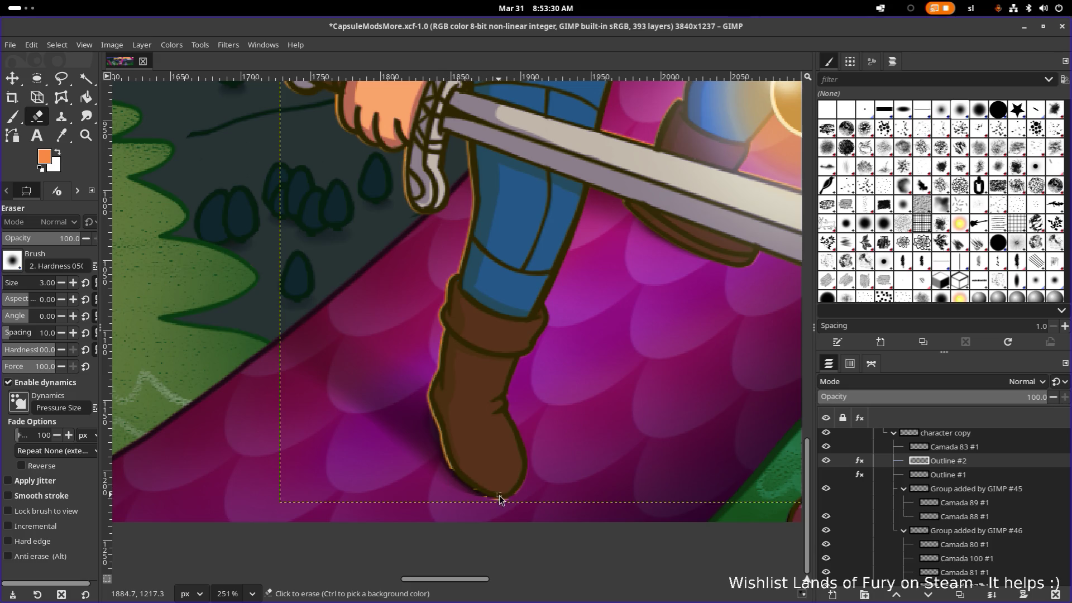
left_click(29, 283)
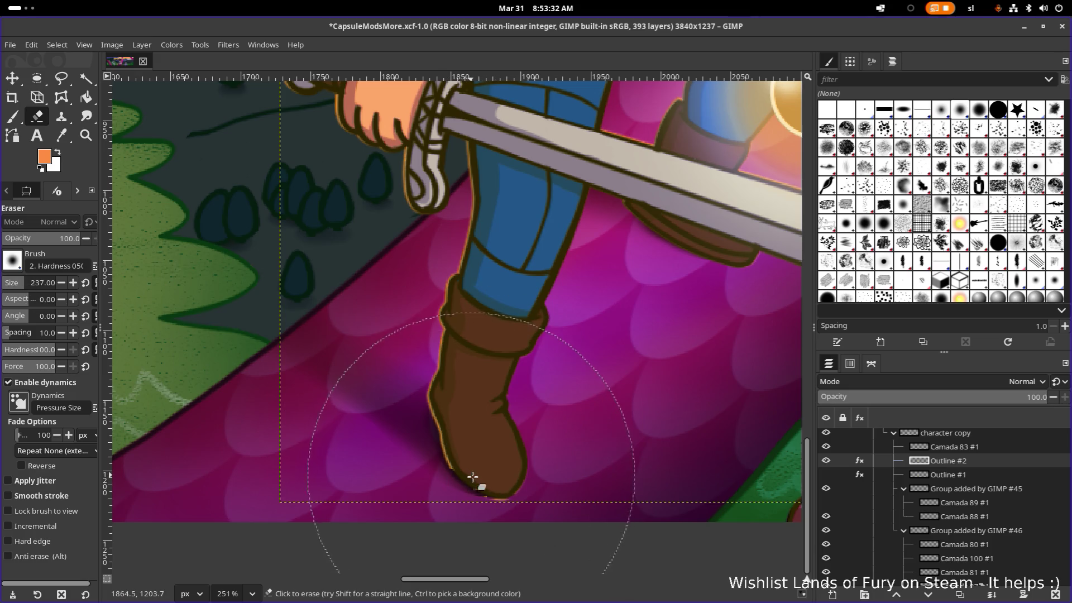
left_click_drag(478, 478, 484, 494)
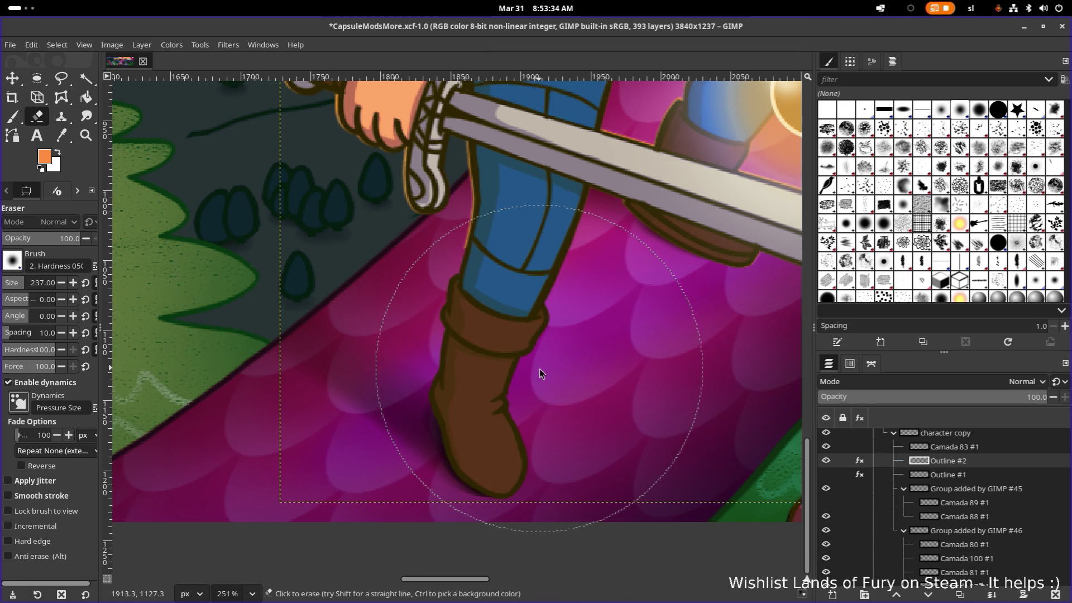
left_click(14, 281)
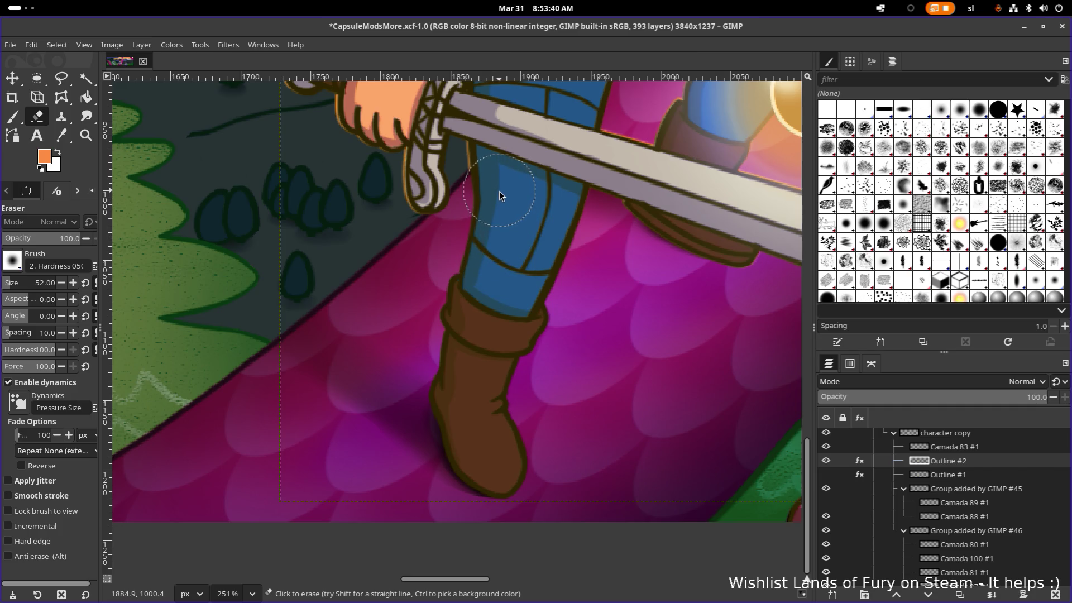
scroll(536, 242, "down", 4)
scroll(577, 269, "down", 4)
scroll(577, 269, "up", 1)
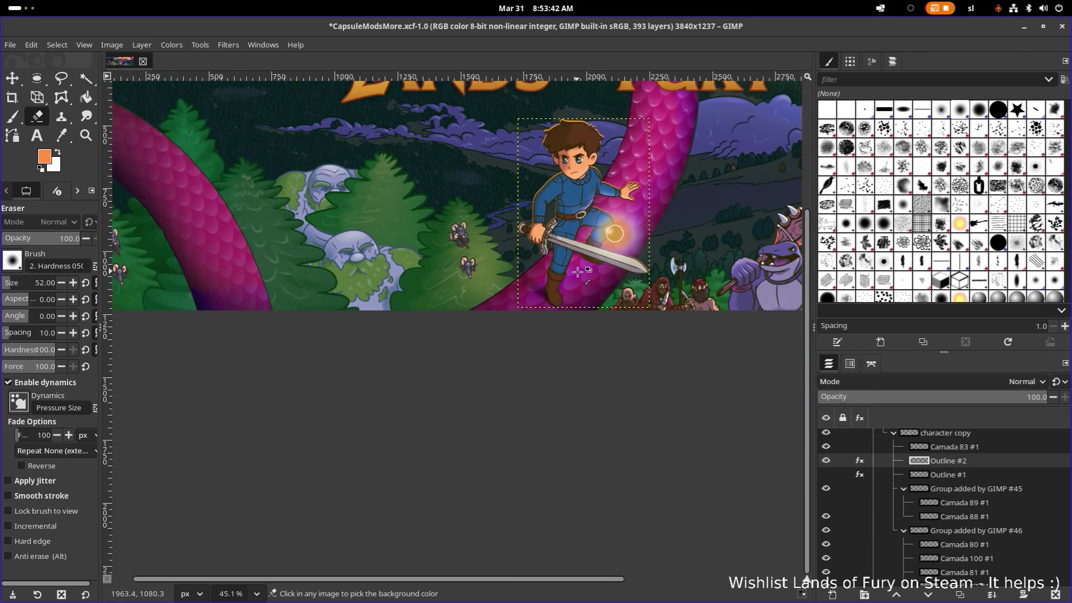
scroll(577, 269, "up", 2)
scroll(469, 247, "up", 4)
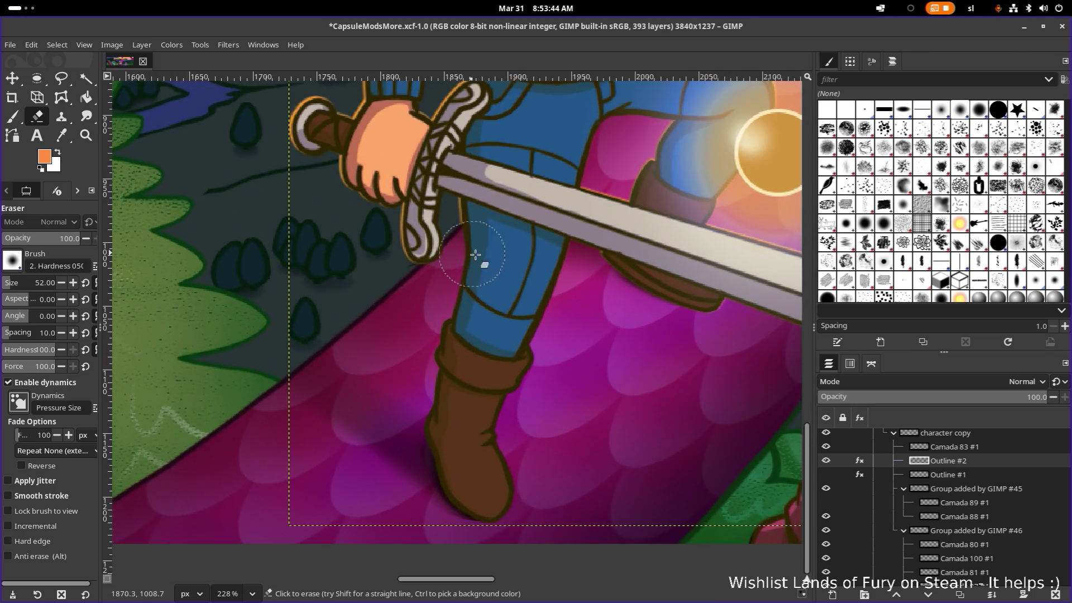
scroll(469, 248, "down", 2)
scroll(481, 250, "down", 2)
scroll(494, 251, "up", 1)
scroll(492, 253, "up", 2)
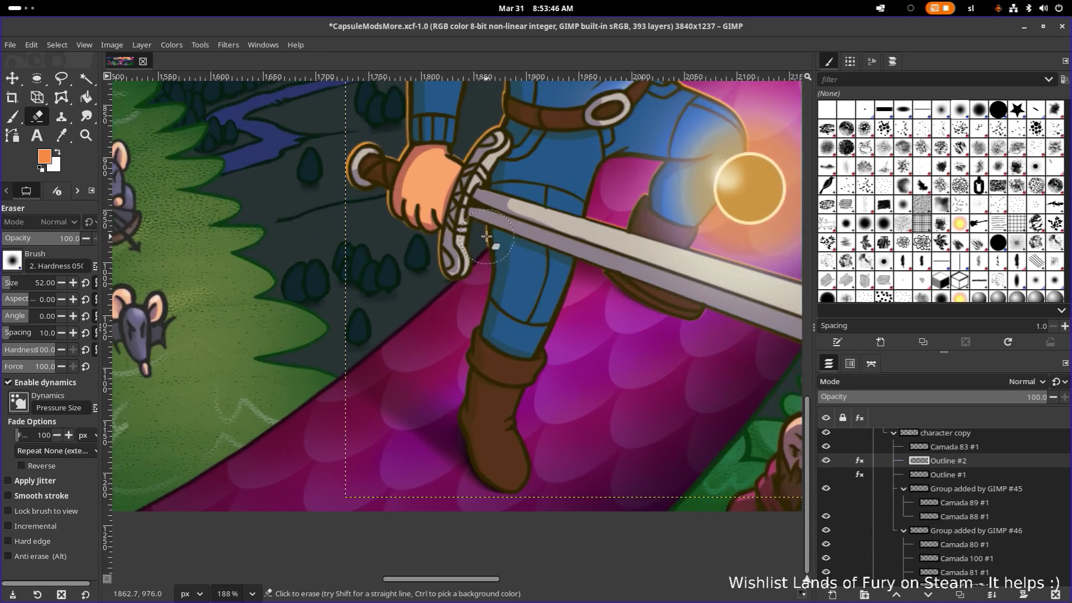
scroll(473, 255, "up", 1)
scroll(468, 270, "up", 1)
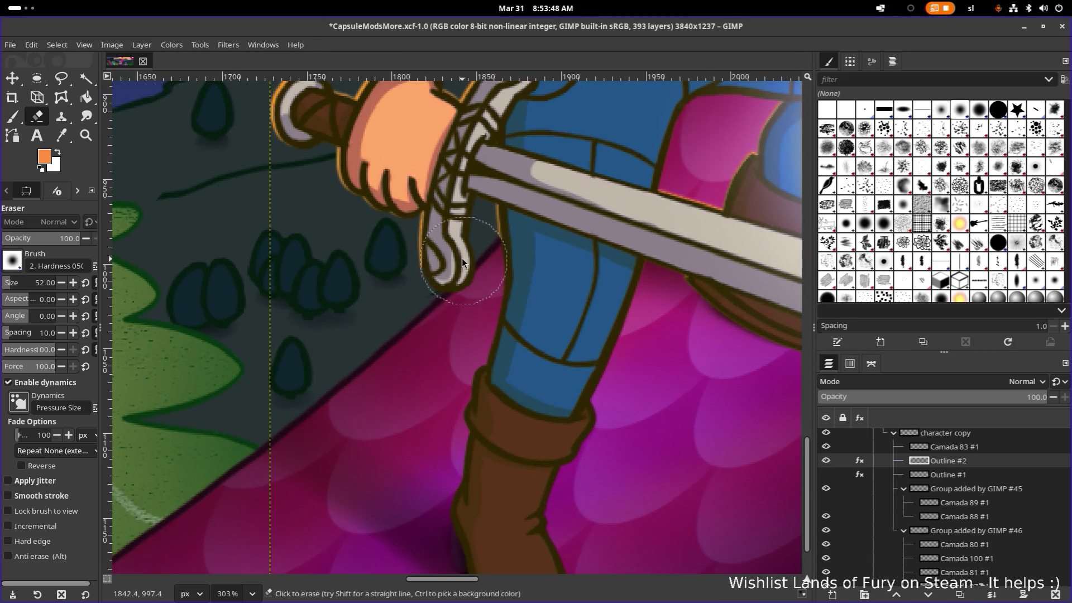
scroll(498, 287, "down", 1)
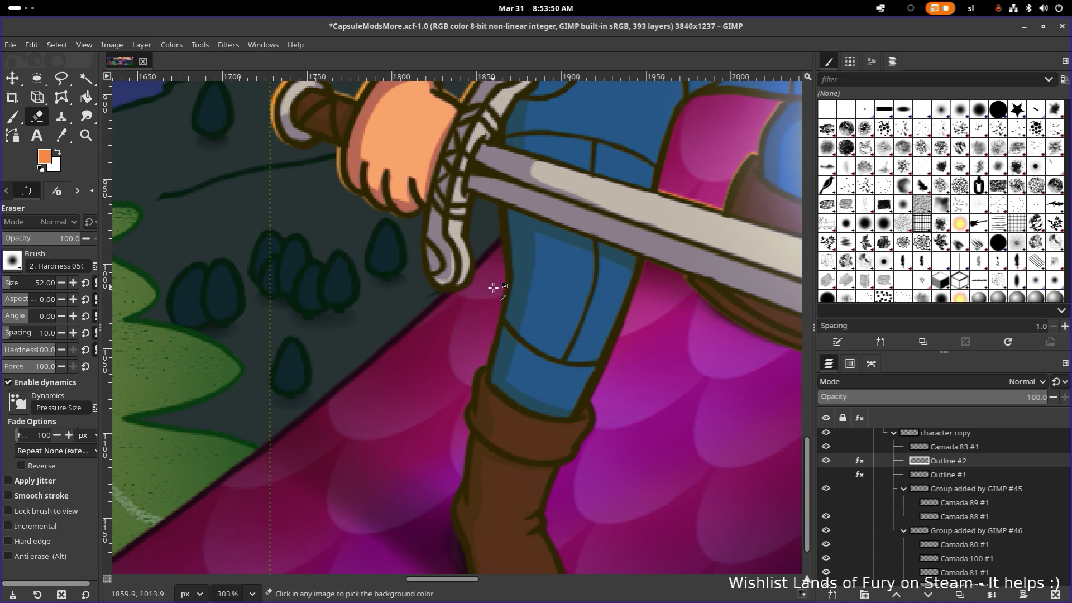
scroll(586, 276, "down", 3)
scroll(602, 314, "down", 1)
scroll(601, 316, "up", 1)
scroll(602, 317, "up", 2)
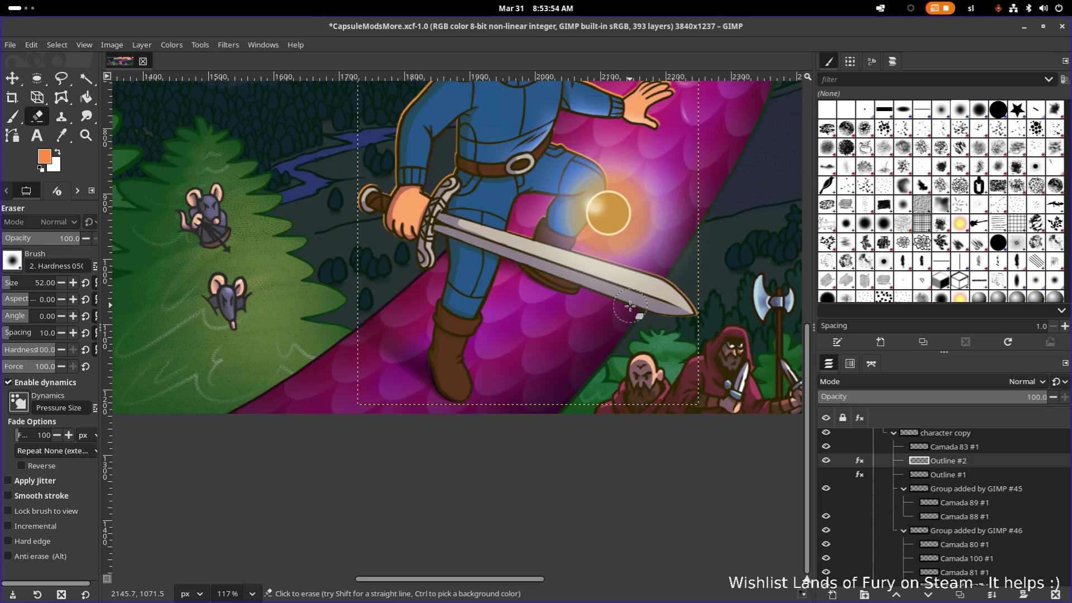
scroll(615, 308, "up", 1)
scroll(586, 303, "up", 2)
scroll(545, 293, "up", 3)
scroll(544, 294, "up", 1)
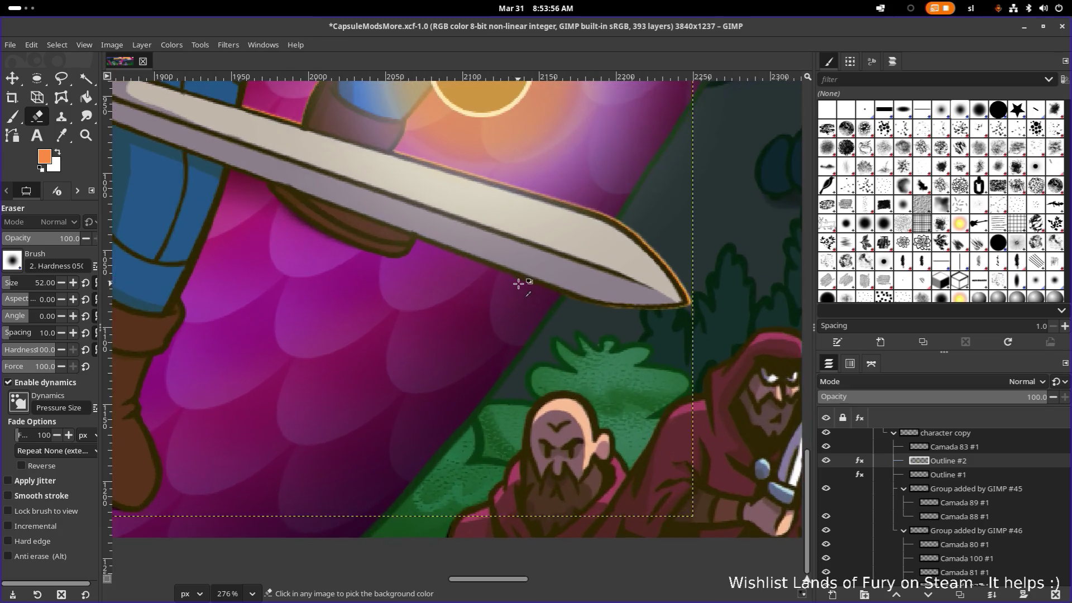
scroll(522, 282, "up", 1)
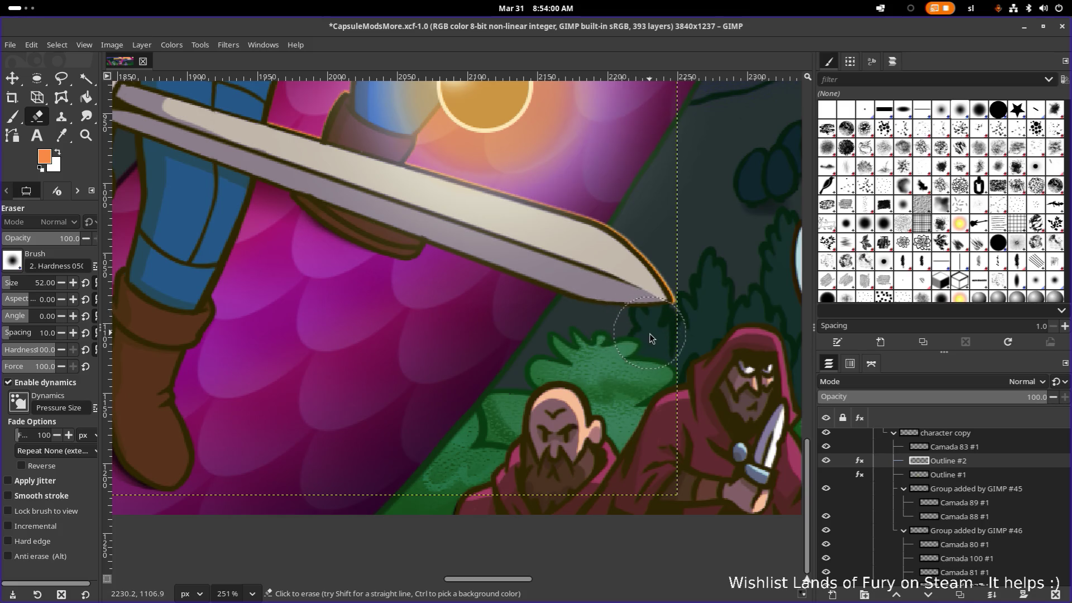
scroll(556, 320, "down", 5)
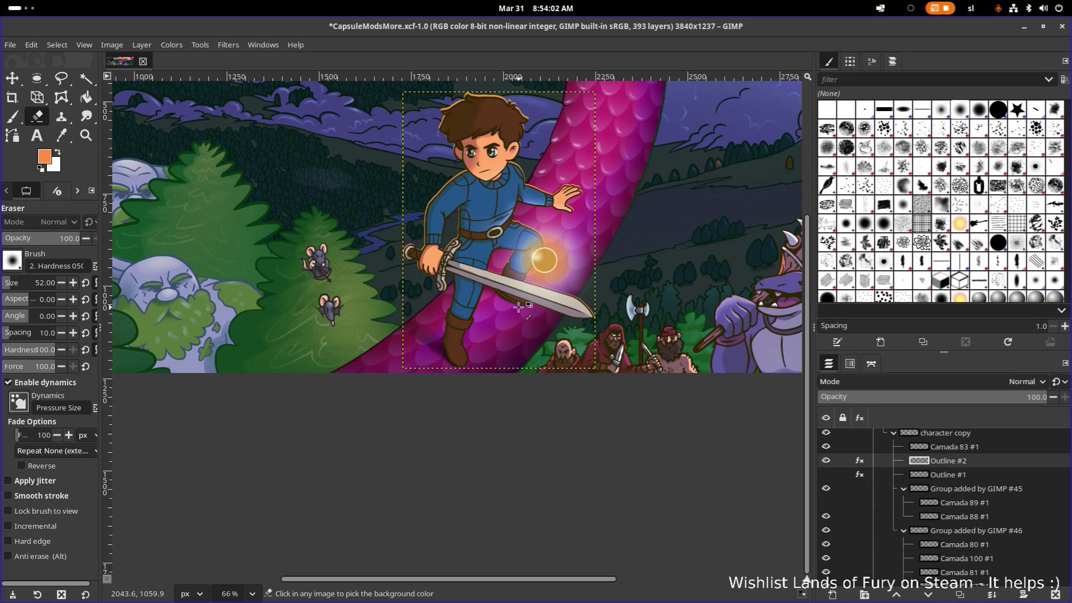
scroll(532, 295, "up", 5)
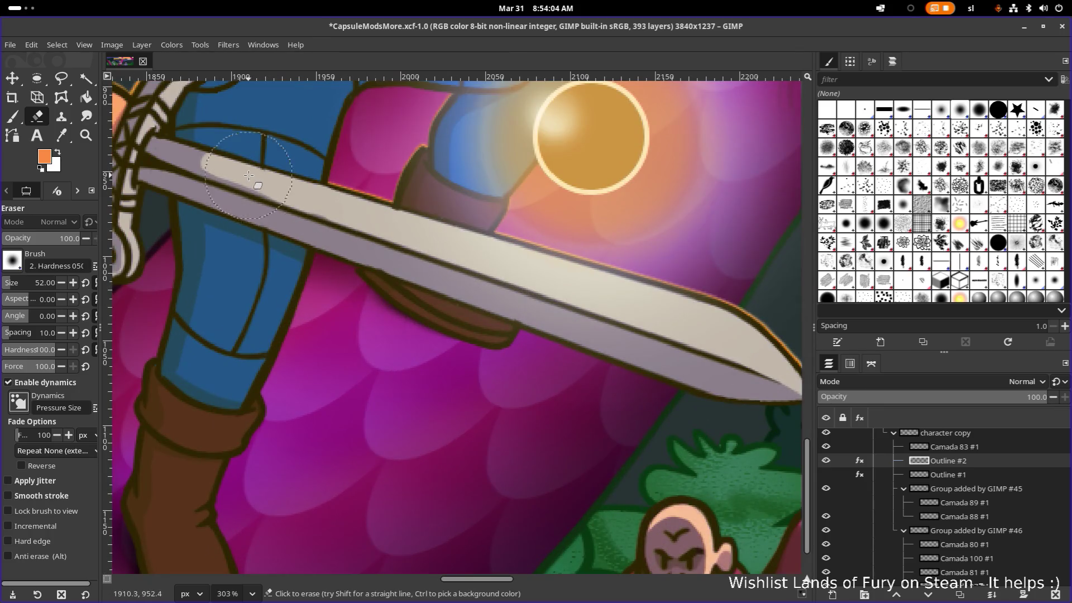
Erase the orange glow along the sword's upper edge and where the arm outline meets the shoulder
left_click_drag(414, 196, 646, 287)
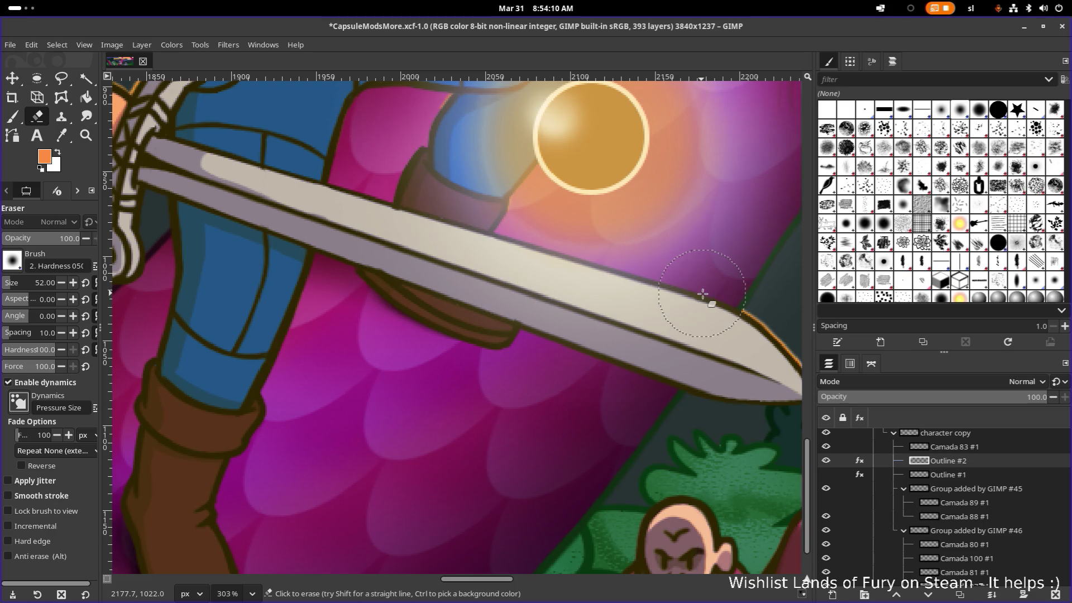
scroll(661, 294, "down", 5)
scroll(657, 293, "up", 2)
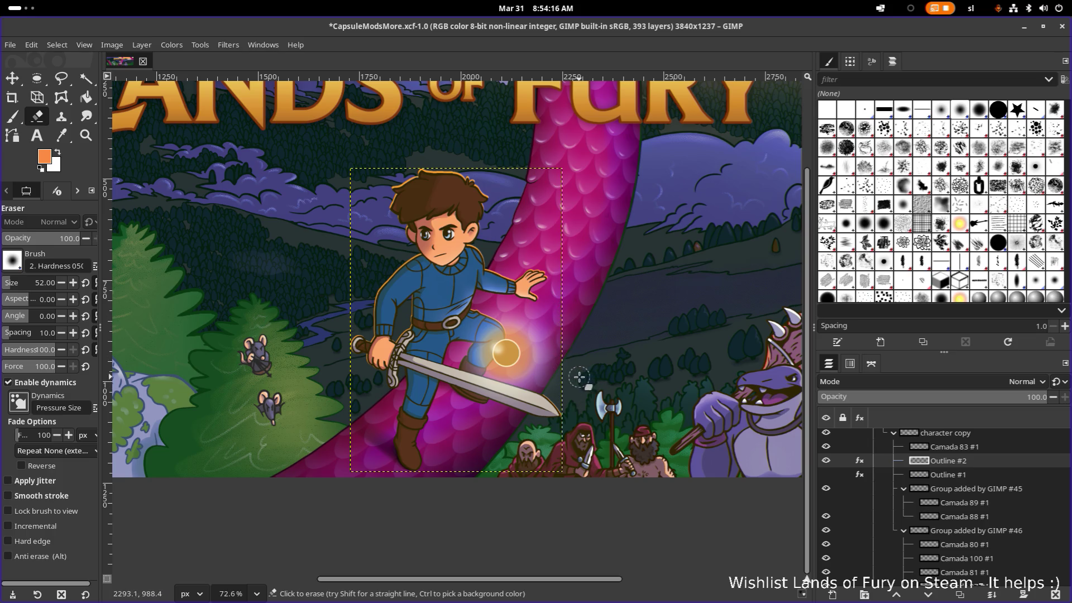
scroll(573, 384, "up", 1)
scroll(567, 390, "down", 5)
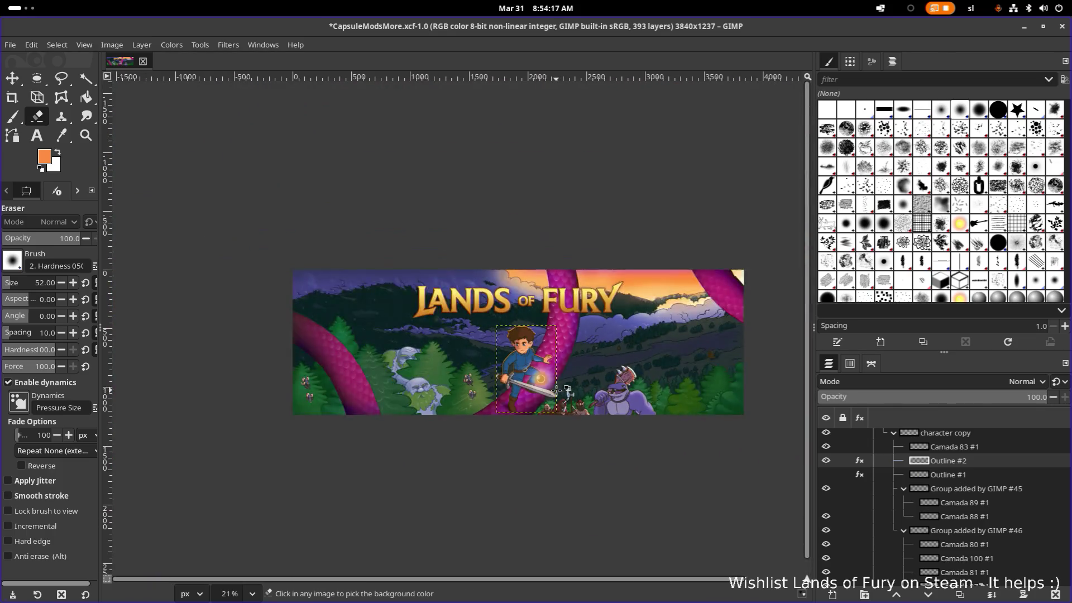
scroll(567, 390, "up", 6)
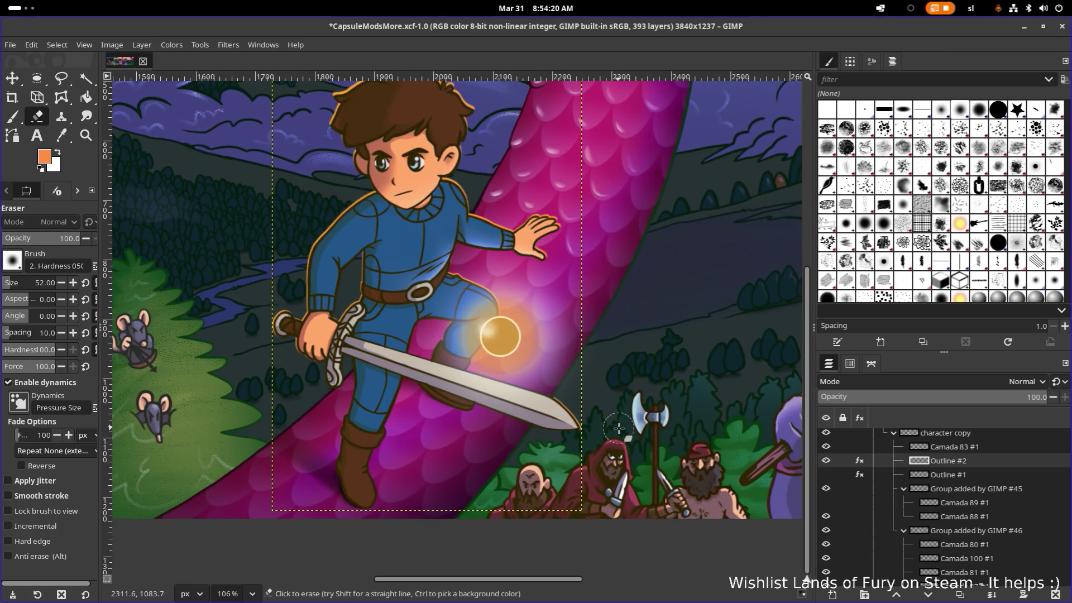
scroll(467, 321, "up", 2)
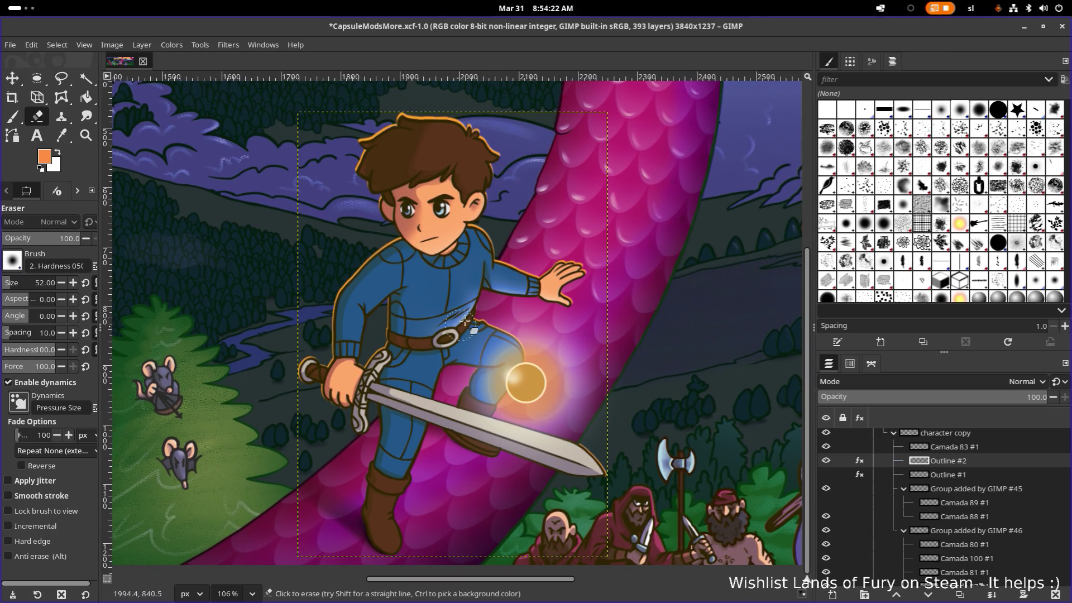
scroll(464, 321, "up", 3)
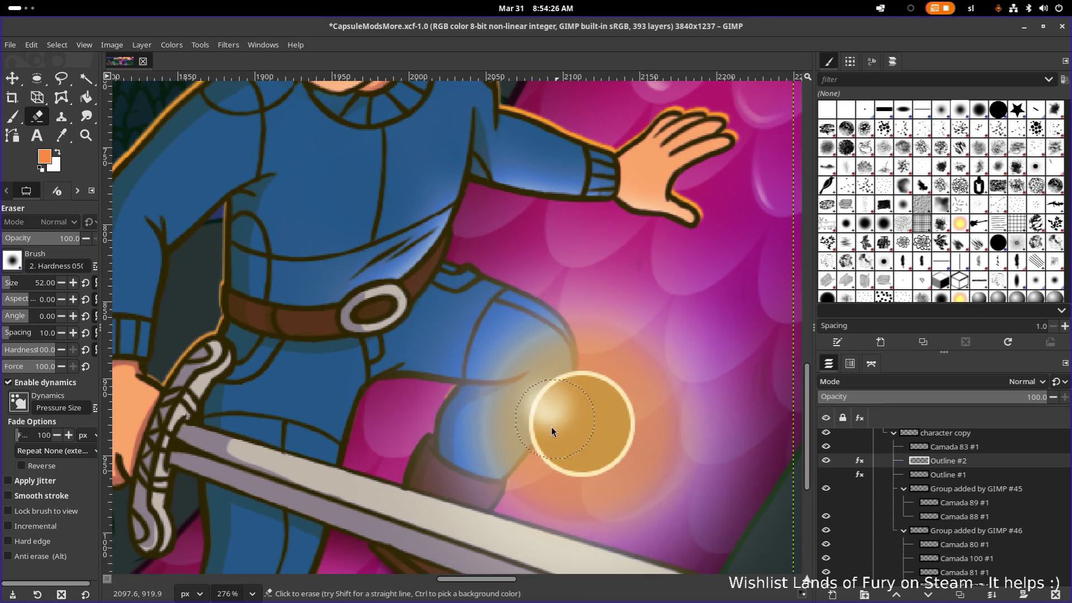
scroll(358, 439, "up", 1)
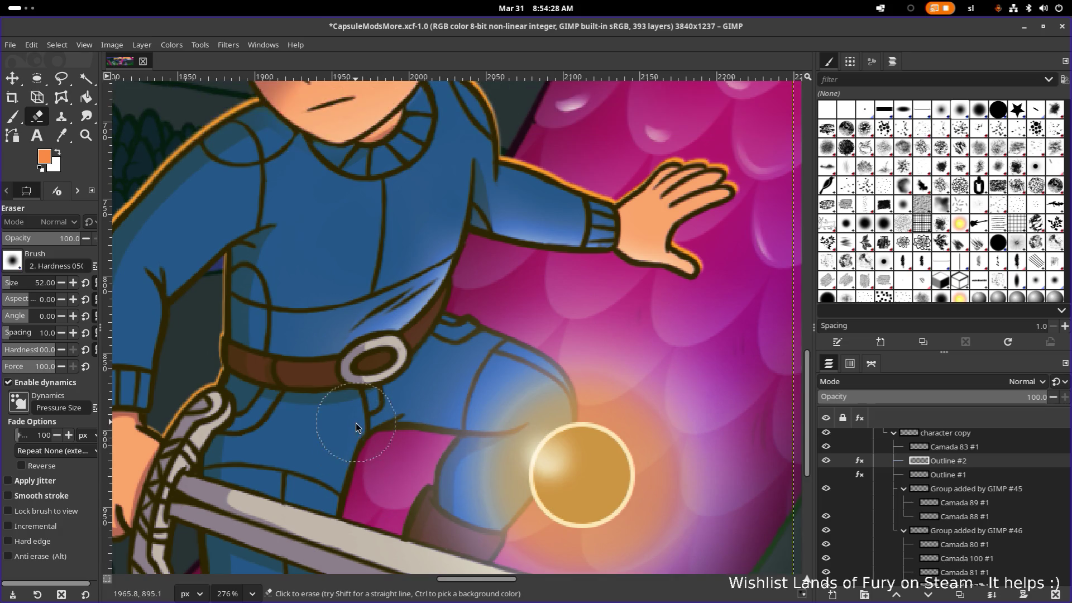
scroll(419, 414, "left", 3)
scroll(419, 415, "down", 3)
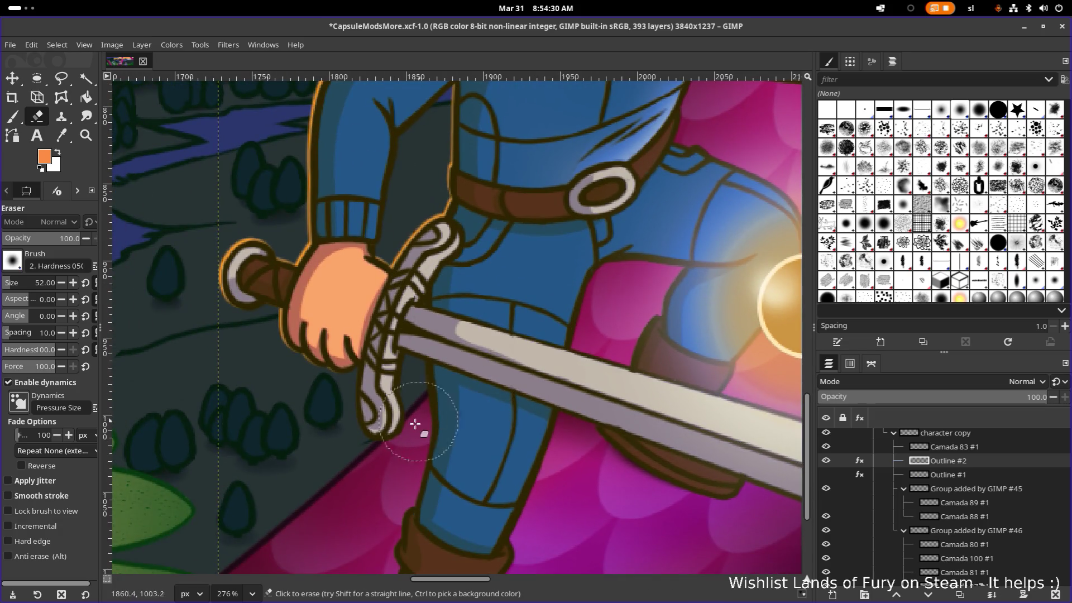
scroll(438, 364, "down", 3, "ctrl")
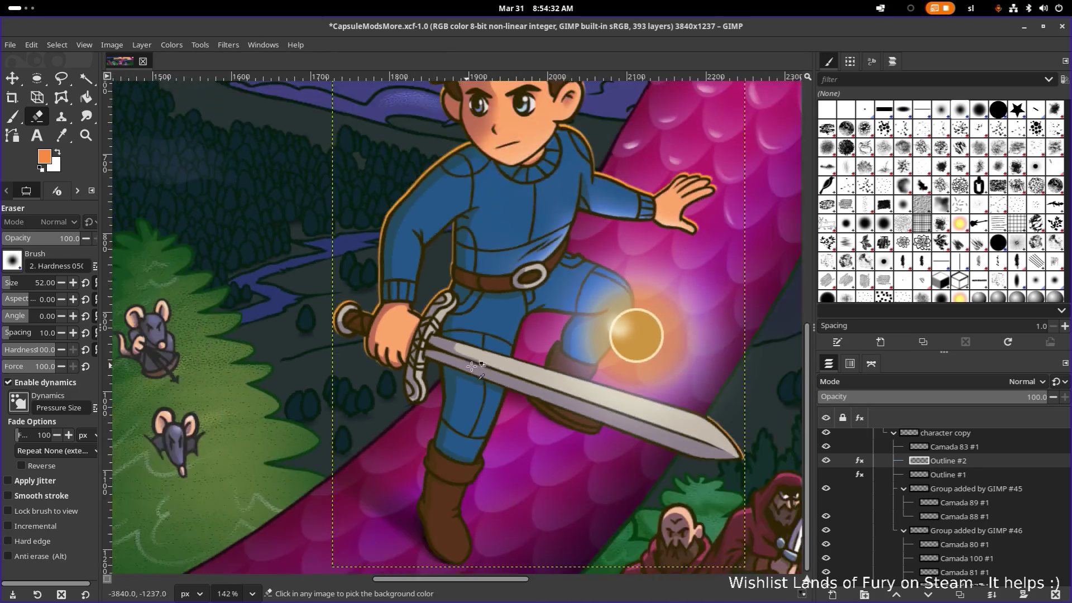
scroll(507, 367, "down", 2, "ctrl")
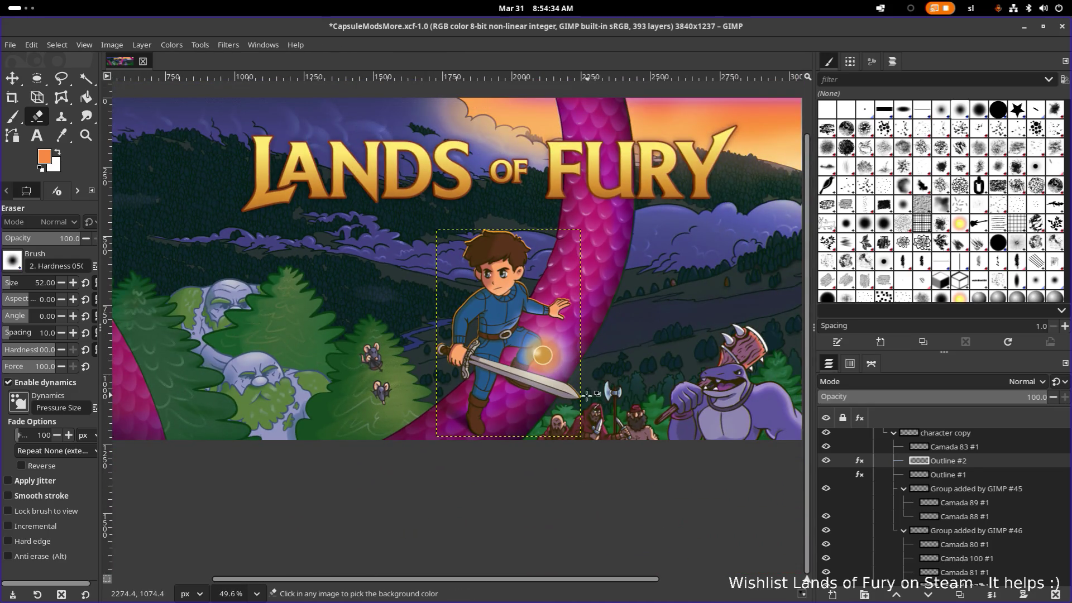
scroll(591, 397, "up", 3, "ctrl")
scroll(620, 410, "down", 5, "ctrl")
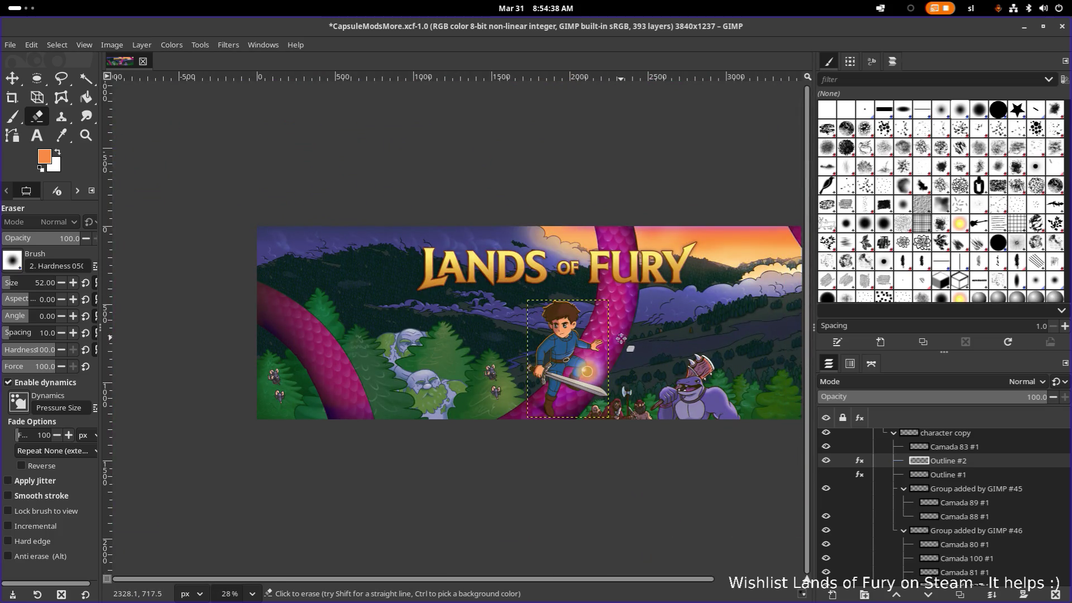
scroll(586, 343, "up", 2, "ctrl")
scroll(583, 342, "up", 1, "ctrl")
scroll(603, 378, "up", 1, "ctrl")
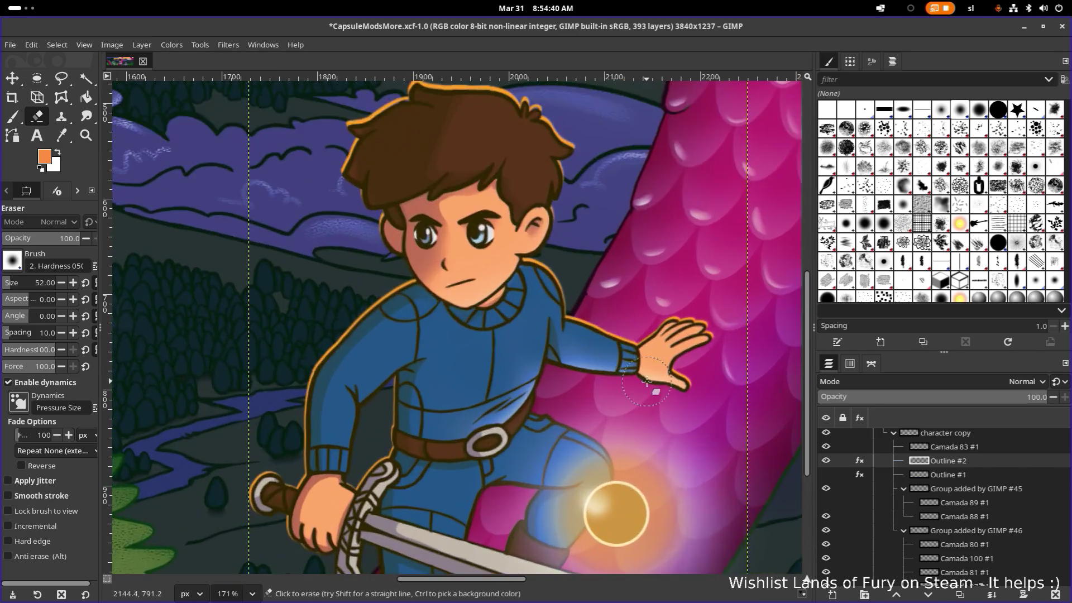
scroll(628, 411, "up", 1, "ctrl")
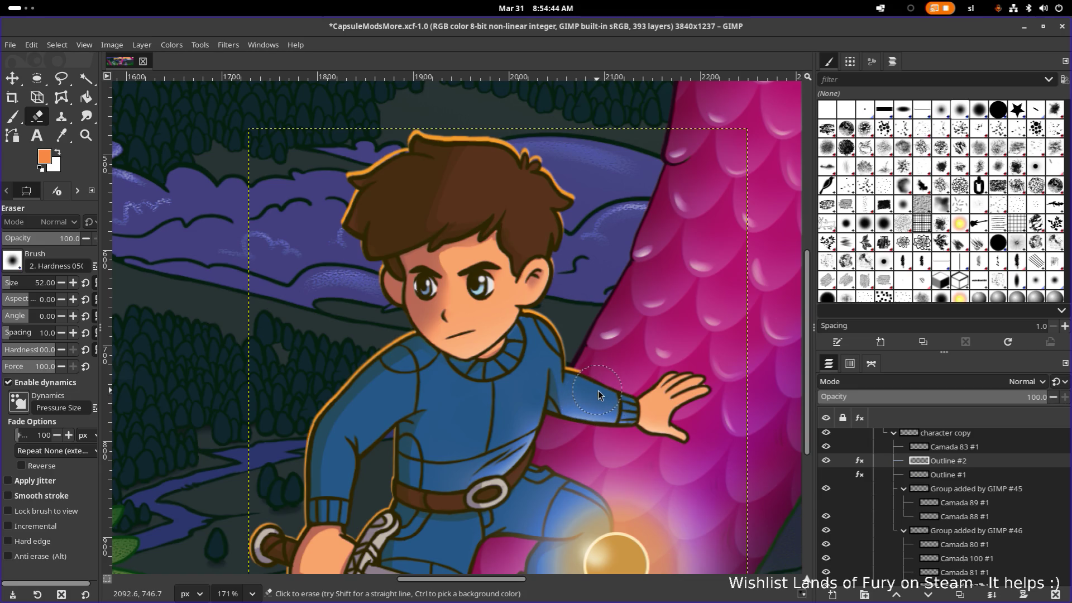
scroll(598, 391, "up", 4, "ctrl")
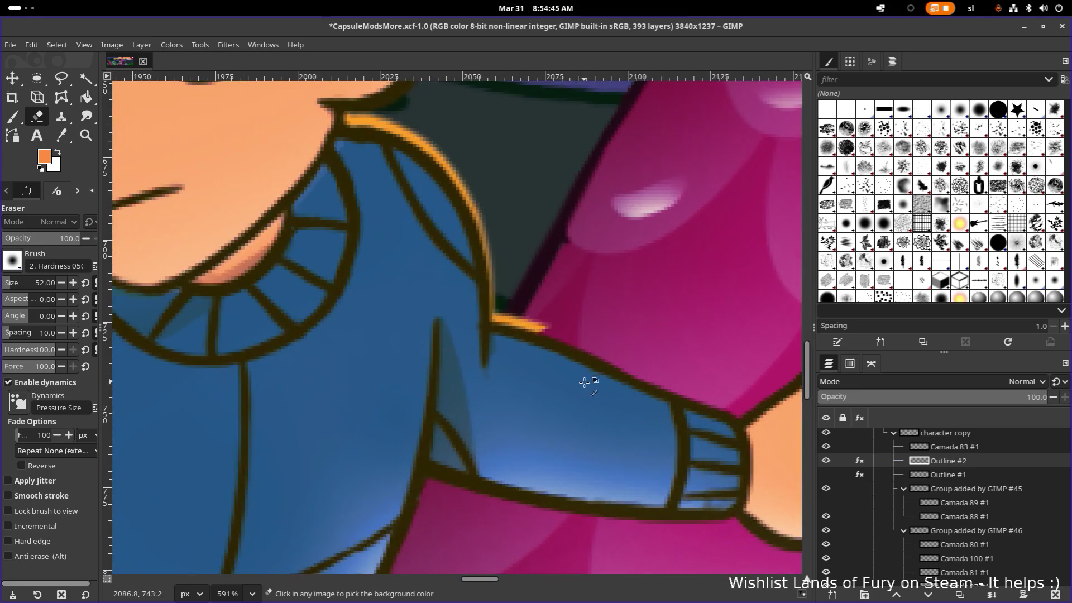
left_click(556, 355)
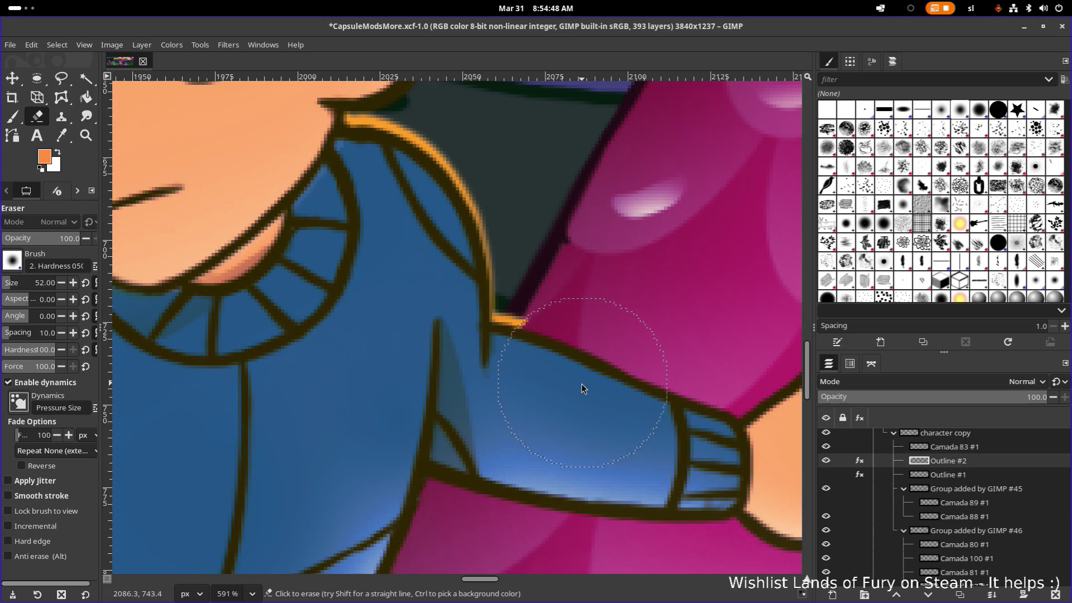
left_click(558, 390)
scroll(605, 379, "down", 4, "ctrl")
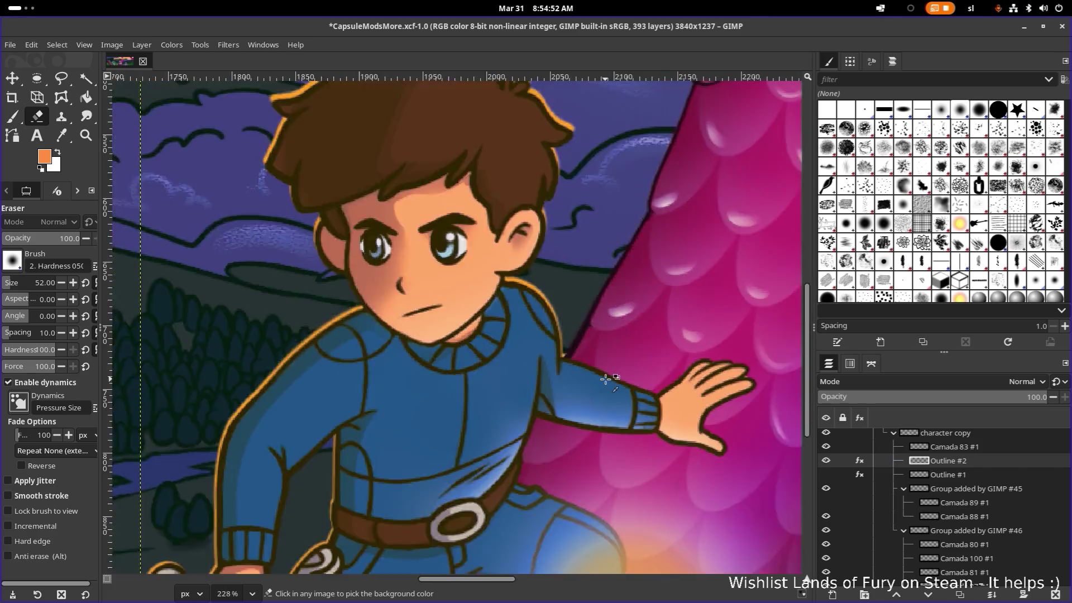
scroll(605, 380, "down", 3)
scroll(648, 384, "up", 3, "ctrl")
scroll(649, 384, "up", 4, "ctrl")
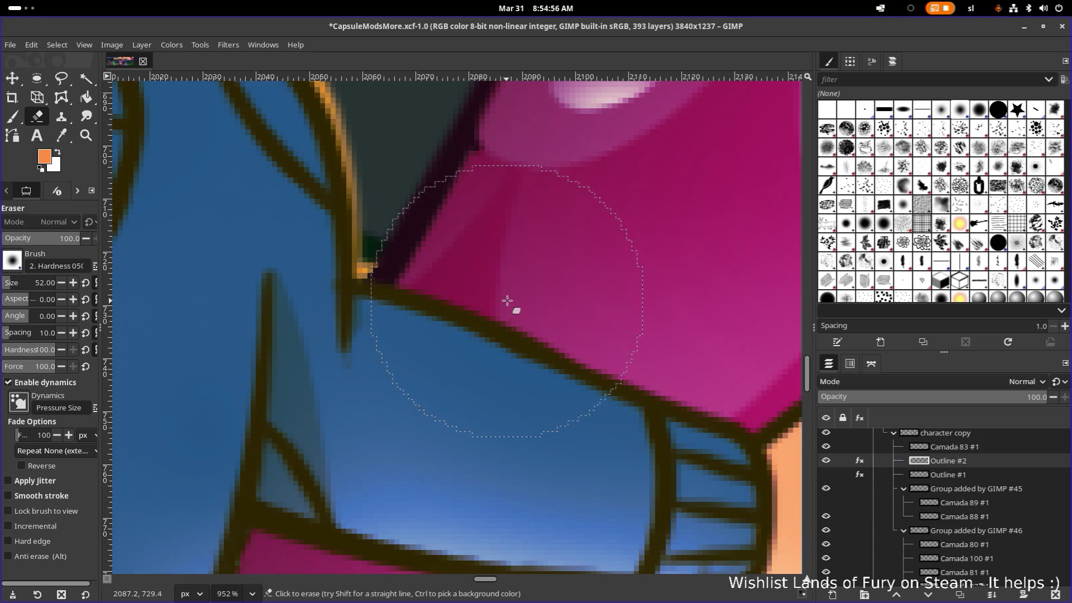
scroll(523, 292, "down", 3, "ctrl")
scroll(561, 311, "up", 1, "ctrl")
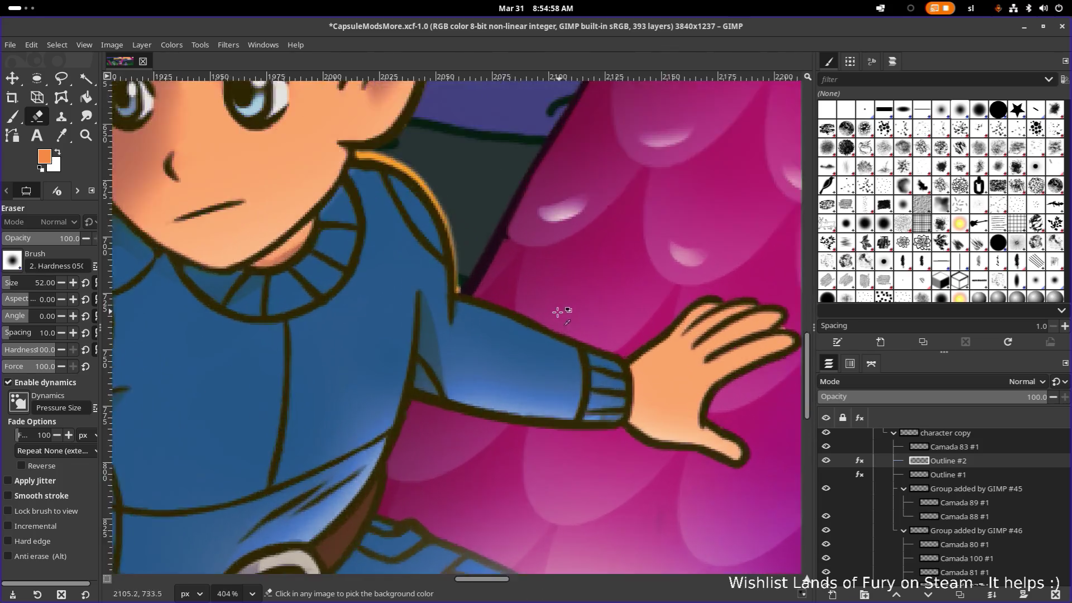
scroll(507, 304, "up", 1, "ctrl")
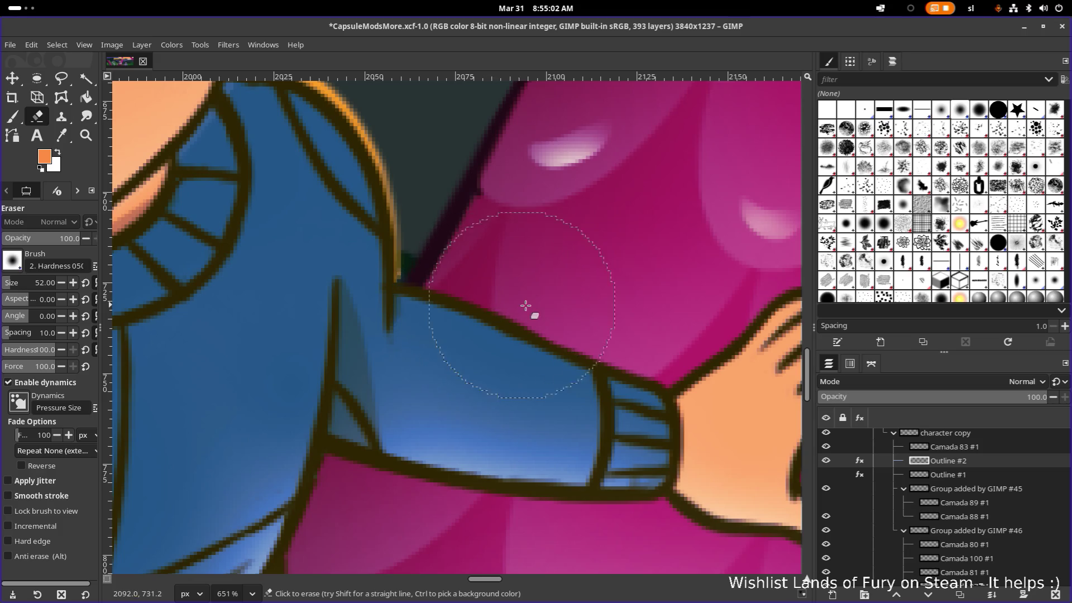
scroll(544, 308, "down", 4, "ctrl")
scroll(573, 309, "down", 1, "ctrl")
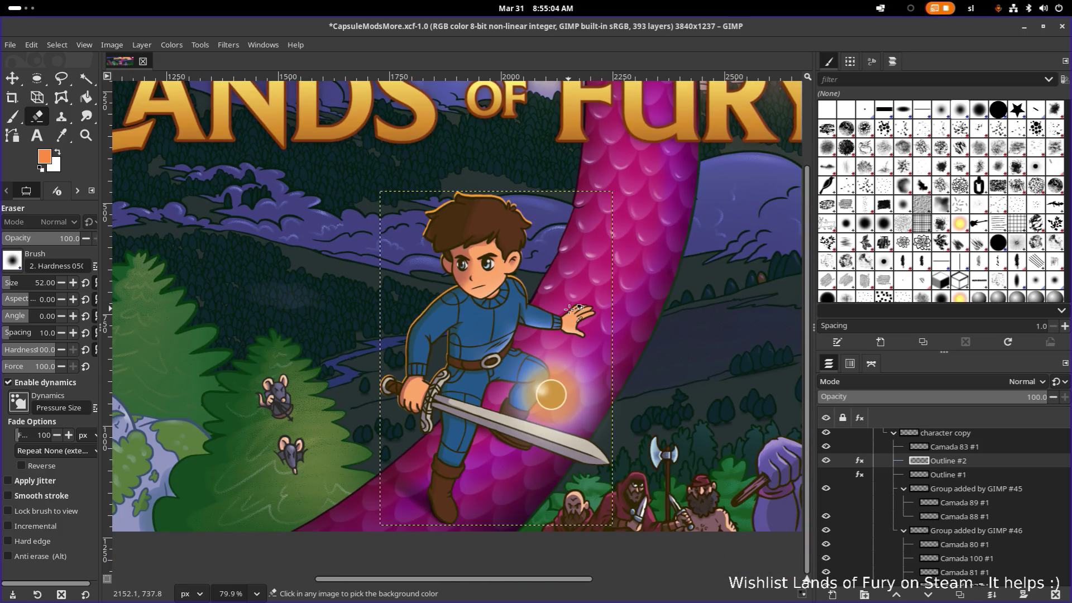
scroll(575, 308, "down", 2, "ctrl")
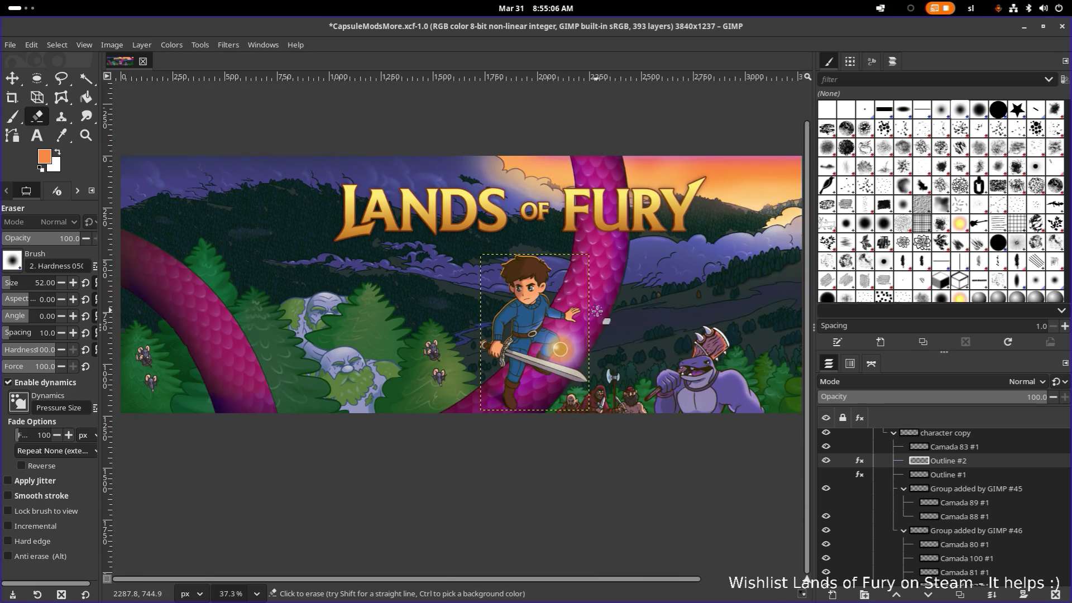
left_click_drag(616, 295, 490, 310)
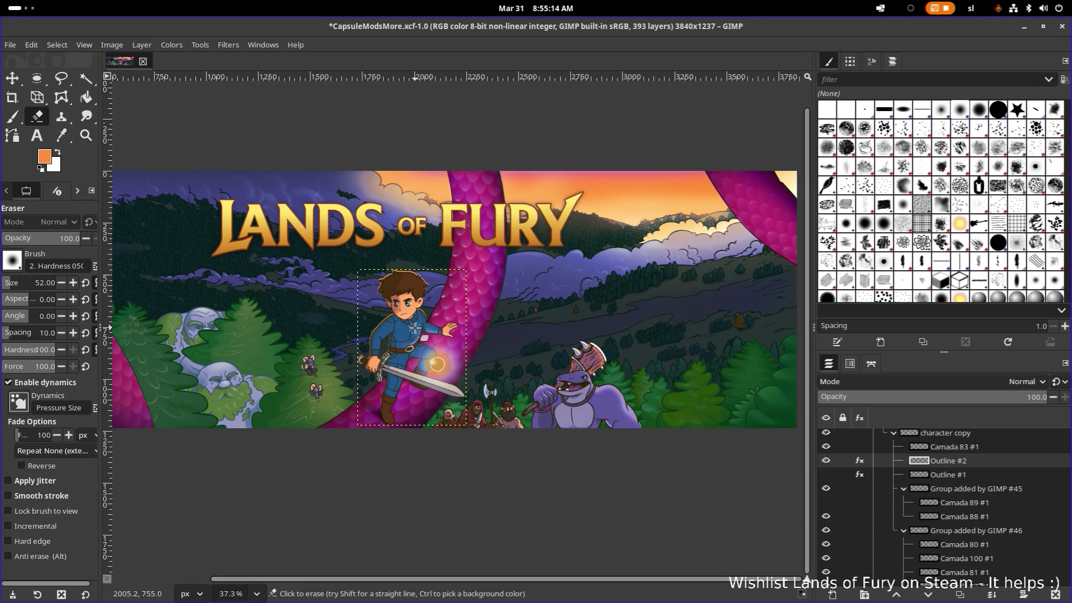
scroll(396, 327, "up", 2)
scroll(396, 327, "up", 1)
Erase leftover glow near the sword hand and save the banner as CapsuleModsMore.xcf
key("ctrl+s")
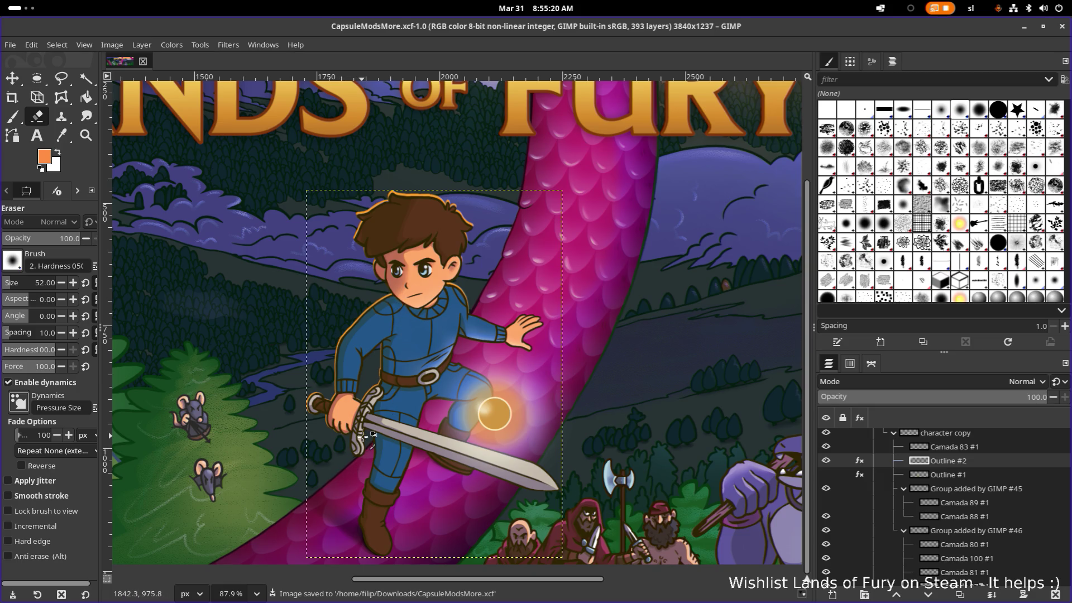
scroll(355, 446, "up", 2)
scroll(355, 432, "up", 1)
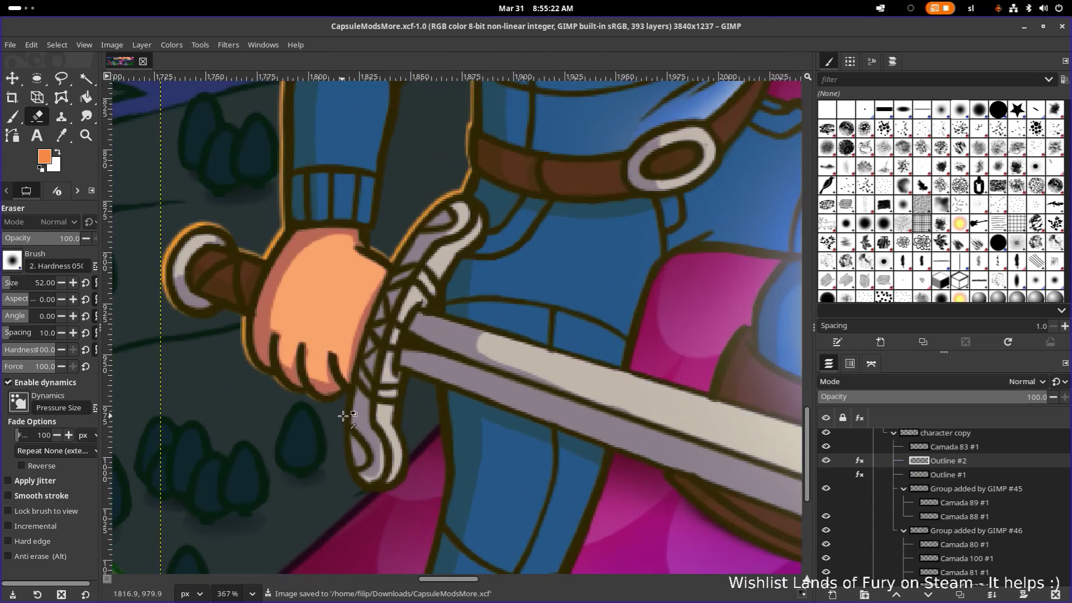
scroll(355, 412, "up", 1)
left_click_drag(522, 408, 461, 352)
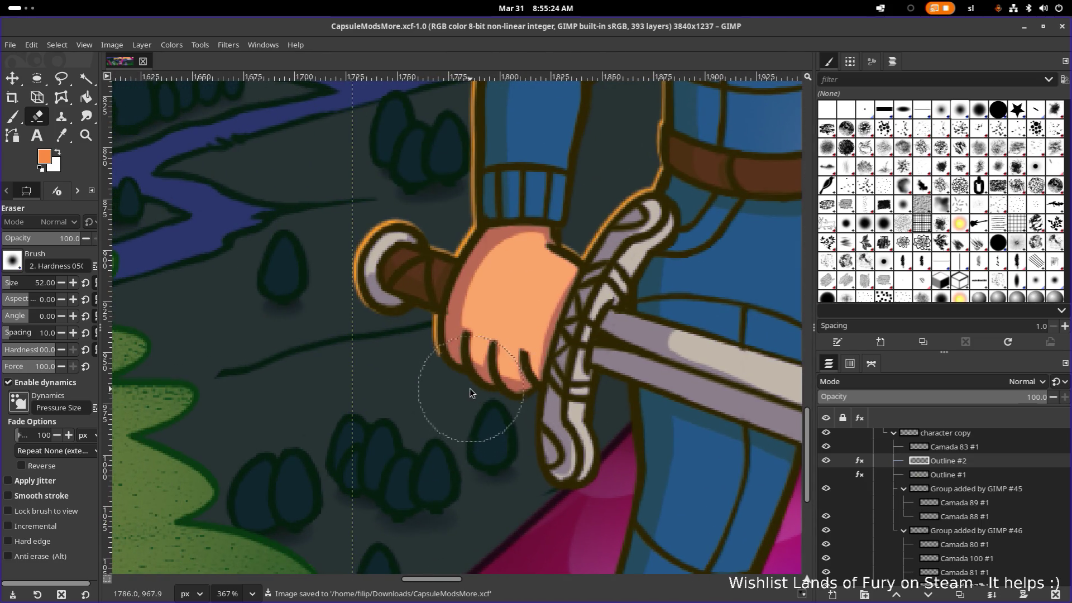
scroll(517, 361, "down", 2)
scroll(542, 372, "down", 3)
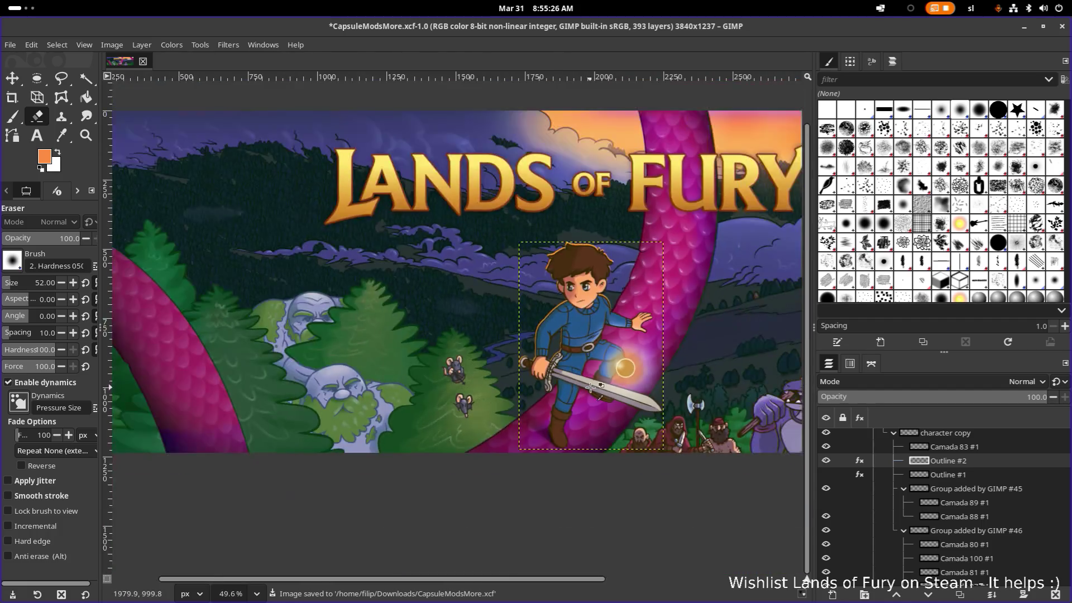
key("ctrl")
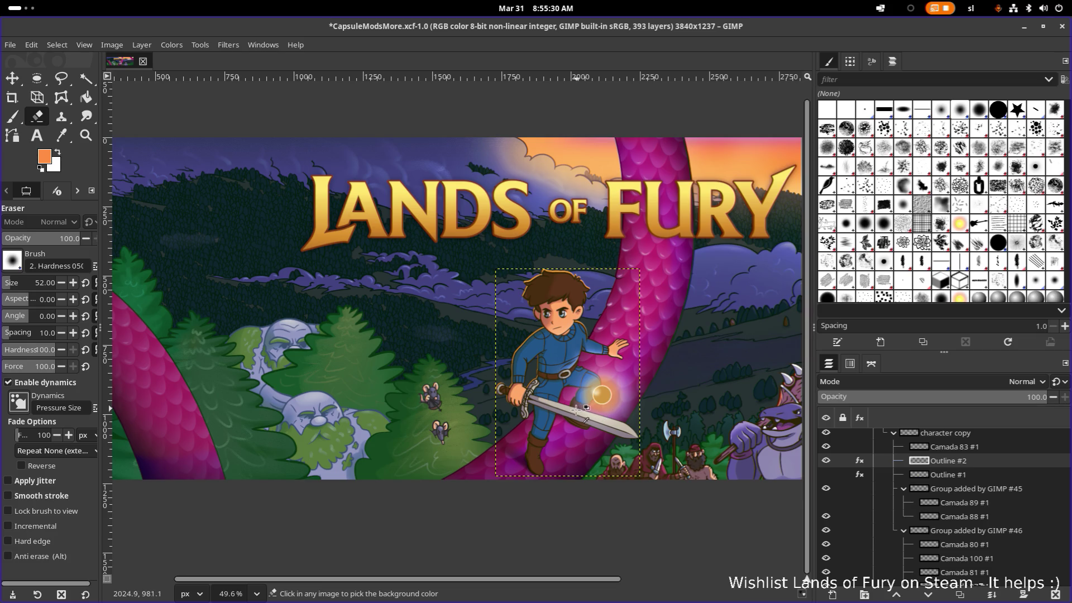
key("ctrl+s")
scroll(576, 408, "up", 4)
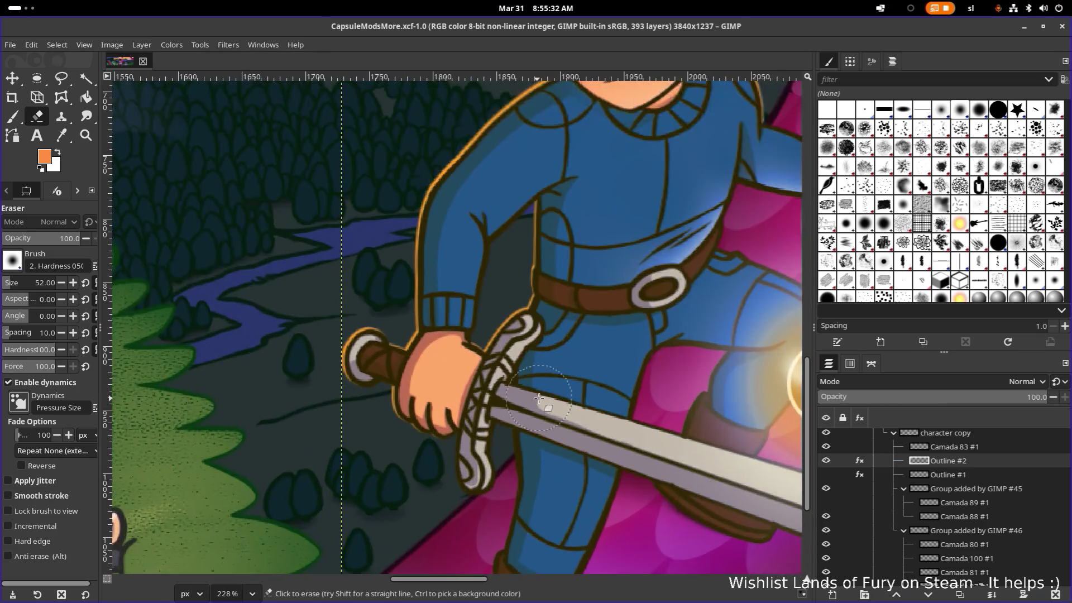
scroll(539, 397, "down", 4)
scroll(528, 398, "up", 1)
scroll(519, 400, "up", 1)
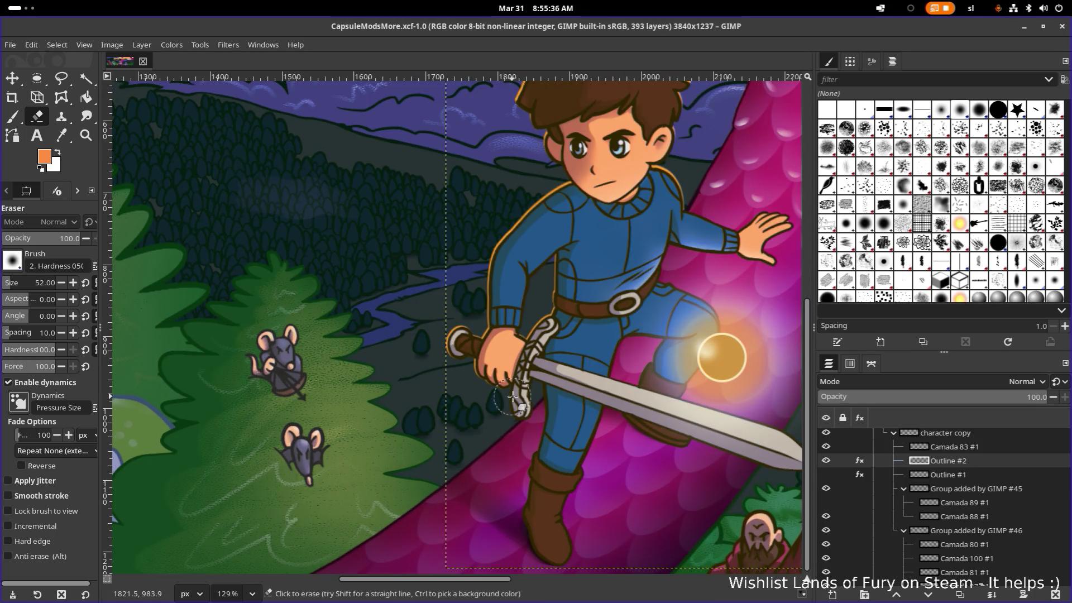
scroll(511, 397, "up", 1)
scroll(586, 408, "down", 3)
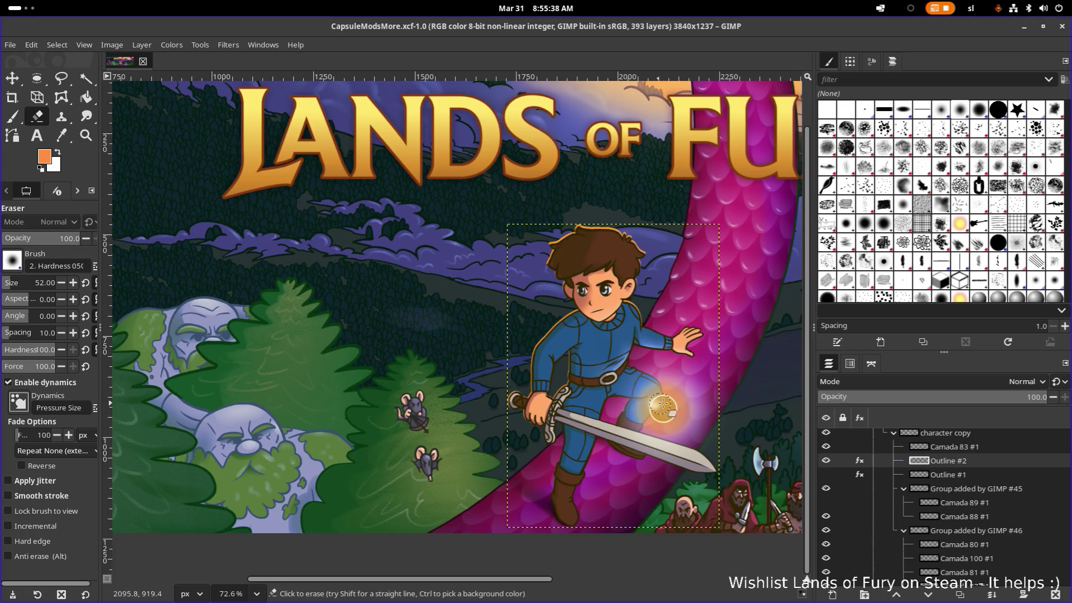
left_click_drag(640, 402, 432, 435)
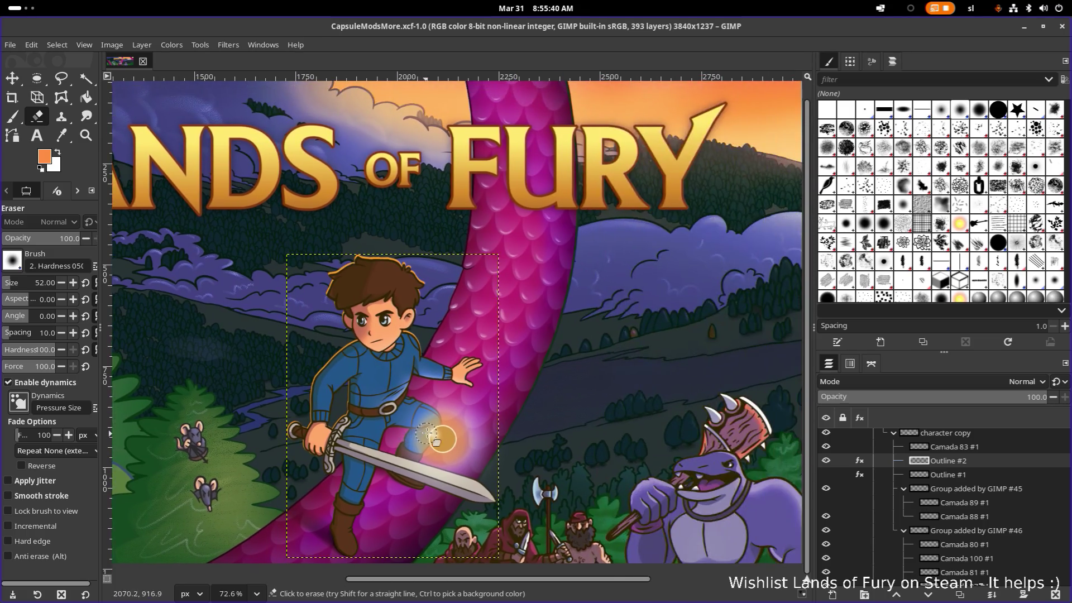
scroll(496, 414, "down", 1)
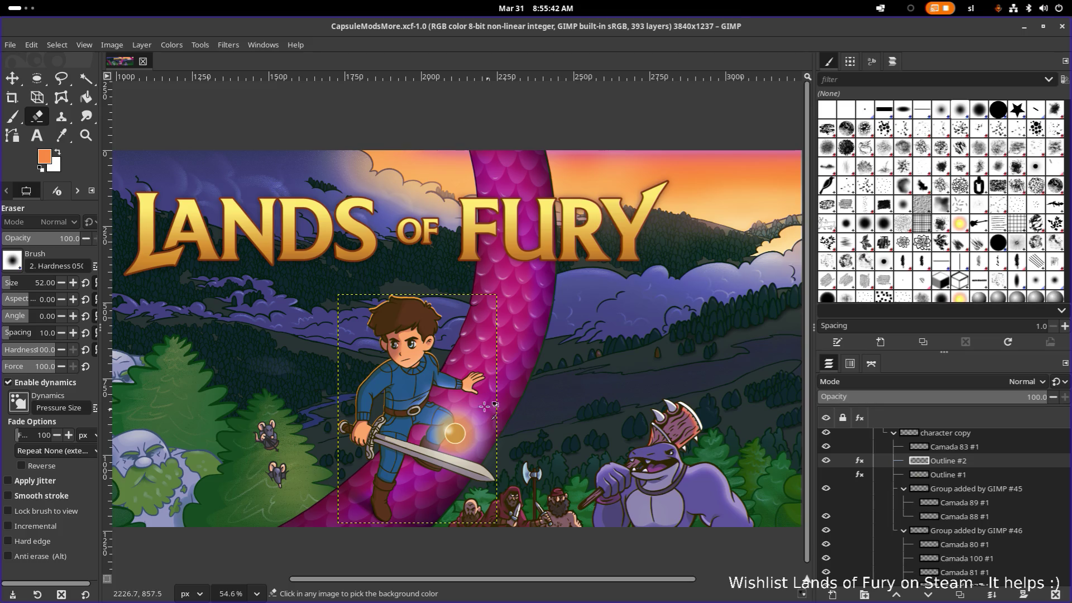
scroll(432, 368, "up", 2)
scroll(436, 352, "up", 2)
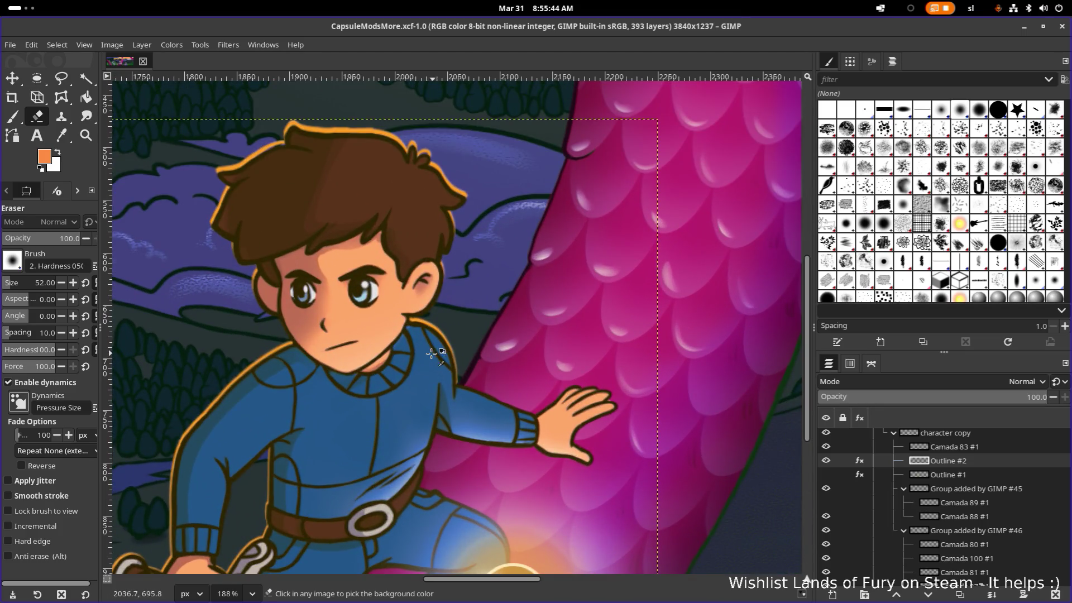
scroll(432, 352, "down", 8)
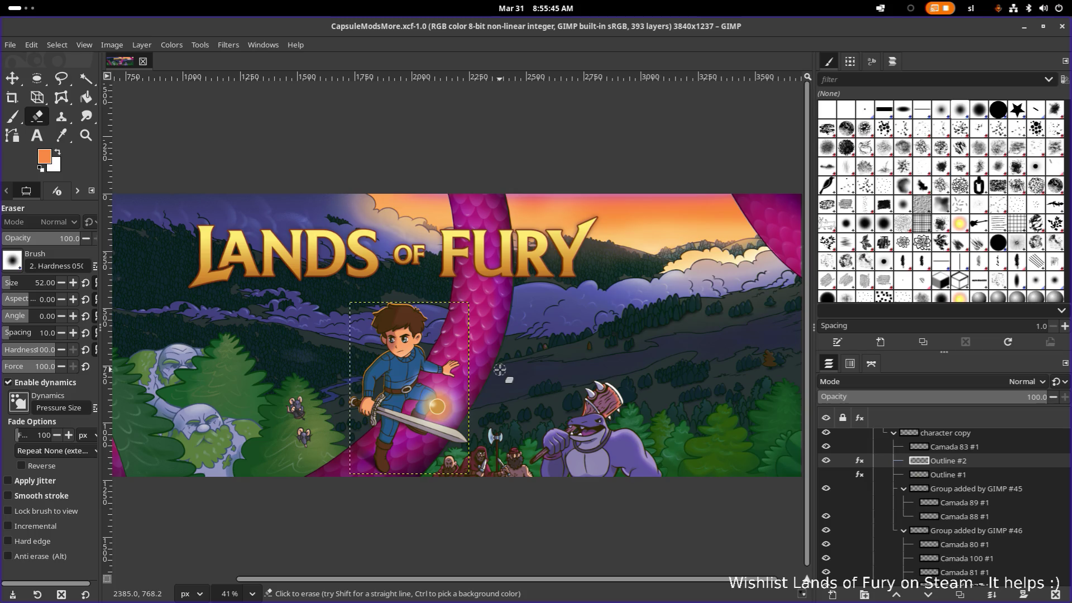
scroll(498, 370, "down", 5)
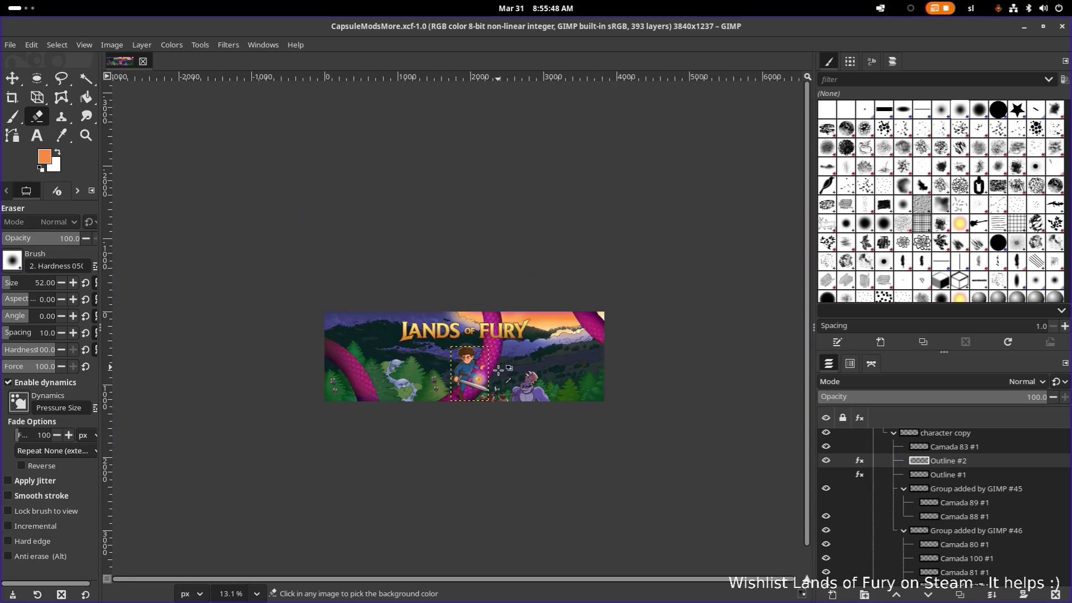
scroll(498, 372, "down", 1)
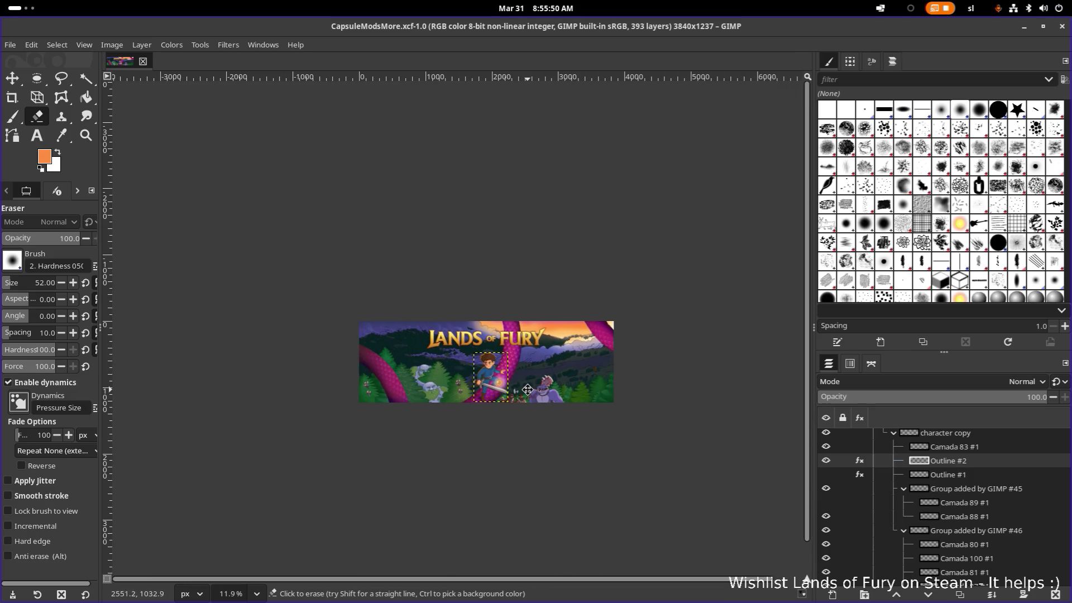
scroll(502, 383, "up", 2)
scroll(520, 392, "up", 1)
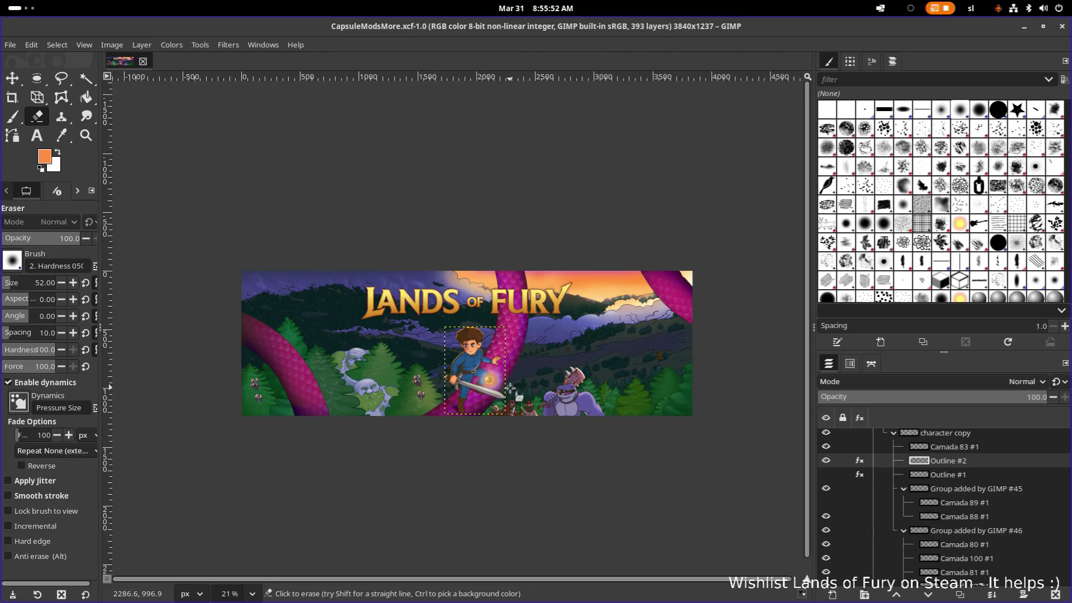
left_click_drag(513, 388, 552, 405)
scroll(551, 403, "down", 1)
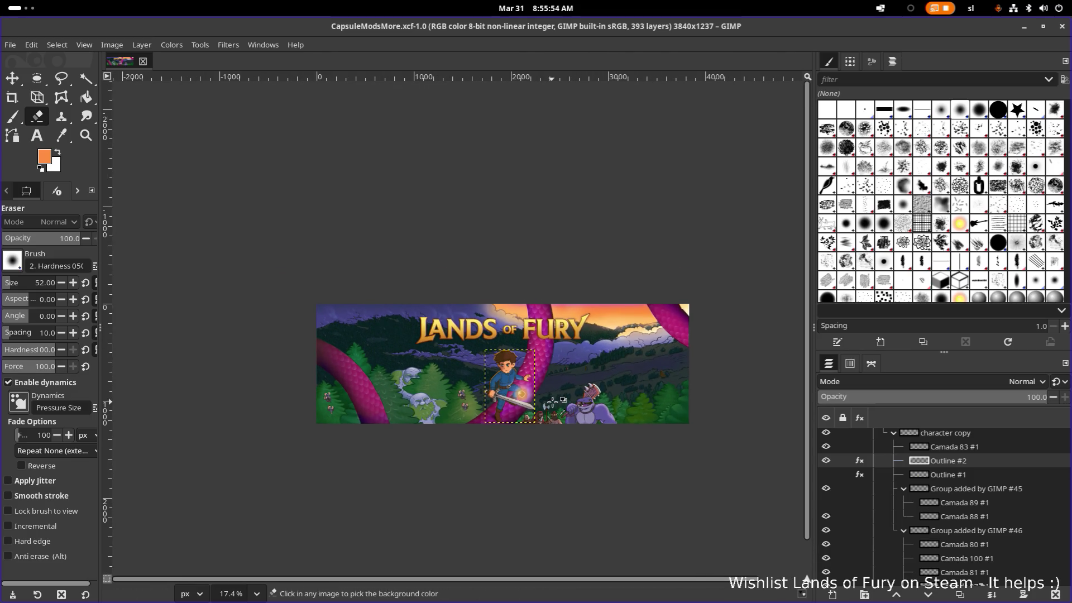
scroll(552, 404, "down", 1)
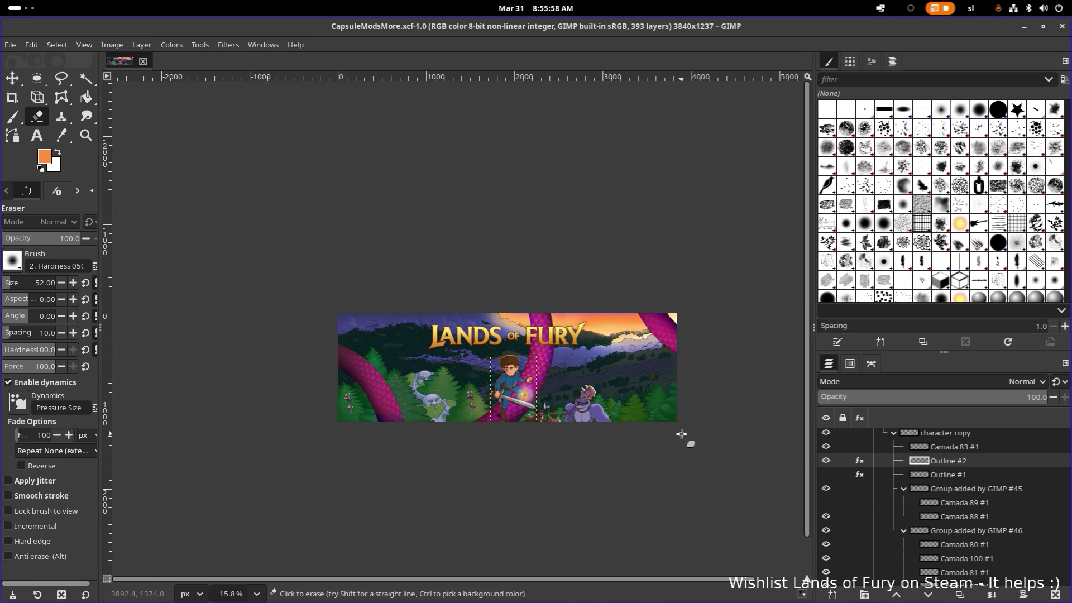
left_click(826, 461)
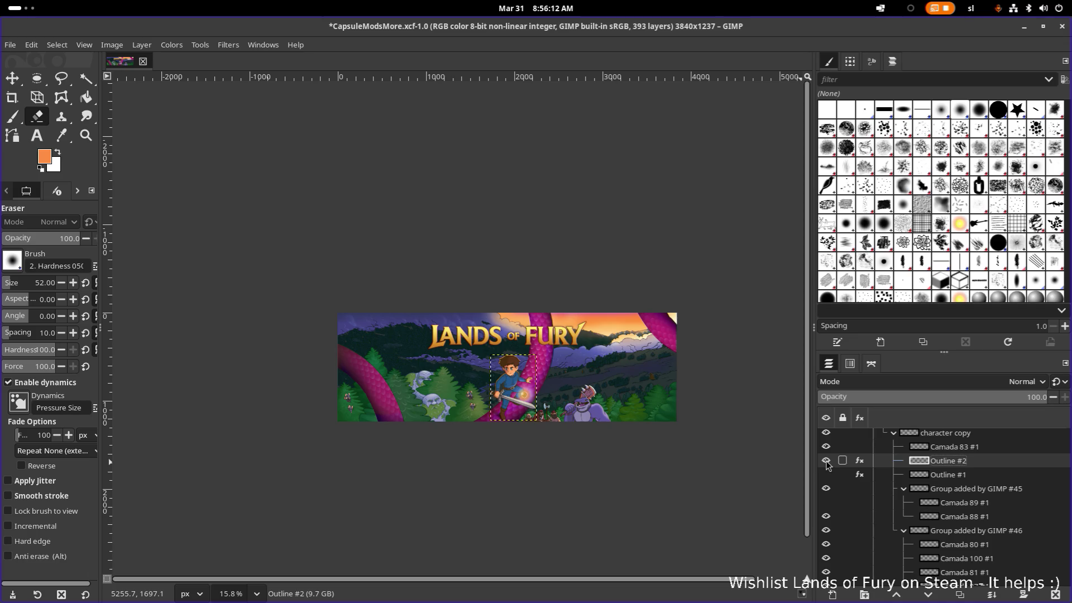
key("ctrl+s")
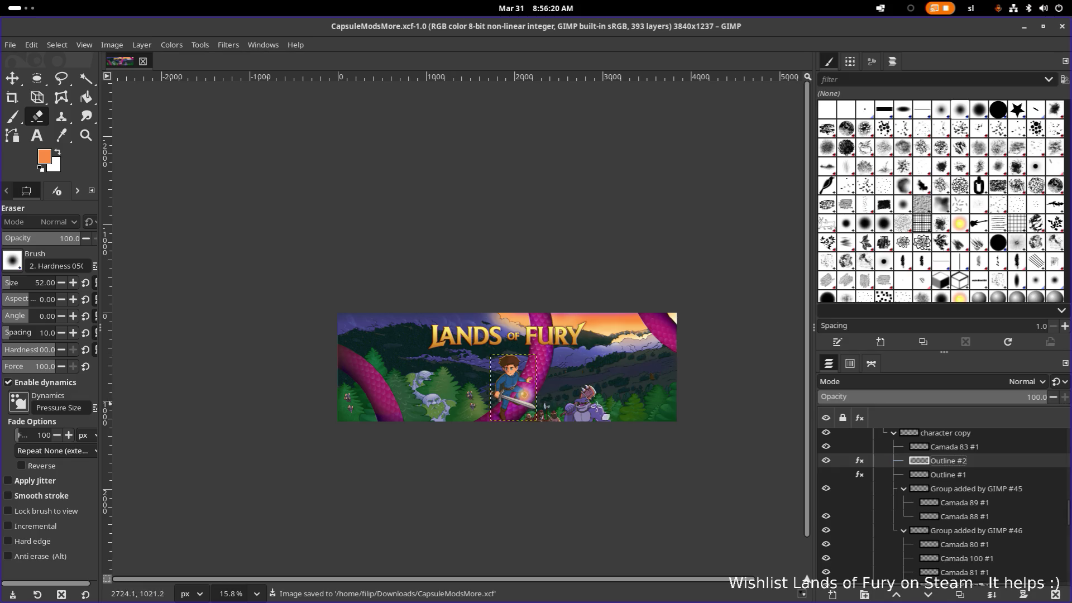
left_click(826, 460)
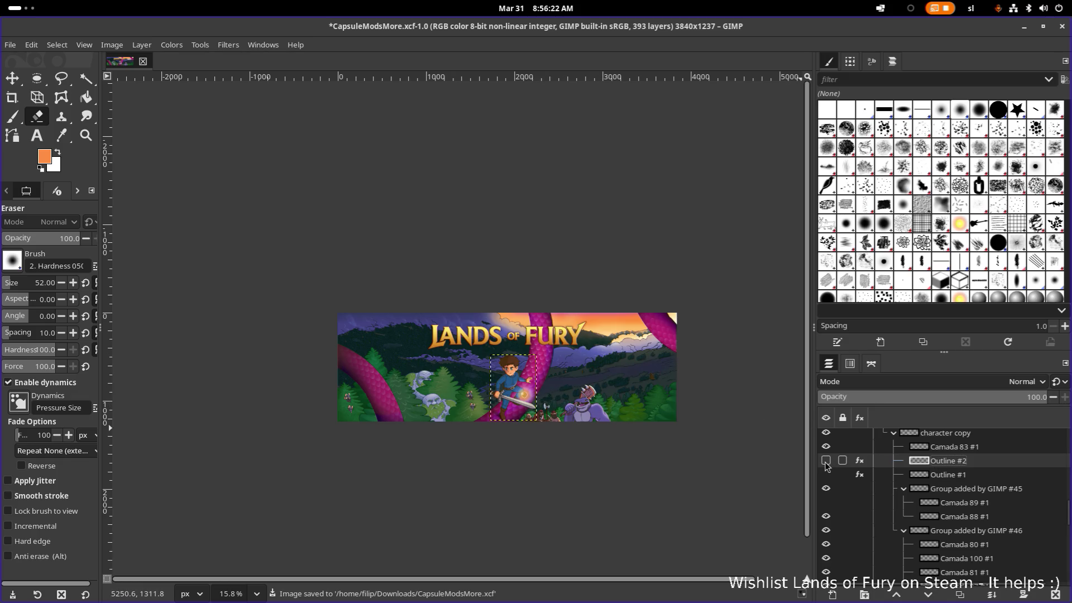
left_click(826, 460)
scroll(503, 348, "up", 5)
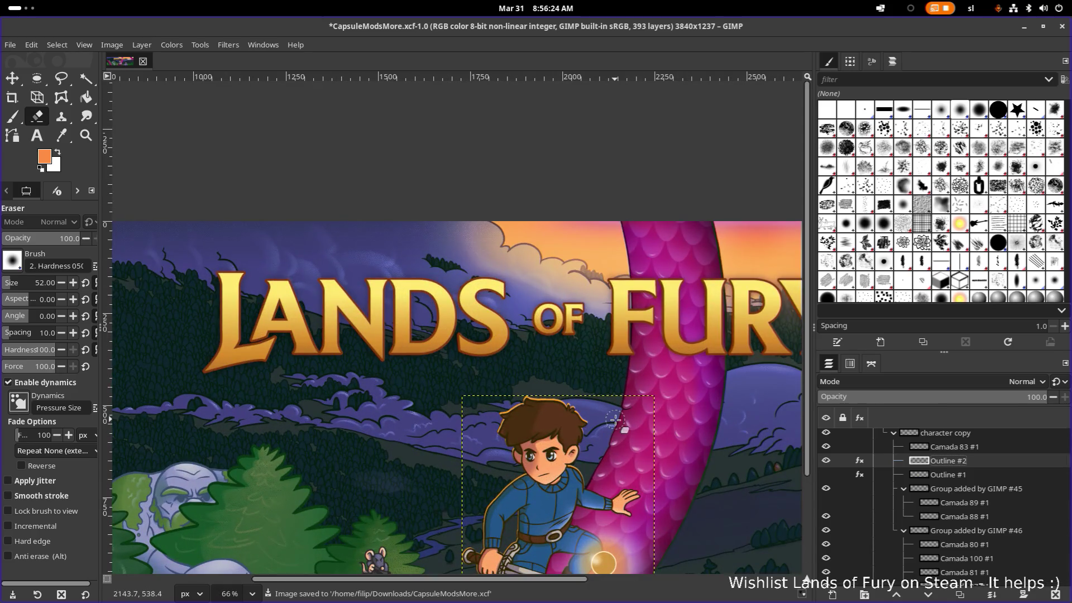
scroll(665, 471, "down", 2)
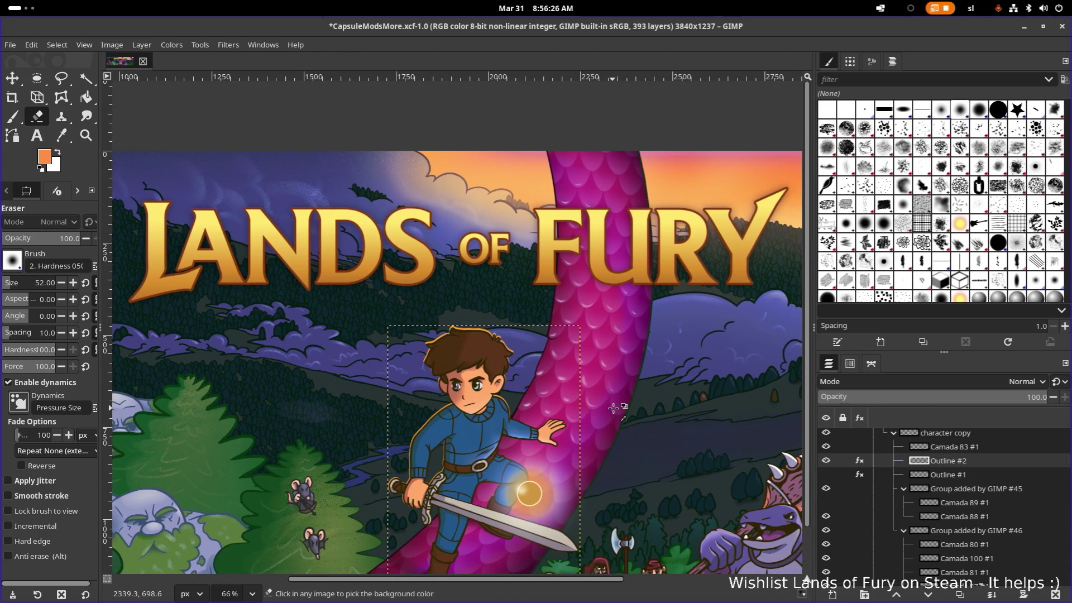
scroll(613, 407, "down", 2)
scroll(614, 407, "up", 1)
scroll(604, 410, "up", 1)
scroll(545, 386, "up", 1)
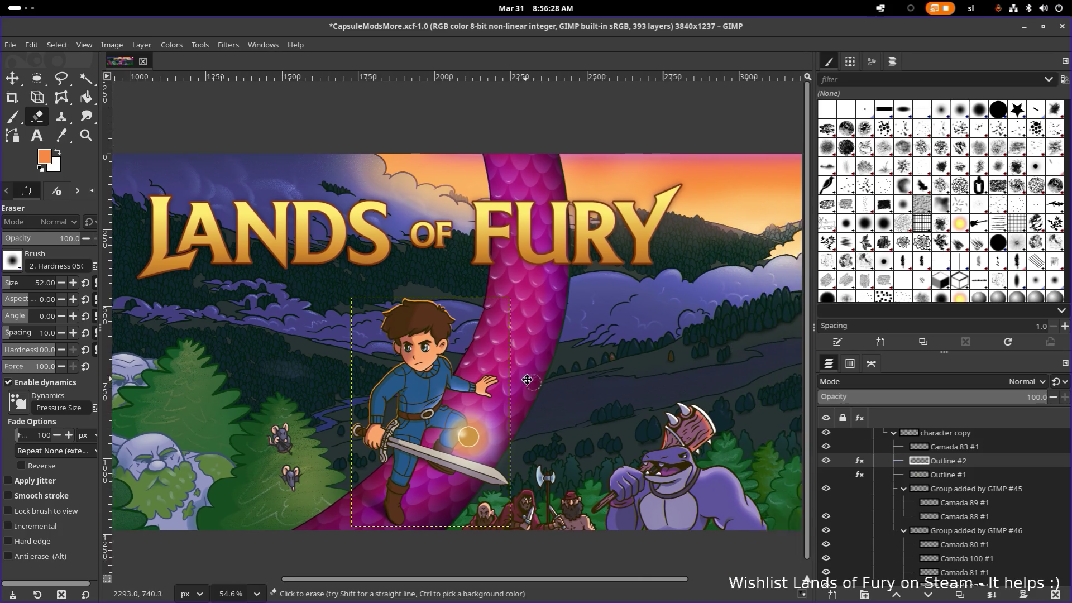
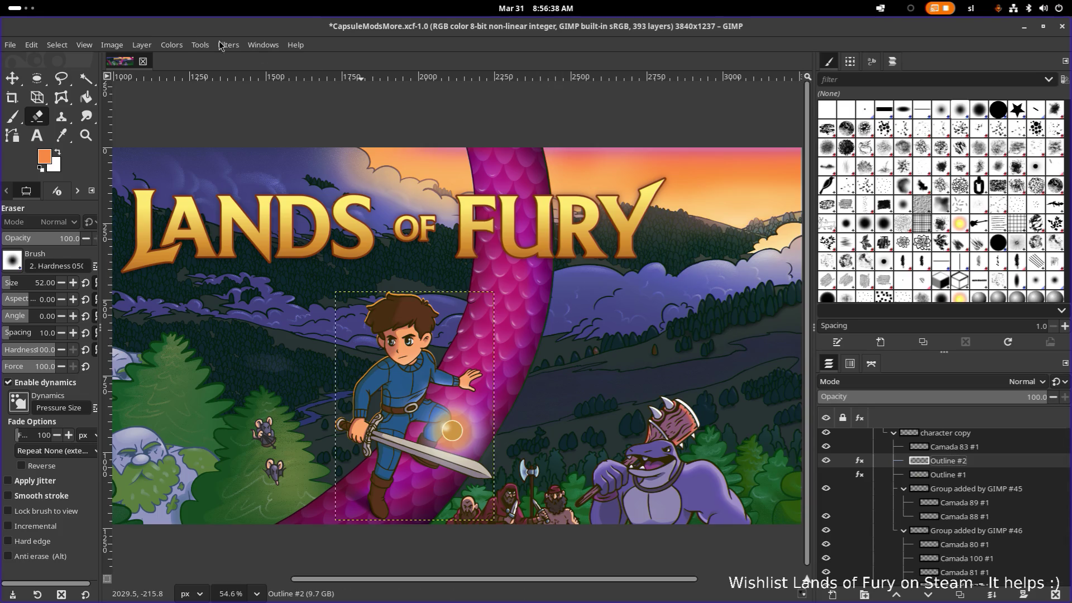
Duplicate the Outline #2 layer as Outline #3 and check its layer effects
left_click(861, 462)
key("Escape")
key("shift+ctrl+d")
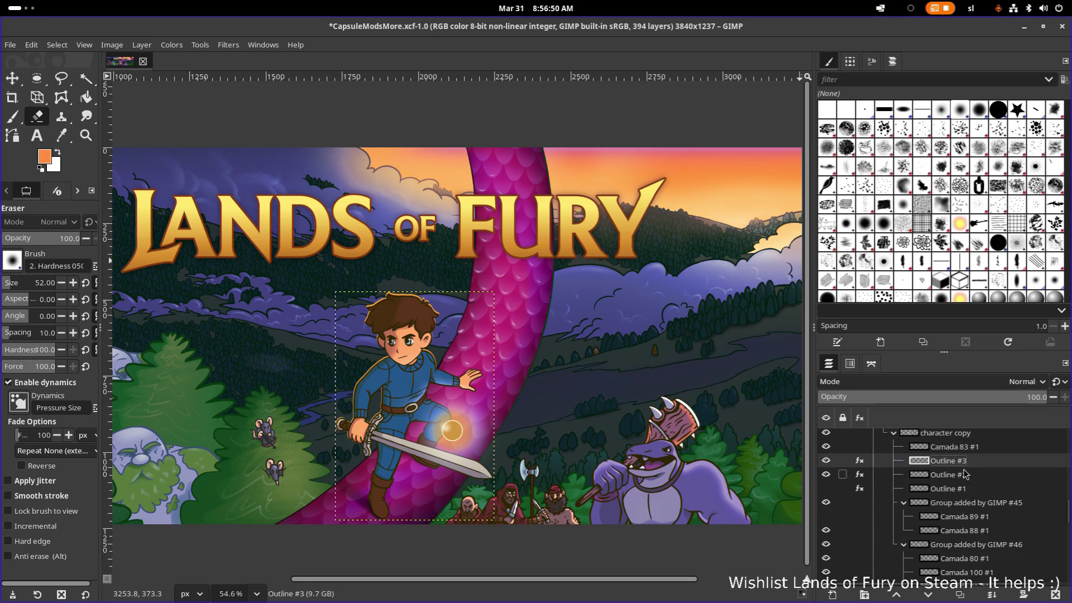
left_click(860, 468)
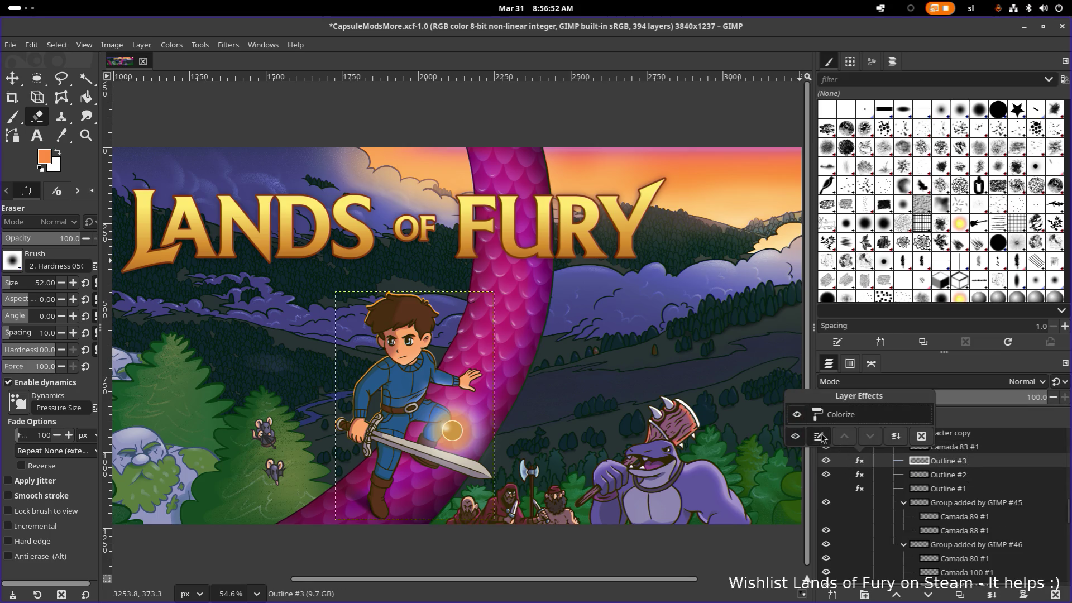
left_click(861, 463)
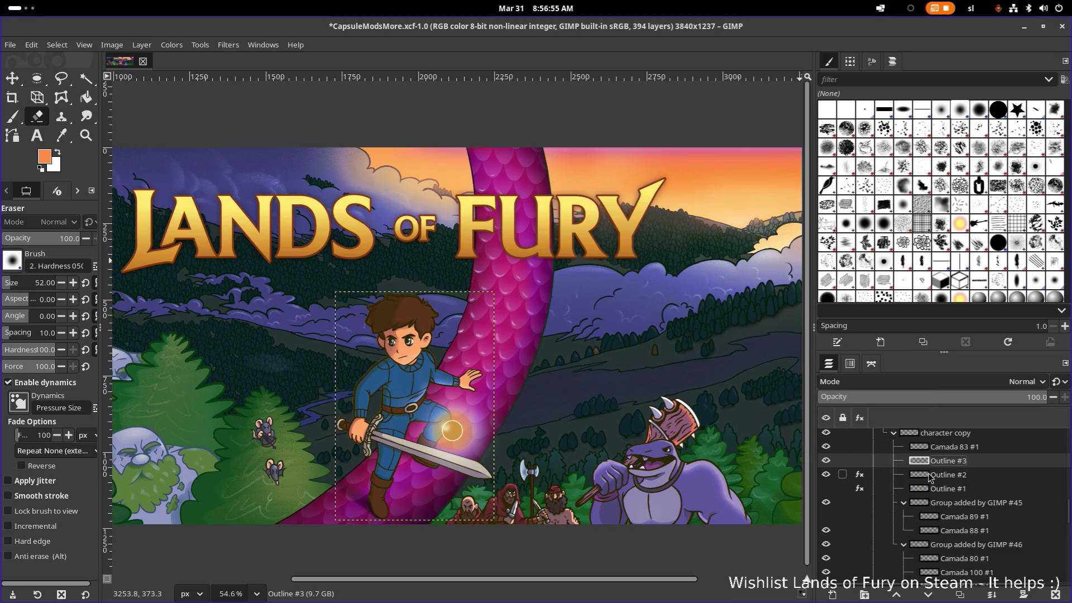
Compare the outline with Outline #3 hidden, then move Outline #3 below Outline #2 and make it active
left_click(827, 461)
left_click(826, 461)
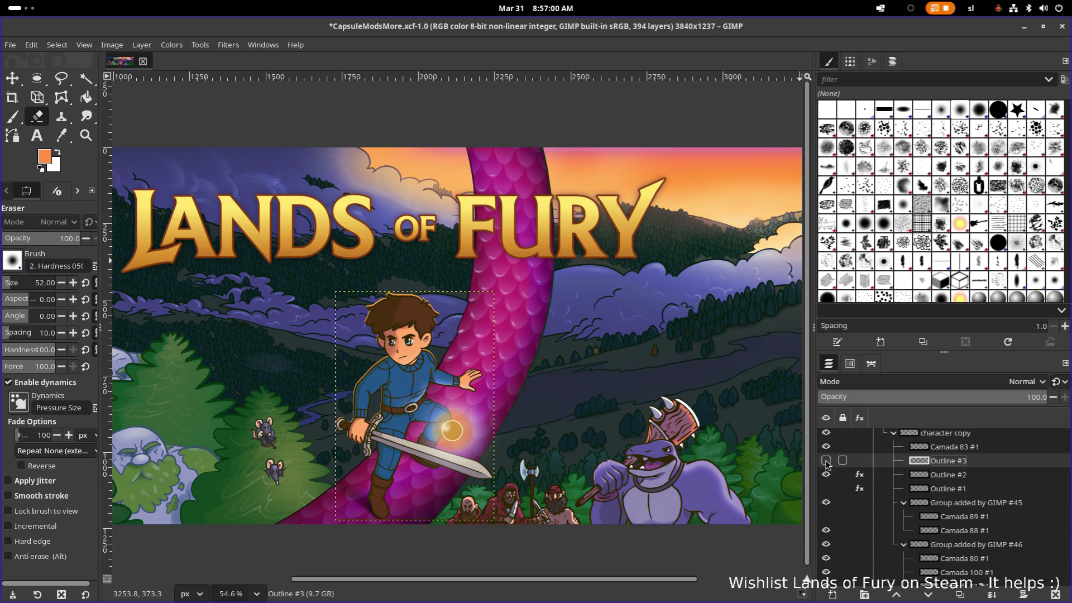
left_click(826, 460)
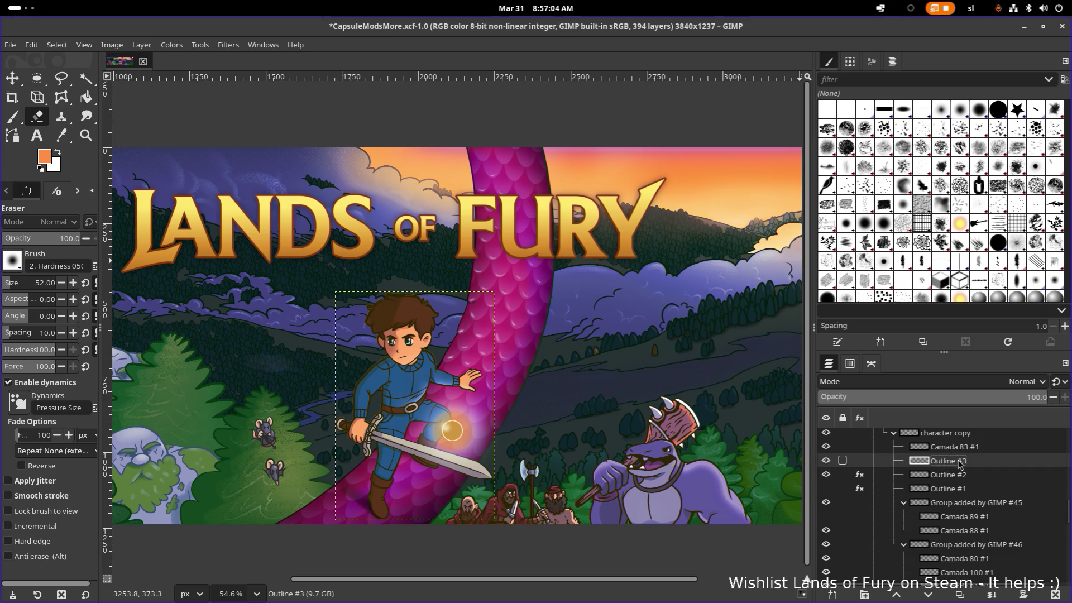
left_click_drag(961, 463, 961, 487)
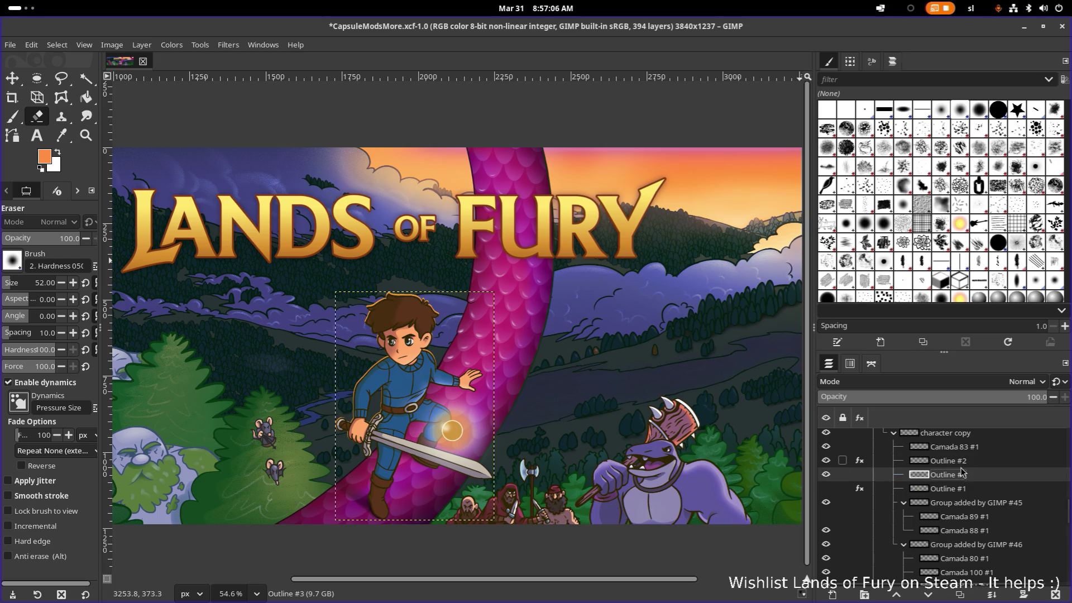
left_click(963, 463)
left_click(965, 478)
left_click(141, 44)
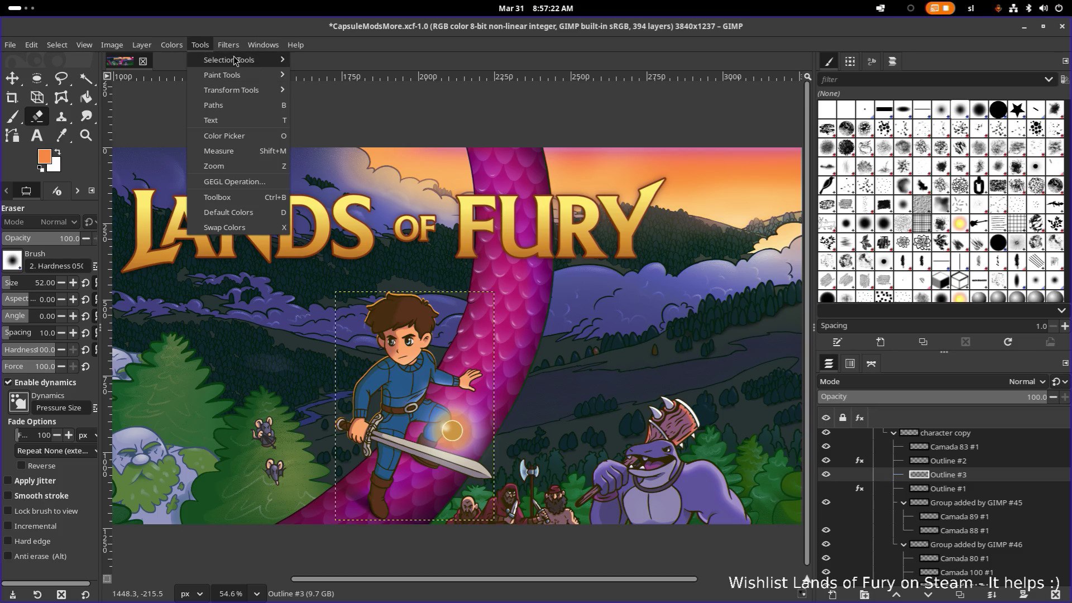
mouse_move(276, 121)
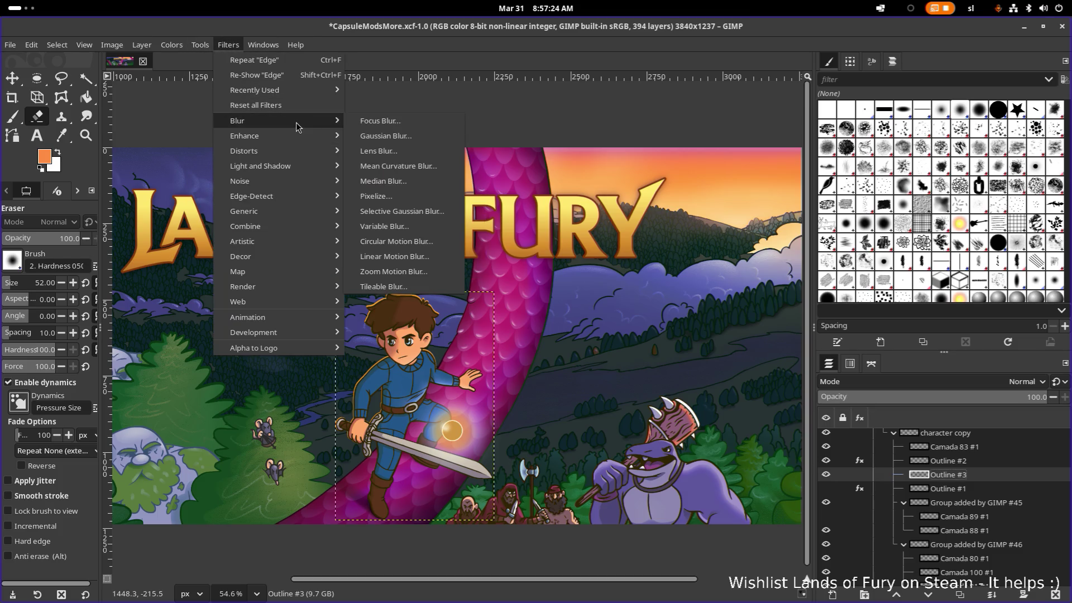
Start a Gaussian Blur on Outline #3 with a large size and its blend mode set to Screen
left_click(405, 142)
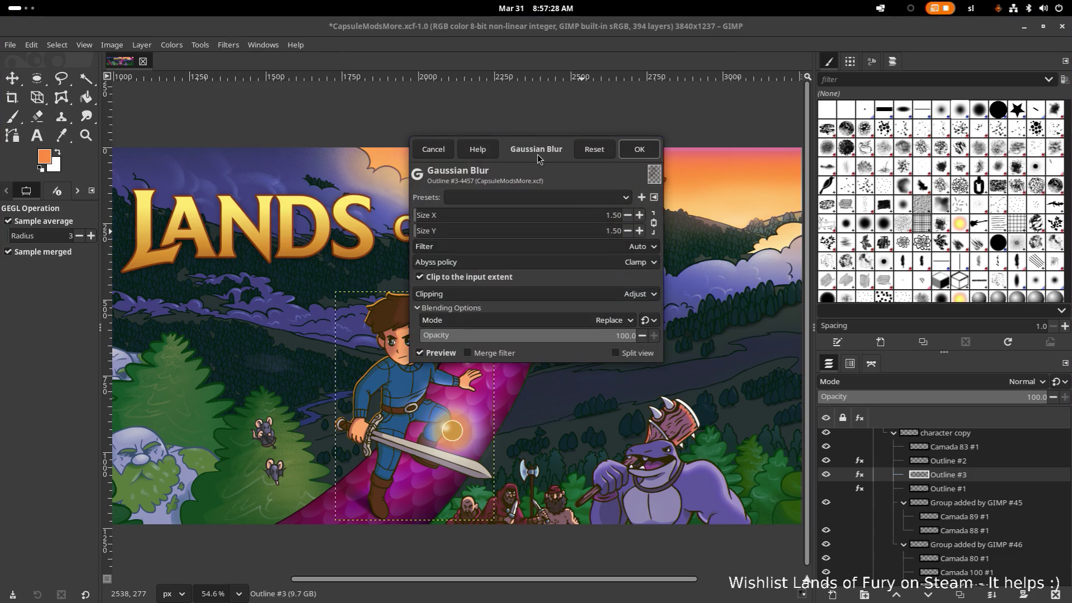
left_click_drag(536, 153, 754, 97)
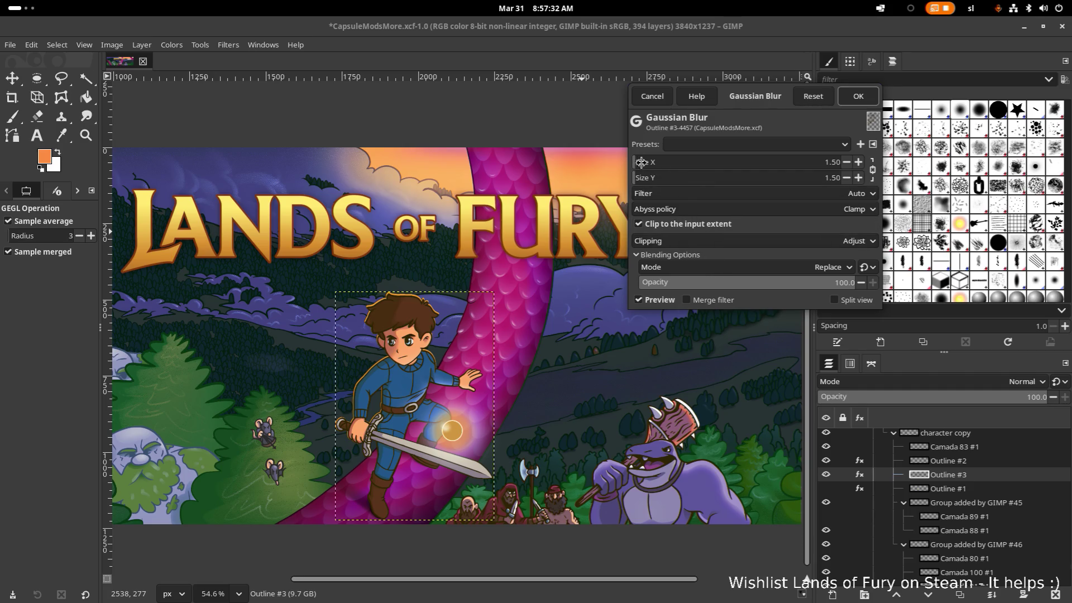
mouse_move(643, 166)
left_mouse_down()
mouse_move(829, 172)
mouse_move(730, 169)
left_mouse_up()
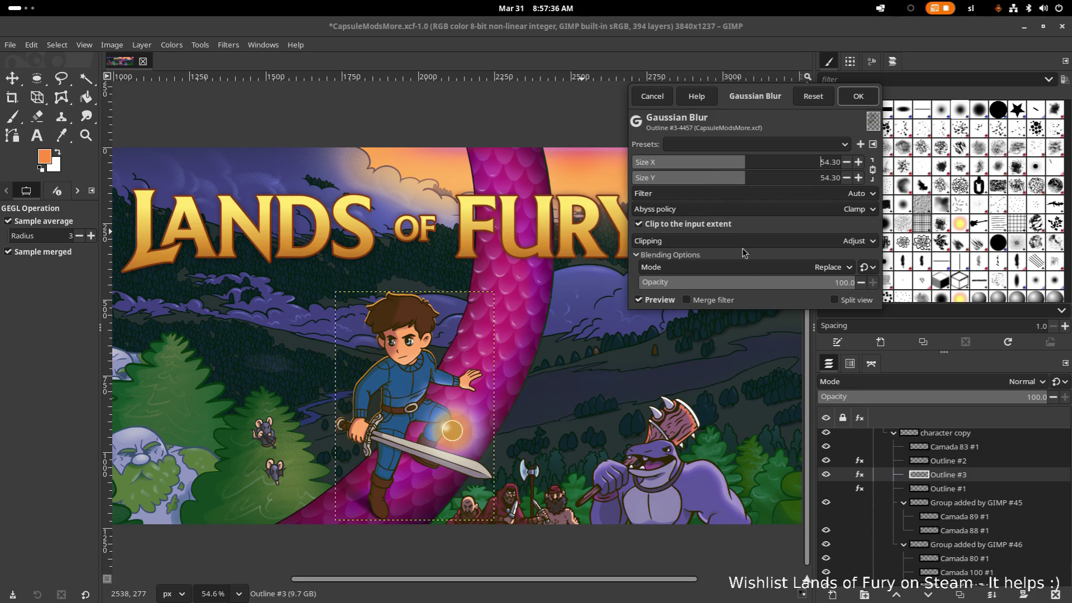
left_click(838, 282)
left_click(854, 243)
left_click(857, 242)
left_click(854, 267)
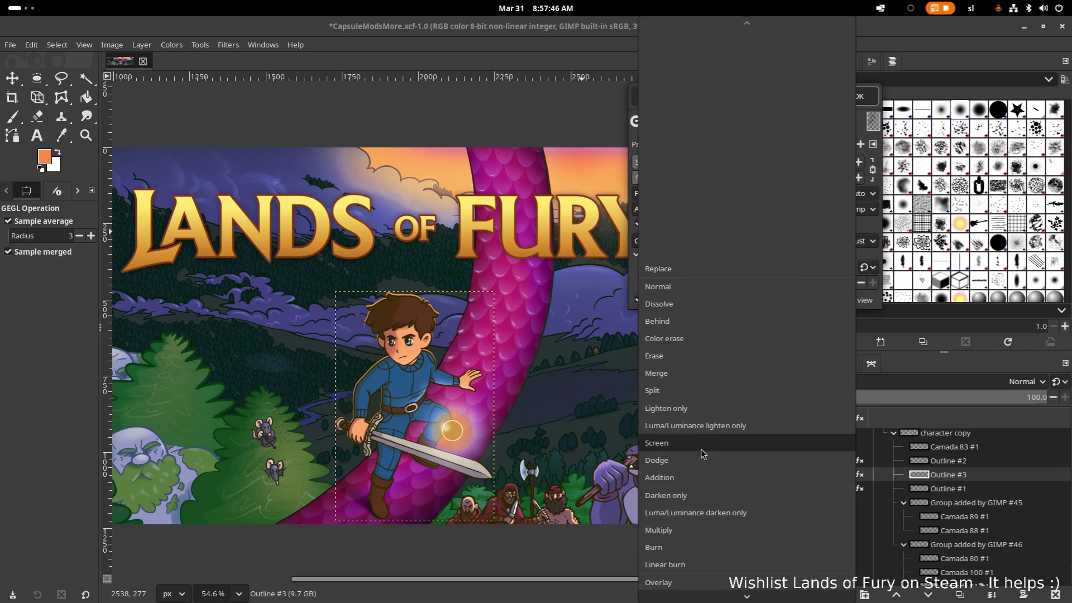
left_click(706, 446)
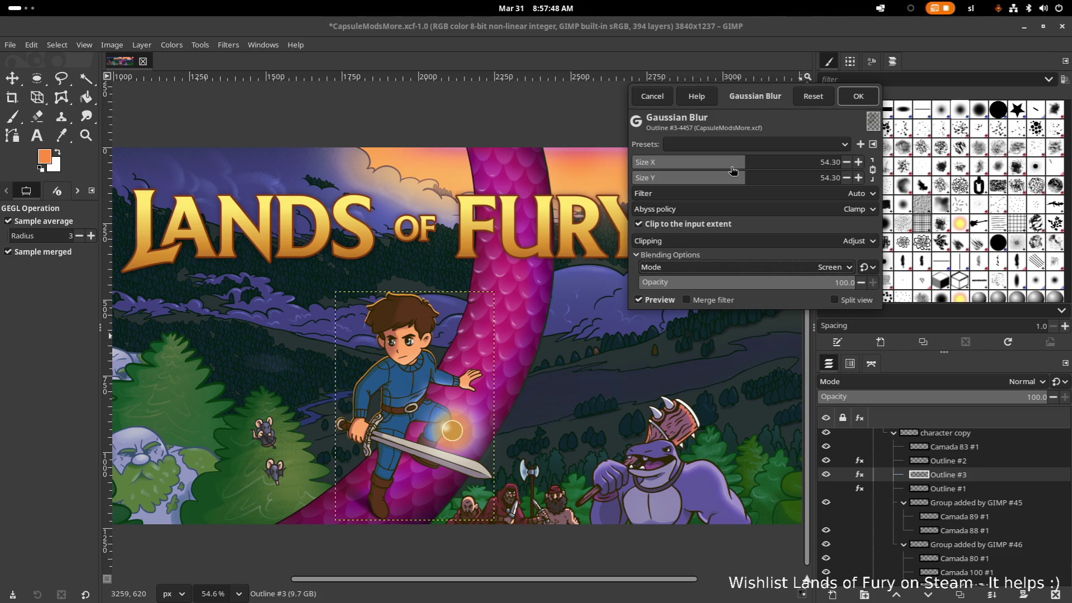
Settle the blur size at a softer value of about 6.5 and apply it to Outline #3
left_click_drag(759, 164, 615, 171)
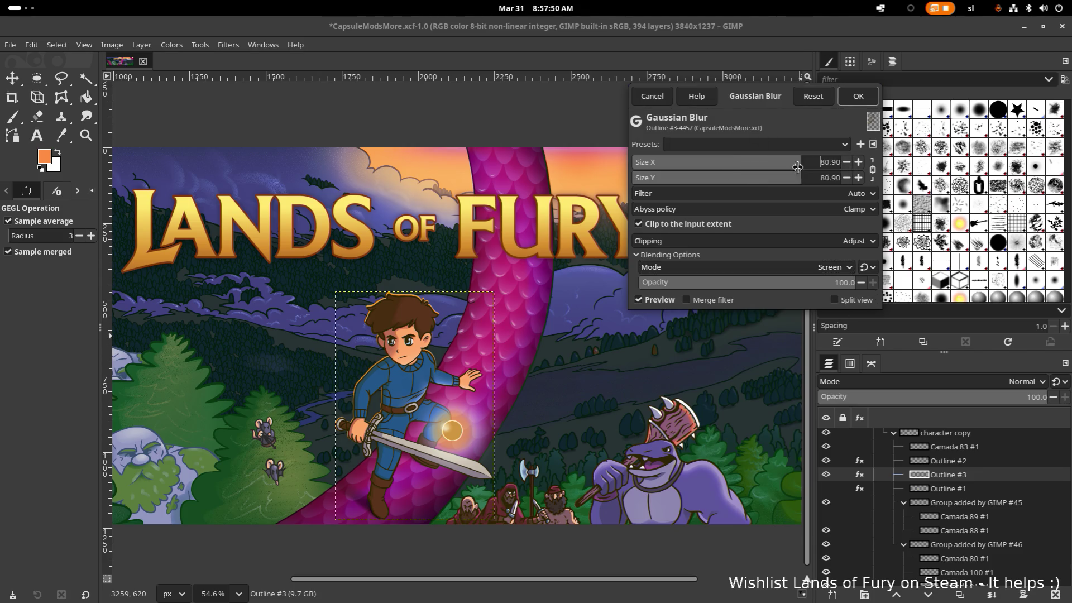
left_click_drag(703, 167, 838, 164)
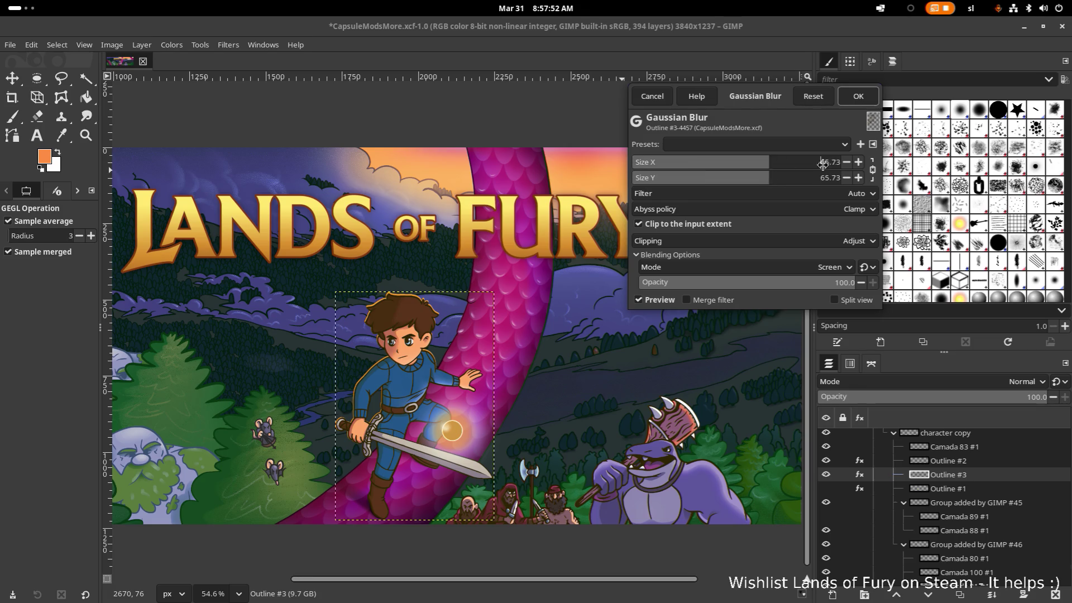
left_click_drag(741, 165, 699, 163)
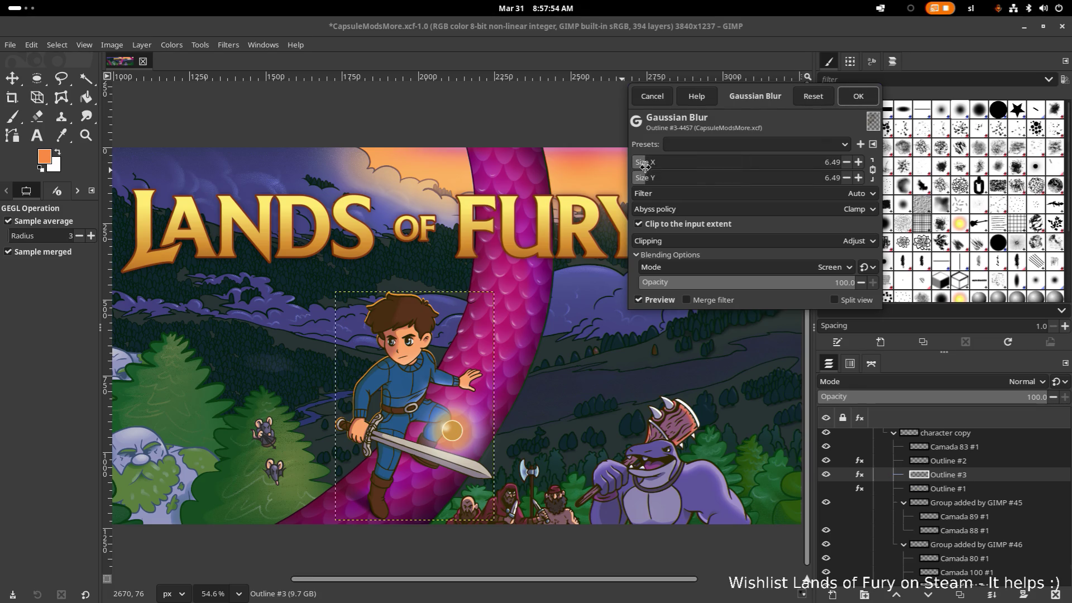
left_click(858, 97)
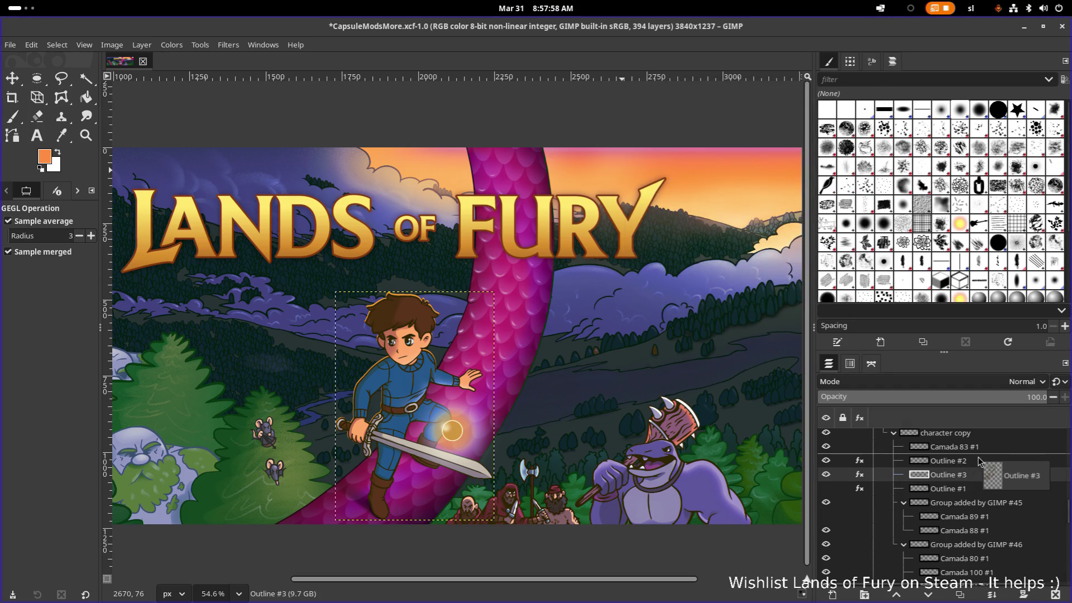
Place Outline #3 between Outline #2 and Outline #1 and compare the face with layers toggled
left_click_drag(968, 480, 979, 463)
scroll(420, 322, "up", 4)
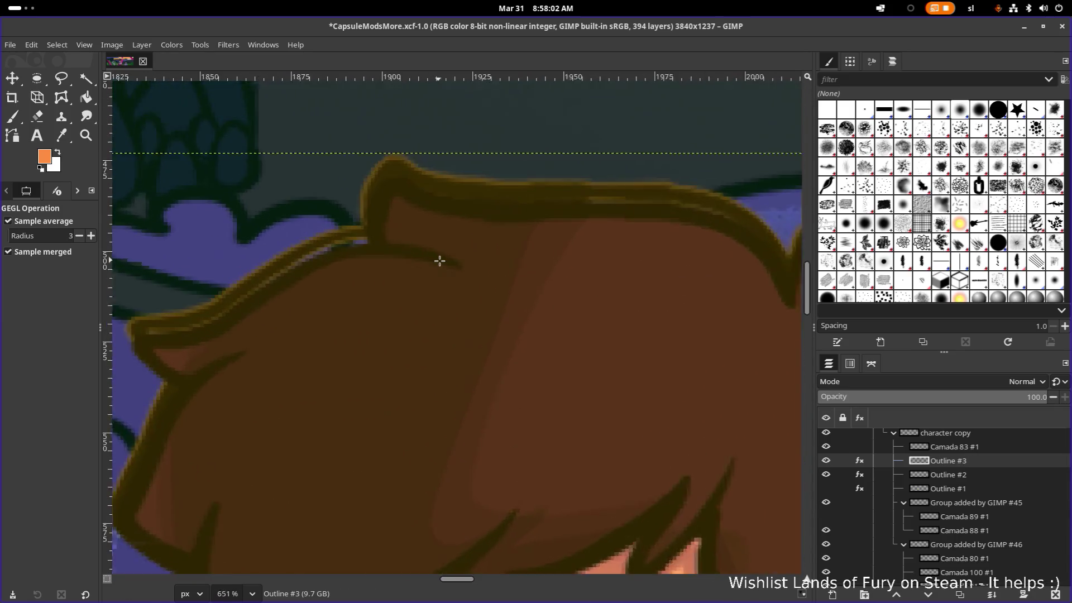
scroll(441, 261, "up", 1)
scroll(452, 268, "down", 2)
mouse_move(894, 478)
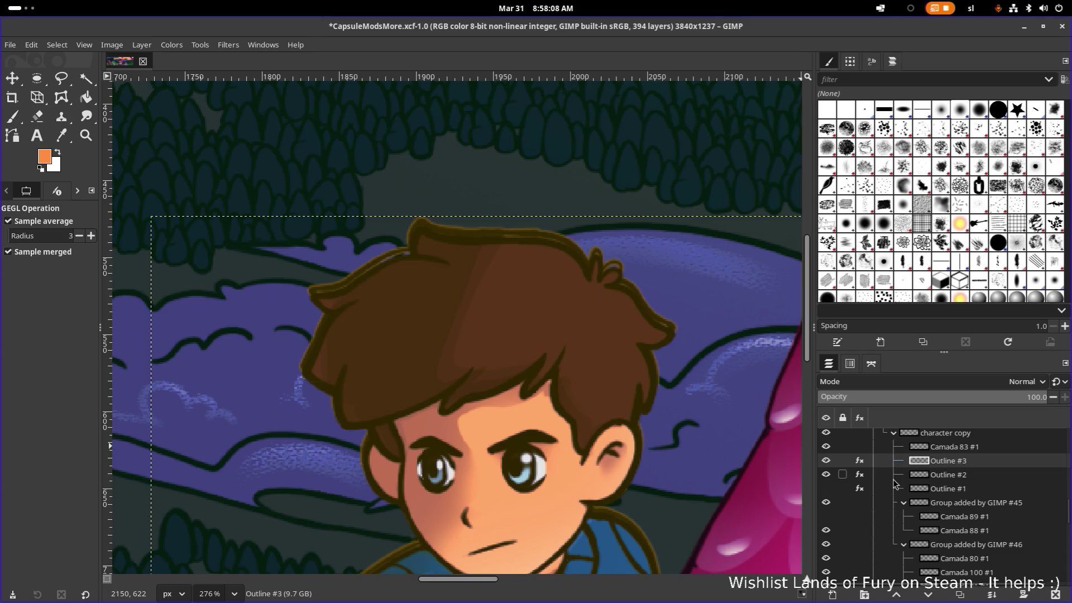
left_click_drag(967, 462, 973, 498)
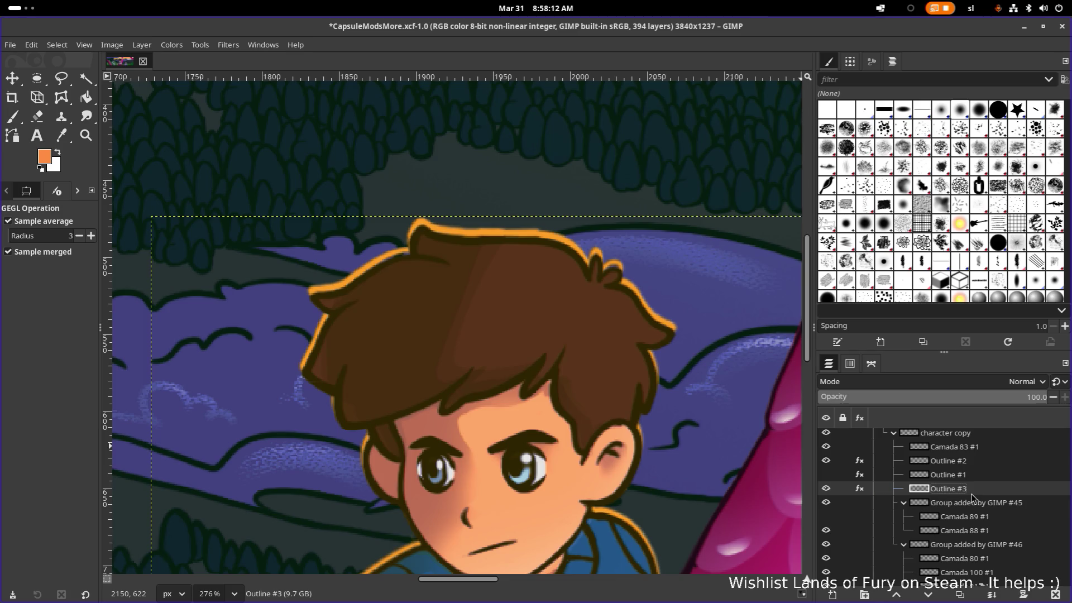
left_click(827, 491)
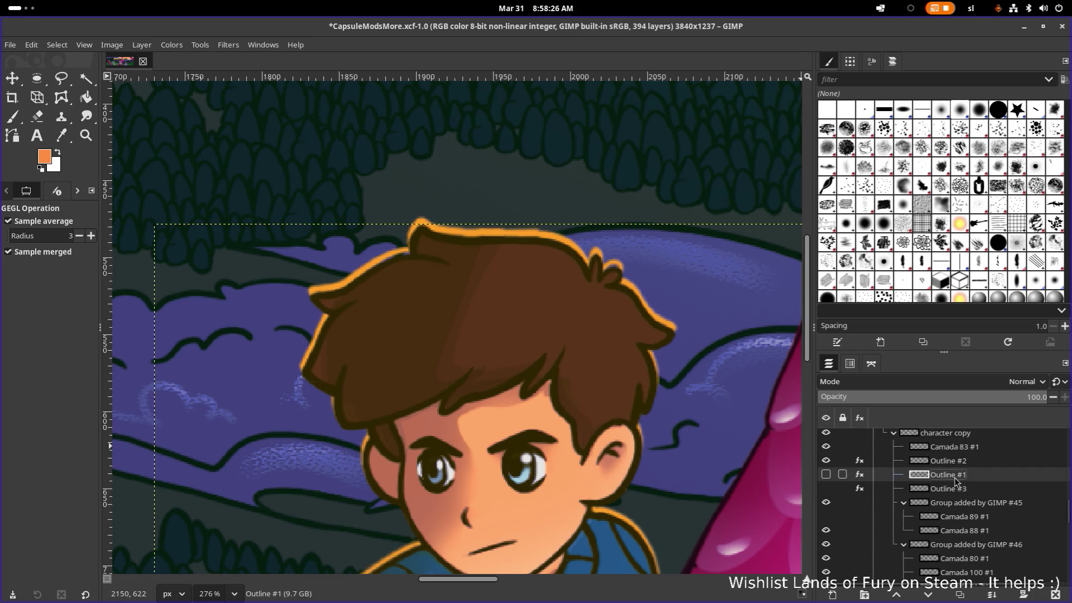
left_click(825, 474)
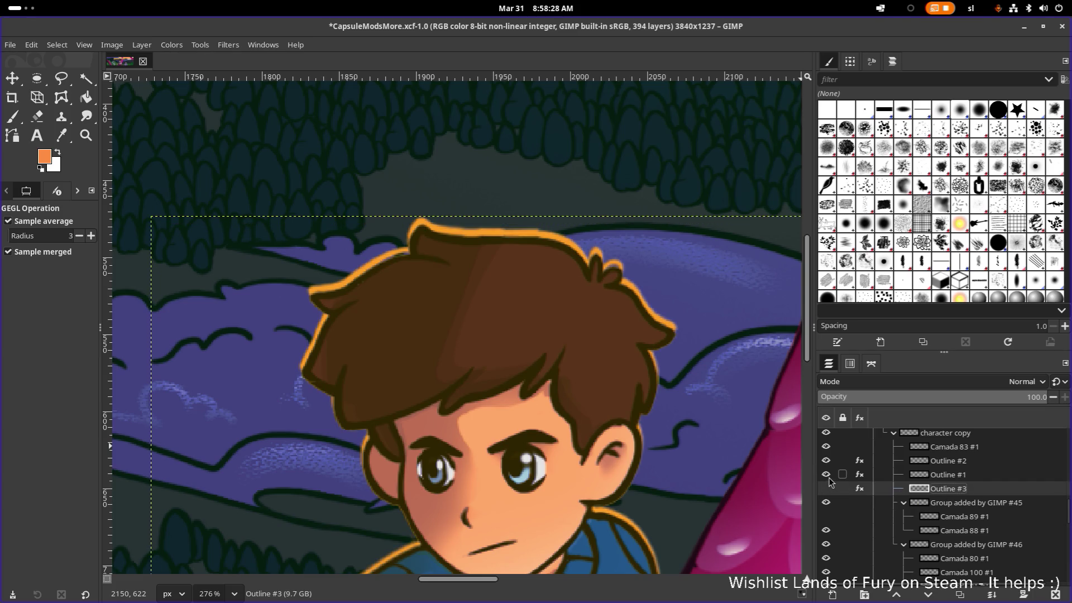
left_click(826, 475)
scroll(828, 482, "up", 1)
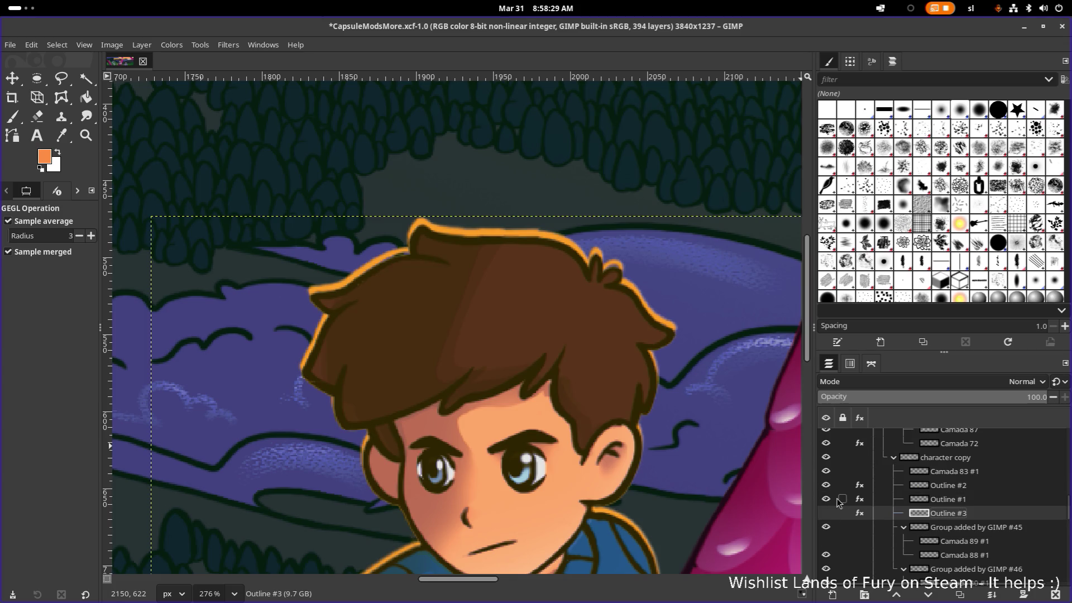
Hide Outline #1, then undo back through the moves, removing Outline #3
left_click(826, 499)
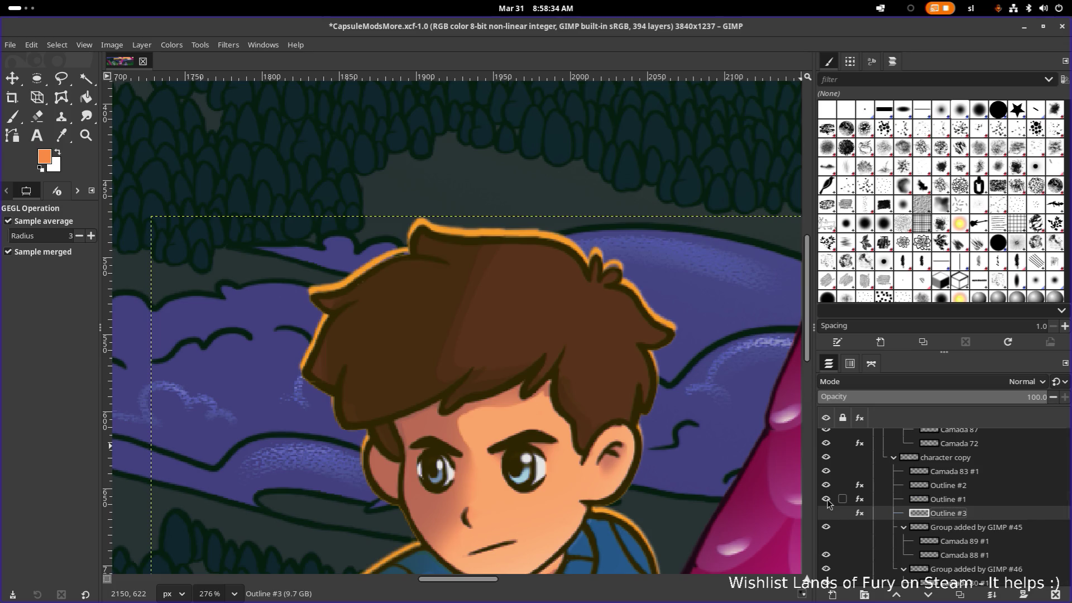
left_click(827, 500)
left_click(826, 499)
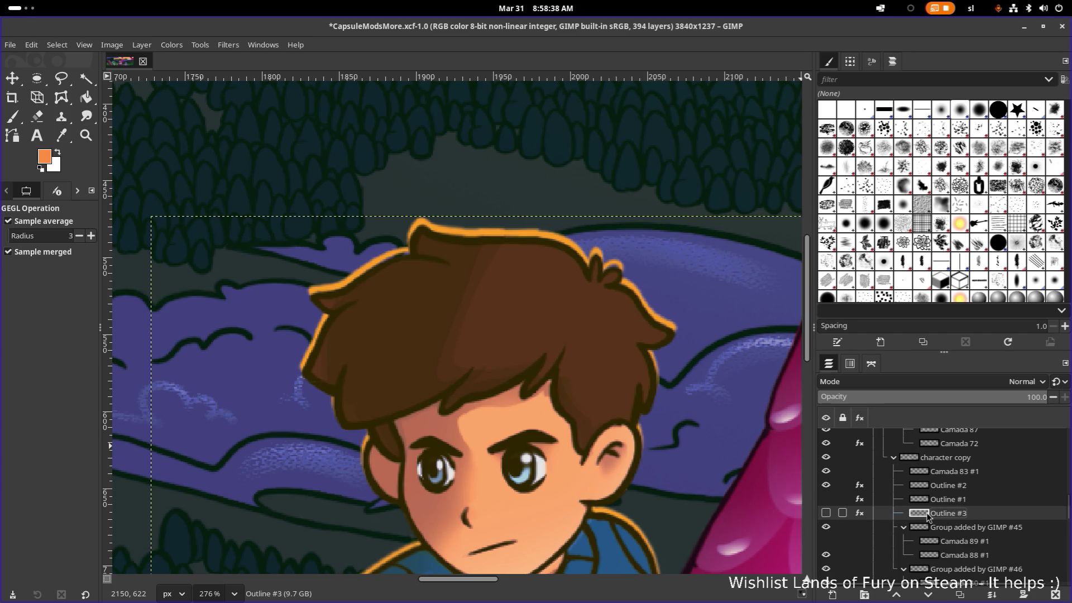
scroll(967, 507, "down", 1)
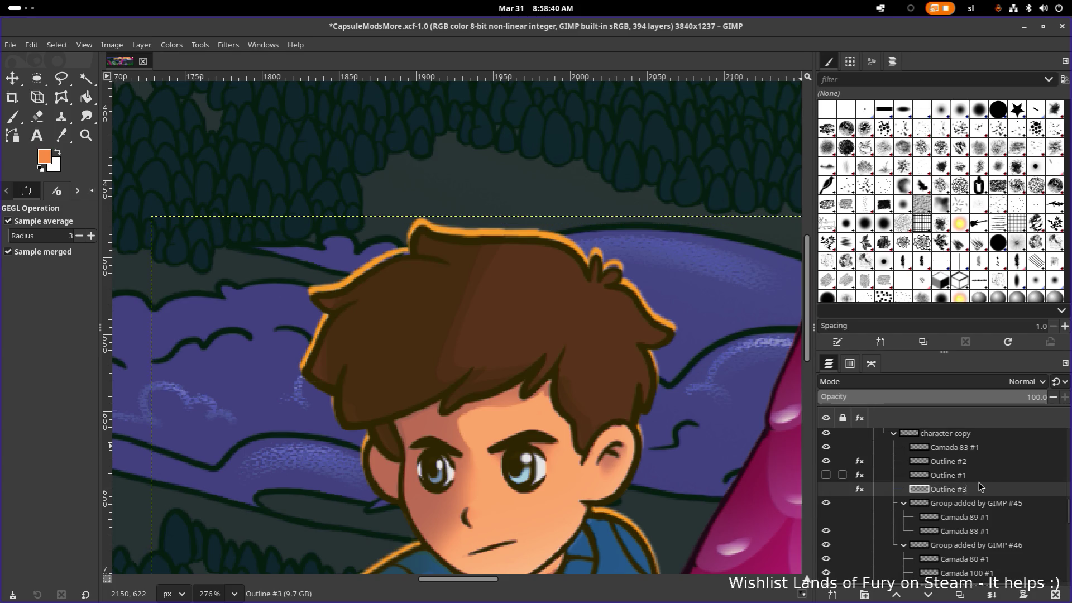
scroll(979, 486, "up", 1)
scroll(980, 486, "up", 1)
scroll(981, 486, "down", 1)
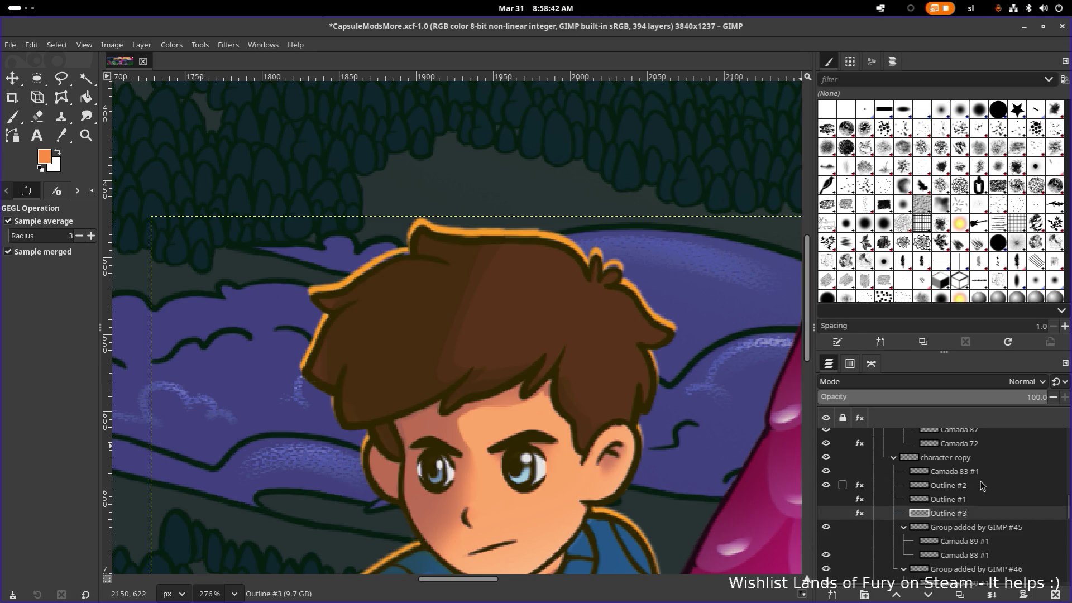
scroll(980, 491, "down", 2)
scroll(974, 488, "up", 1)
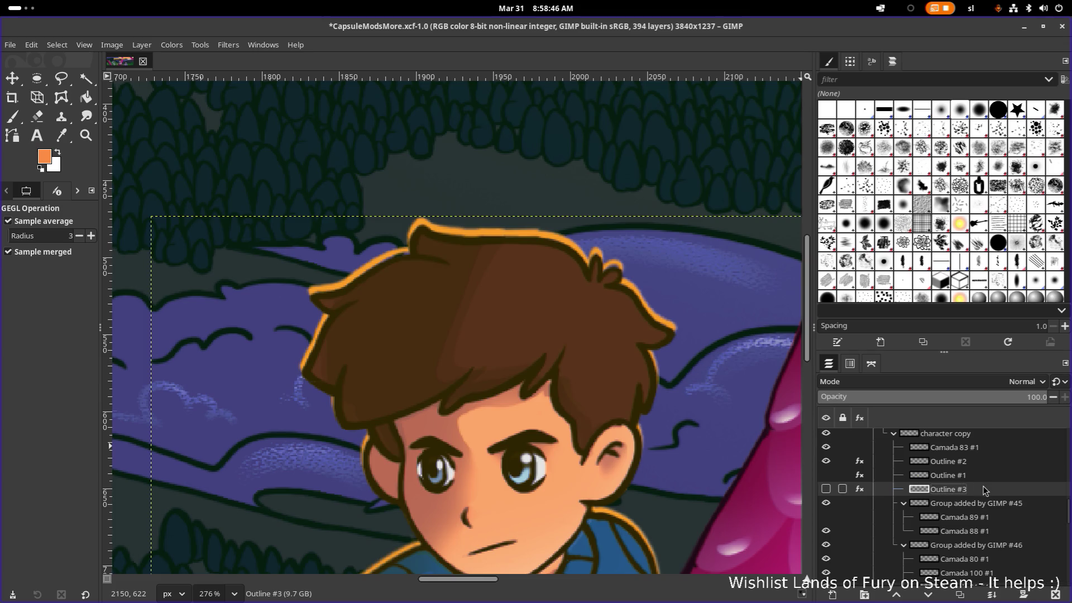
key("ctrl+z")
key("ctrl+z")
key("ctrl+y")
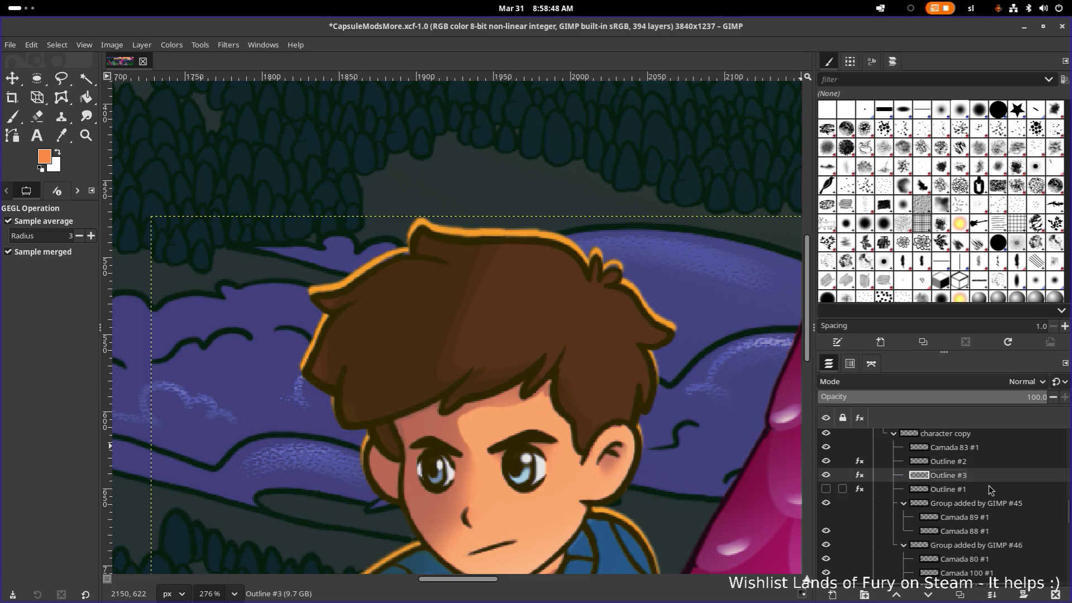
key("ctrl+z")
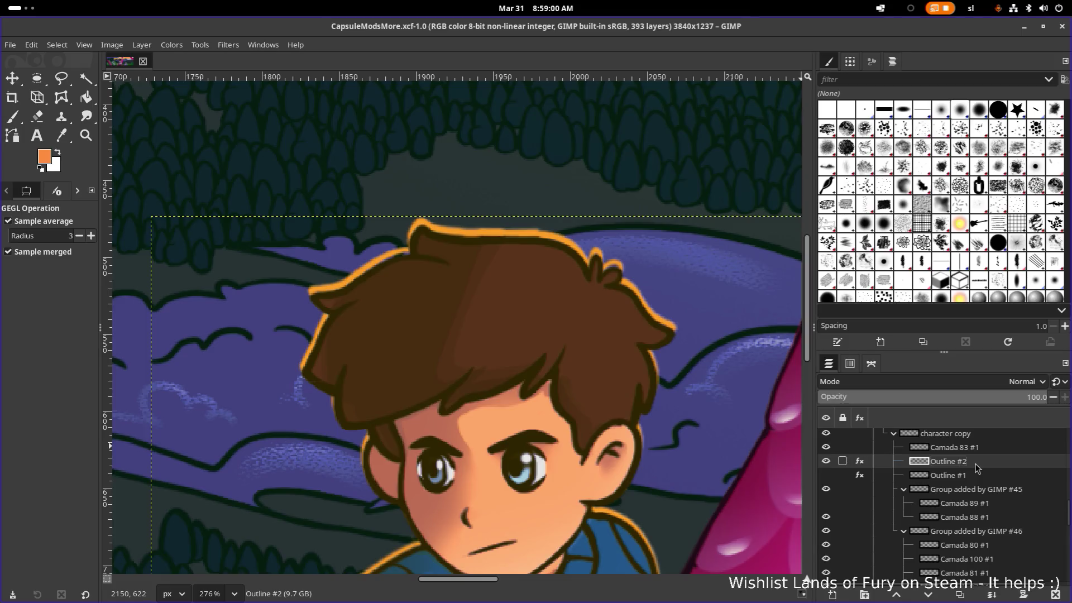
scroll(600, 426, "down", 2, "ctrl")
scroll(611, 452, "down", 1, "ctrl")
scroll(620, 436, "down", 1)
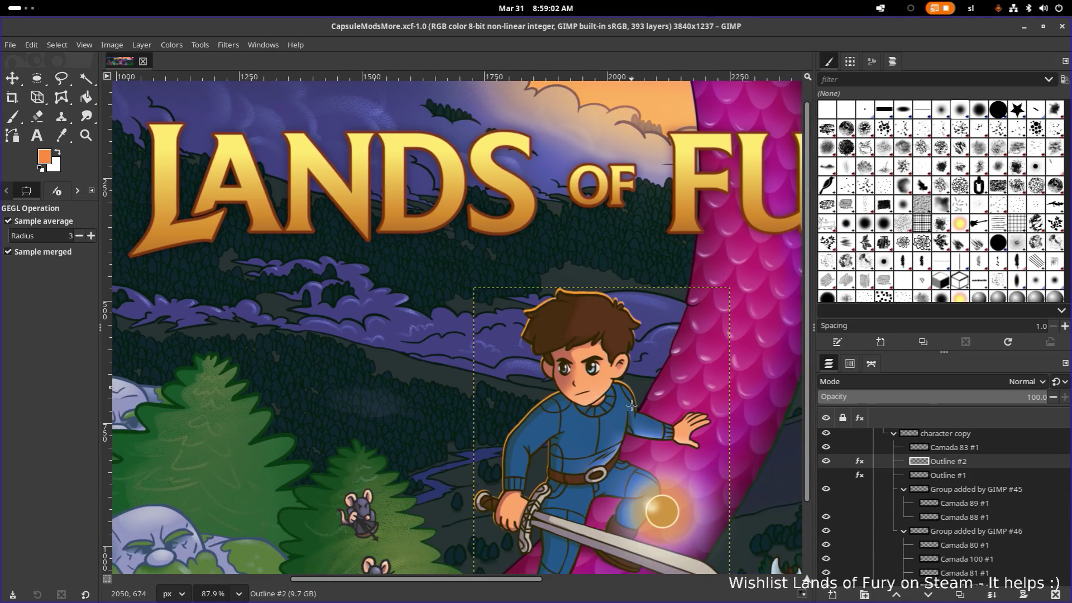
scroll(642, 420, "down", 1)
scroll(642, 420, "up", 1, "ctrl")
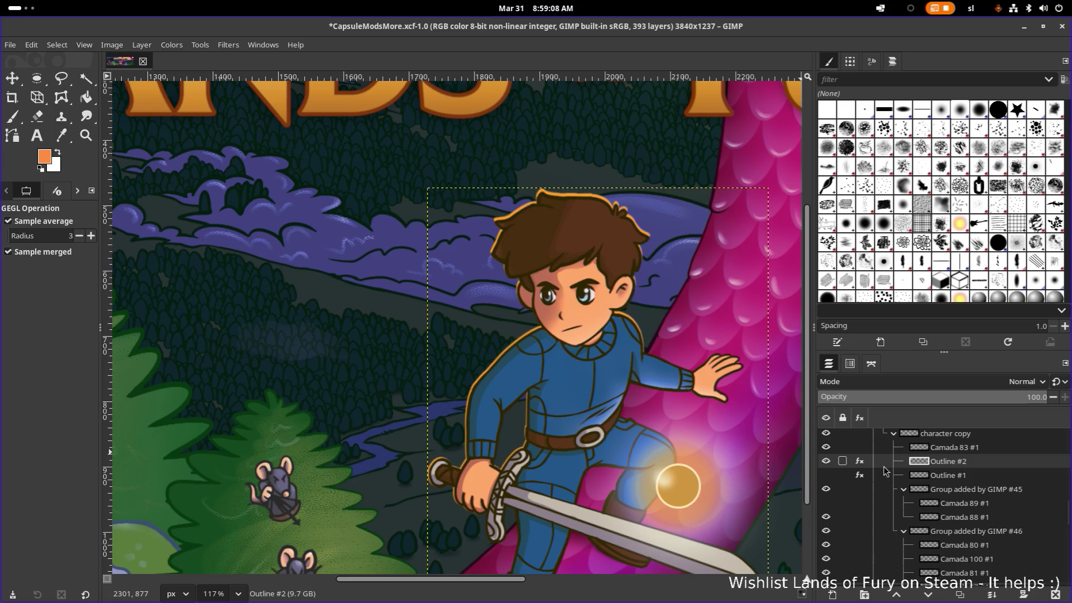
Compare the hero's outline by toggling Outline #1 and Outline #2, then hide Group added by GIMP #45
left_click(826, 476)
left_click(826, 475)
left_click(825, 461)
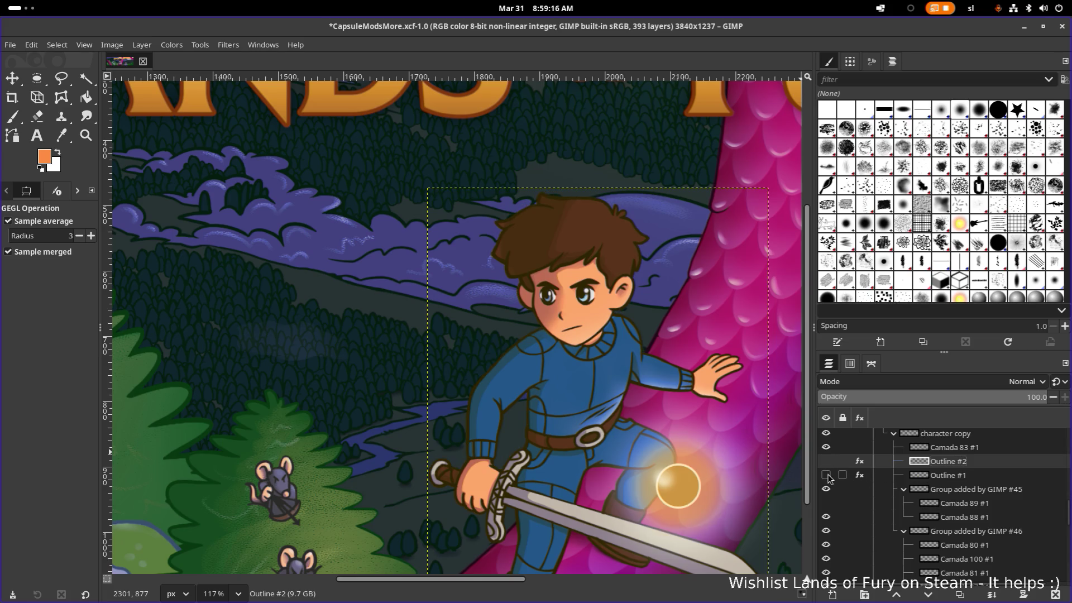
left_click(826, 477)
left_click(827, 490)
Hide the Camada 89 #1 and Camada 88 #1 layers and the Group added by GIMP #46
left_click(826, 502)
left_click(826, 503)
left_click(827, 503)
scroll(829, 519, "down", 1)
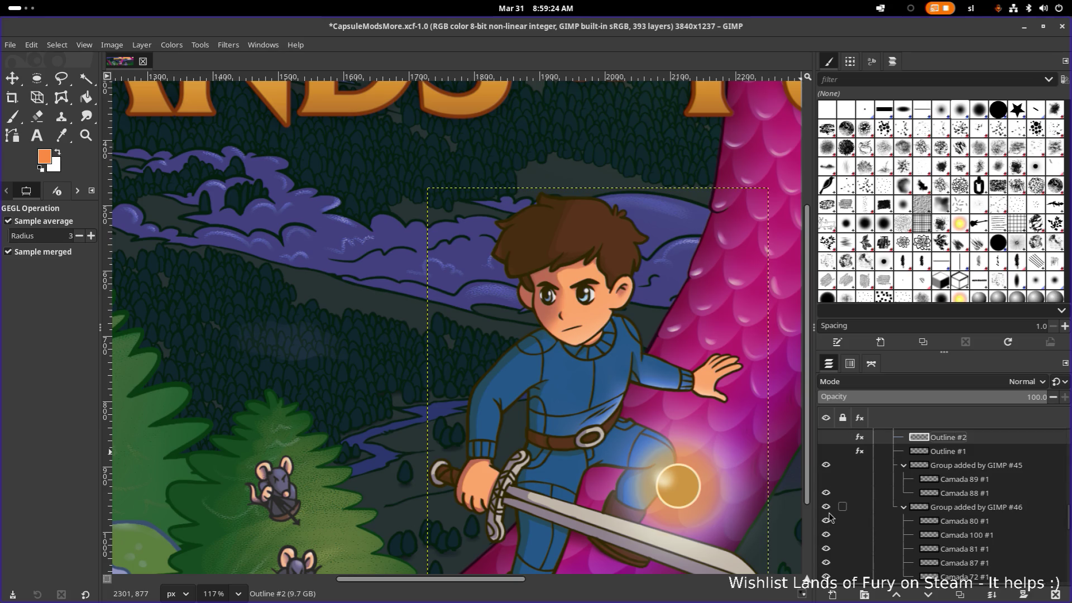
left_click(827, 507)
scroll(827, 511, "up", 2)
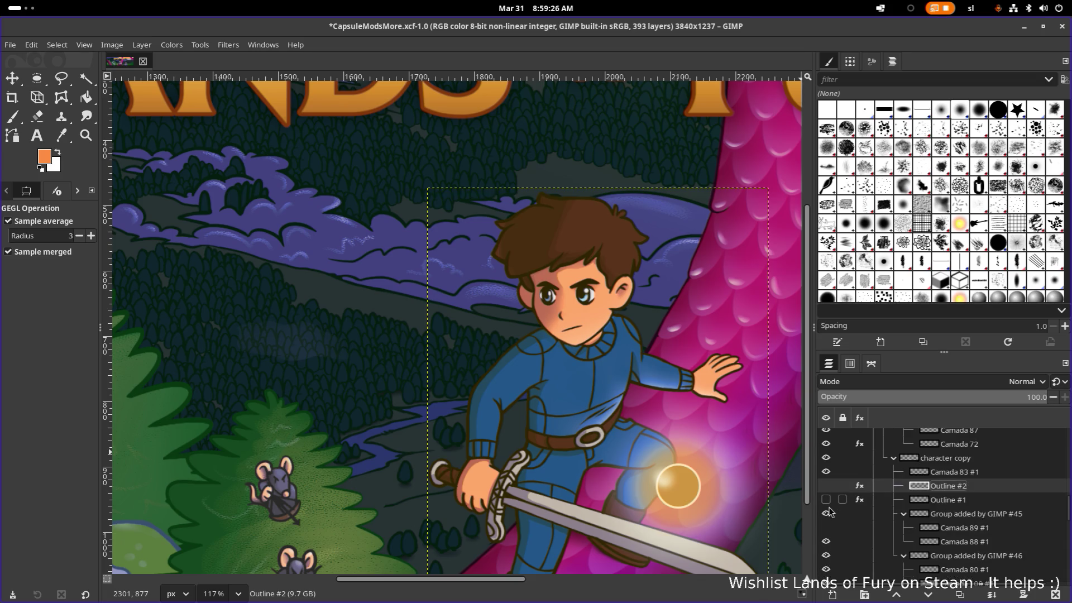
scroll(829, 513, "up", 2)
scroll(829, 511, "down", 2)
scroll(829, 511, "down", 2)
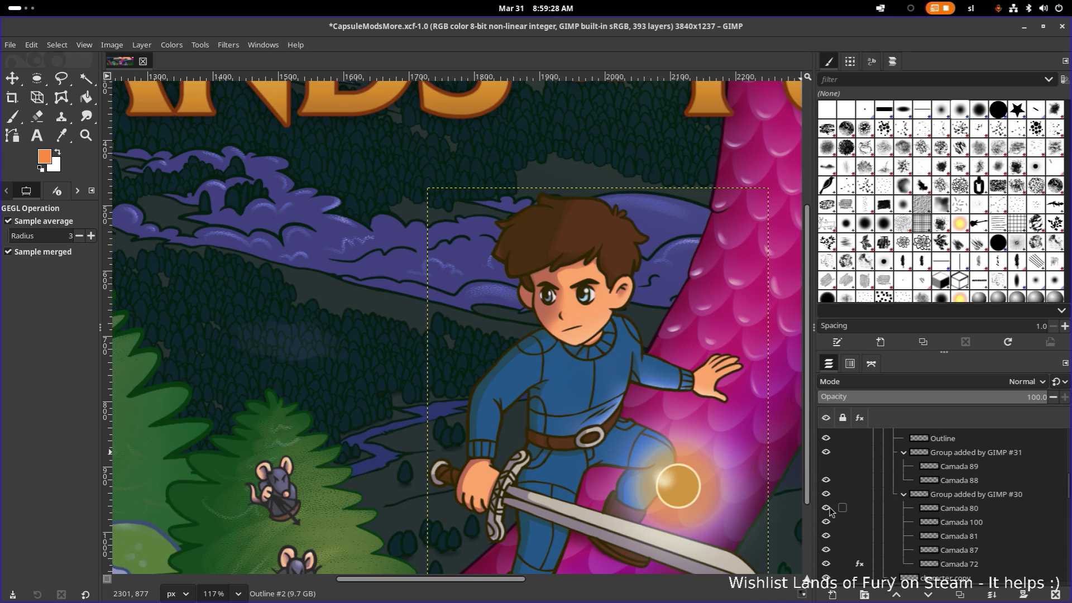
scroll(829, 511, "down", 2)
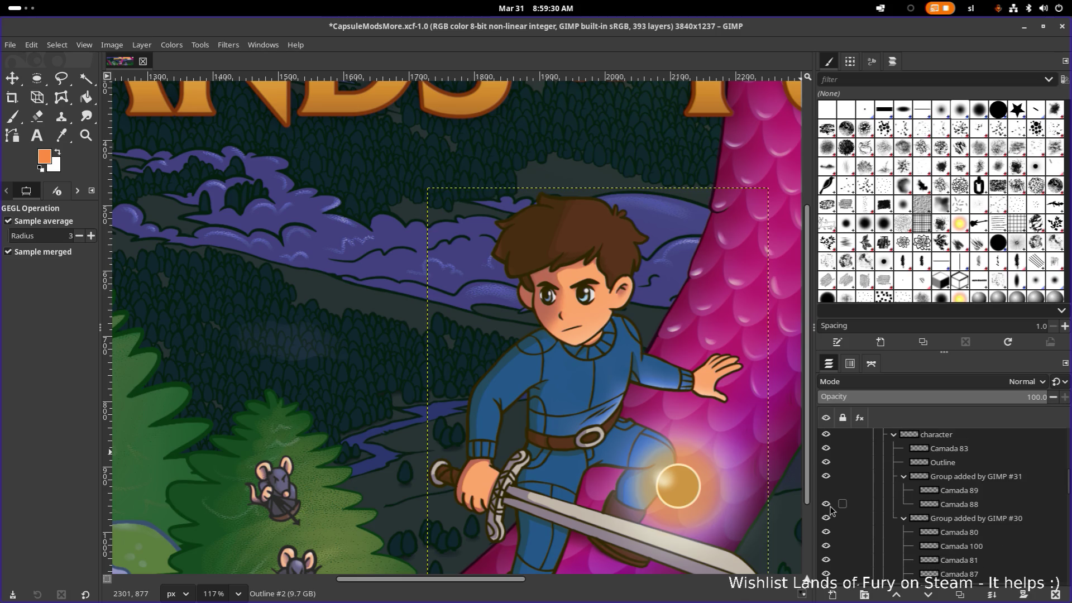
Collapse the character group, expand character copy and show Outline #2's yellow outline around the hero
left_click(825, 460)
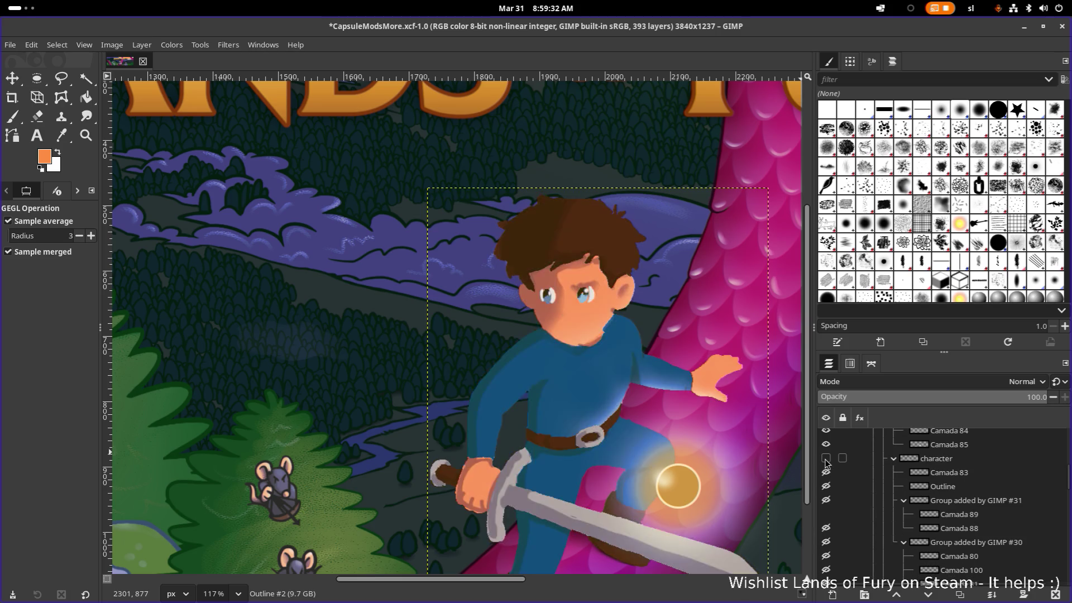
left_click(826, 459)
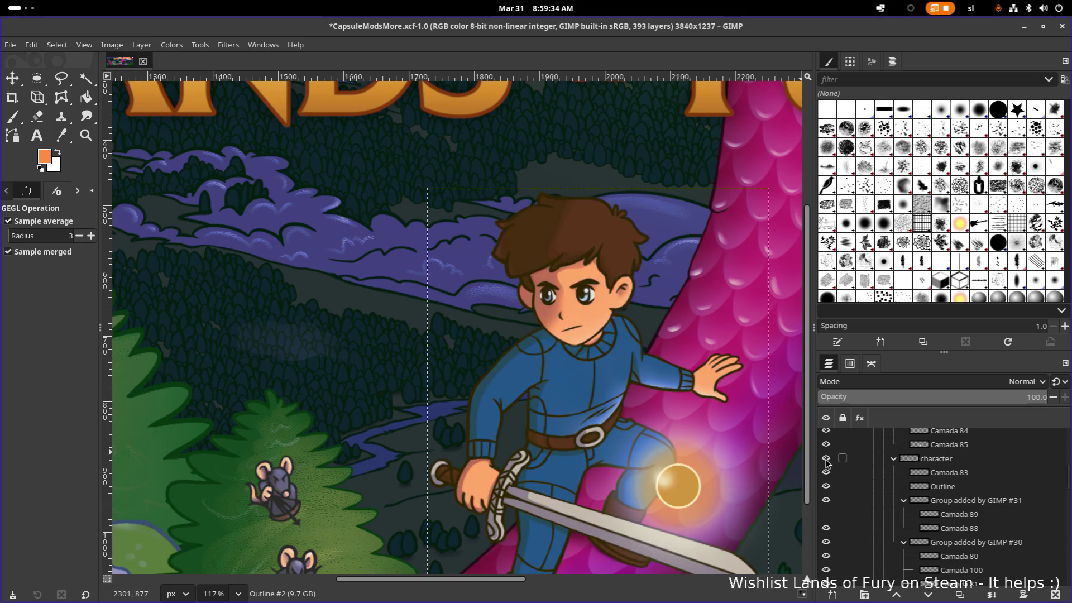
left_click(893, 459)
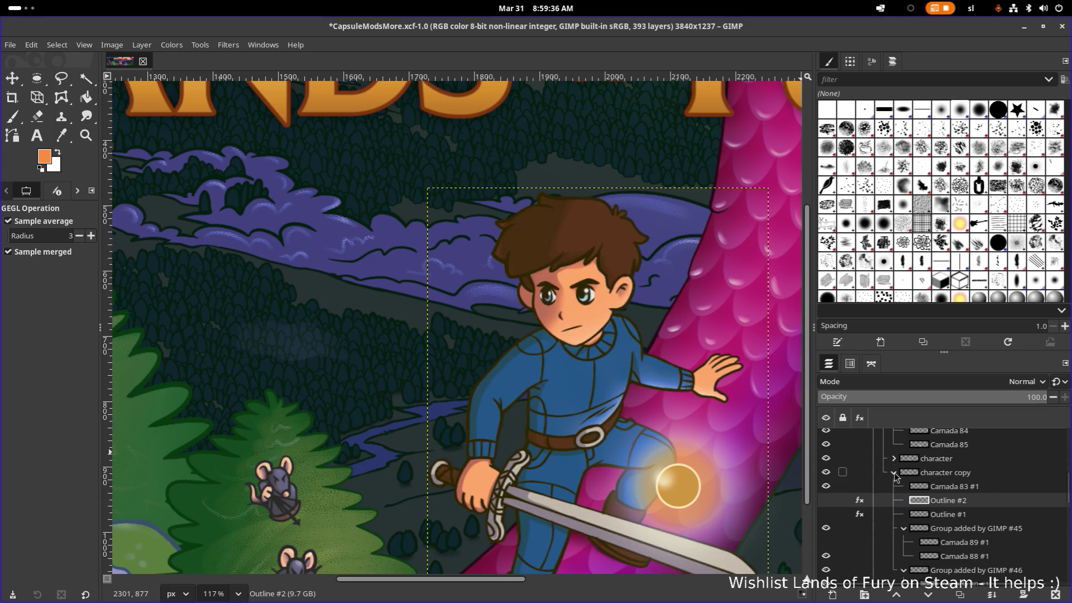
left_click(895, 473)
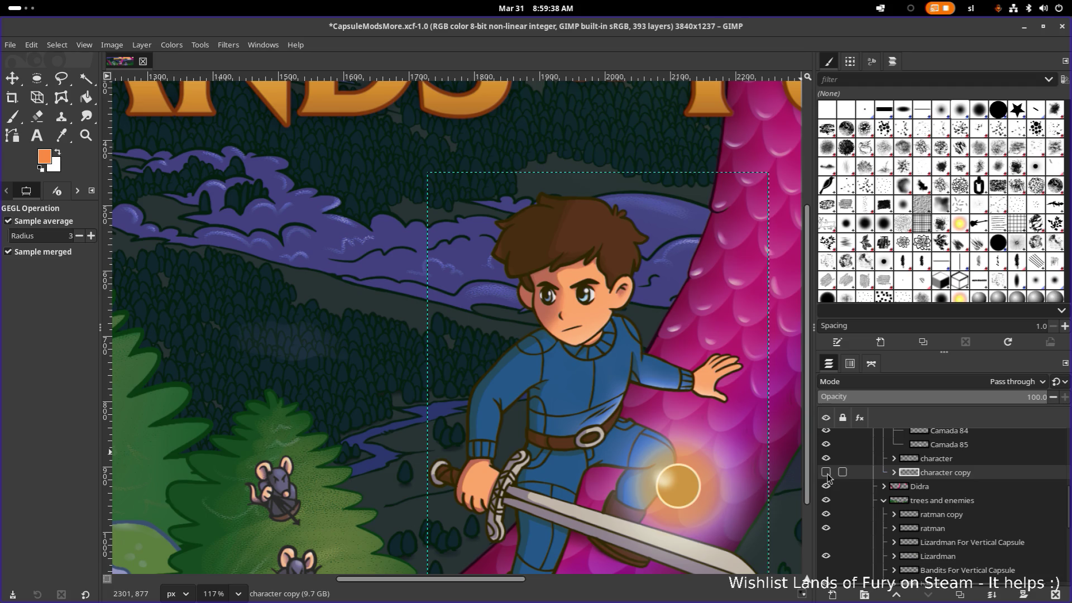
left_click(894, 474)
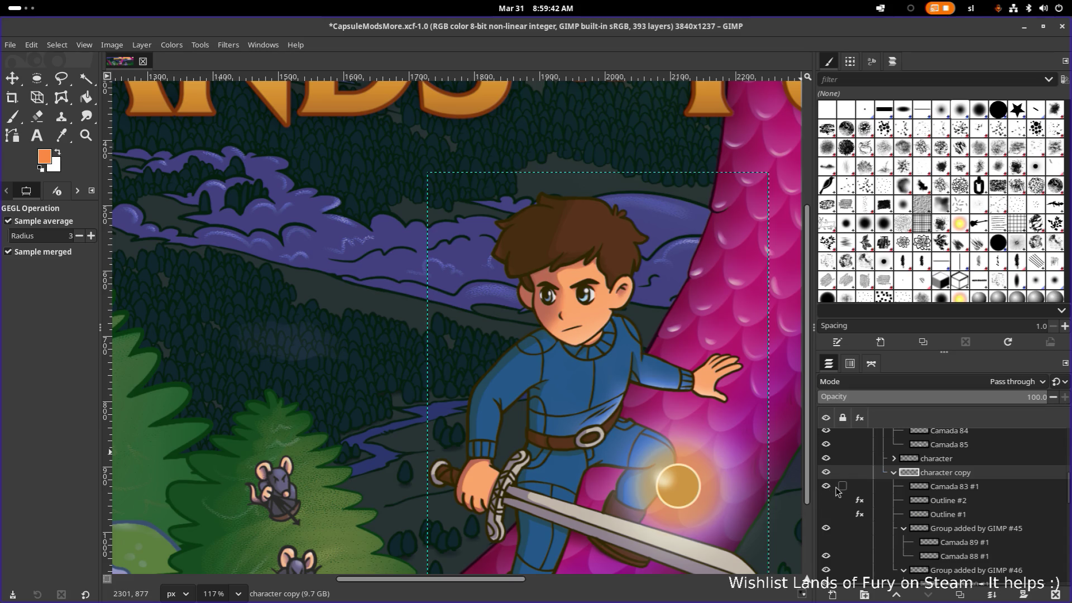
scroll(837, 493, "down", 1)
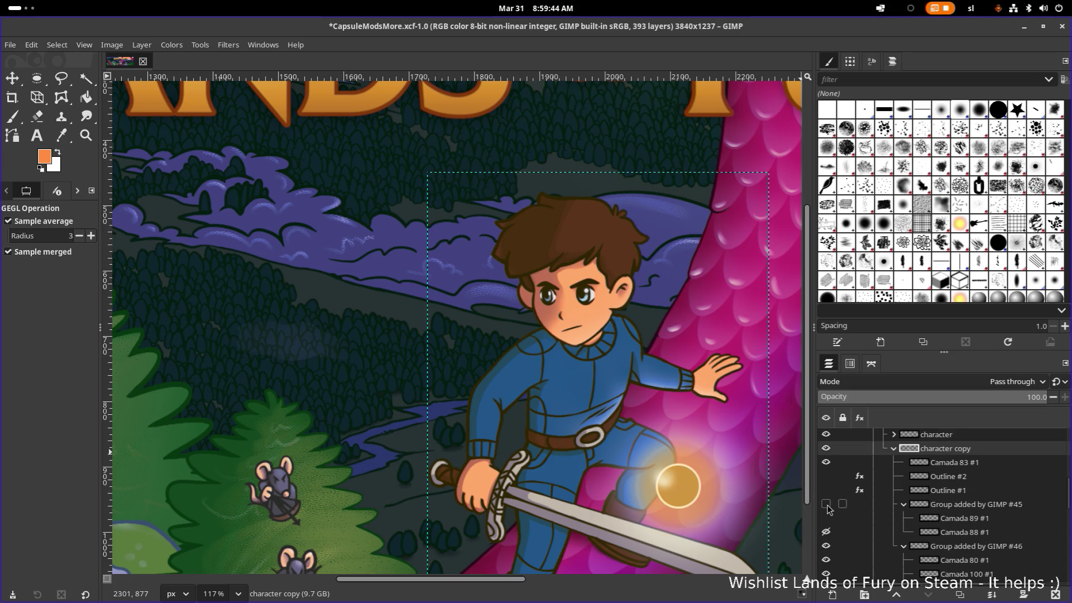
left_click(826, 476)
scroll(831, 500, "down", 1)
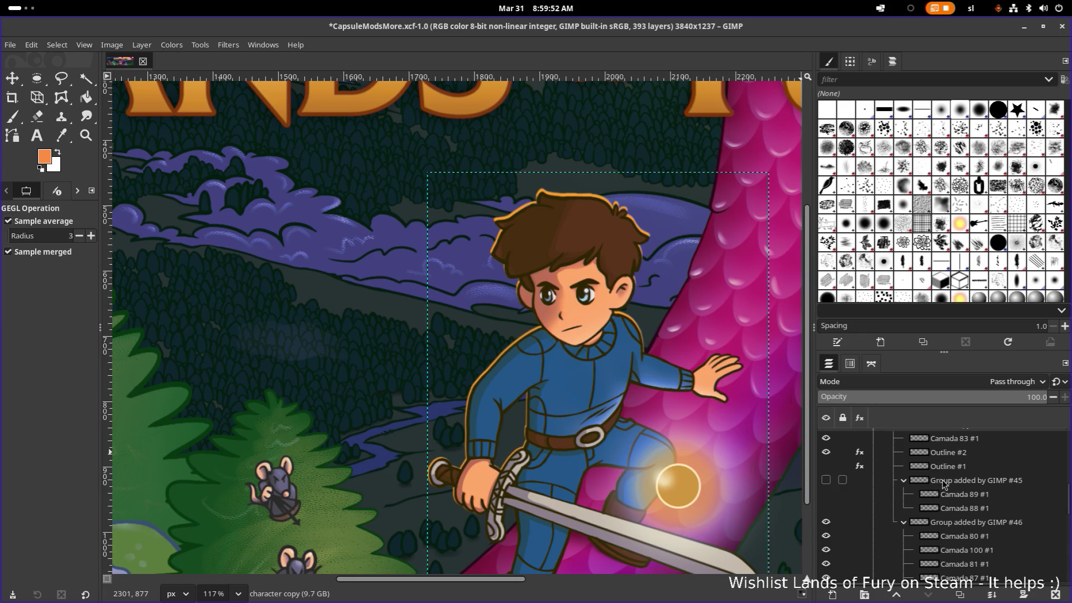
scroll(972, 519, "up", 2)
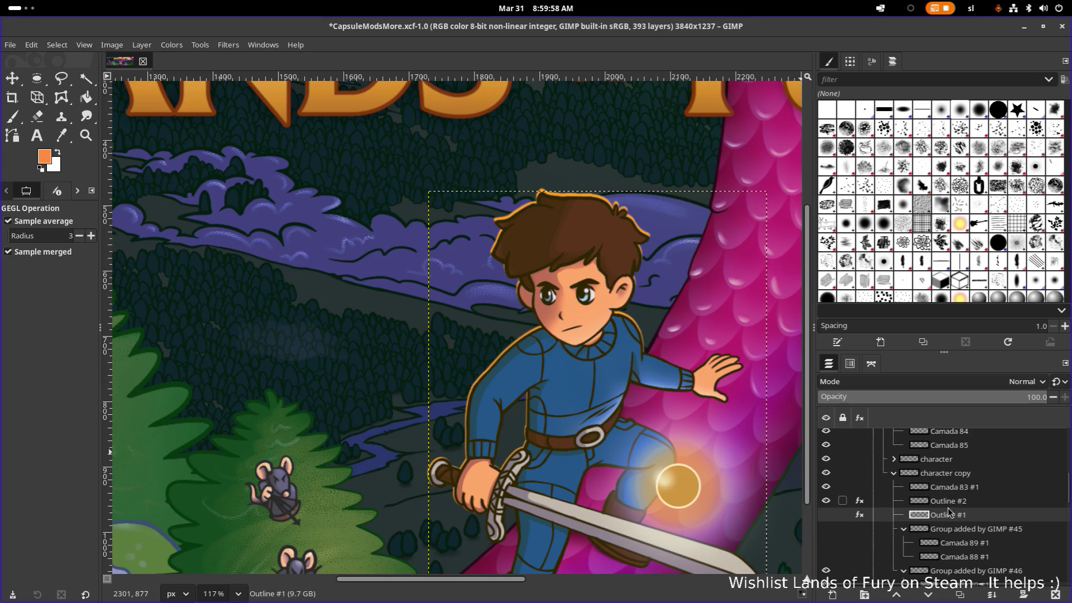
Move Outline #2 out of the character copy group to sit above it
left_click(959, 503)
left_click_drag(961, 505, 954, 467)
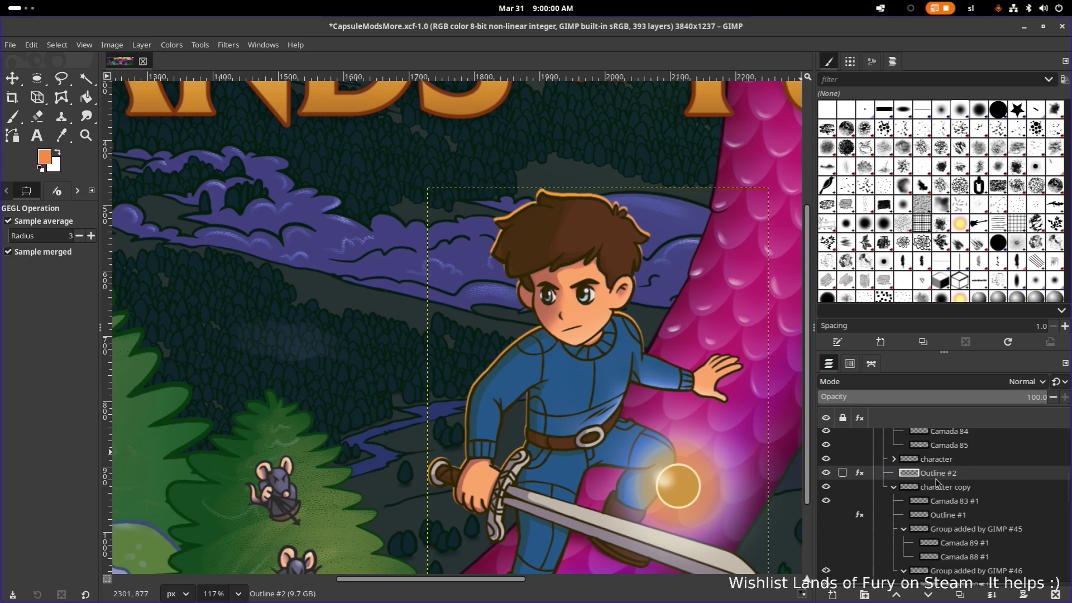
left_click(825, 486)
Delete the character copy group, leaving Outline #2 next to the character group
left_click(926, 489)
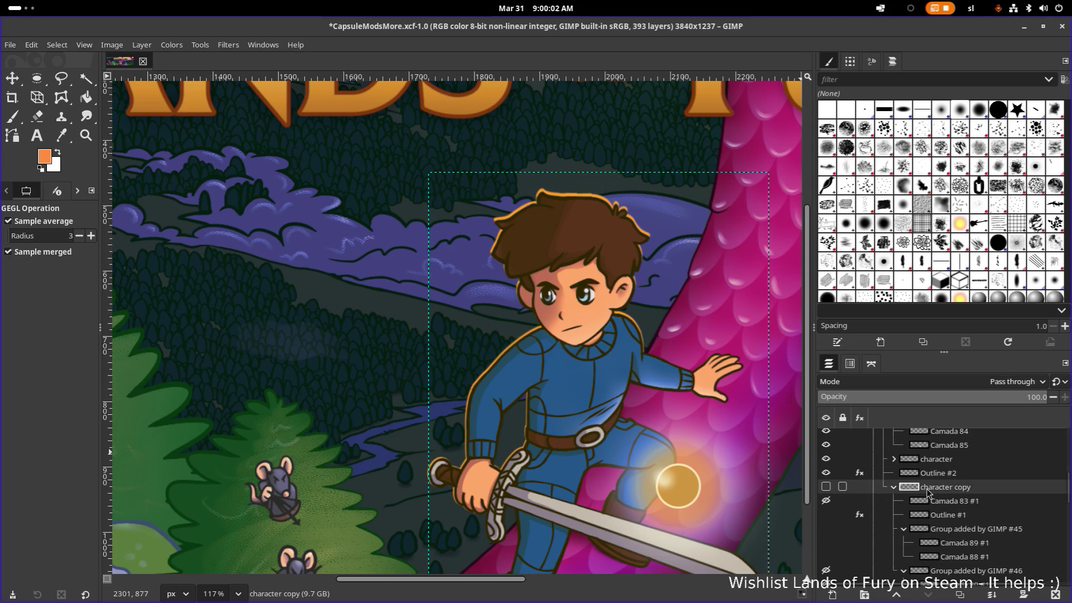
right_click(982, 486)
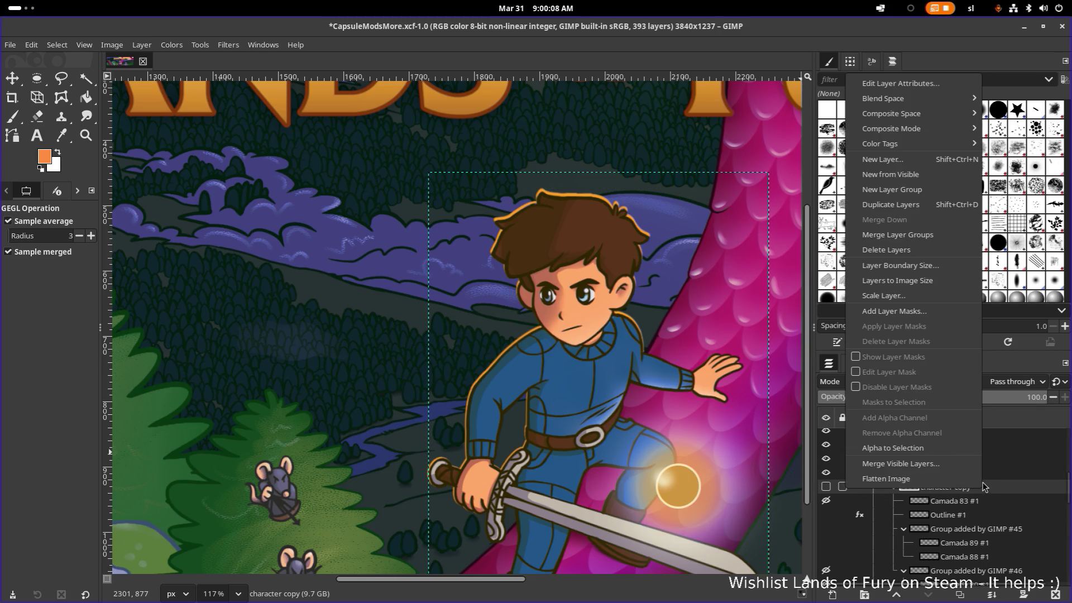
left_click(917, 250)
mouse_move(838, 472)
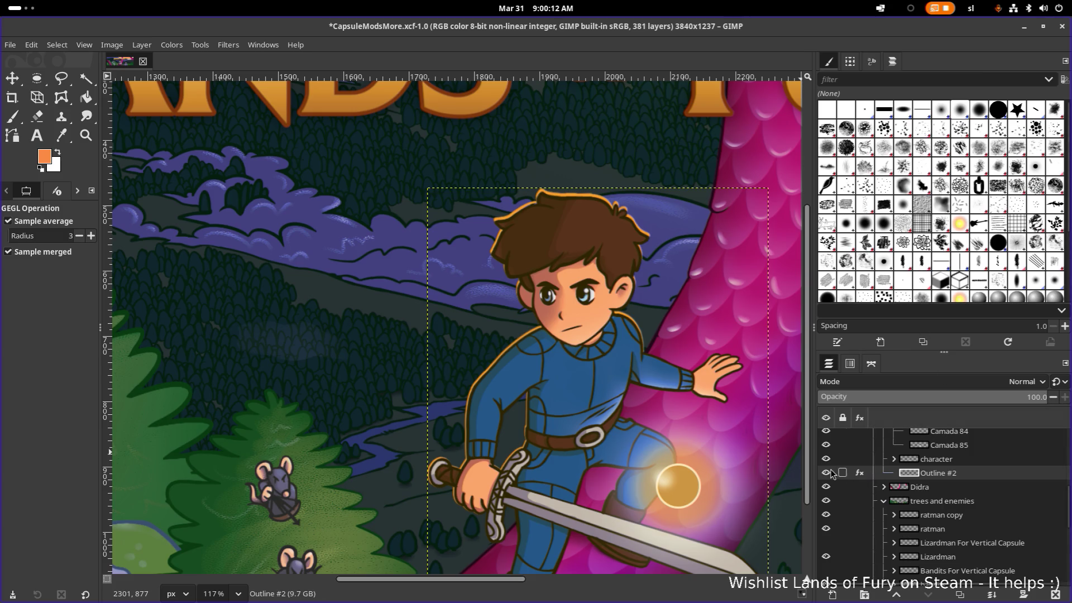
left_click(826, 473)
scroll(634, 212, "up", 5)
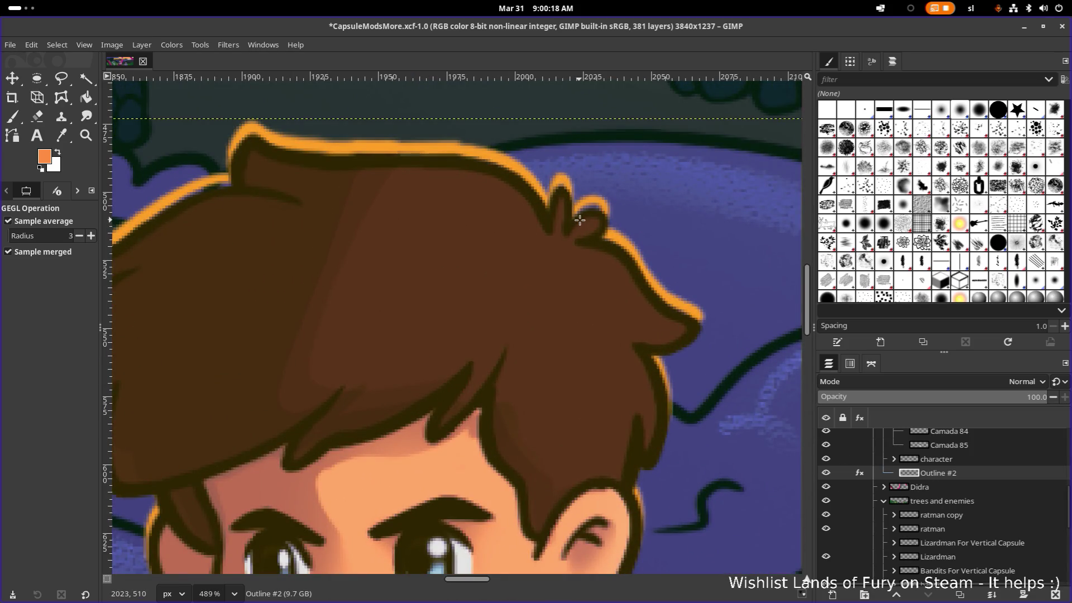
Set a size-6 paintbrush, paint a light stroke along the hair outline and undo it
key("m")
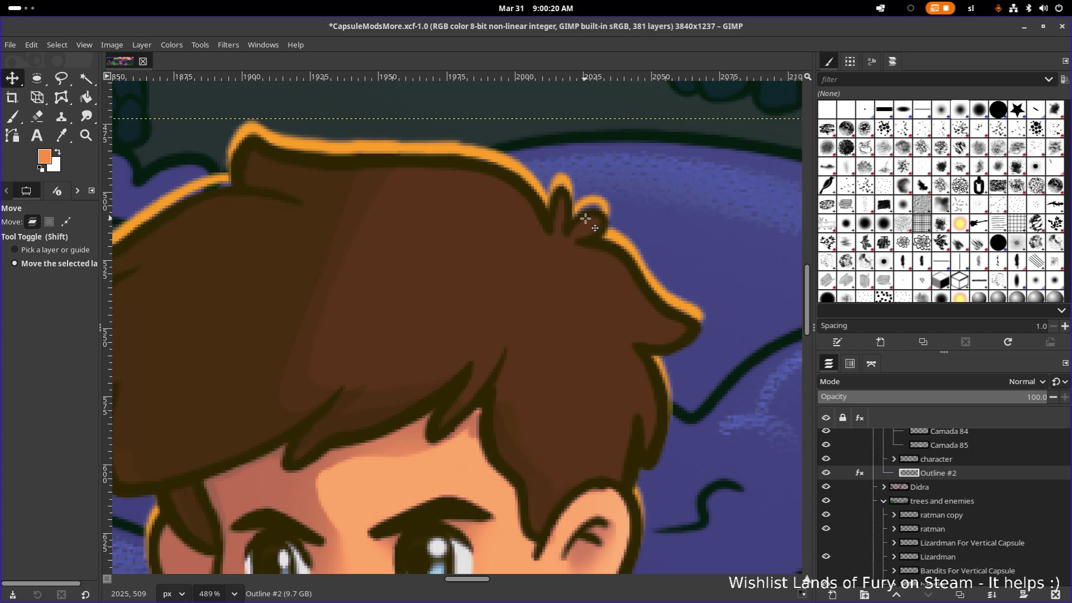
scroll(563, 222, "down", 1)
scroll(619, 239, "down", 1)
scroll(634, 244, "left", 1)
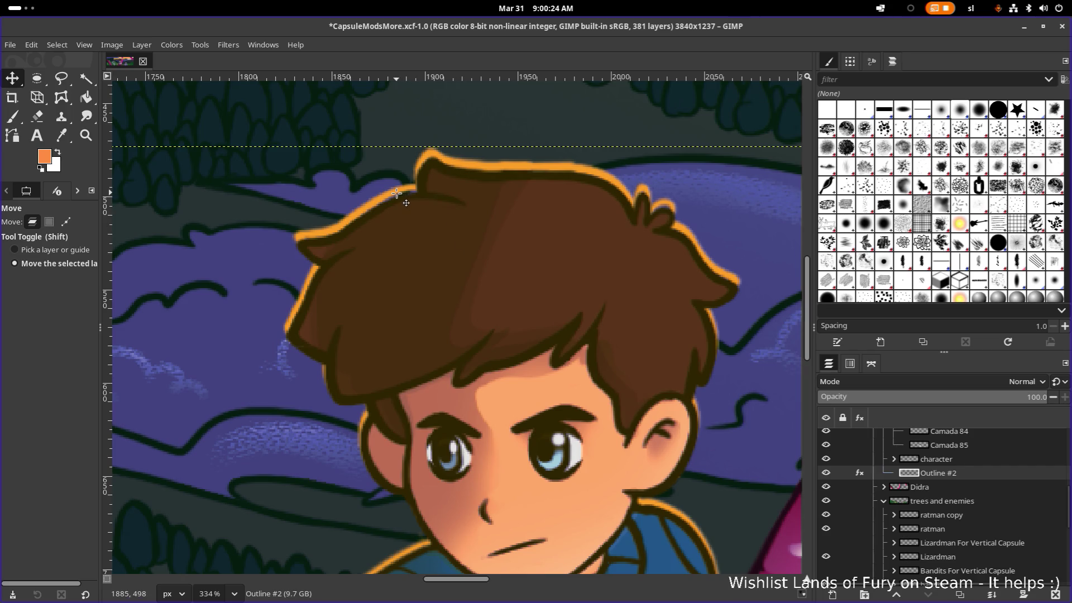
key("p")
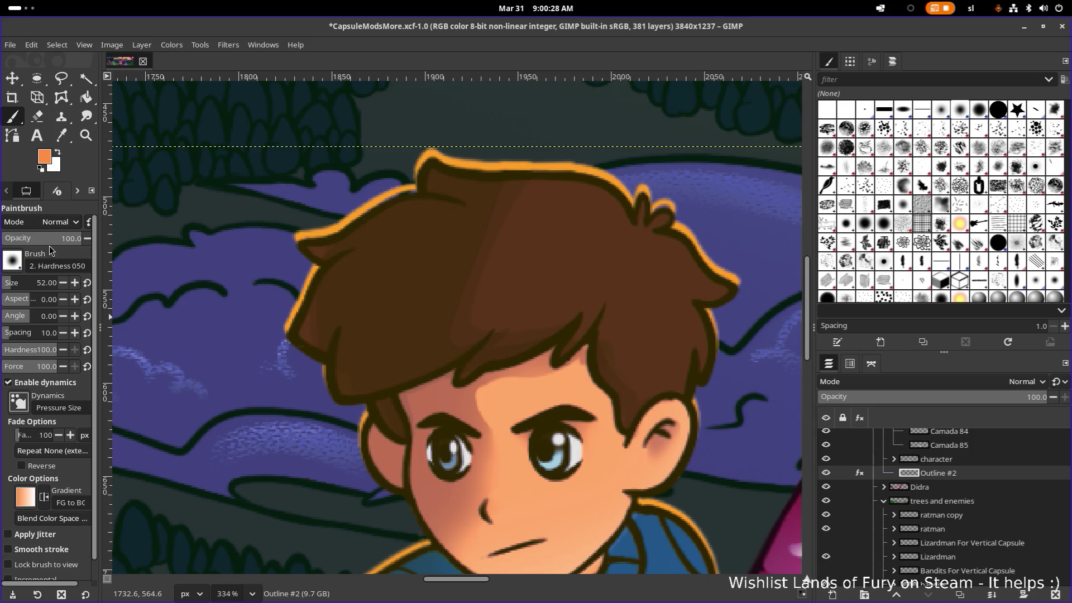
left_click_drag(52, 282, 46, 290)
triple_click(46, 289)
type("18")
key("Return")
left_click(4, 283)
left_click(5, 282)
scroll(318, 252, "up", 2)
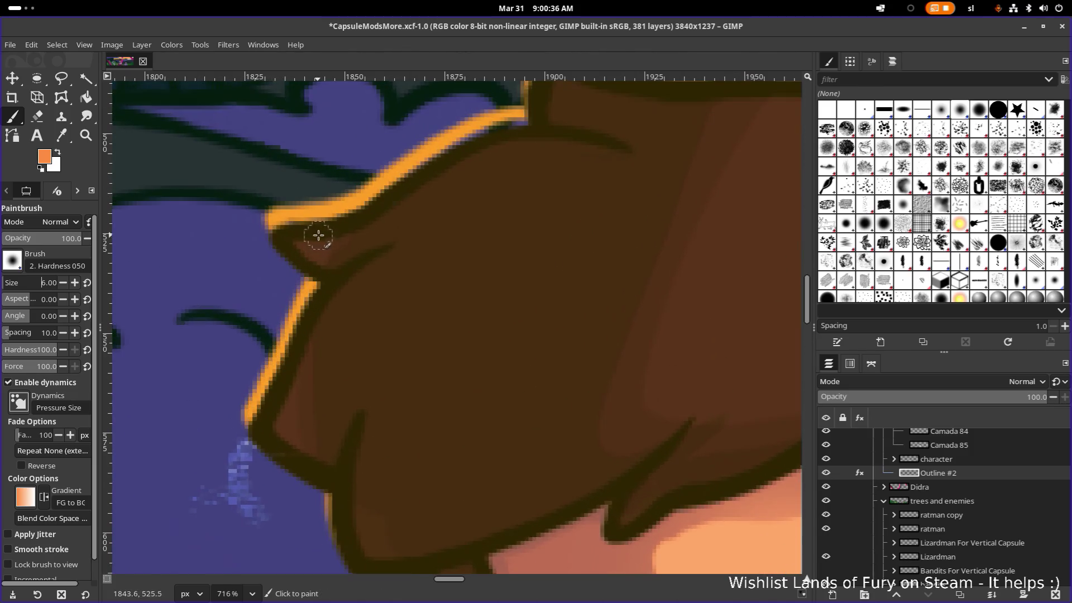
left_click_drag(285, 225, 352, 222)
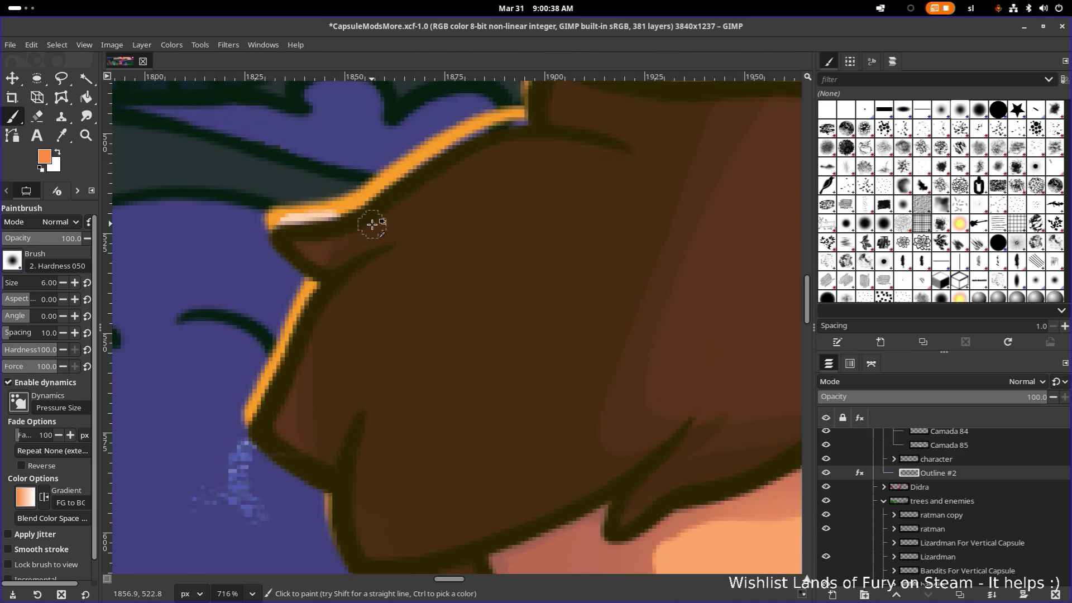
key("ctrl+z")
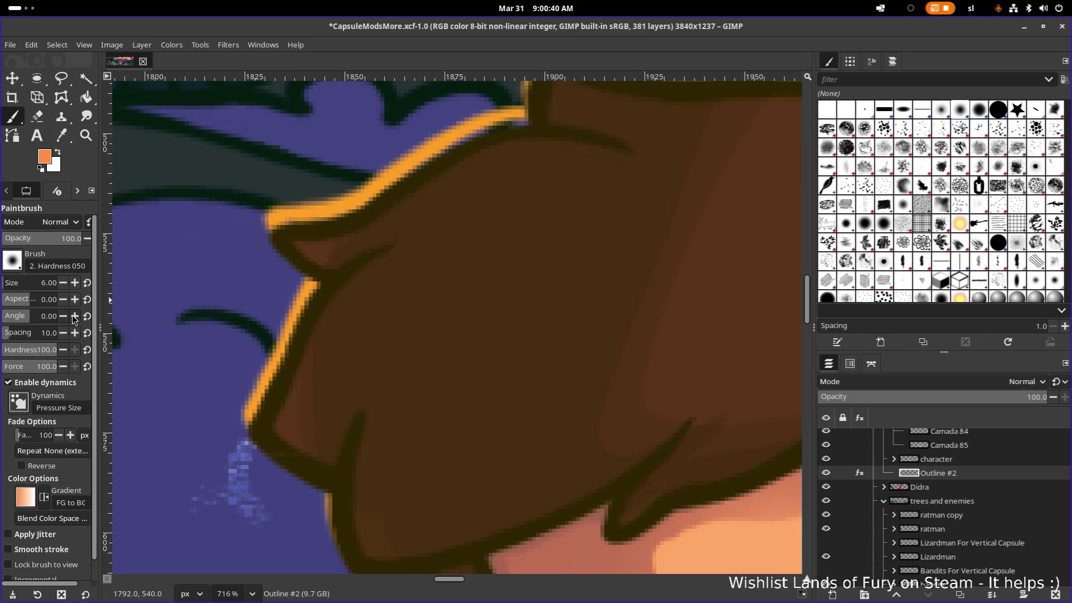
Sample the yellow-orange outline colour, draw a pencil stroke along the orange outline and undo it
key("o")
left_click(348, 205)
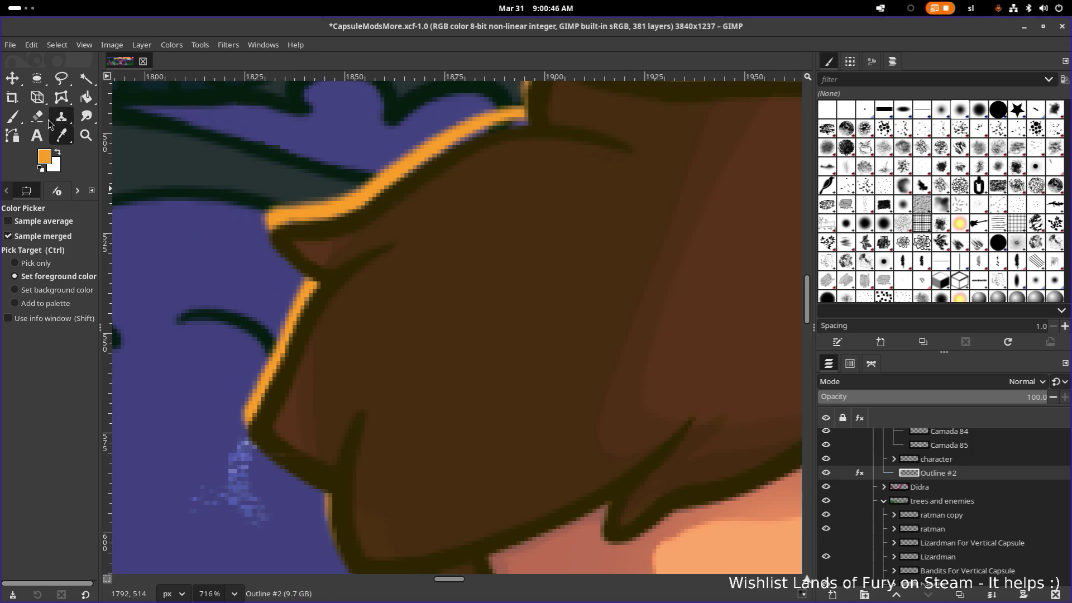
right_click(12, 117)
left_click(67, 135)
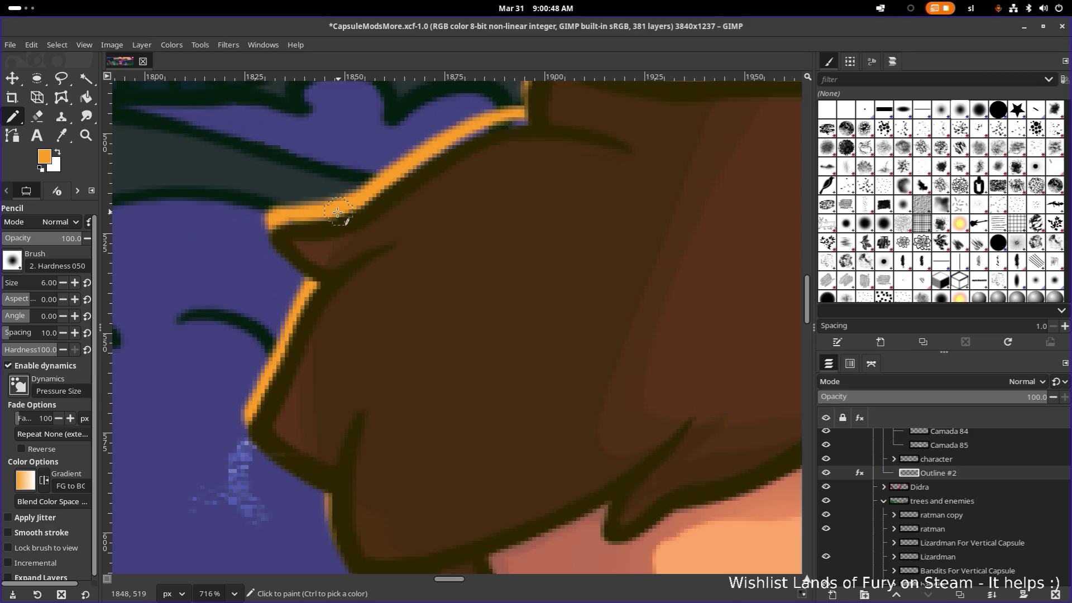
scroll(338, 212, "up", 2)
left_click_drag(268, 211, 327, 216)
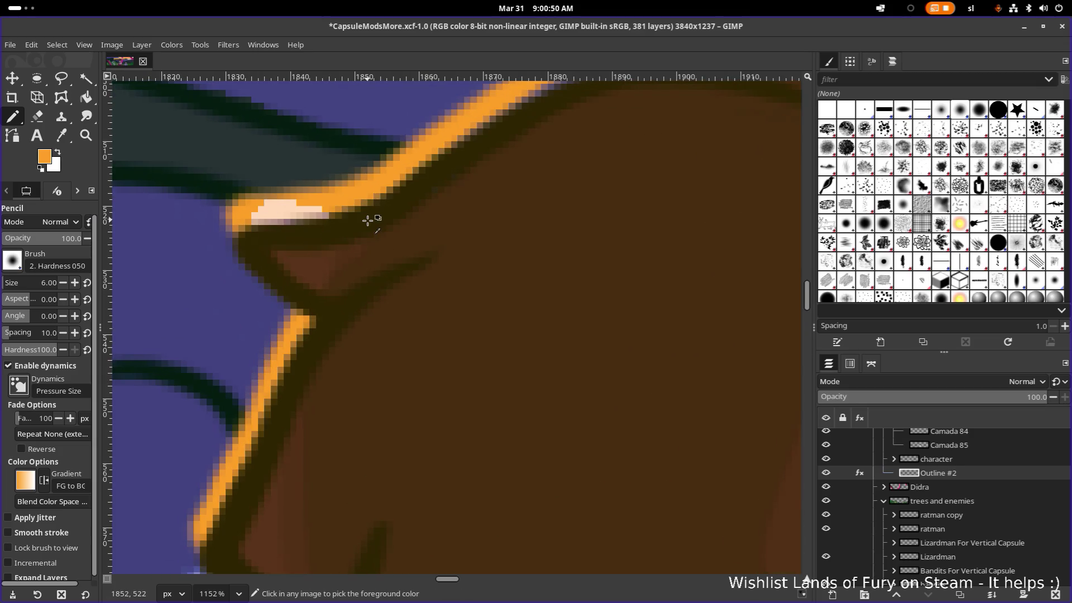
key("ctrl+z")
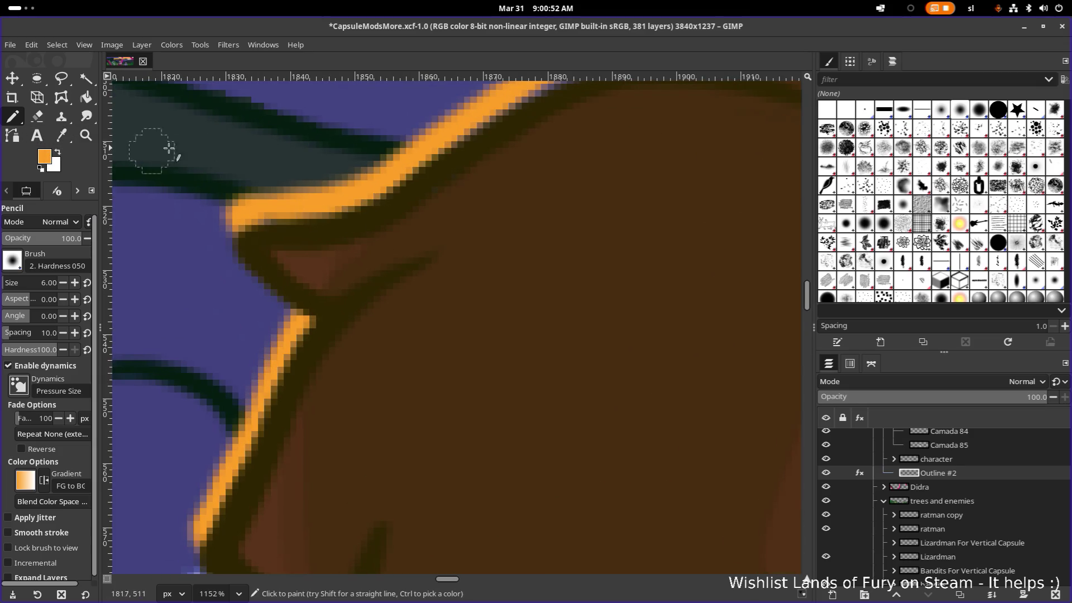
scroll(408, 185, "up", 3)
scroll(408, 186, "right", 2)
Paint pale marks along the hero's hair outline and undo the last stroke
left_click(468, 215)
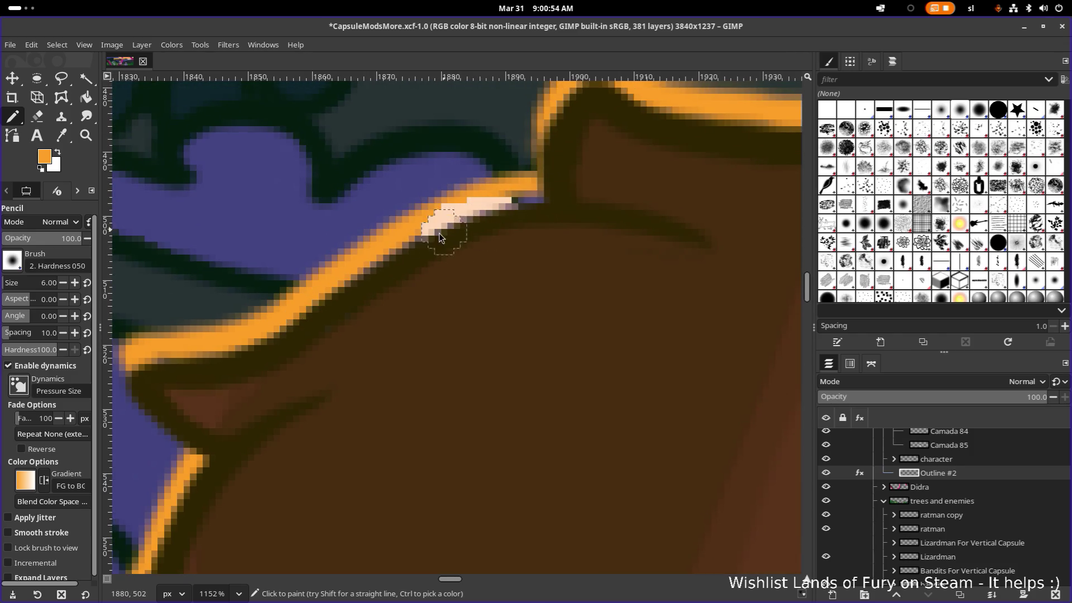
left_click_drag(474, 226, 400, 249)
scroll(585, 291, "down", 2, "ctrl")
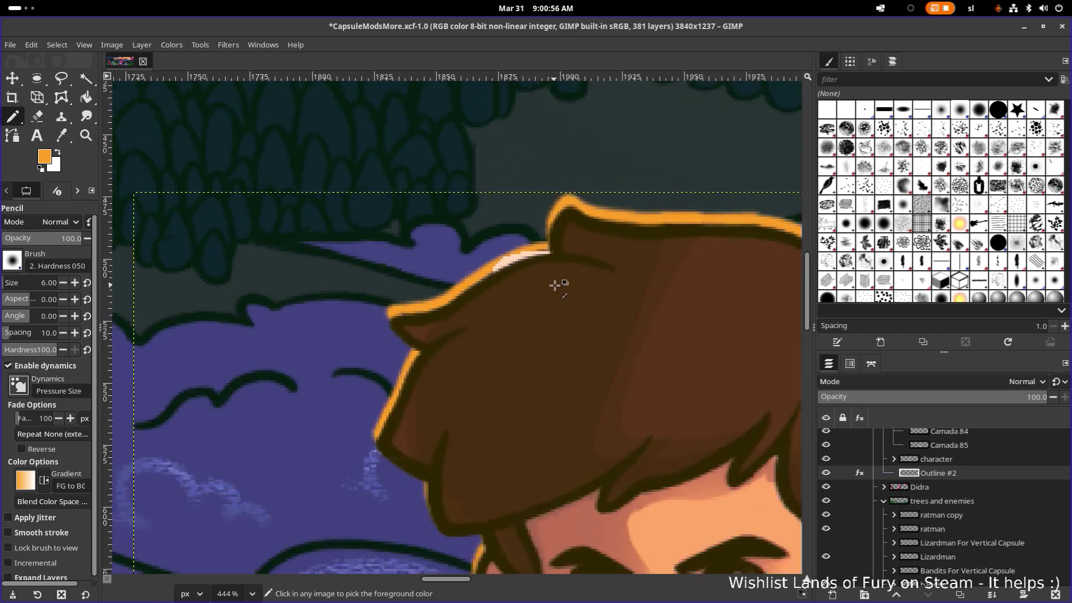
scroll(558, 285, "down", 1, "ctrl")
scroll(599, 294, "down", 2, "ctrl")
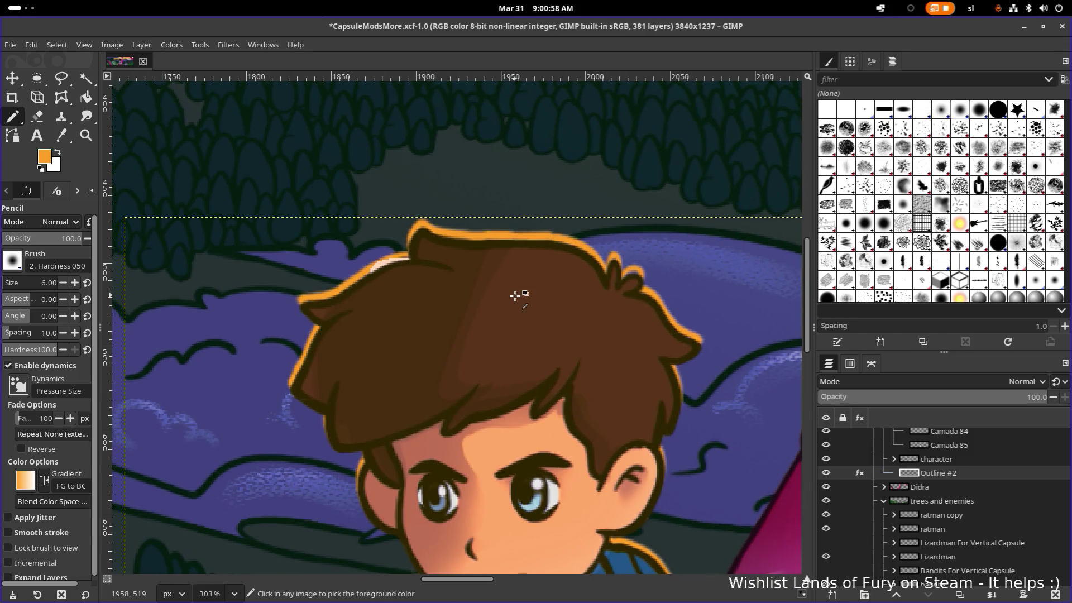
key("ctrl+z")
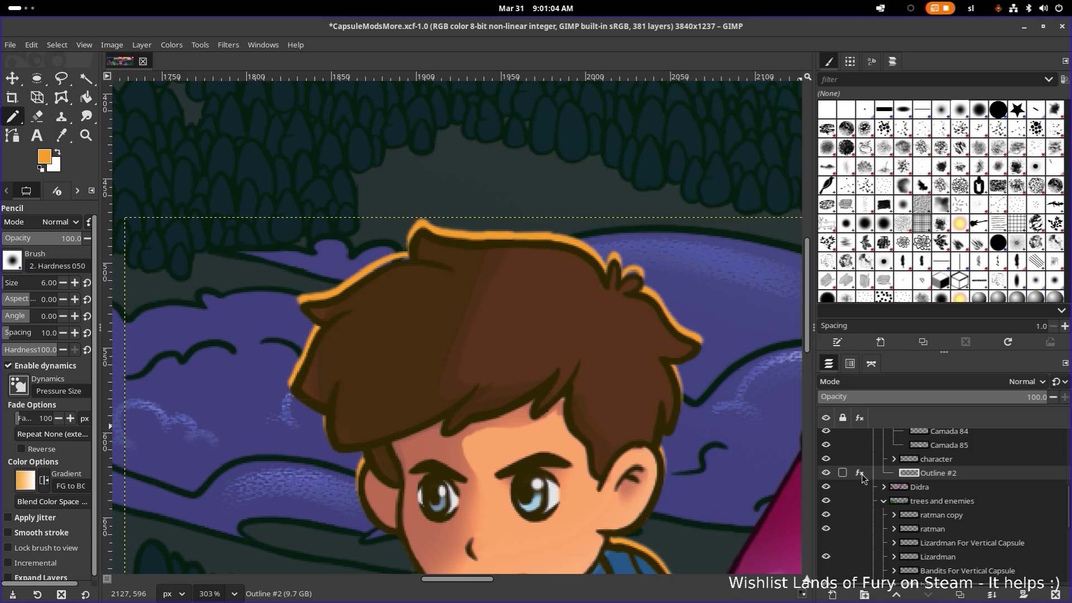
Turn off Outline #2's Colorize effect and pick up the dark brown outline colour with the Pencil
left_click(862, 474)
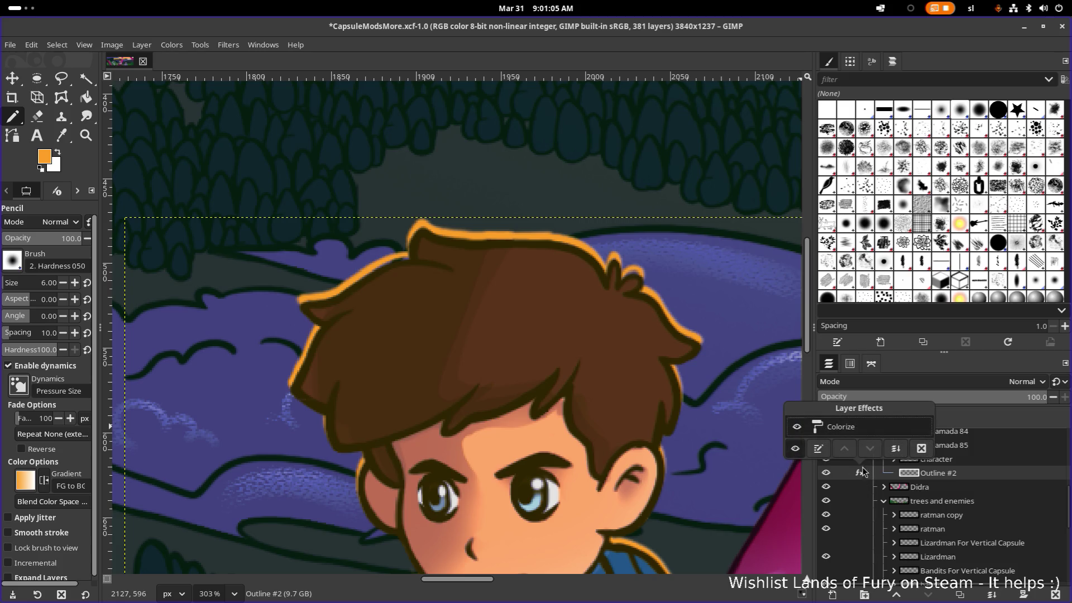
left_click(800, 451)
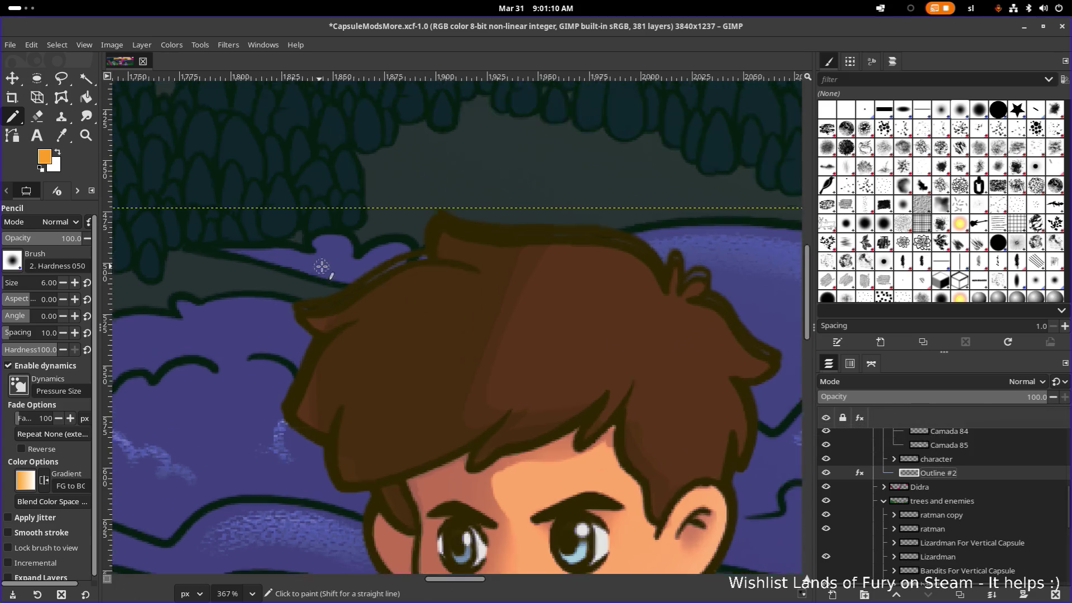
scroll(428, 307, "up", 4)
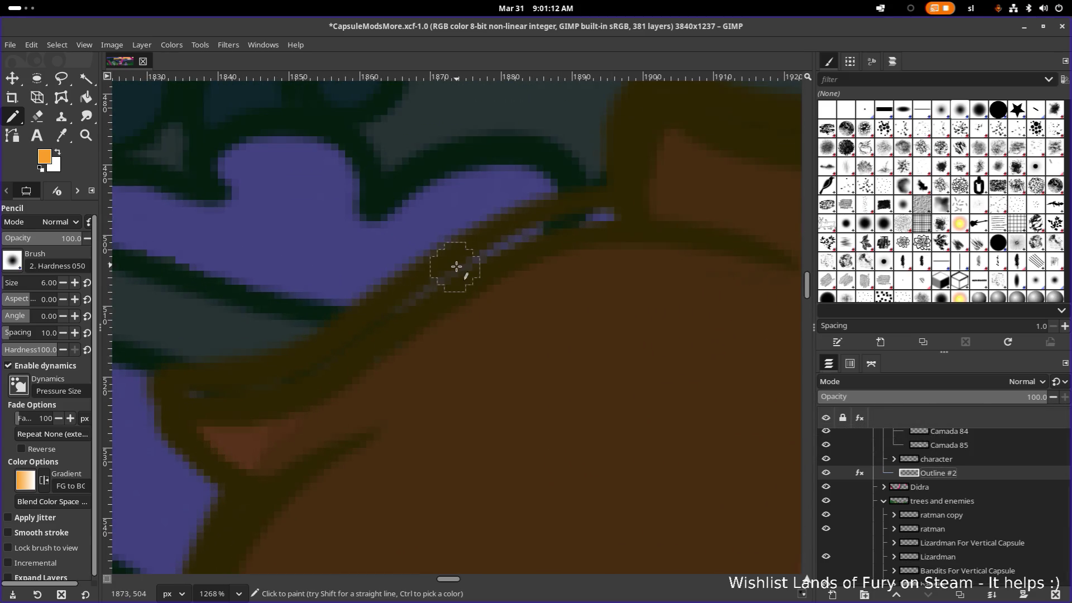
key("o")
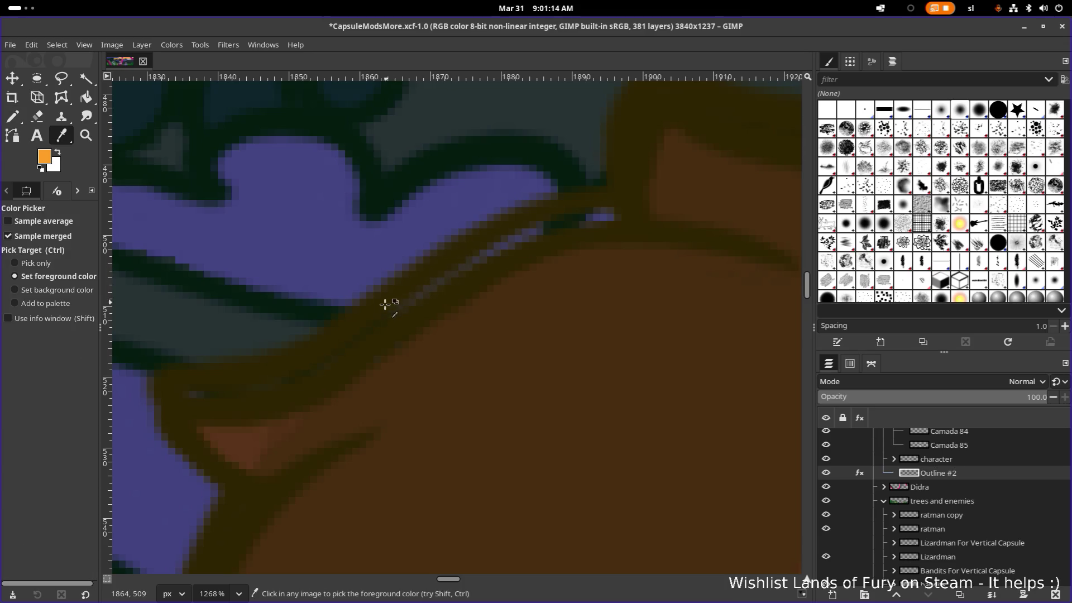
left_click(376, 311)
key("p")
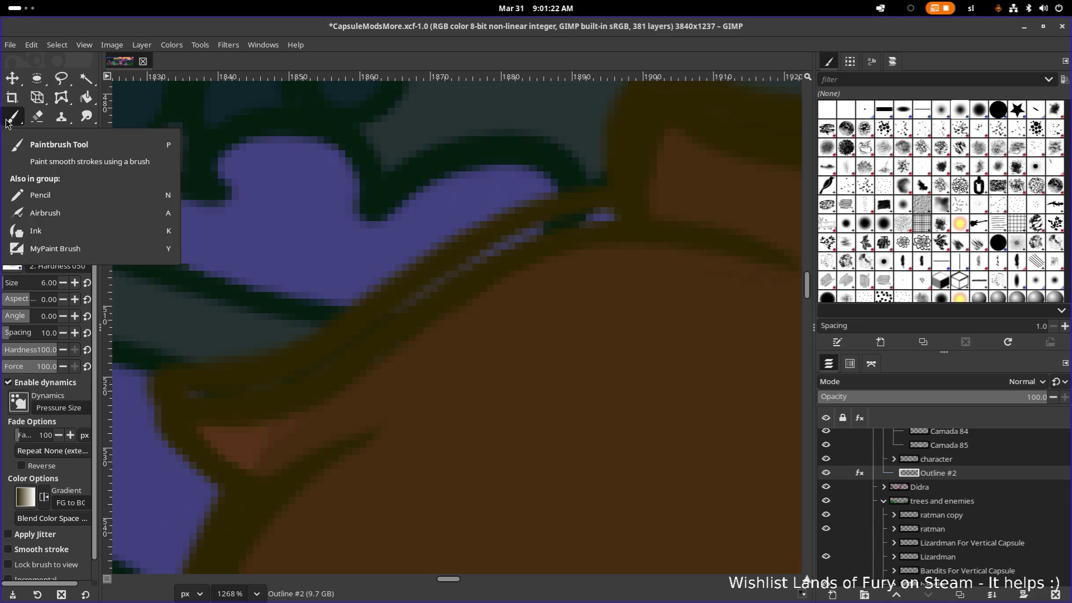
left_click_drag(15, 119, 59, 192)
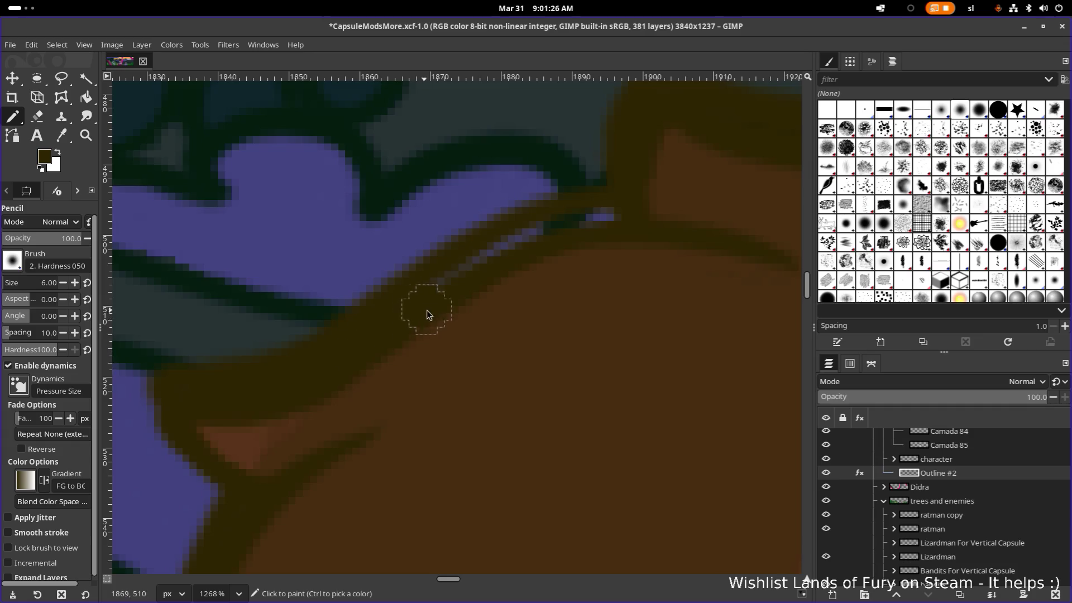
Dab dark brown into gaps, fill in the outline tip and darken the lower edge along the hair outline
left_click(538, 247)
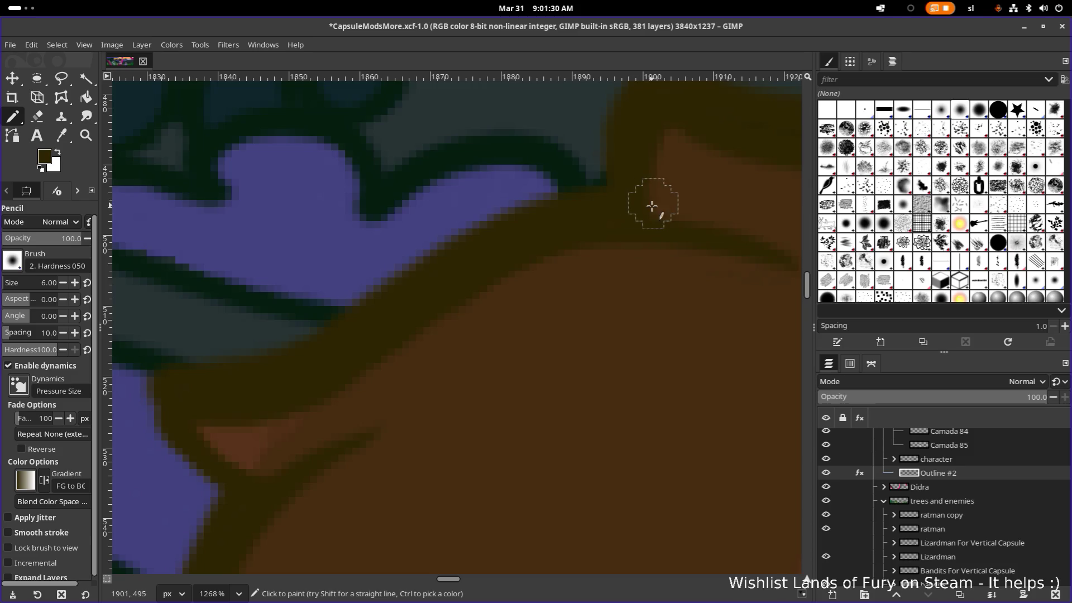
left_click_drag(651, 204, 377, 363)
mouse_move(522, 359)
left_mouse_down()
mouse_move(446, 352)
mouse_move(289, 402)
left_mouse_up()
mouse_move(621, 411)
left_mouse_down()
mouse_move(394, 363)
mouse_move(306, 328)
left_mouse_up()
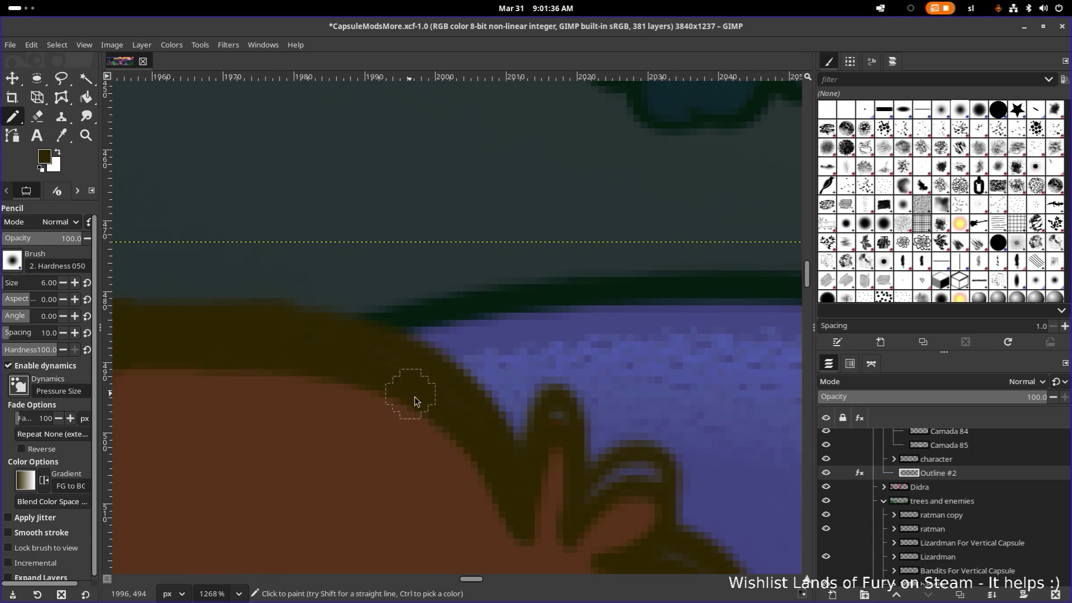
left_click_drag(491, 471, 306, 354)
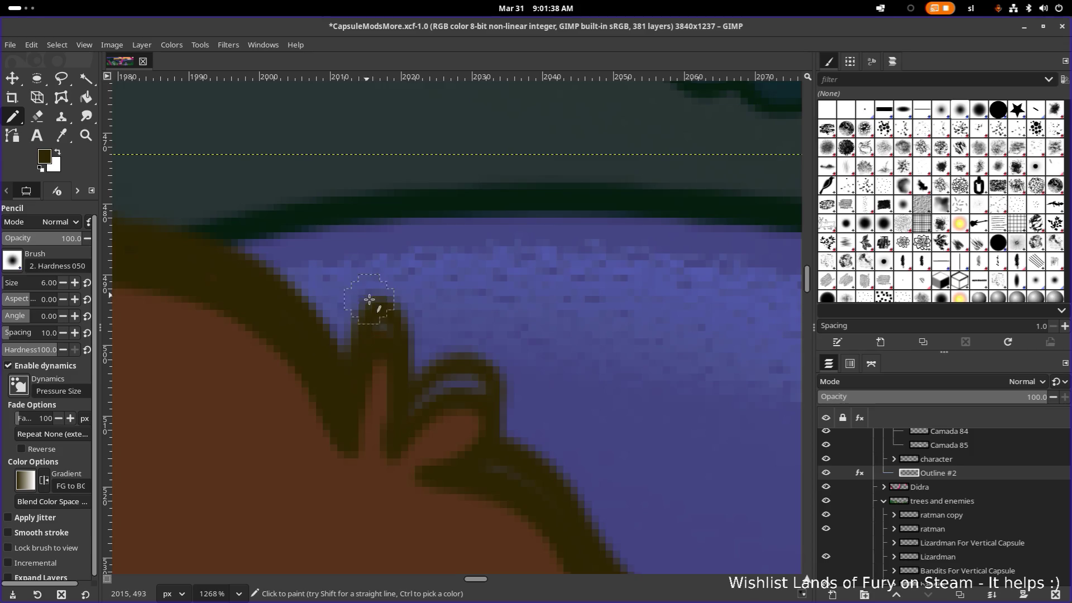
left_click_drag(369, 299, 383, 336)
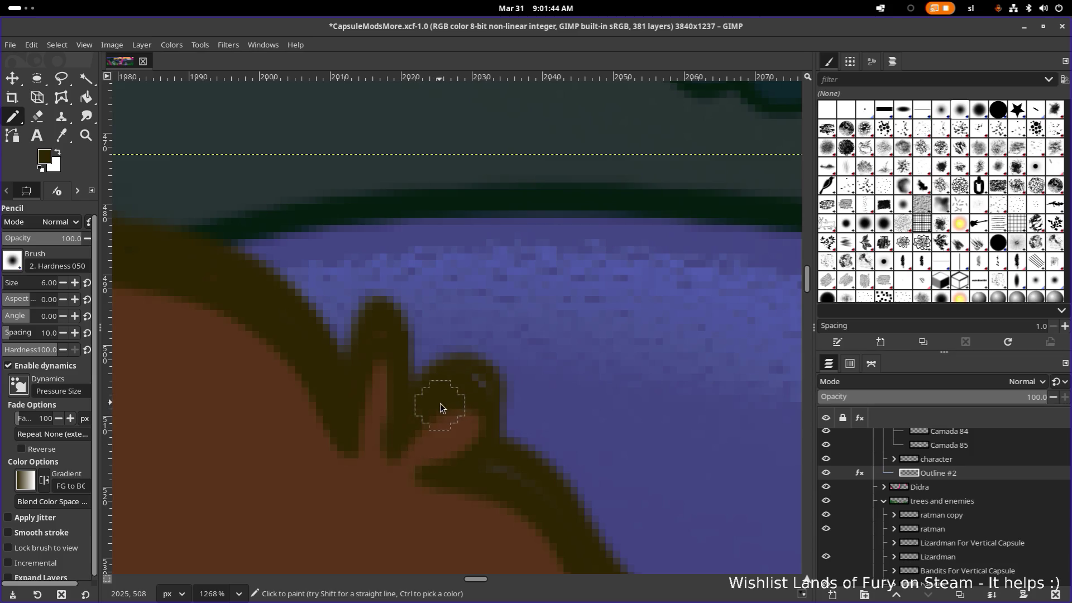
mouse_move(412, 455)
left_mouse_down()
mouse_move(288, 383)
mouse_move(290, 328)
mouse_move(335, 332)
left_mouse_up()
left_click_drag(369, 365, 441, 480)
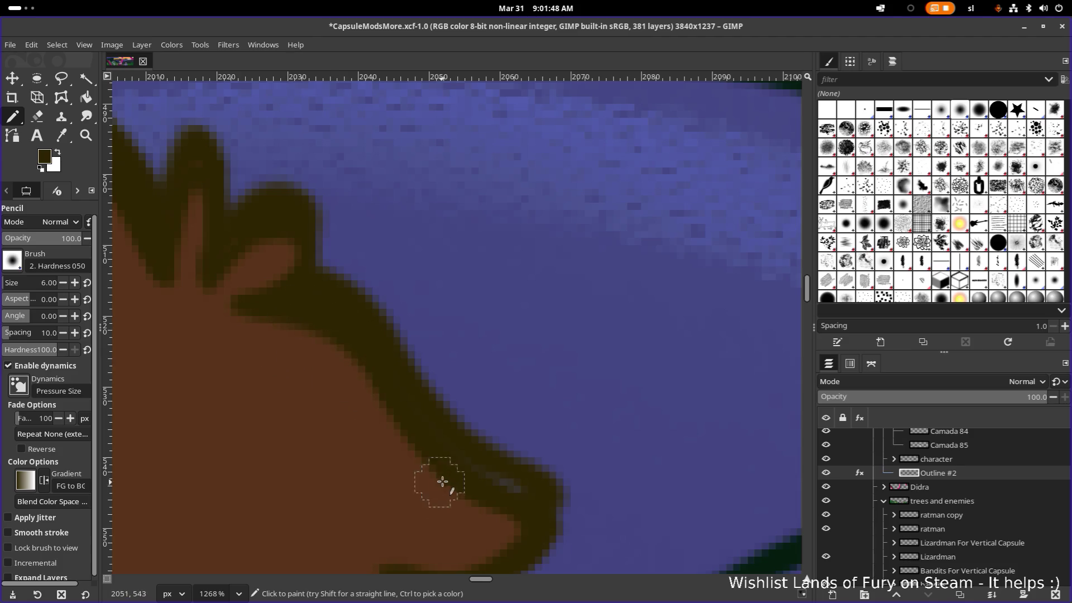
mouse_move(502, 495)
left_mouse_down()
mouse_move(330, 376)
mouse_move(345, 371)
left_mouse_up()
scroll(343, 371, "down", 1, "ctrl")
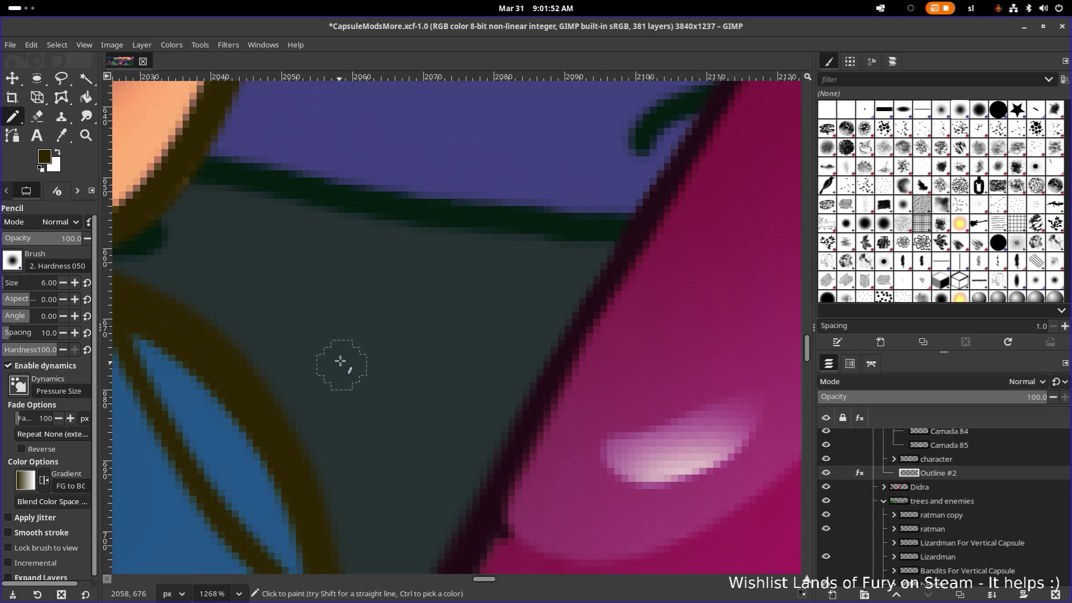
scroll(340, 360, "down", 1, "ctrl")
scroll(342, 354, "down", 1, "ctrl")
scroll(311, 330, "down", 1, "ctrl")
scroll(275, 323, "left", 5)
scroll(284, 335, "up", 2)
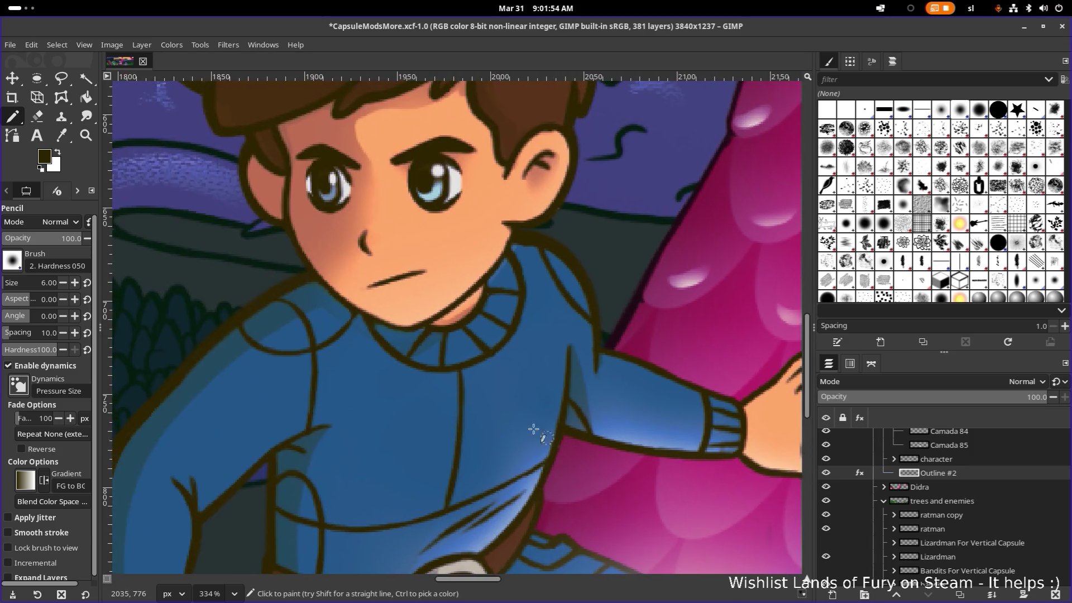
scroll(447, 342, "up", 3)
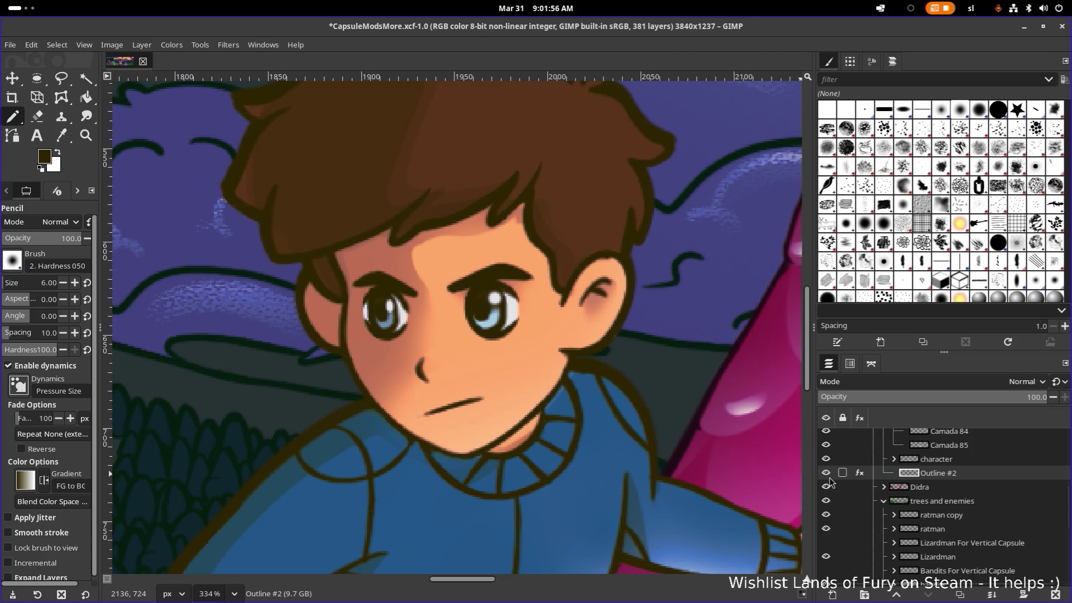
scroll(492, 360, "up", 1, "ctrl")
scroll(492, 360, "up", 3)
scroll(491, 360, "left", 1)
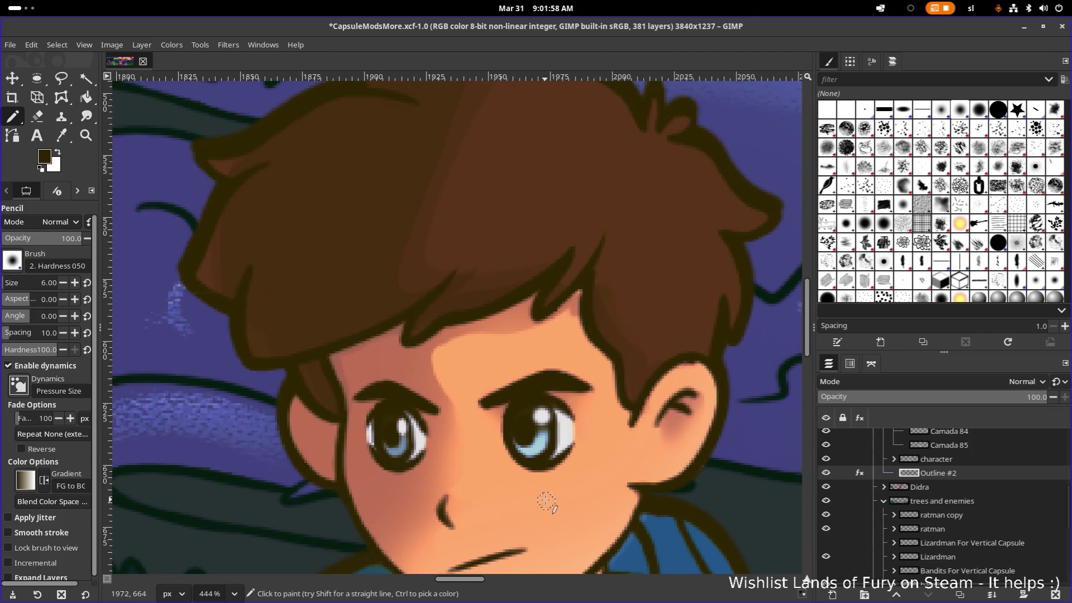
left_click(859, 472)
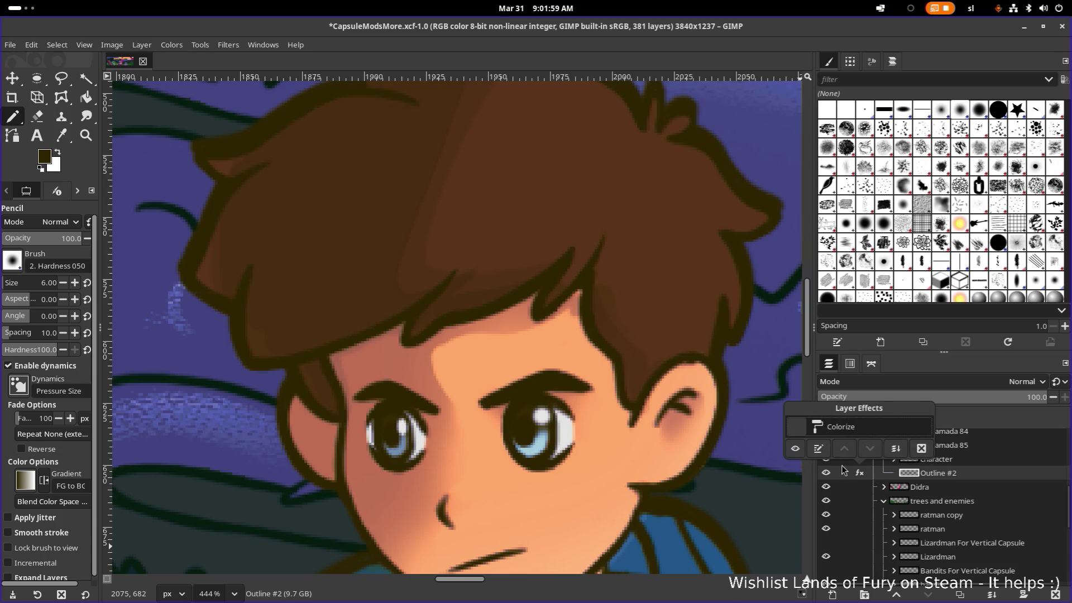
Re-enable the Colorize effect so the outline glows orange and make Outline #2 active
left_click(796, 427)
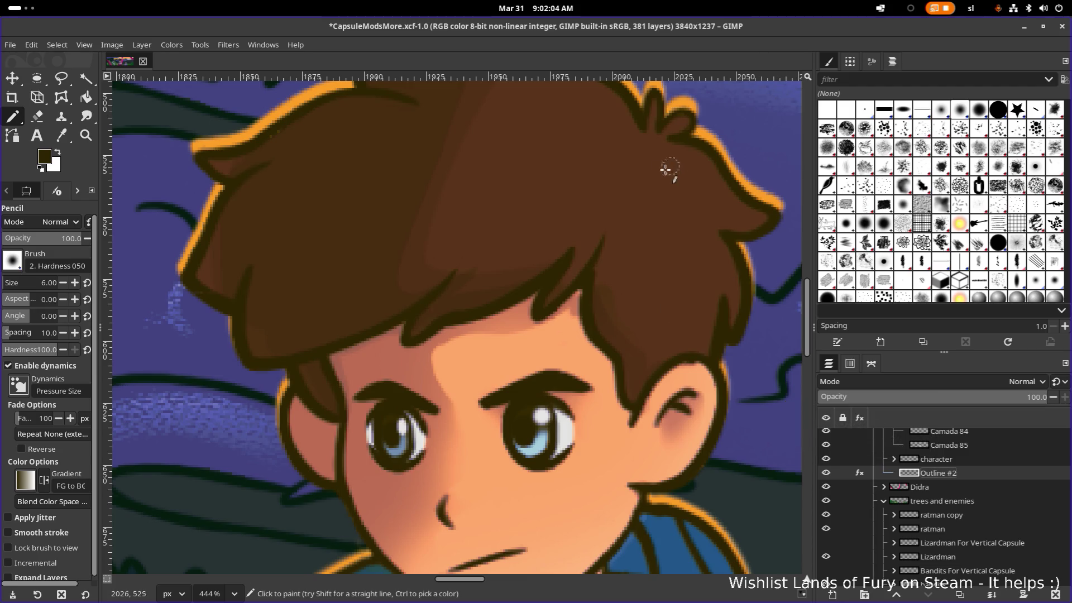
scroll(666, 168, "up", 3)
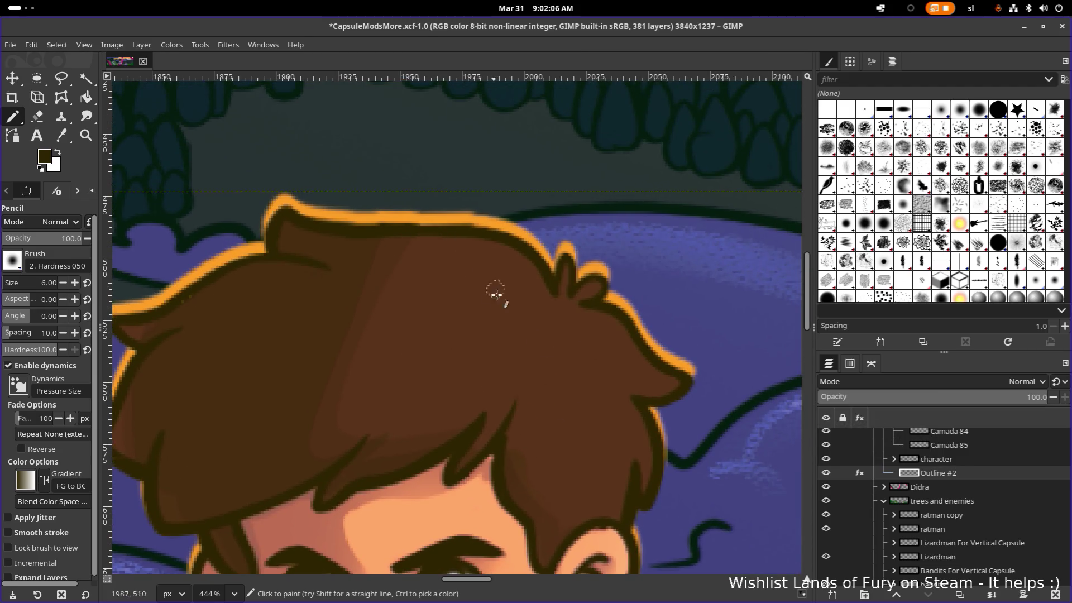
scroll(502, 309, "down", 5, "ctrl")
scroll(461, 481, "up", 4, "ctrl")
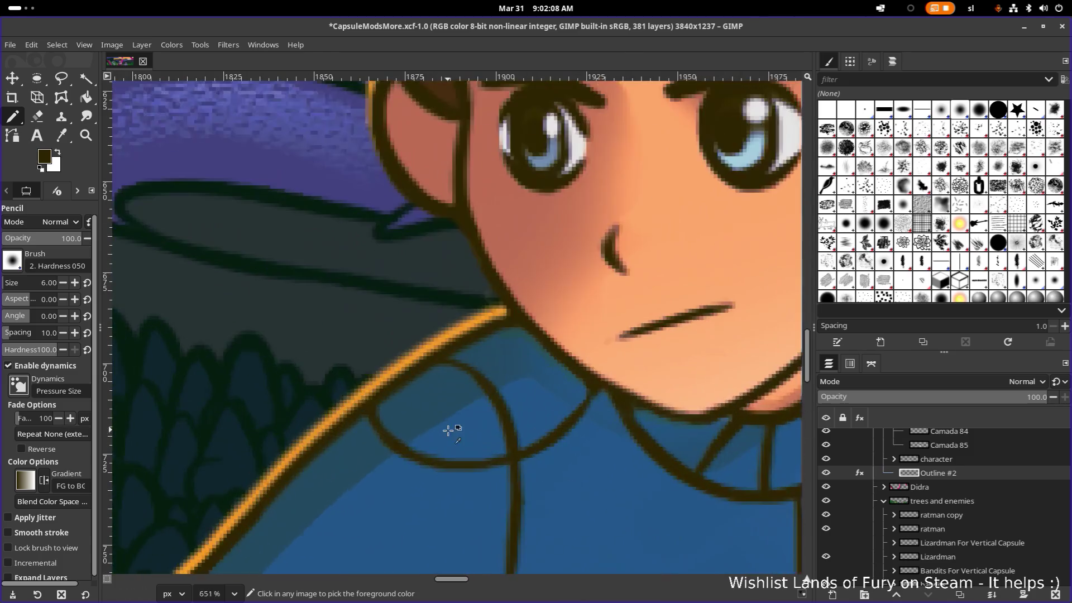
scroll(548, 411, "up", 1, "ctrl")
scroll(445, 486, "down", 1)
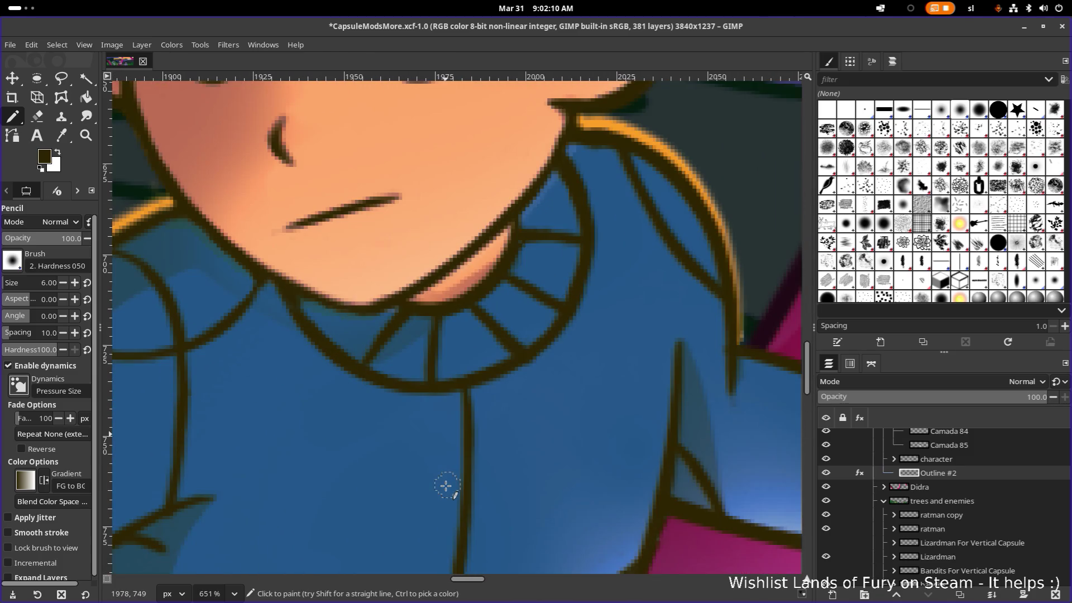
scroll(425, 491, "down", 2)
scroll(427, 491, "left", 2)
scroll(482, 360, "down", 1, "ctrl")
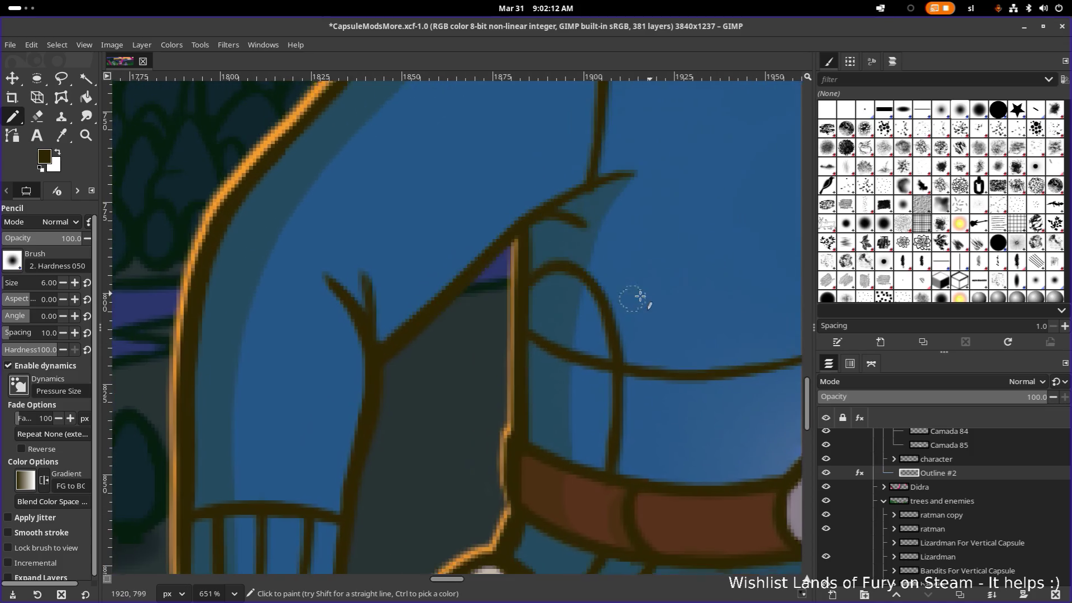
scroll(591, 436, "down", 1, "ctrl")
scroll(556, 259, "down", 1, "ctrl")
scroll(566, 261, "down", 1, "ctrl")
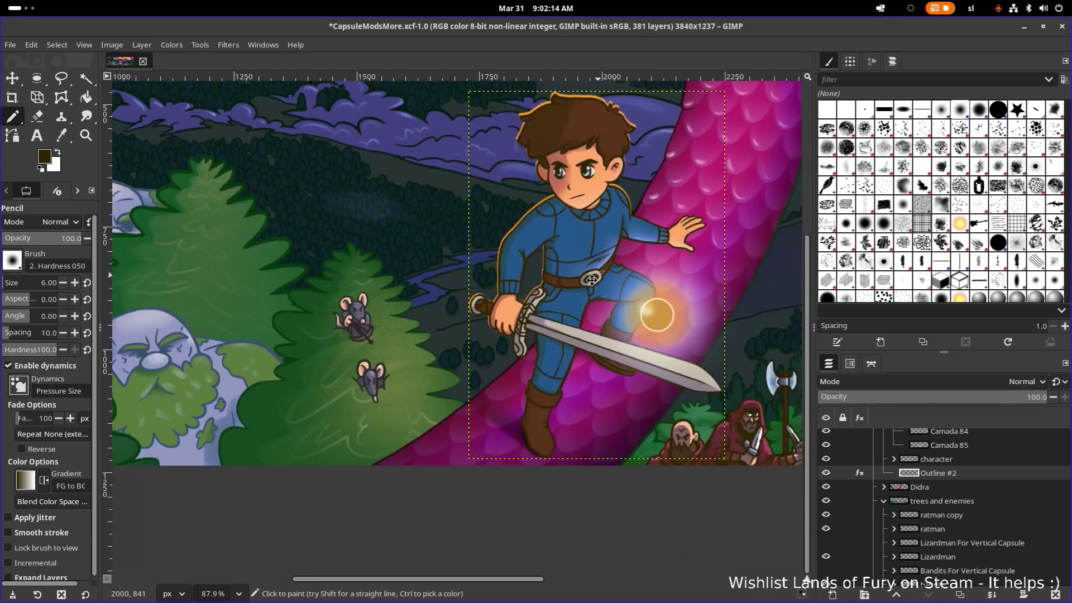
scroll(512, 339, "down", 1, "ctrl")
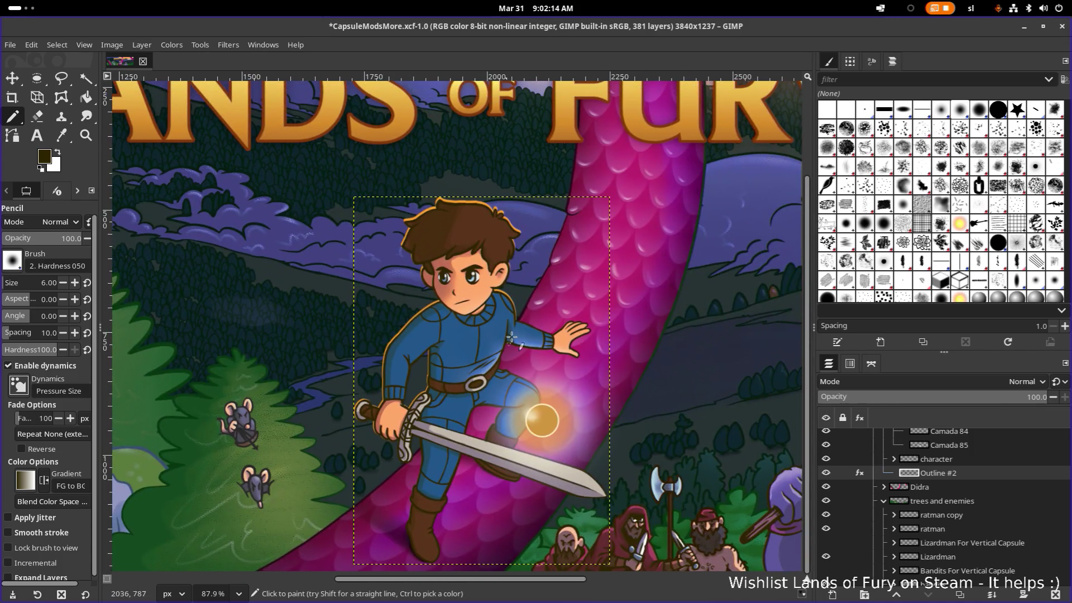
left_click(954, 472)
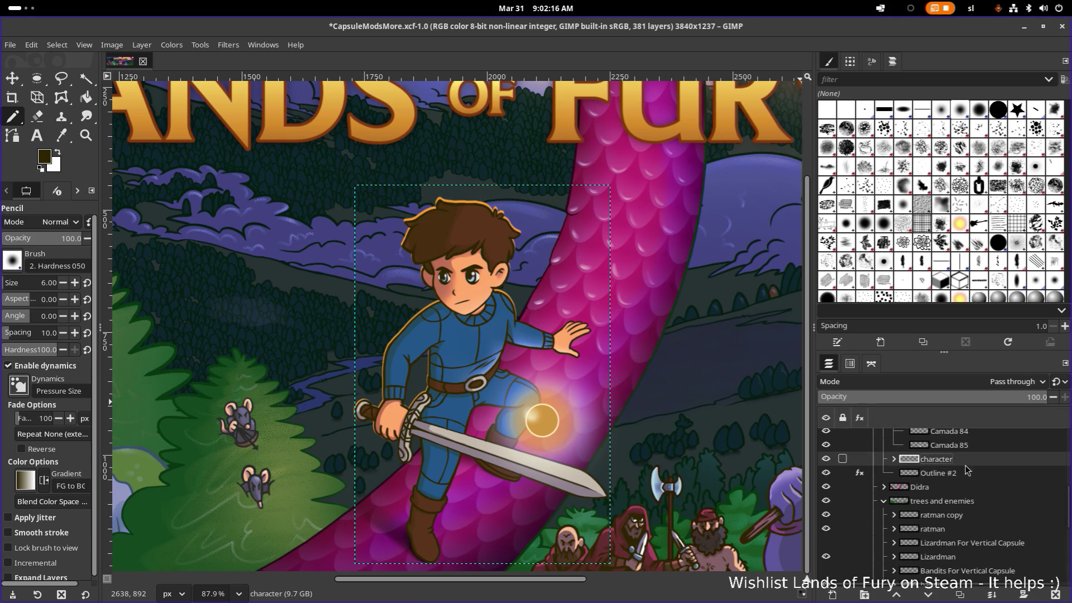
Try a Gaussian Blur on Outline #2, enlarging and reducing the glow blur size
left_click(200, 45)
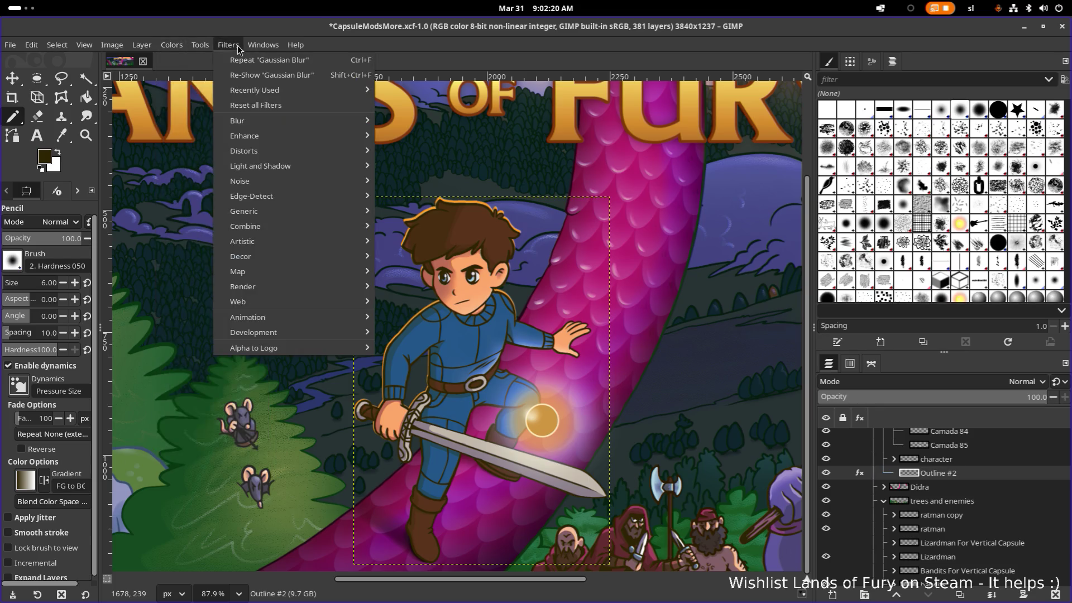
mouse_move(237, 121)
left_click(428, 143)
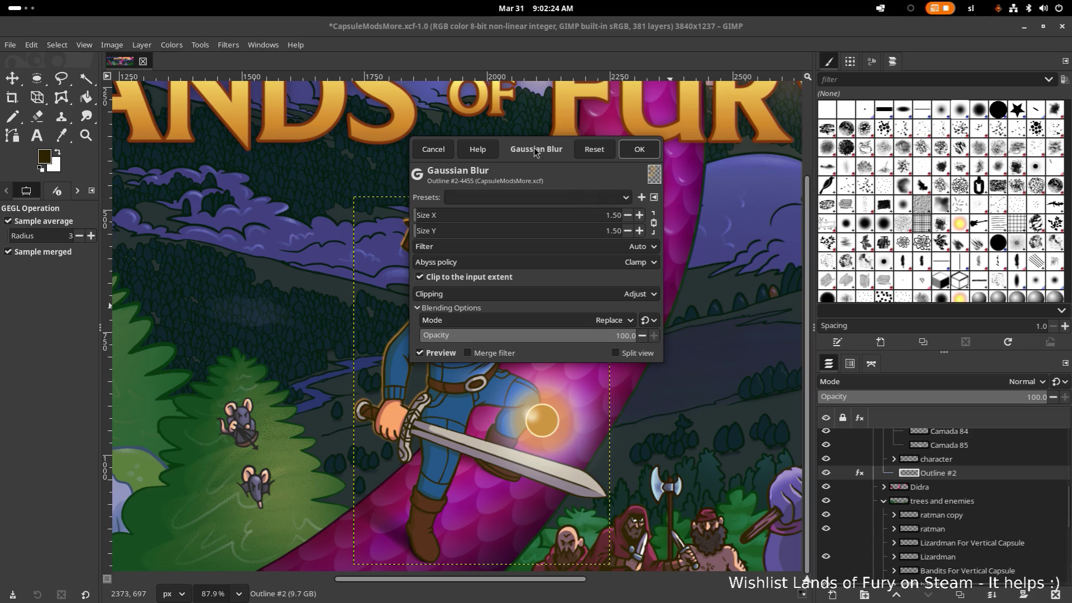
left_click_drag(530, 147, 854, 138)
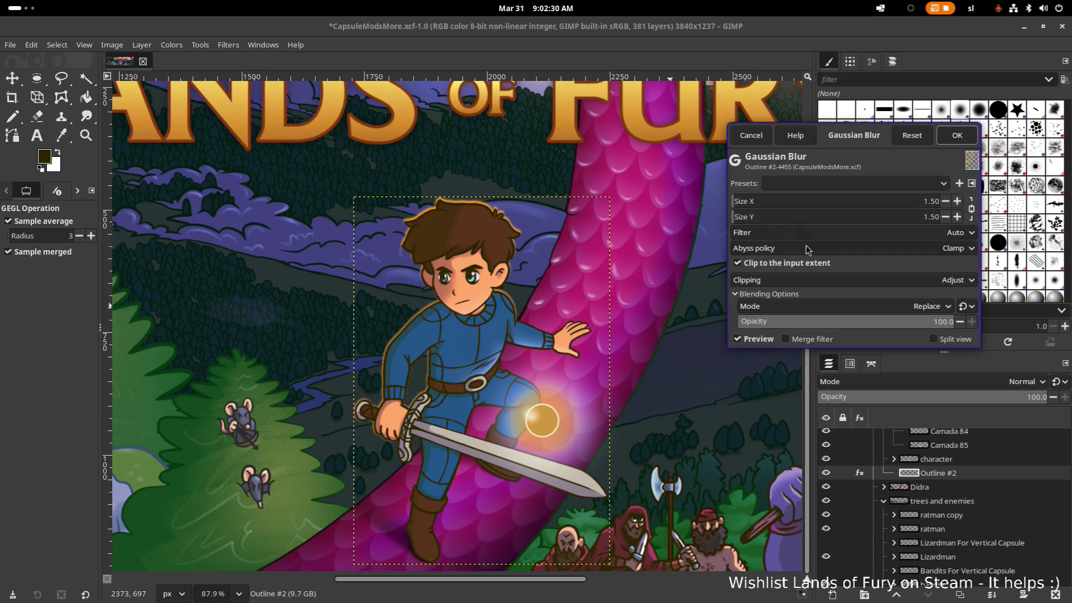
mouse_move(736, 201)
left_mouse_down()
mouse_move(752, 202)
mouse_move(736, 208)
left_mouse_up()
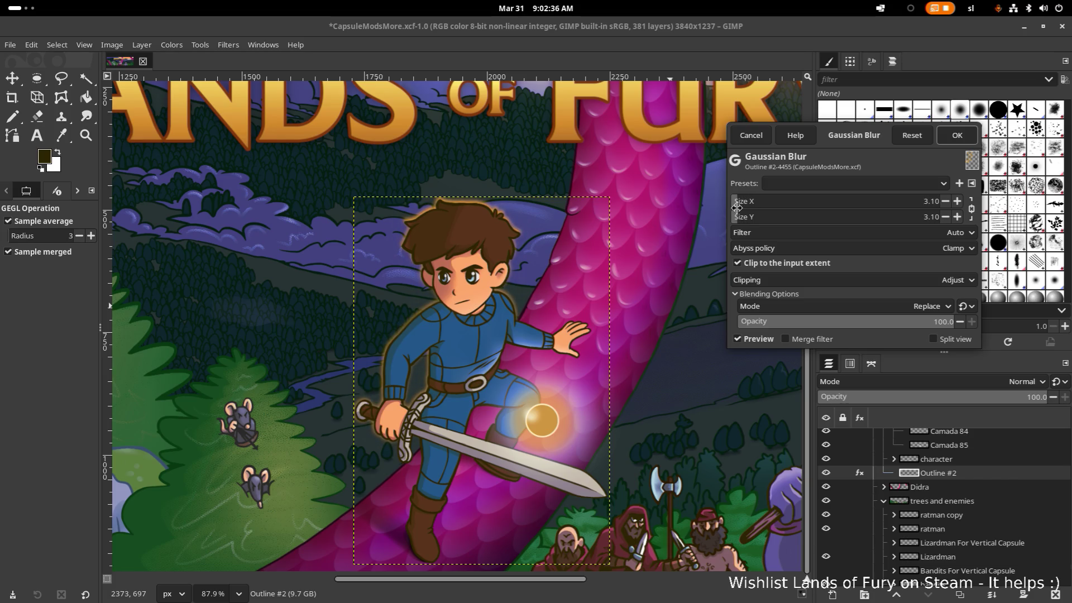
mouse_move(871, 326)
left_mouse_down()
mouse_move(830, 324)
mouse_move(956, 335)
left_mouse_up()
Fine-tune the blur to about 7.75, then cancel it and duplicate Outline #2 as Outline #3
left_click_drag(740, 207, 746, 201)
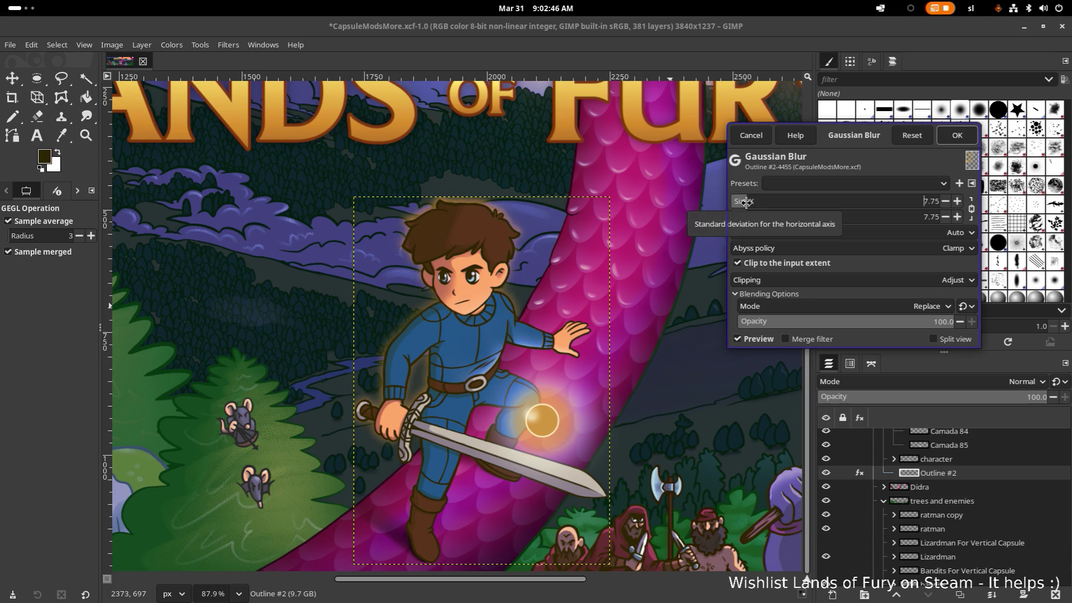
left_click_drag(743, 201, 743, 202)
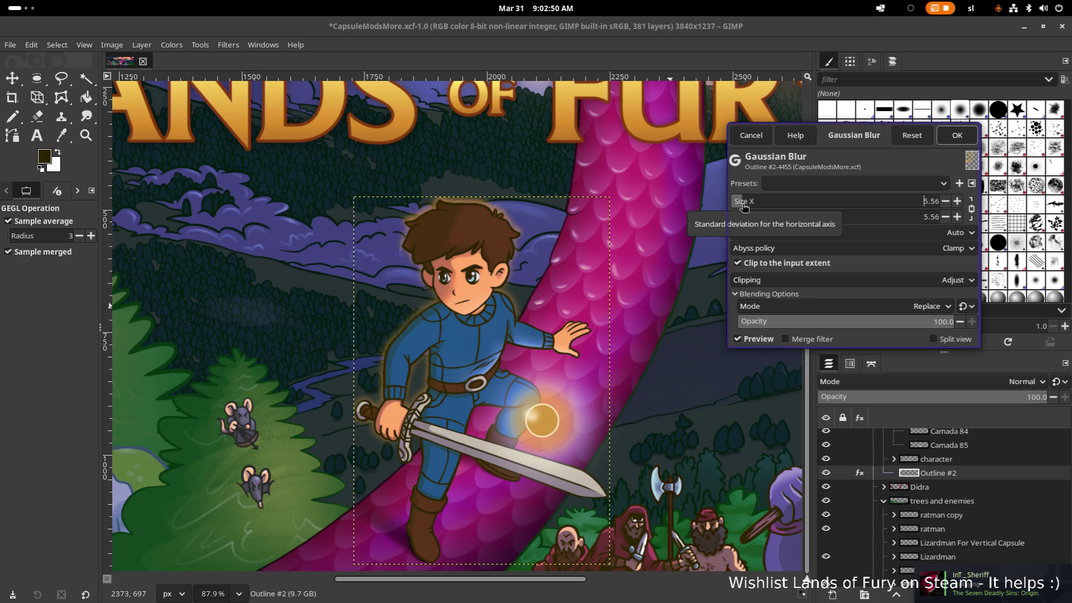
left_click(751, 134)
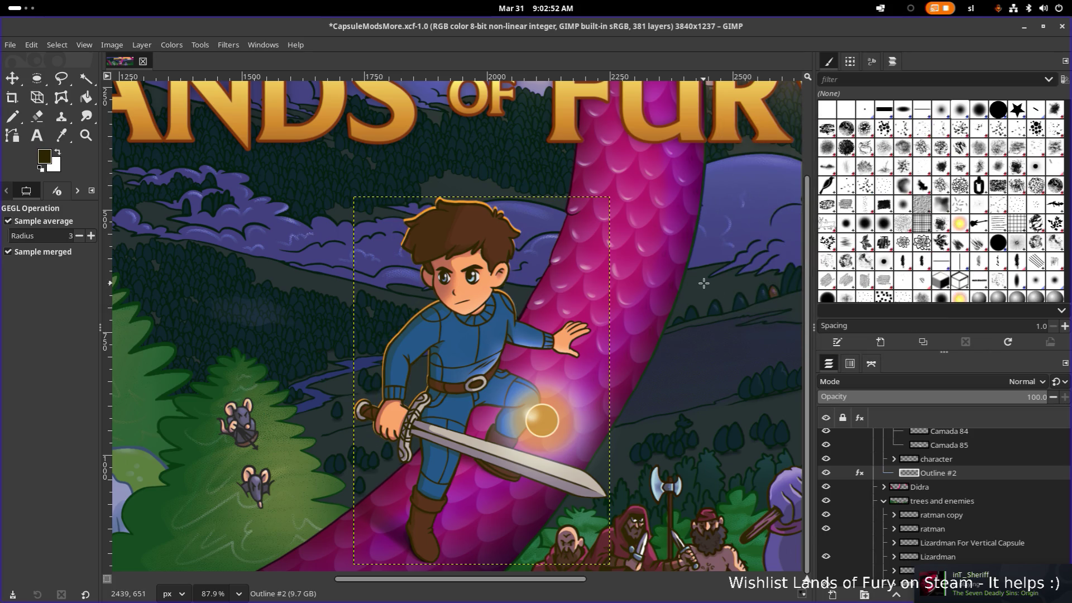
scroll(703, 284, "down", 1, "ctrl")
scroll(603, 234, "down", 1, "ctrl")
scroll(596, 225, "down", 2, "ctrl")
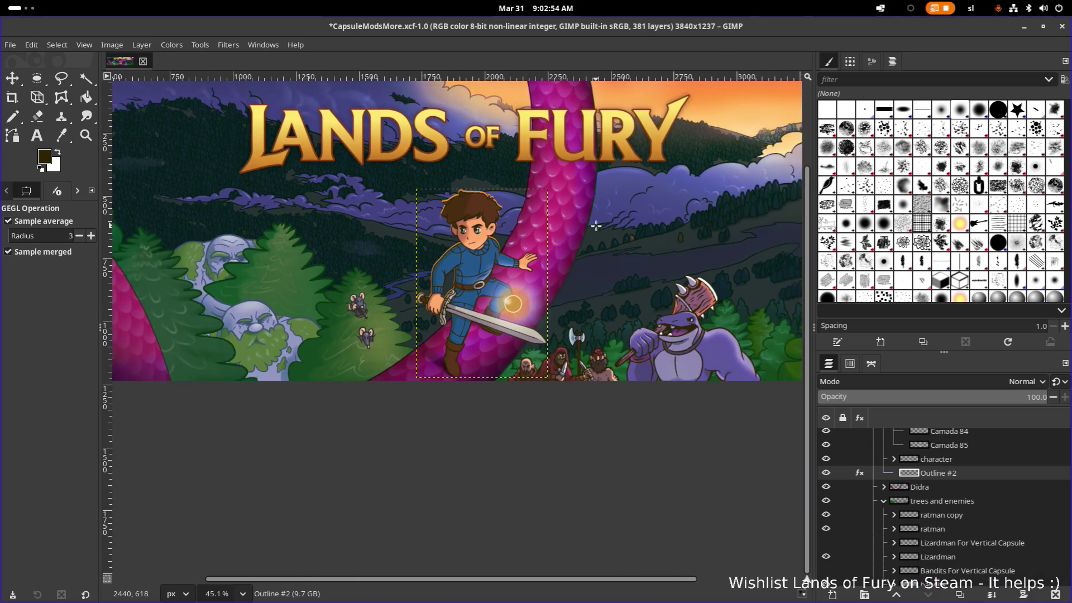
scroll(595, 225, "up", 3, "ctrl")
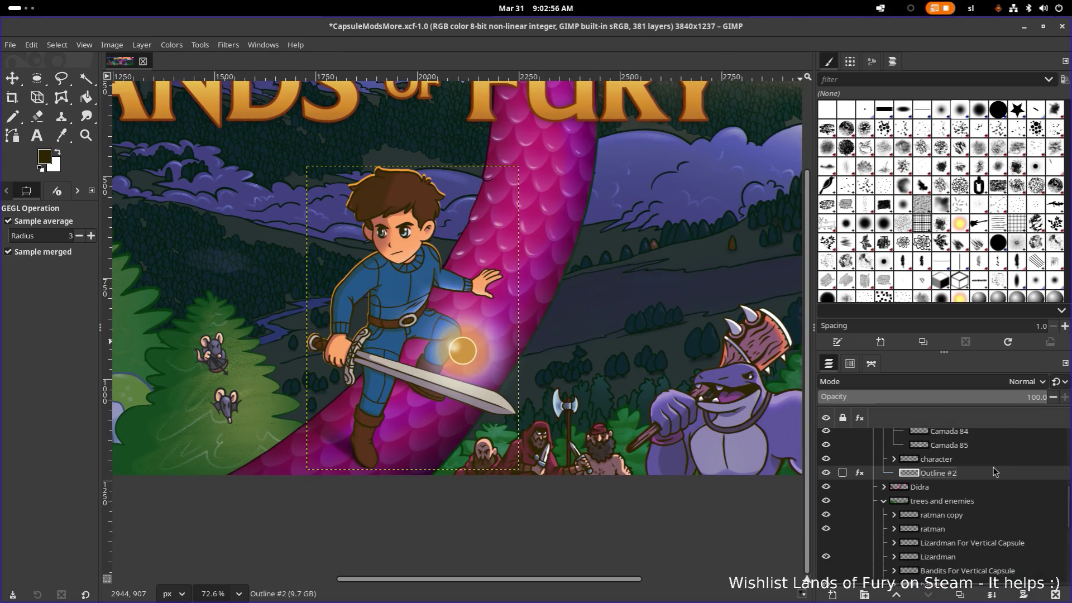
key("shift+ctrl+d")
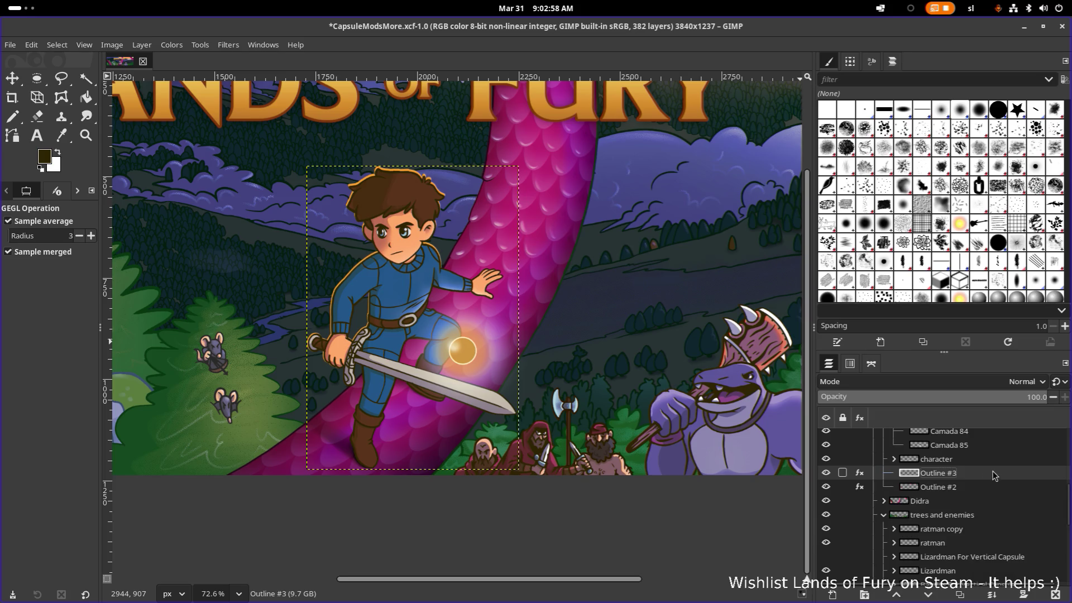
Move Outline #3 below Outline #2, check its effects and bring up the Filters menu
left_click(966, 487)
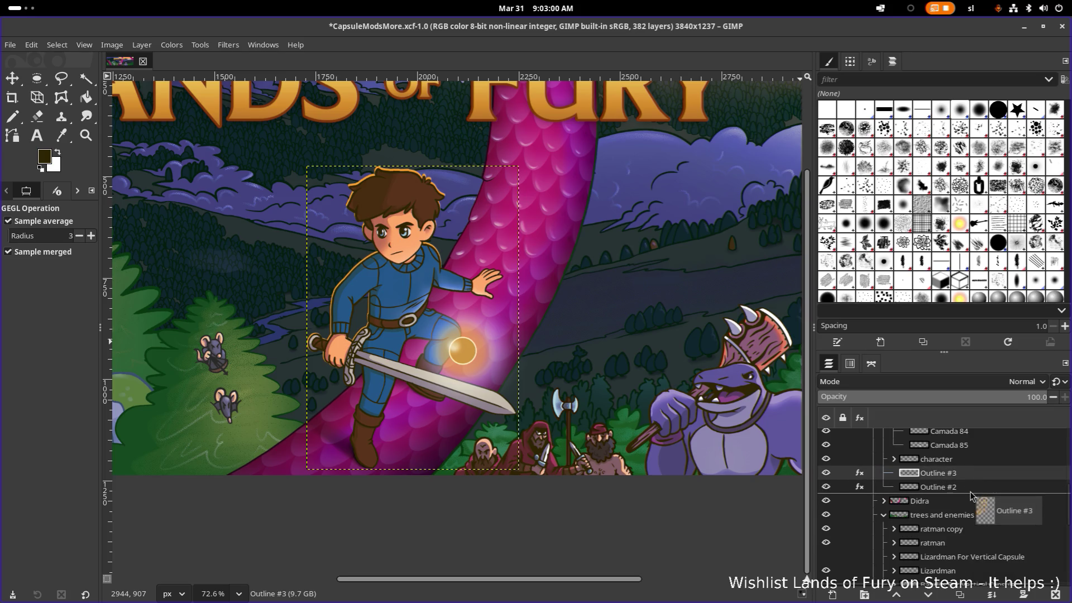
left_click_drag(970, 474, 952, 489)
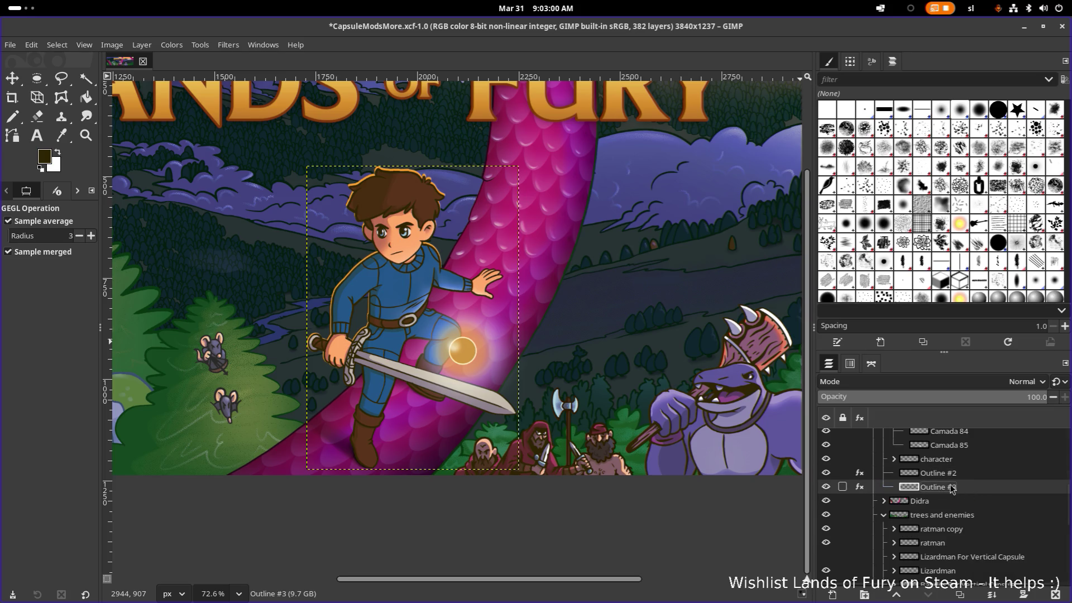
left_click(861, 486)
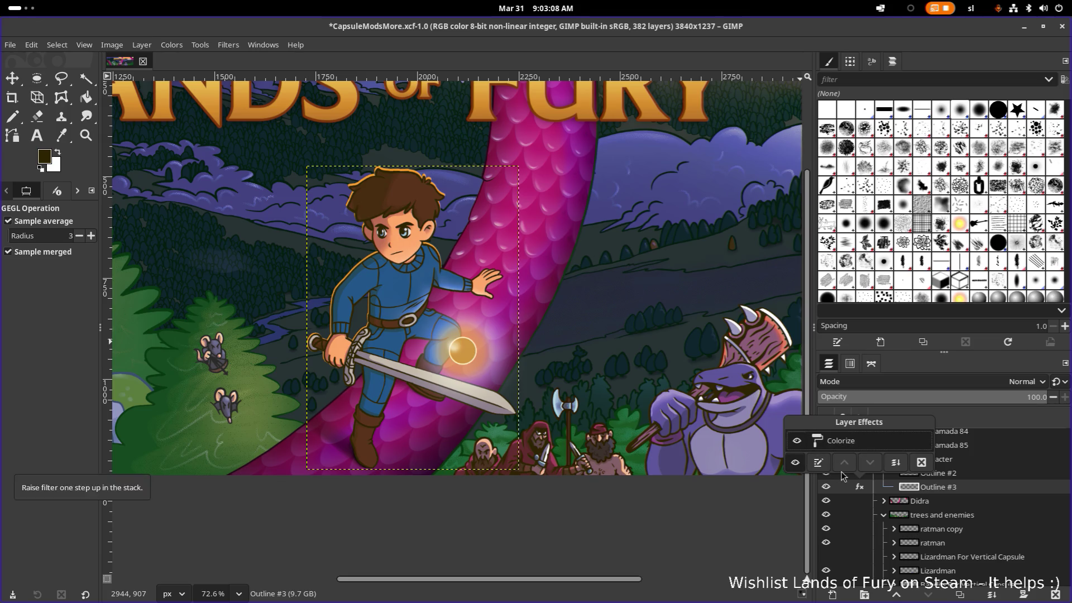
left_click(228, 45)
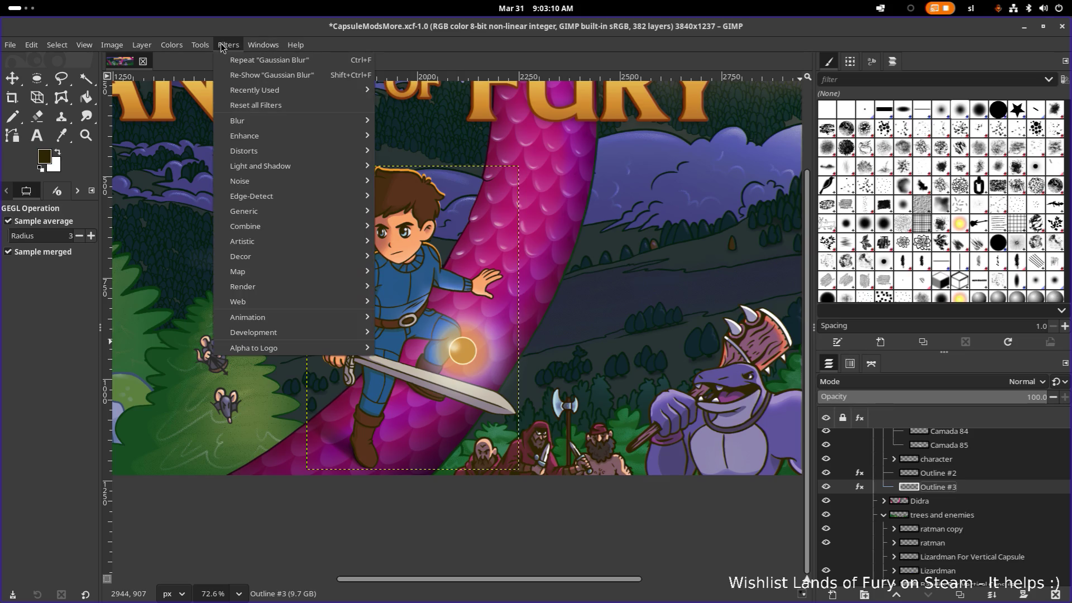
mouse_move(285, 121)
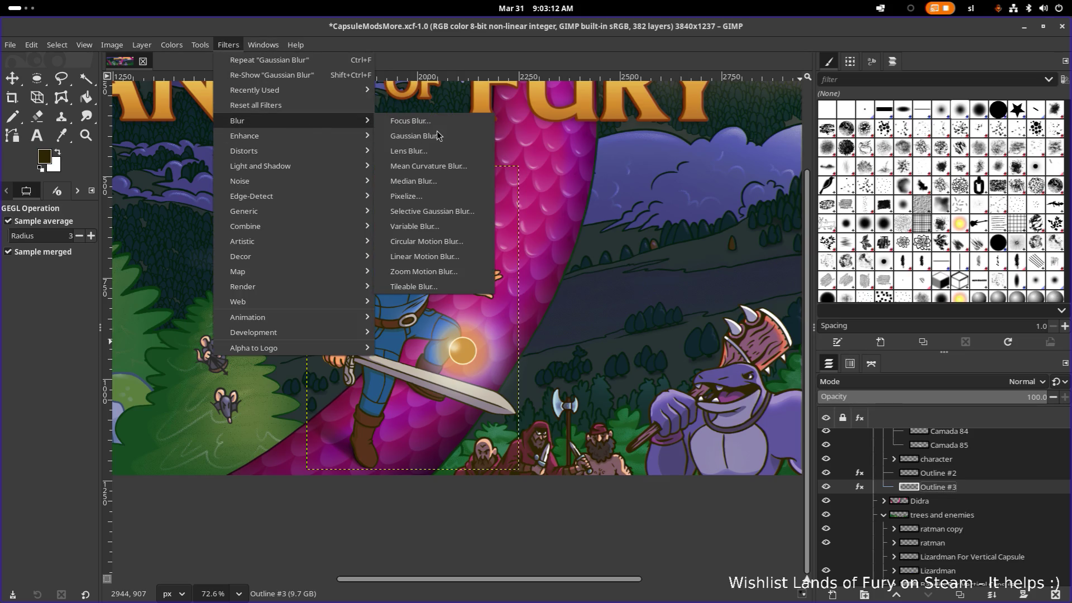
Set Outline #3's Gaussian Blur size to 10 after trying values between 6 and 13
left_click(438, 139)
left_click_drag(528, 164, 695, 121)
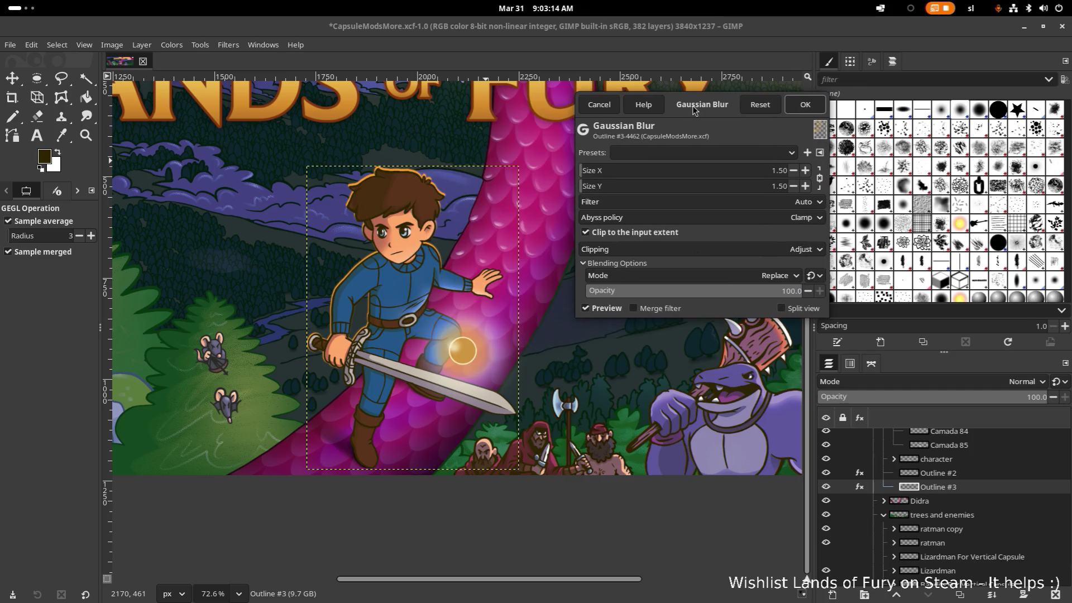
scroll(662, 170, "up", 2)
left_click_drag(589, 172, 608, 176)
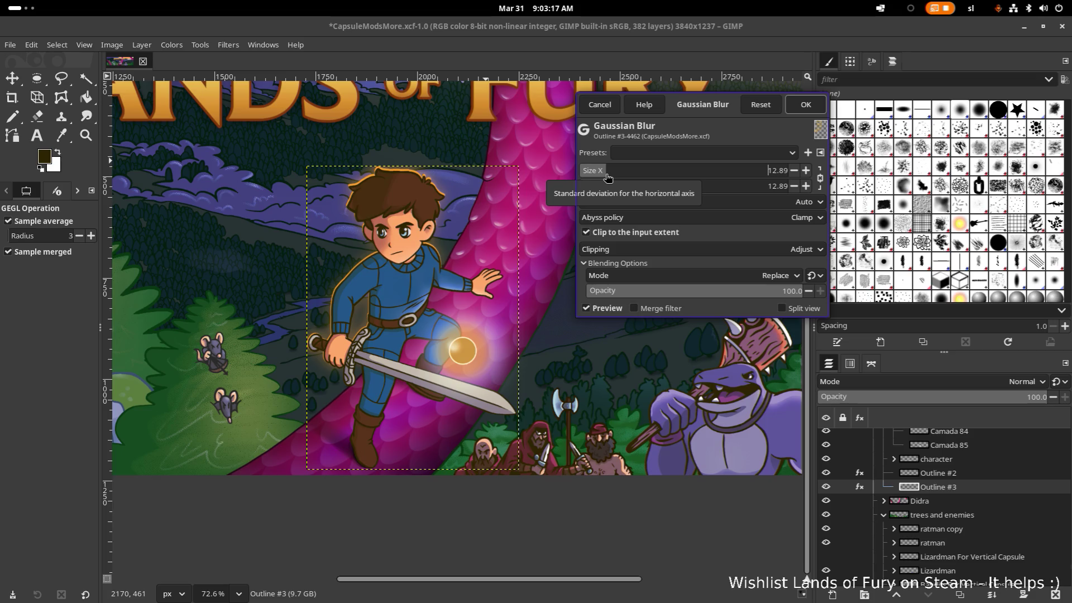
left_click_drag(608, 176, 593, 169)
left_click(779, 178)
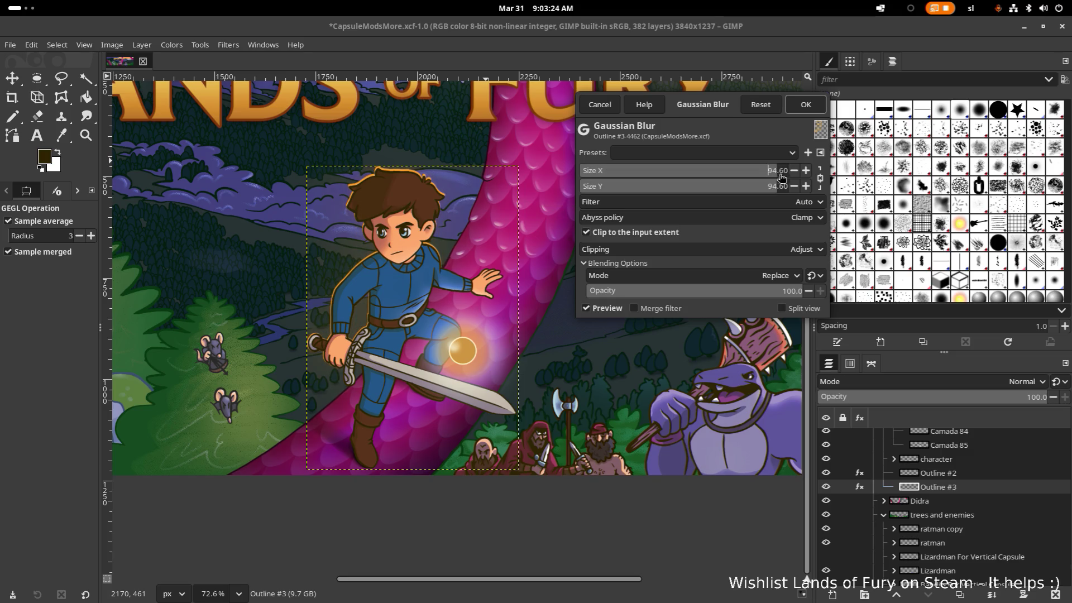
left_click(789, 176)
left_click_drag(609, 174, 597, 173)
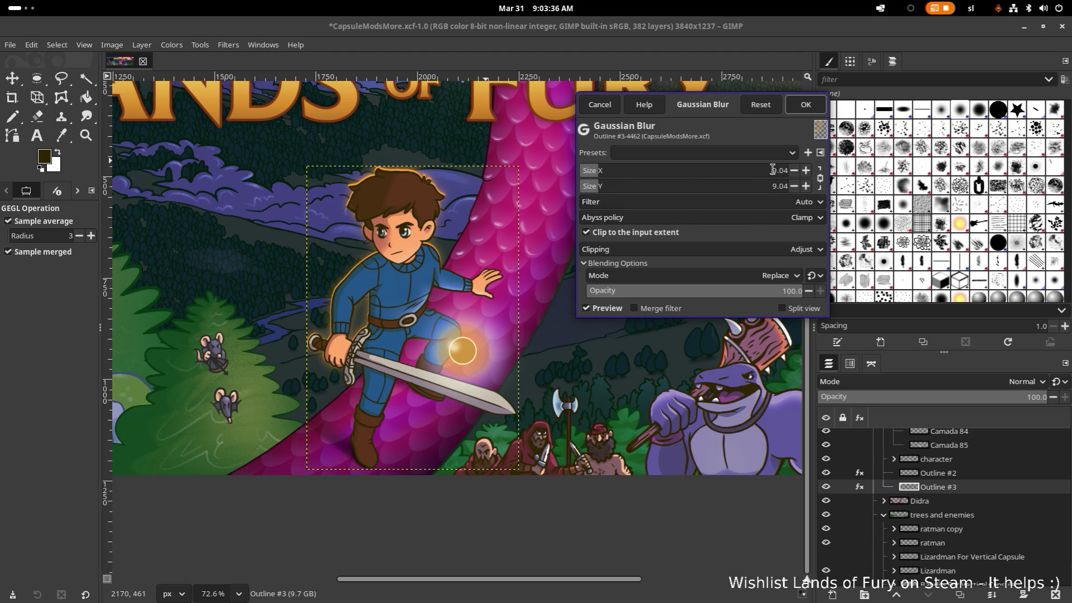
type("10")
Lower the blur's blending opacity to 50% and apply it to Outline #3
mouse_move(777, 293)
left_mouse_down()
mouse_move(686, 294)
mouse_move(714, 299)
left_mouse_up()
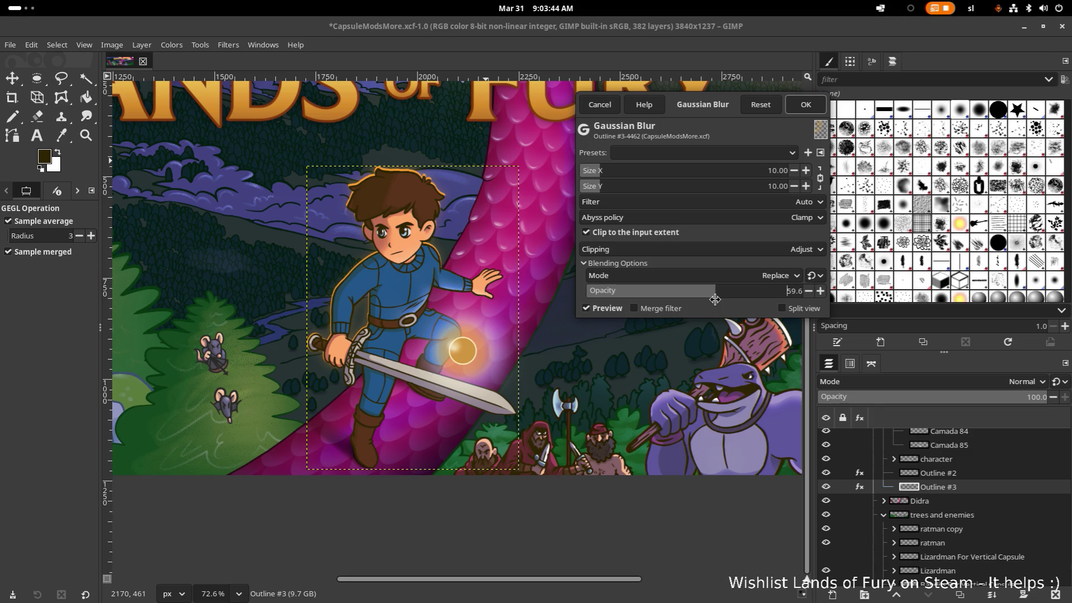
left_click_drag(714, 299, 695, 302)
left_click(801, 290)
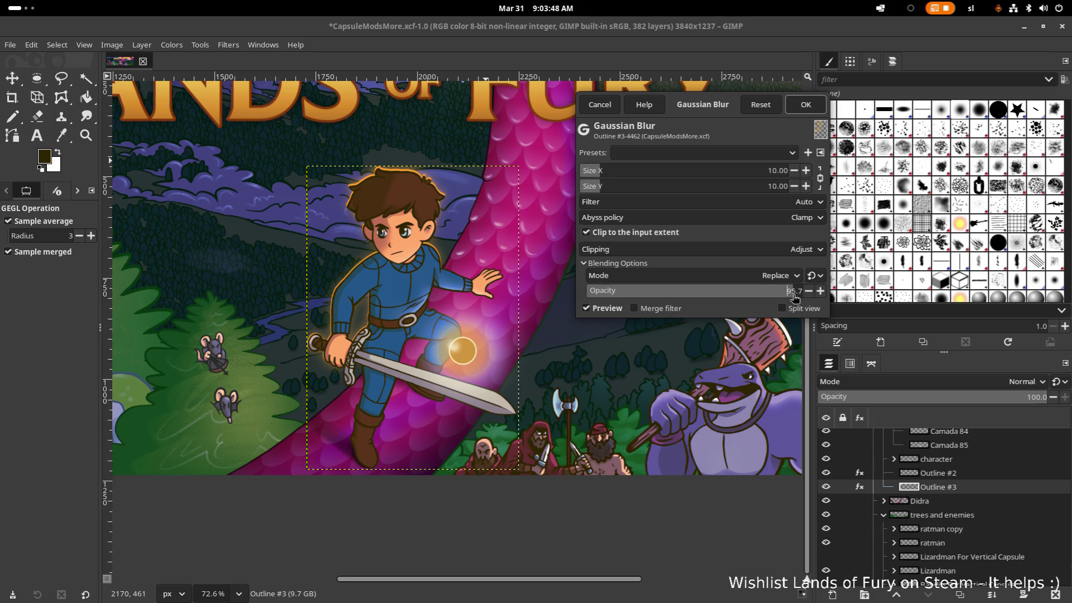
left_click(796, 291)
type("50")
key("Return")
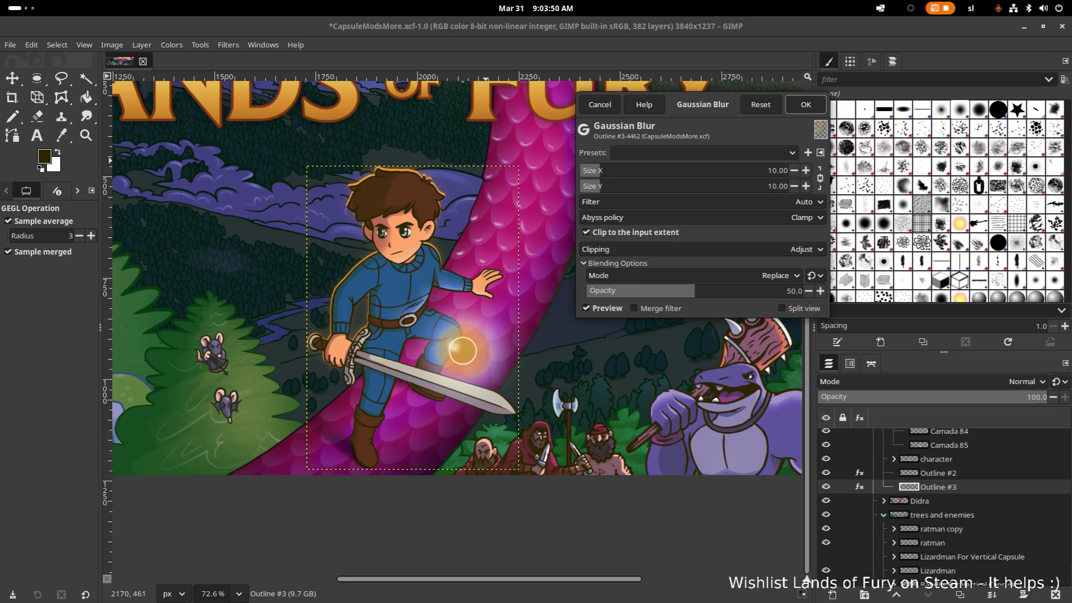
left_click(802, 105)
scroll(488, 201, "down", 5, "ctrl")
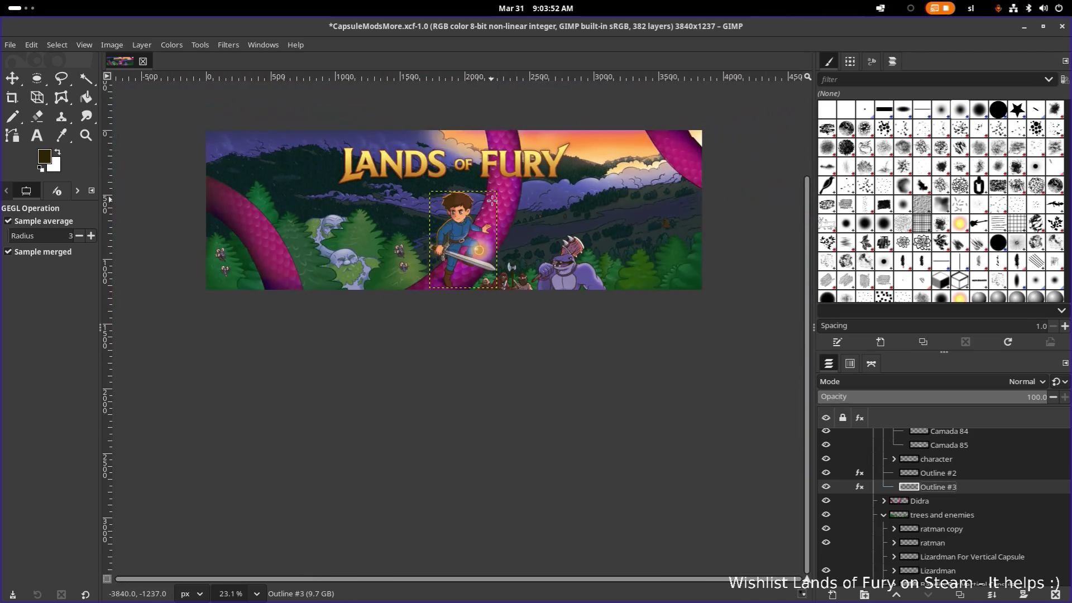
scroll(464, 204, "up", 1, "ctrl")
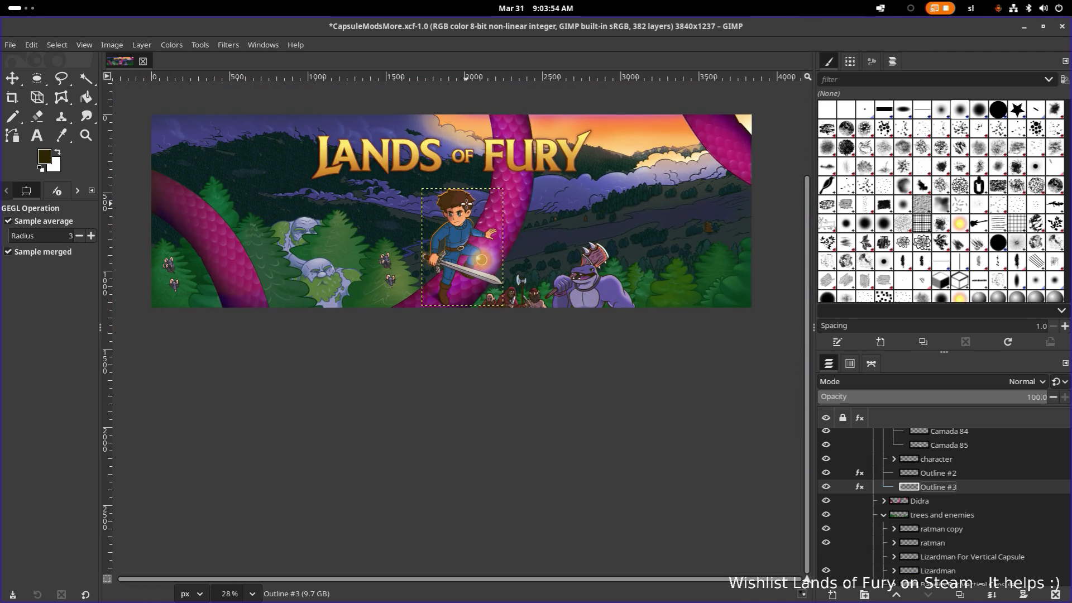
scroll(477, 205, "up", 2, "ctrl")
scroll(453, 198, "up", 10, "ctrl")
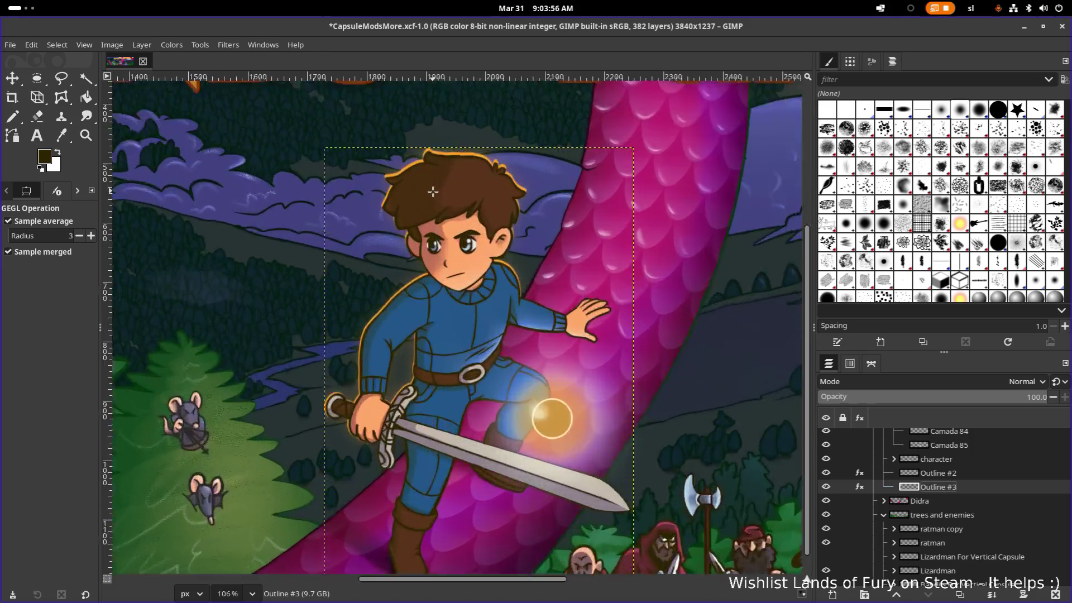
scroll(433, 192, "up", 7, "ctrl")
scroll(432, 192, "up", 4, "ctrl")
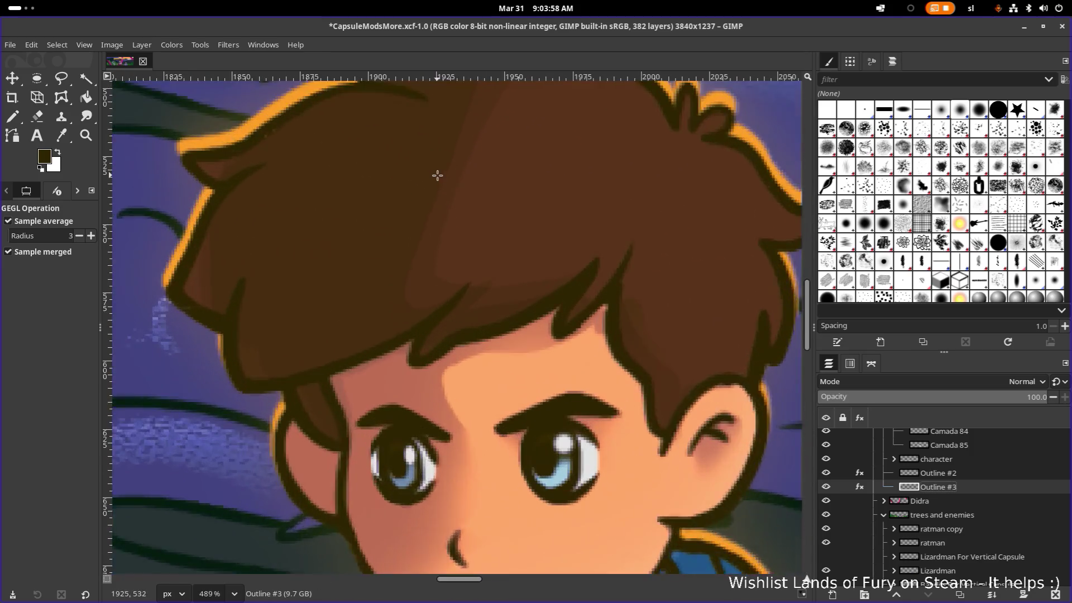
scroll(435, 175, "up", 2, "ctrl")
scroll(437, 175, "down", 10, "ctrl")
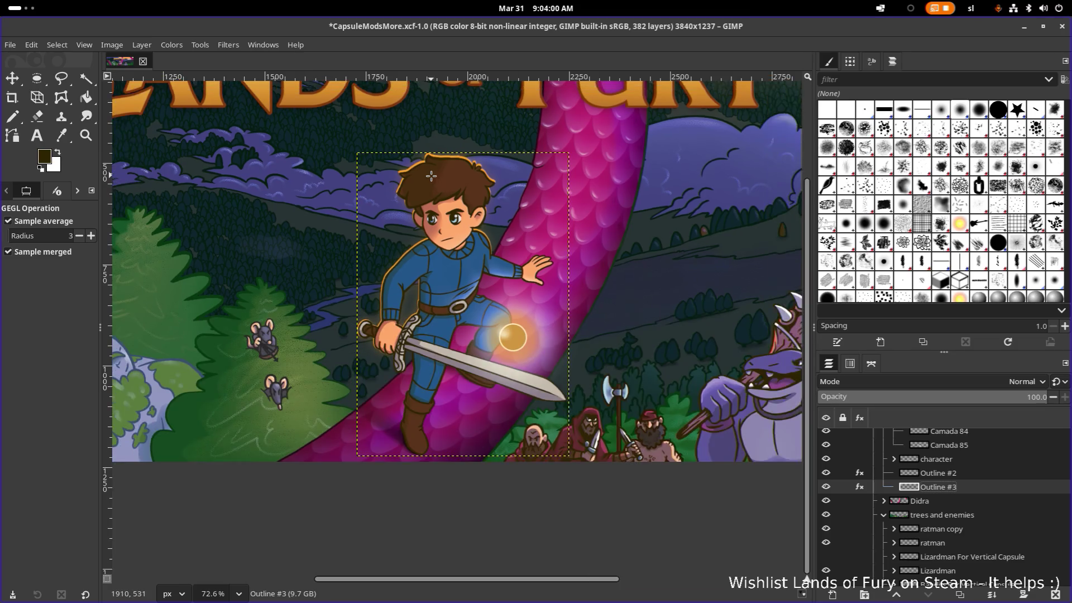
scroll(521, 237, "down", 1, "ctrl")
Save the capsule art, then switch to the Move tool for repositioning layers
key("ctrl+s")
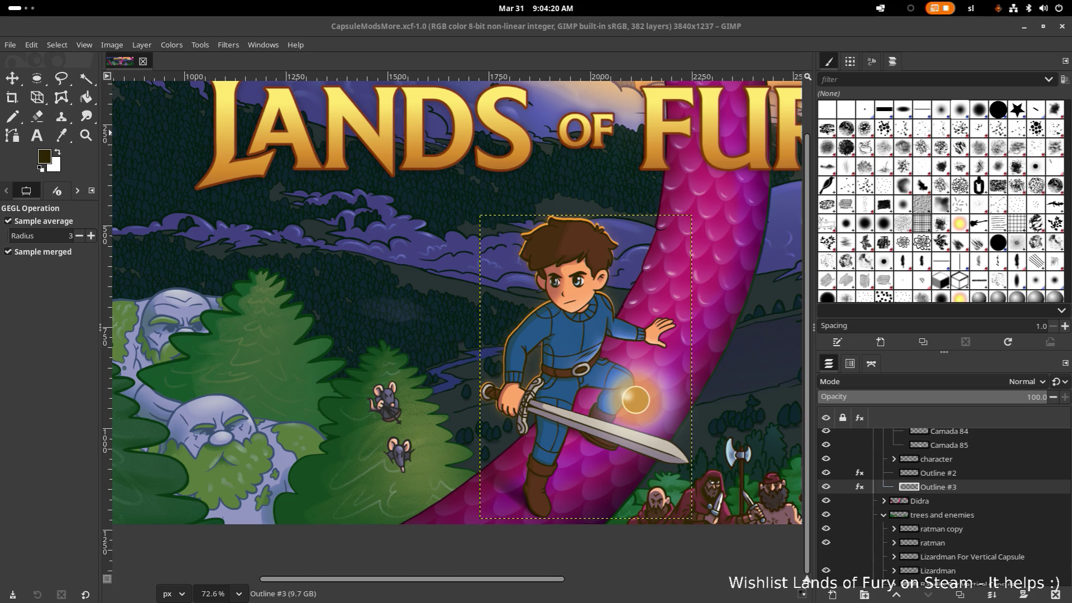
scroll(319, 231, "right", 5)
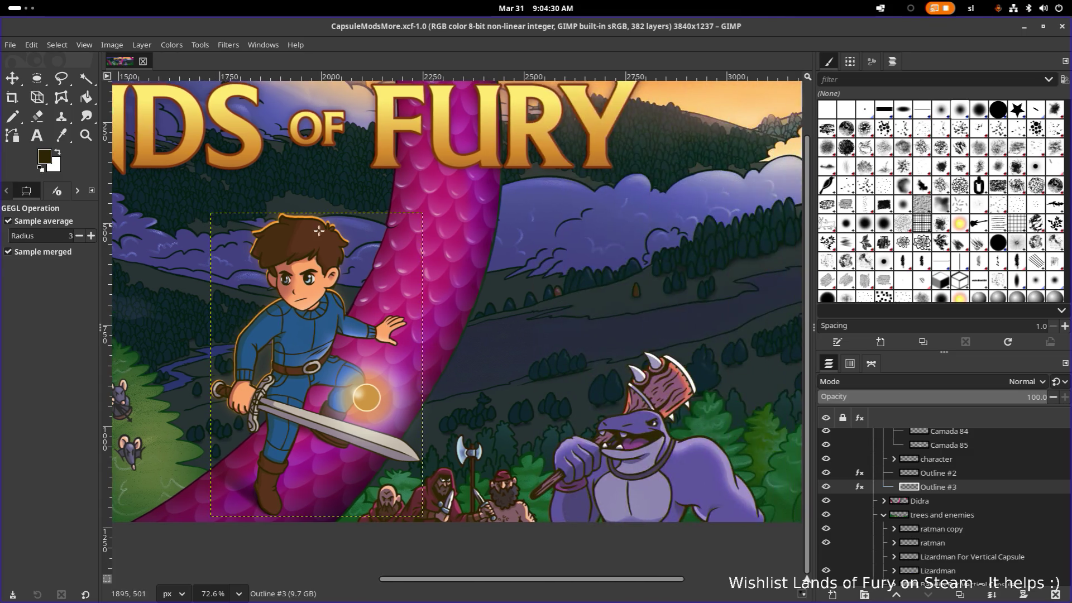
scroll(367, 239, "down", 5)
scroll(368, 239, "up", 1)
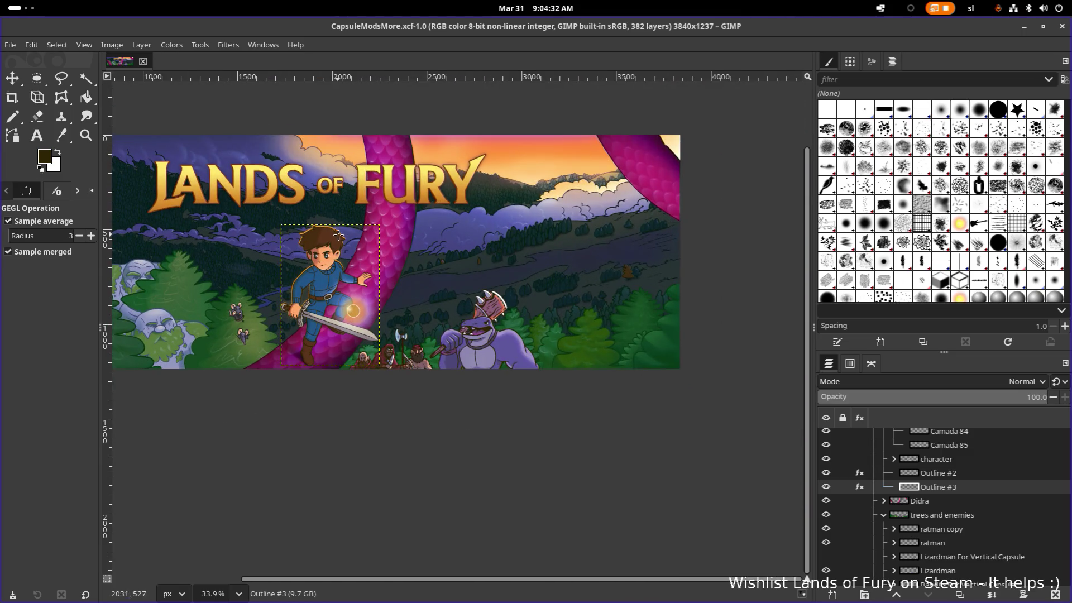
scroll(365, 239, "up", 3)
scroll(317, 244, "left", 2)
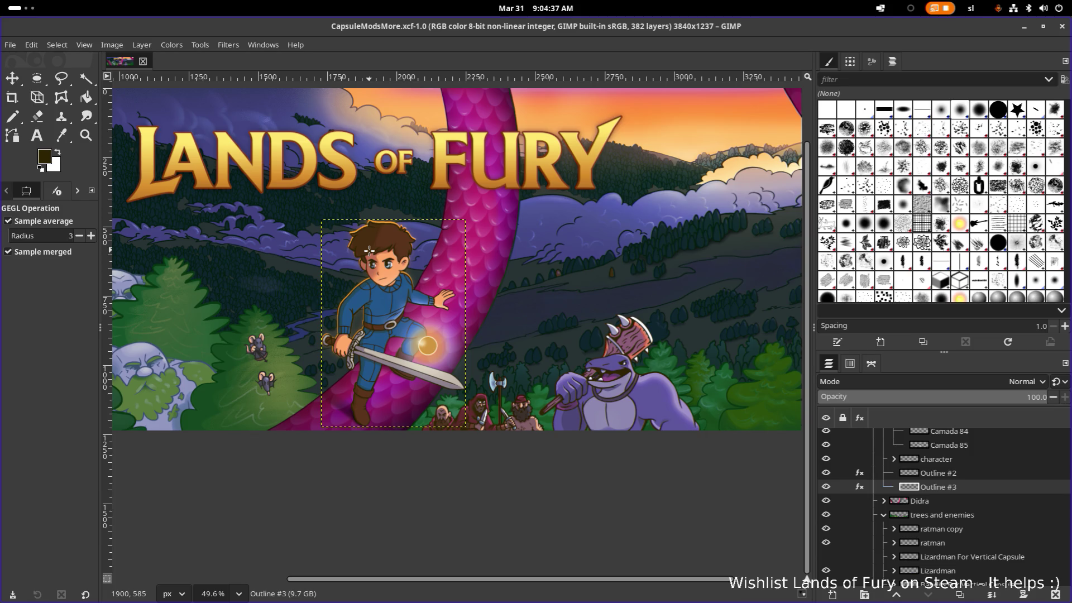
scroll(369, 250, "down", 3)
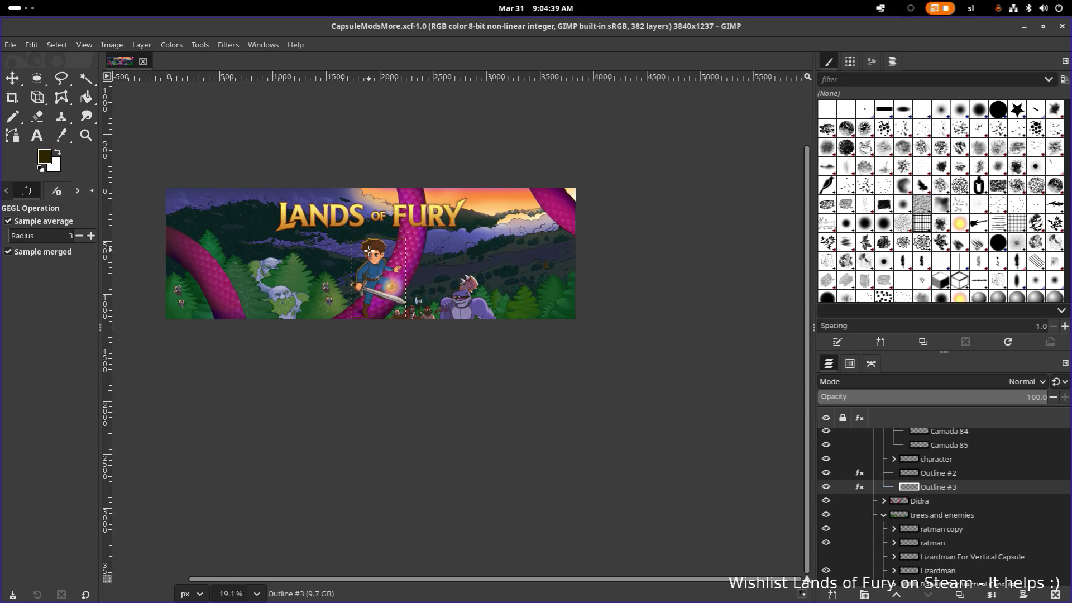
scroll(368, 250, "up", 2)
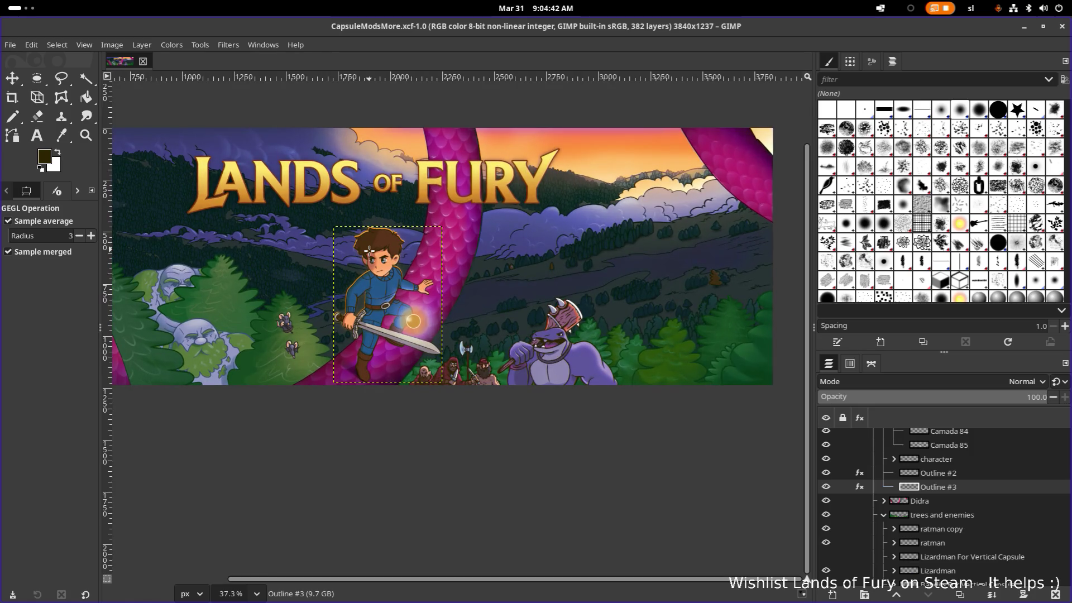
scroll(368, 250, "up", 3)
scroll(369, 251, "up", 4)
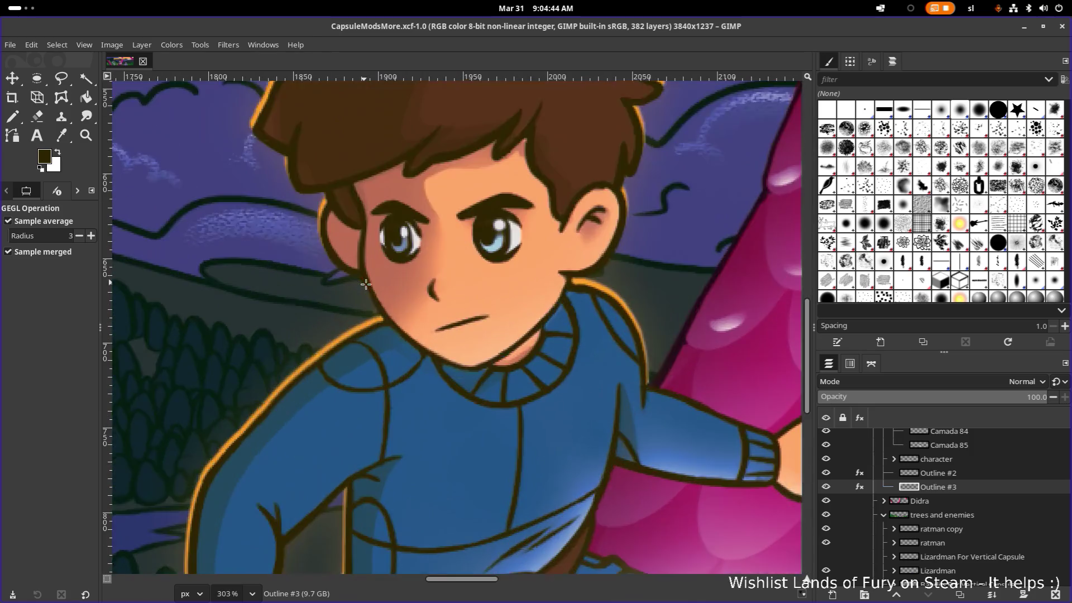
scroll(365, 286, "up", 2)
scroll(338, 377, "up", 3)
scroll(343, 346, "down", 6)
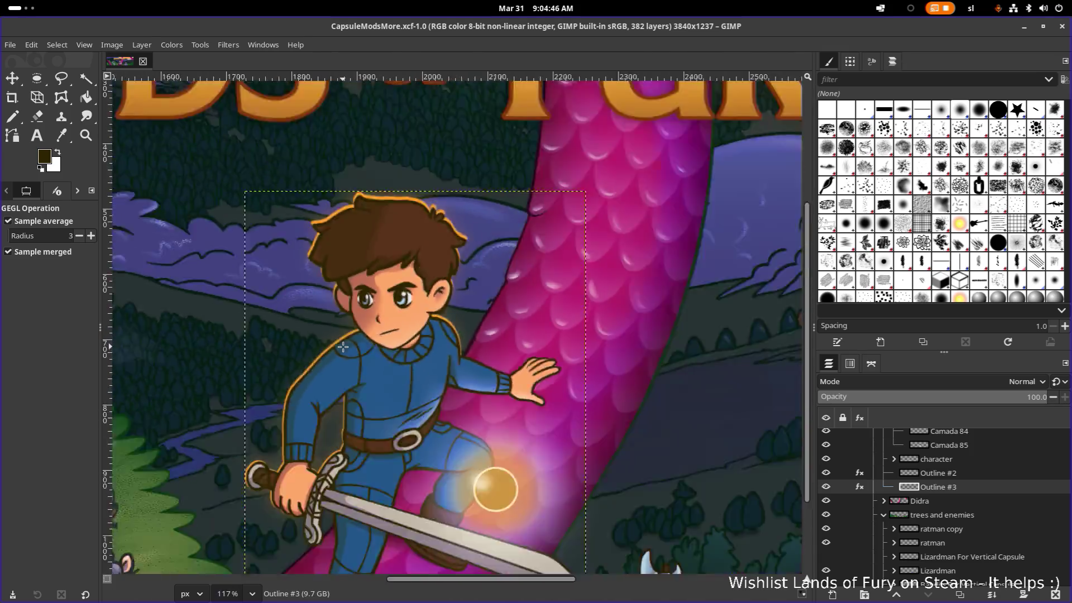
scroll(372, 317, "down", 1)
scroll(373, 319, "down", 1)
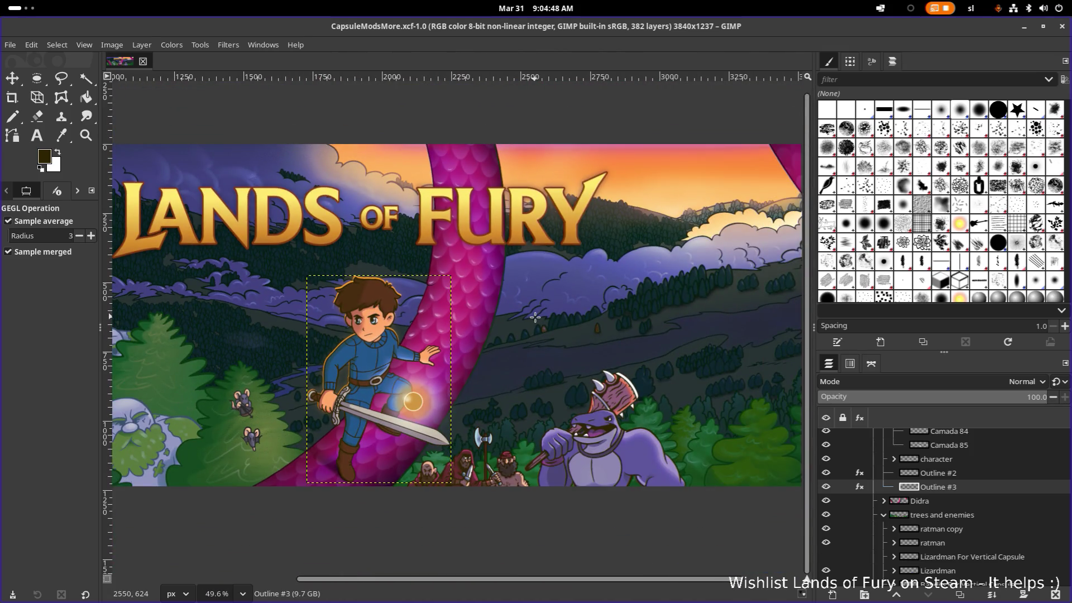
scroll(503, 313, "down", 2)
scroll(490, 313, "down", 2)
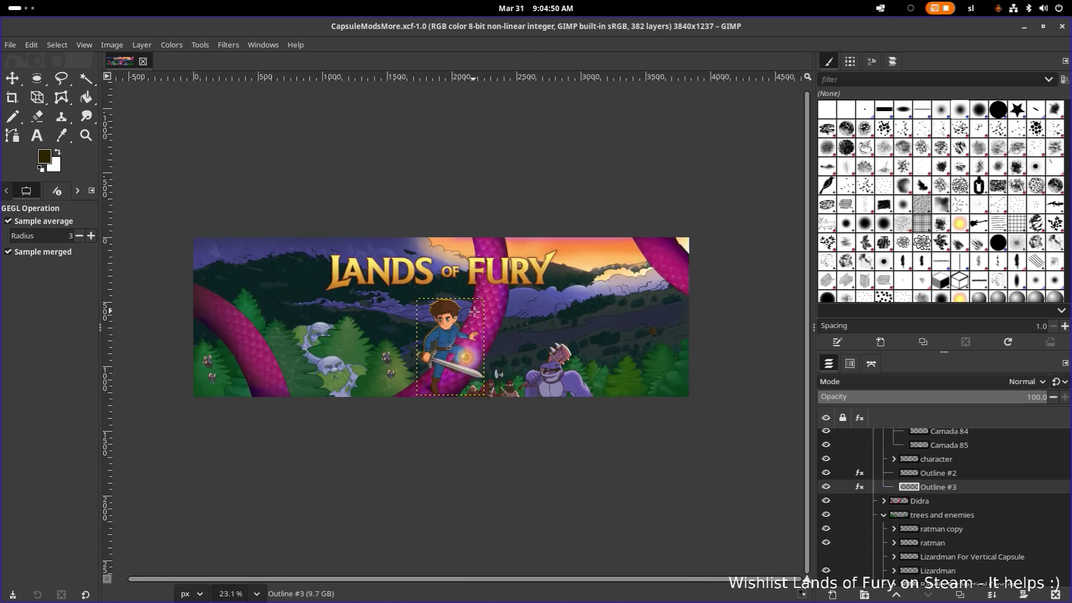
scroll(474, 312, "up", 3)
scroll(474, 311, "down", 3)
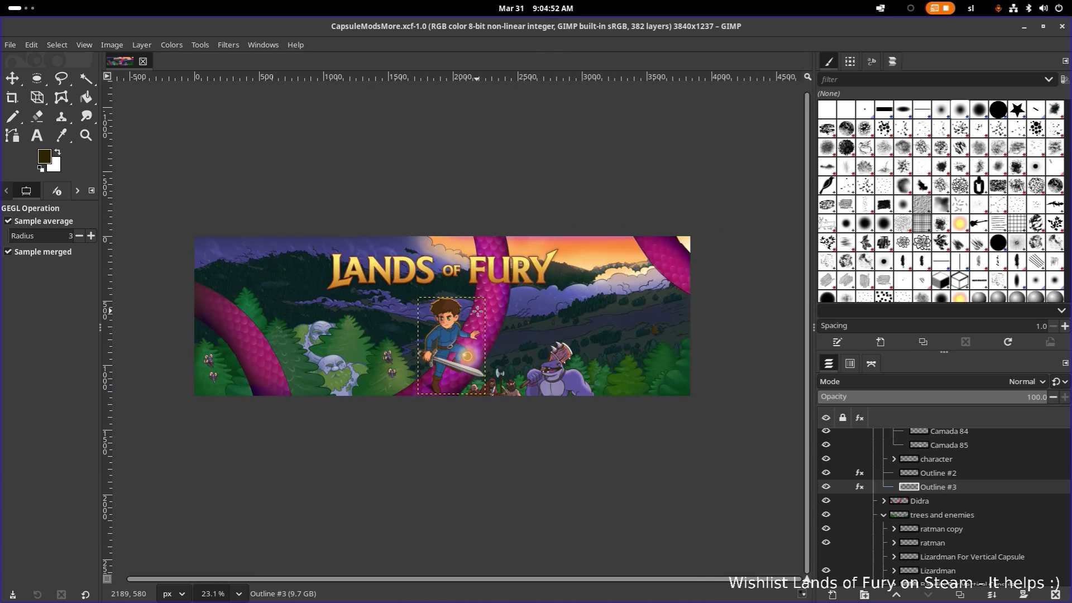
key("m")
left_click(235, 159)
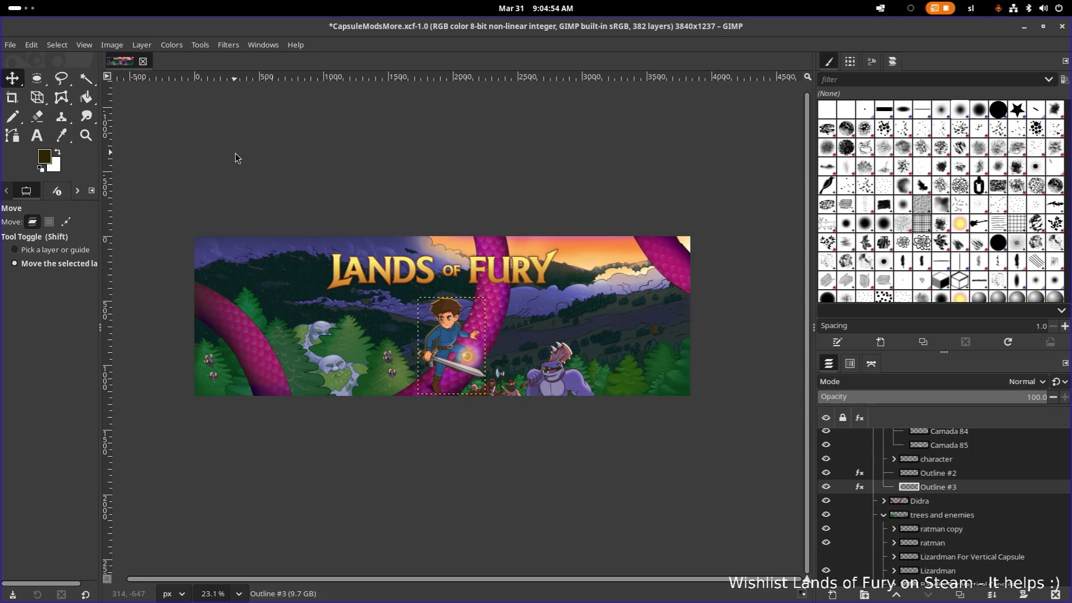
Make Outline #2 the active layer after glancing at the Select menu and the Lizardman layer
left_click(92, 47)
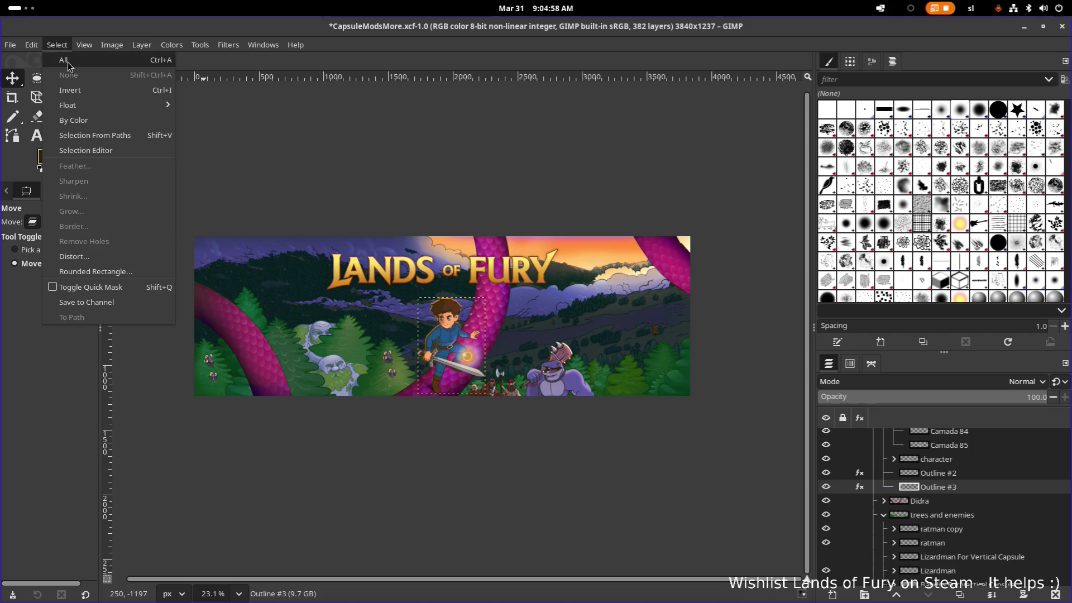
left_click(940, 466)
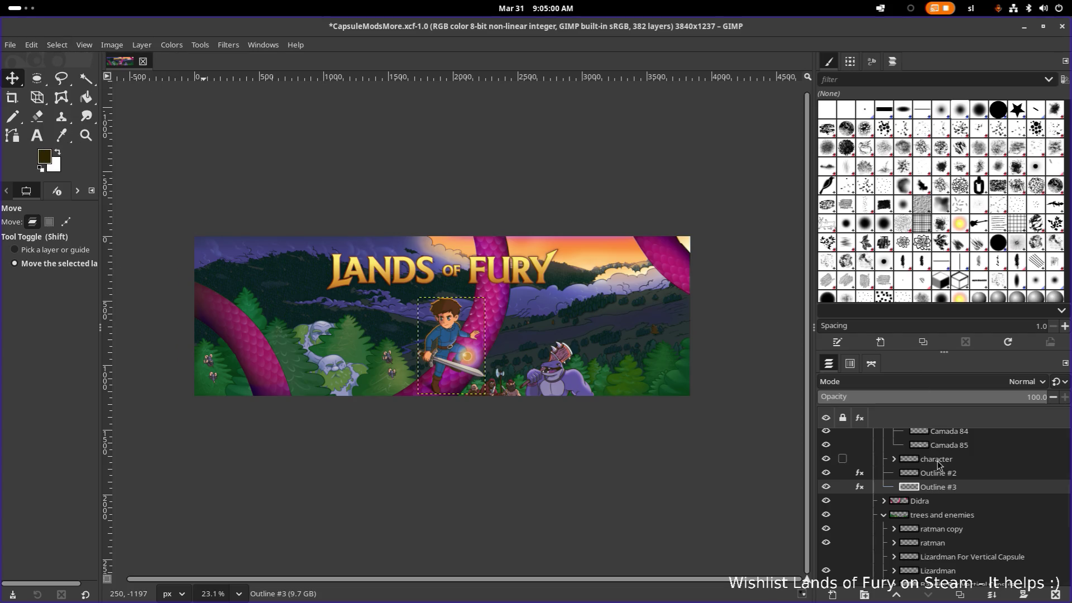
left_click(967, 559)
scroll(474, 333, "up", 5)
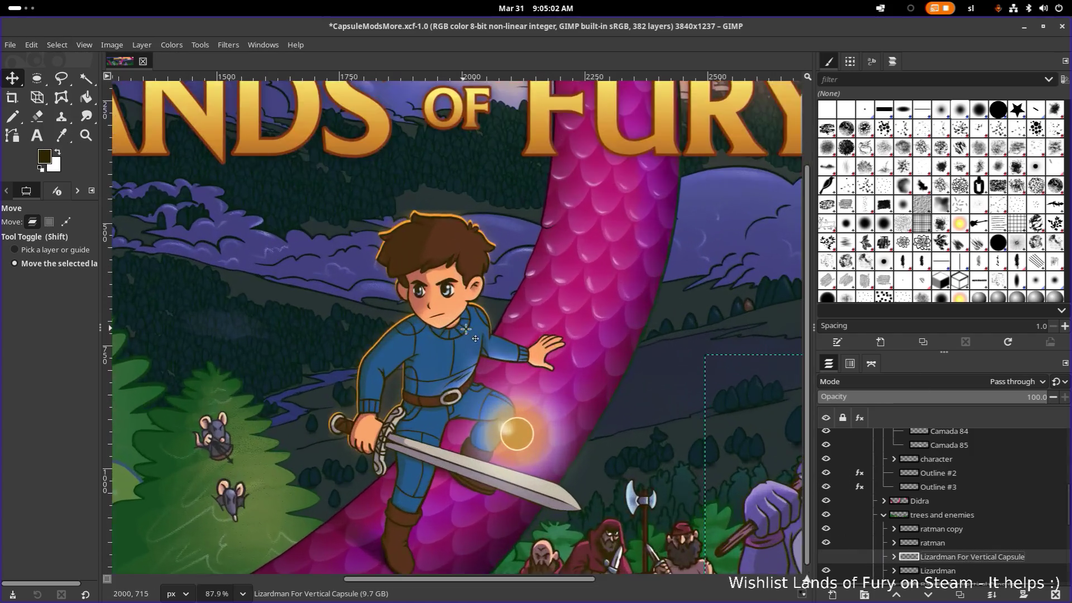
scroll(471, 329, "left", 3)
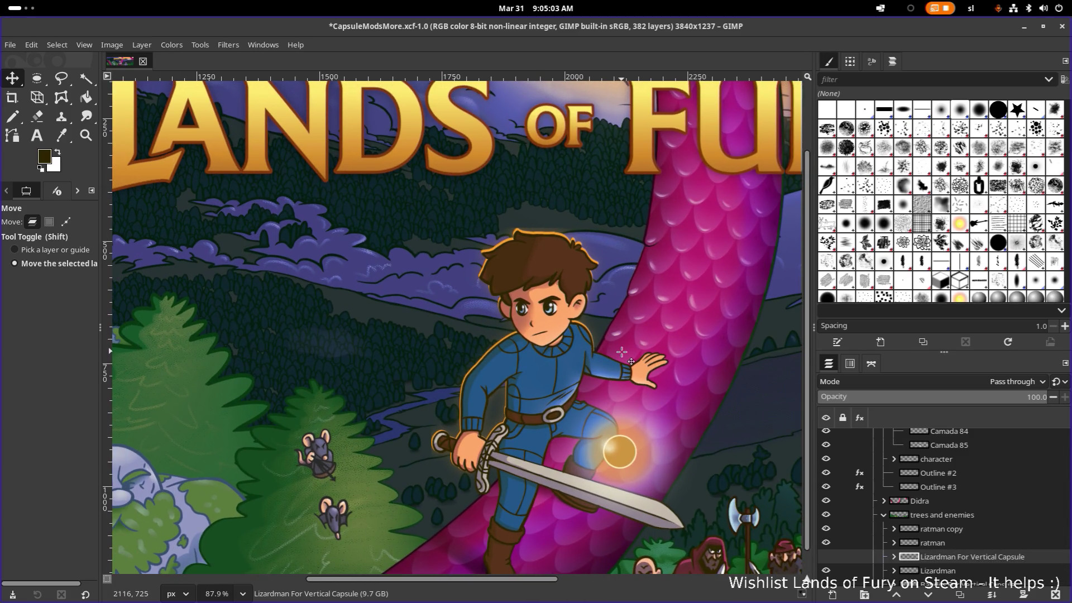
scroll(475, 352, "up", 3)
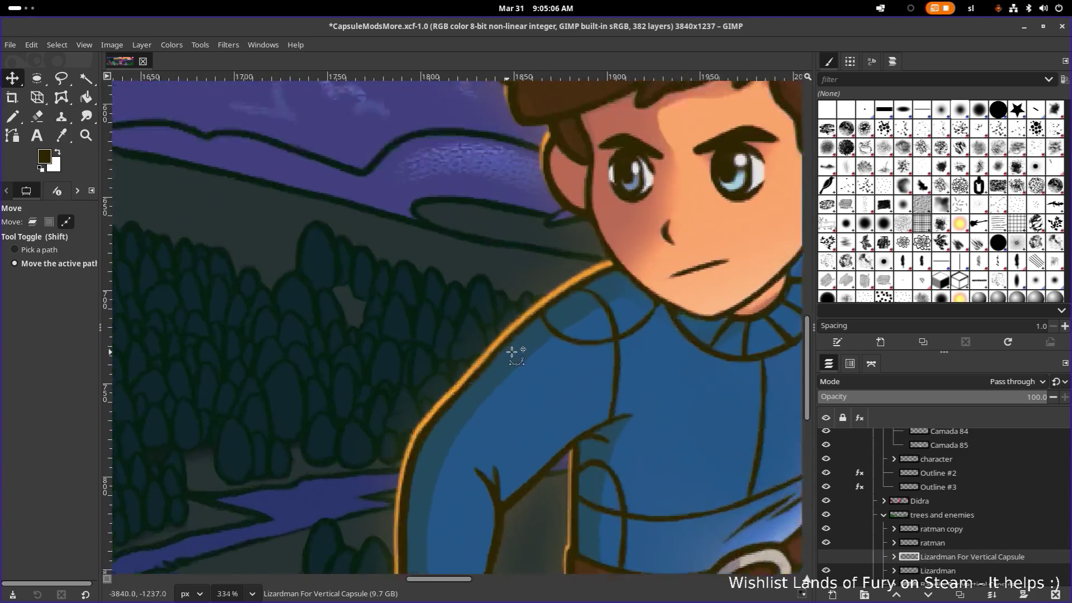
scroll(509, 352, "up", 2)
scroll(520, 345, "up", 3)
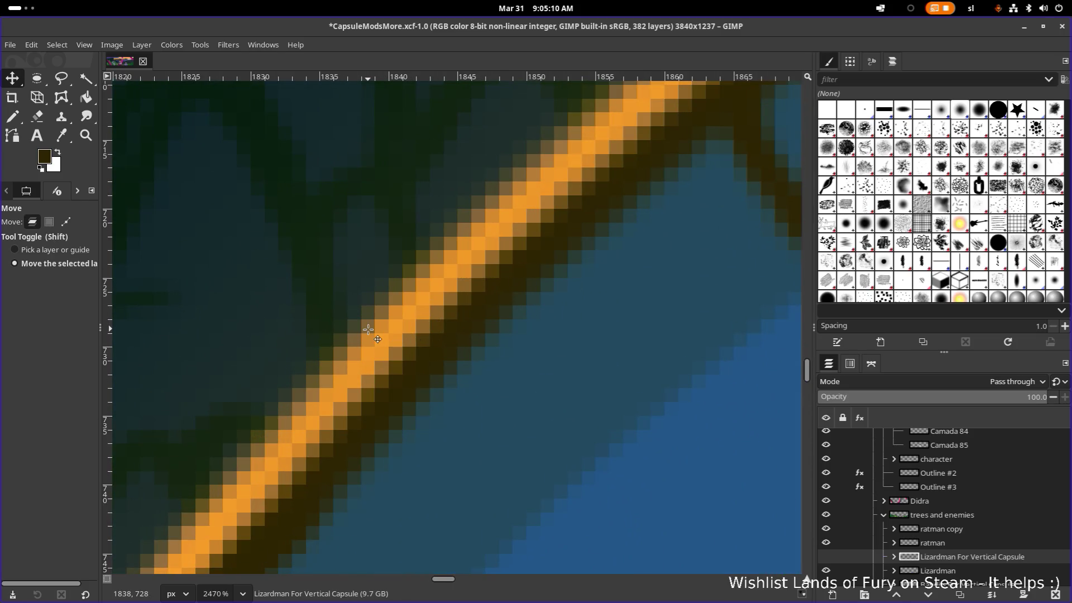
scroll(388, 322, "down", 4)
scroll(438, 311, "down", 4)
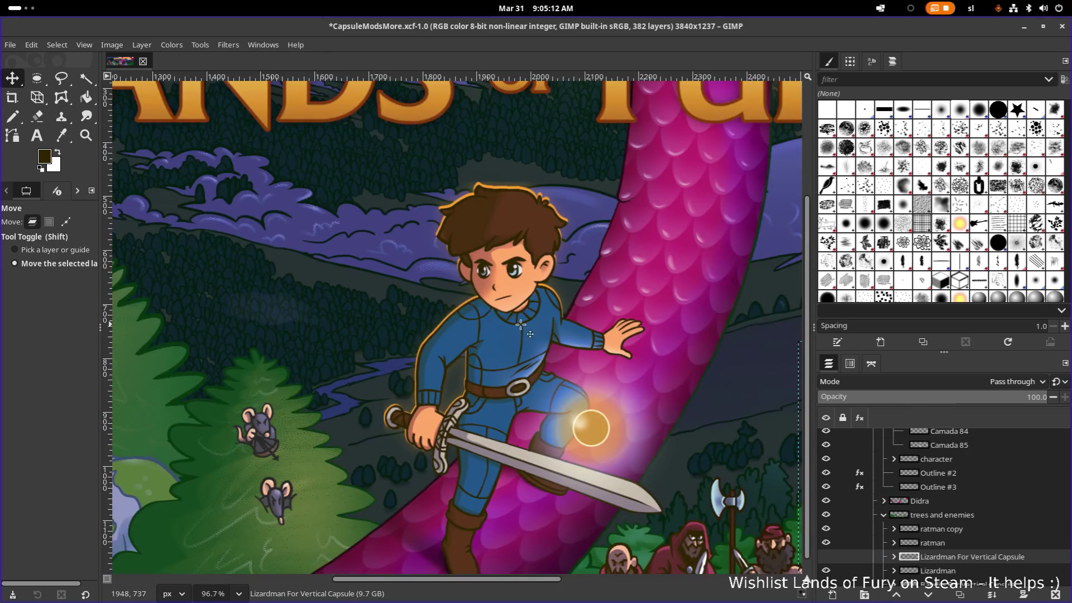
left_click(951, 475)
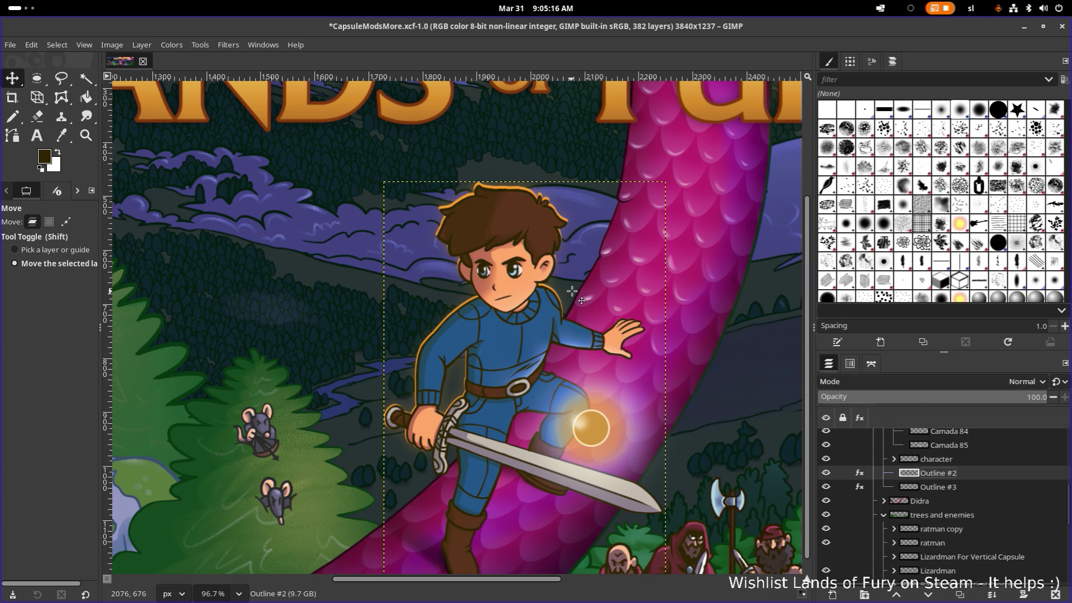
scroll(503, 204, "up", 3)
scroll(503, 203, "up", 1)
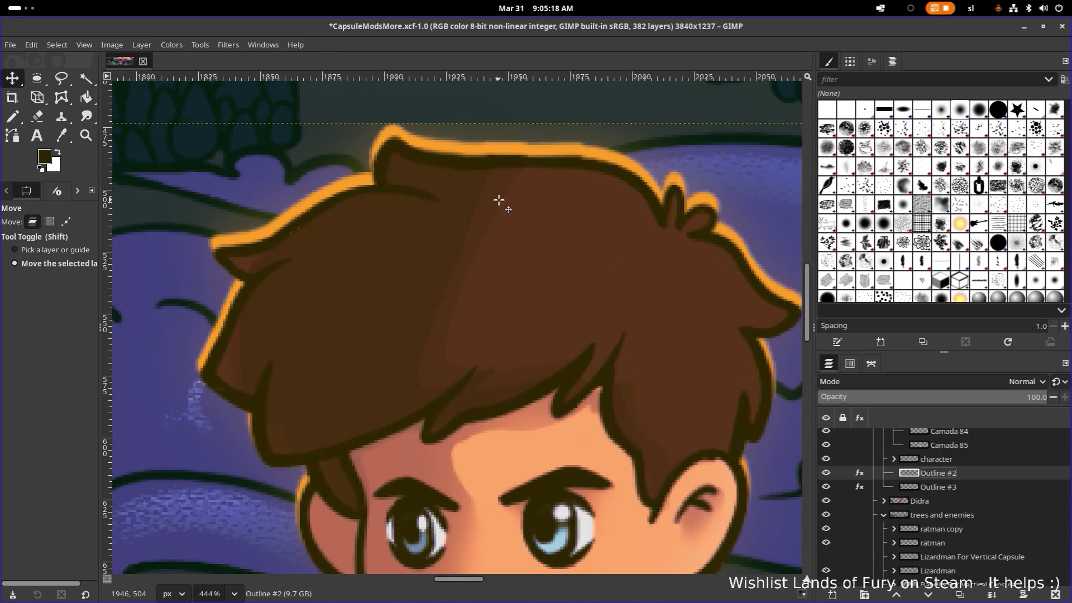
left_click(498, 203)
left_click(498, 201)
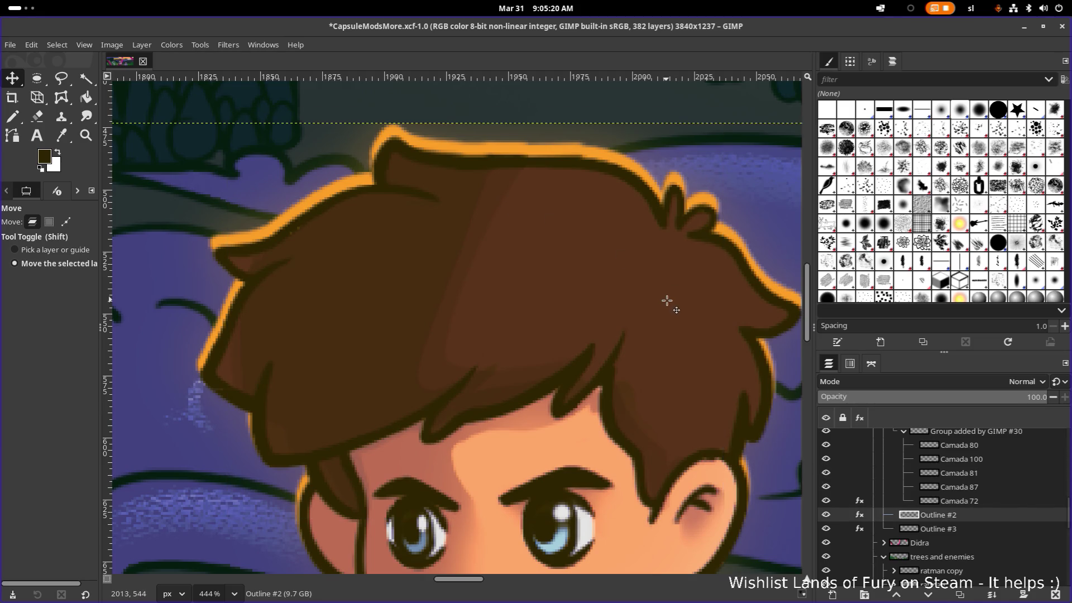
scroll(670, 304, "down", 5)
Nudge Outline #2 down about 3 pixels, then select Outline #3 together with Outline #2
key("m")
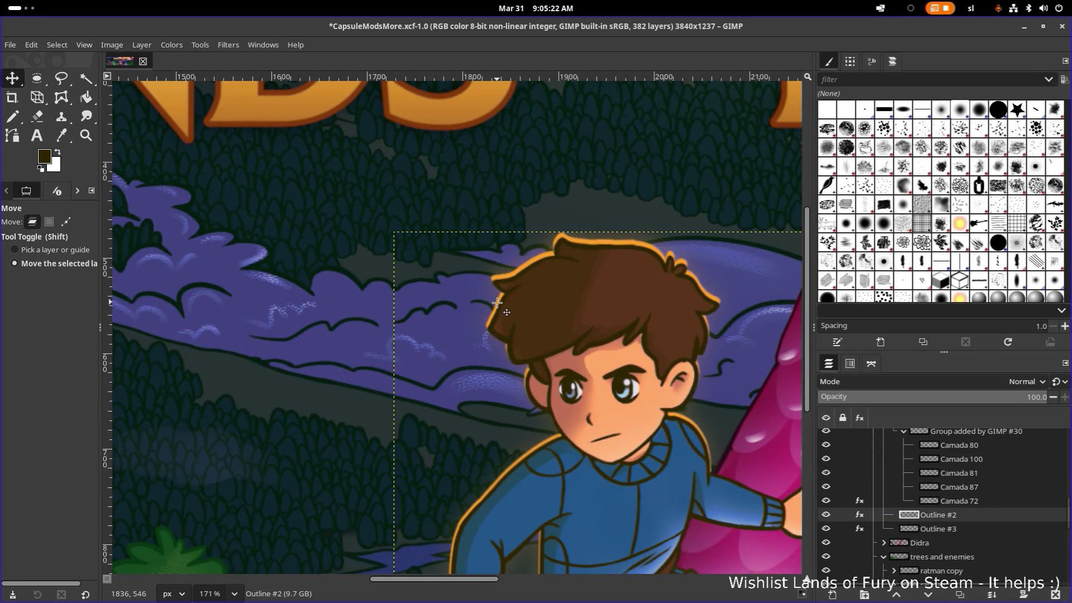
left_click_drag(497, 303, 497, 306)
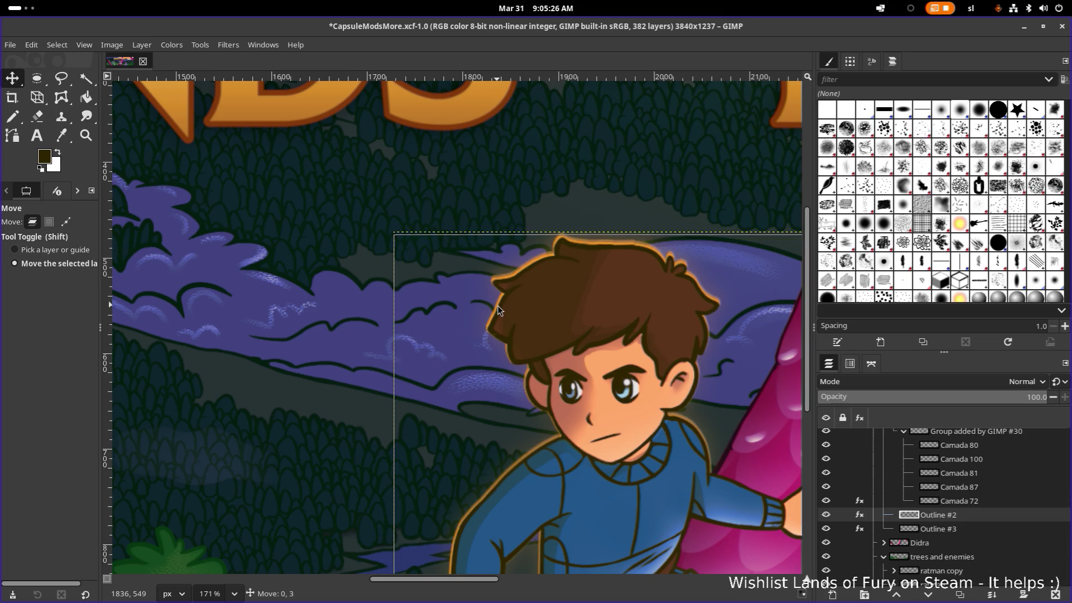
scroll(503, 309, "down", 2)
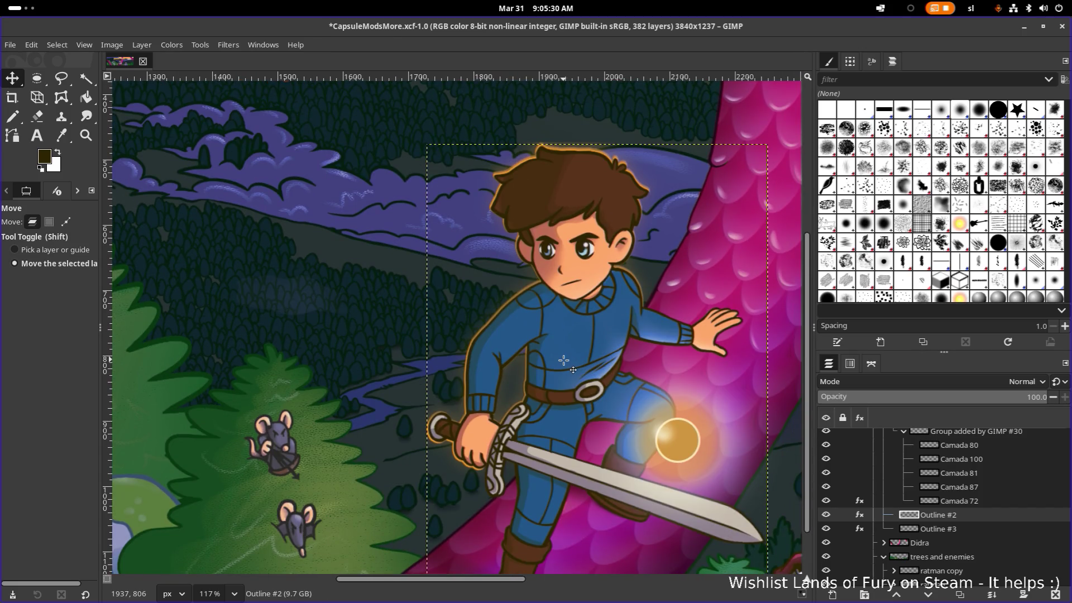
mouse_move(959, 502)
left_click(952, 530)
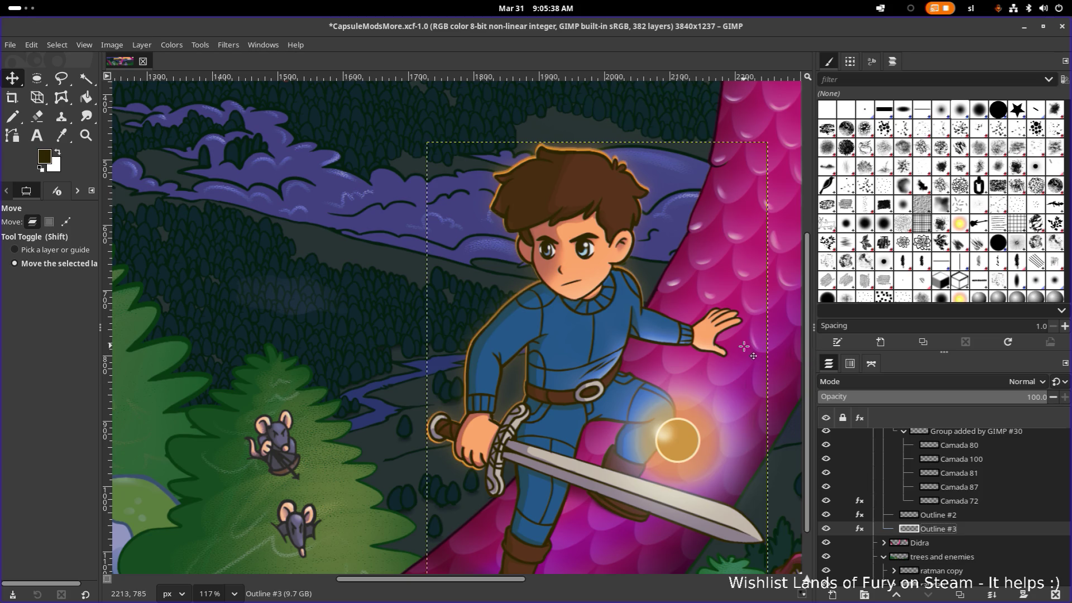
left_click(976, 514)
Create a new layer group above Outline #3 and name it Glow, undoing a first grouping attempt
right_click(959, 519)
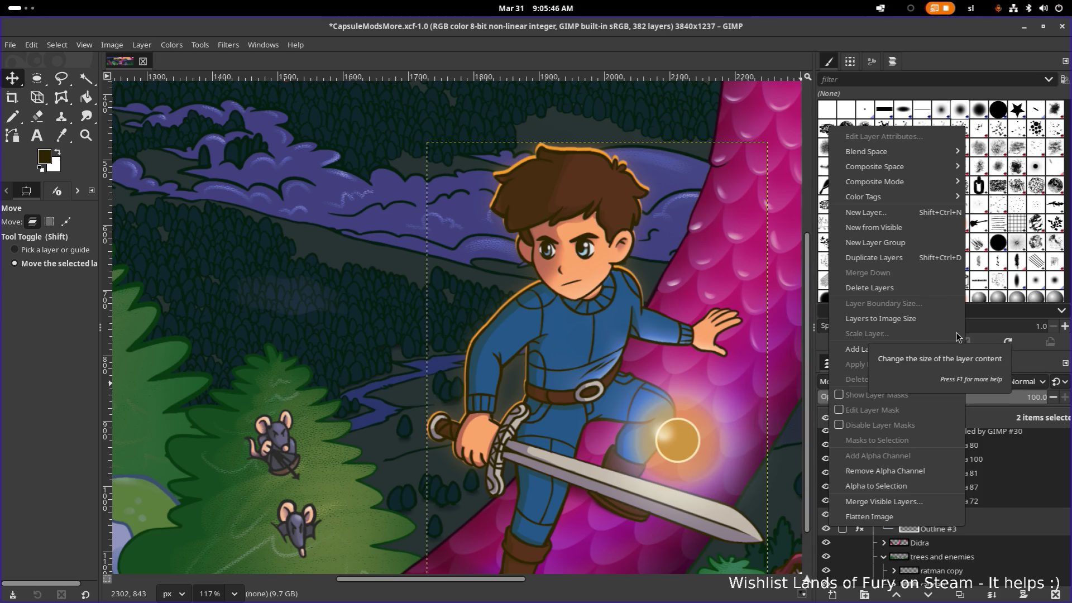
left_click(921, 249)
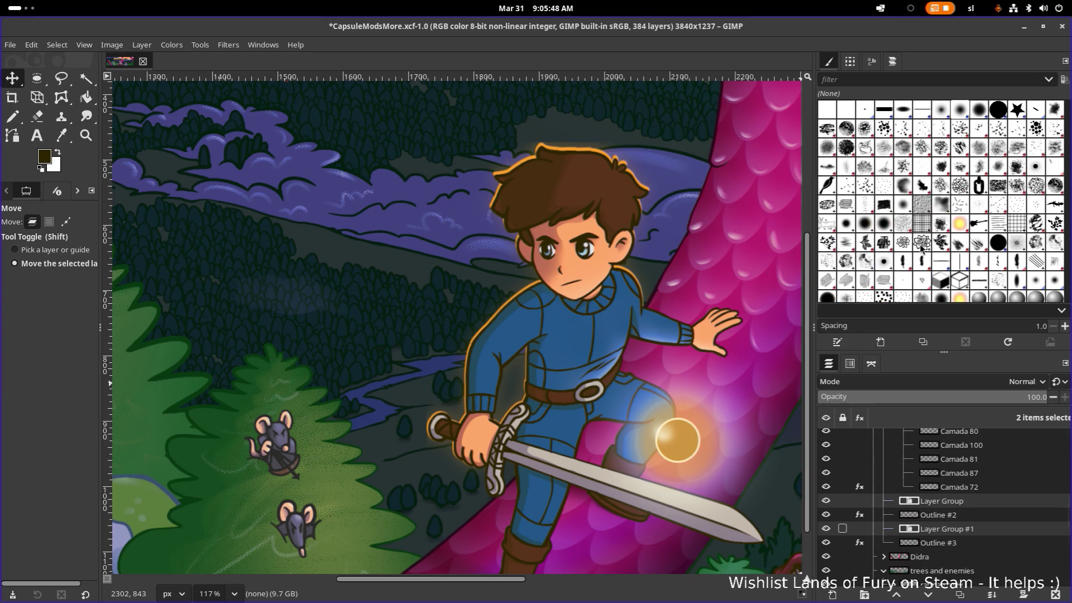
key("ctrl+z")
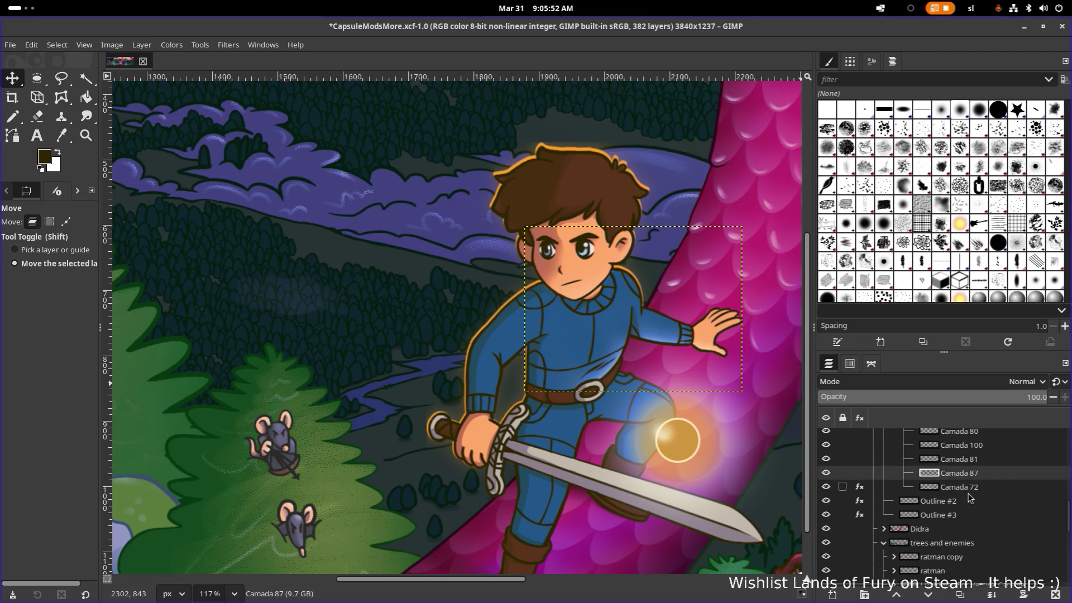
left_click(977, 519)
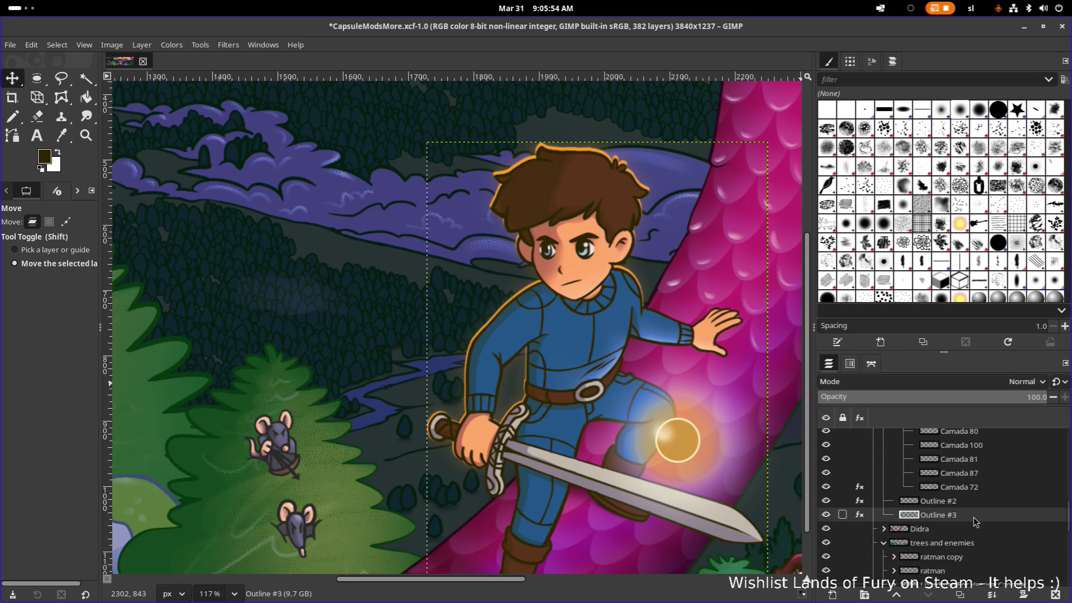
right_click(974, 517)
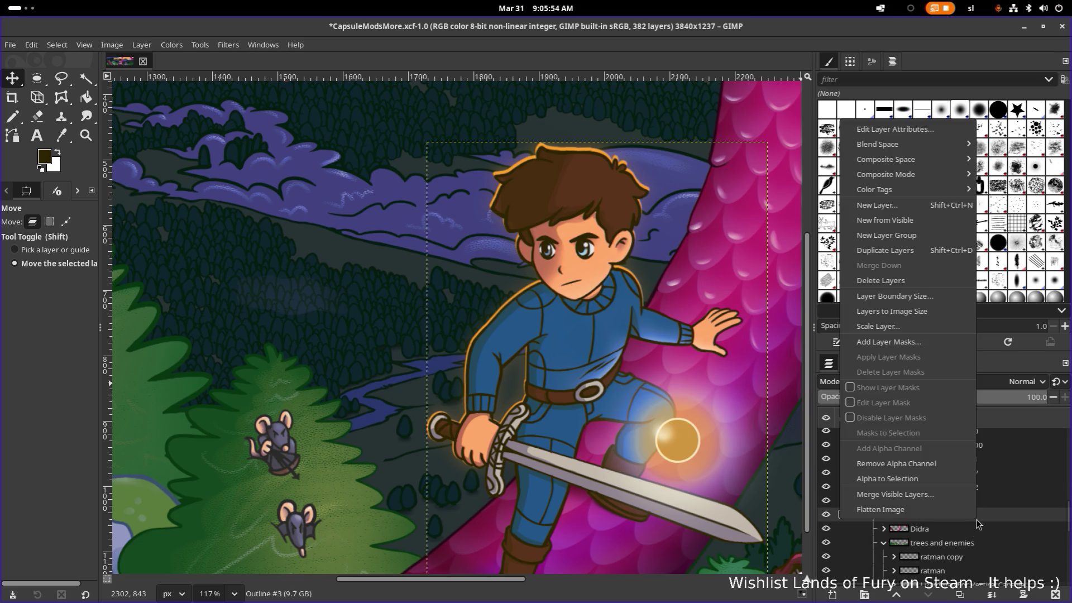
left_click(920, 235)
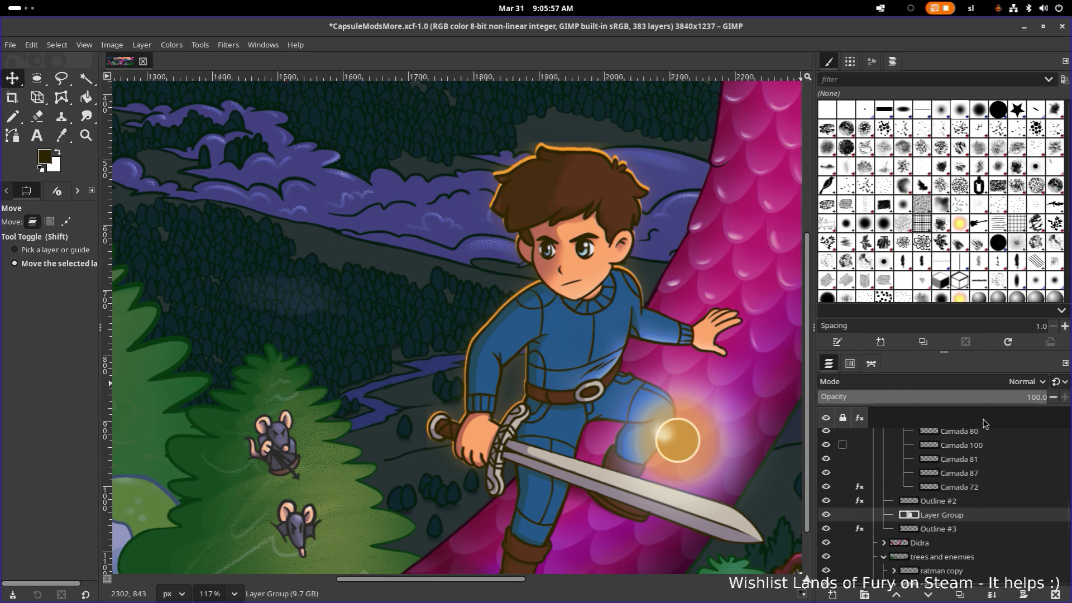
double_click(955, 516)
type("Ou")
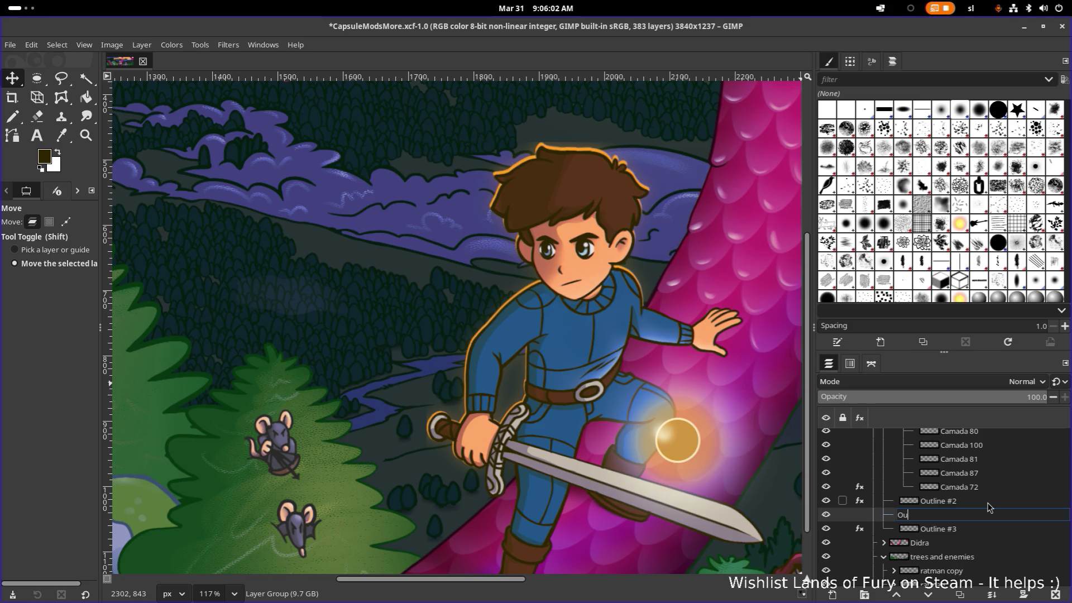
type("Glow")
key("Return")
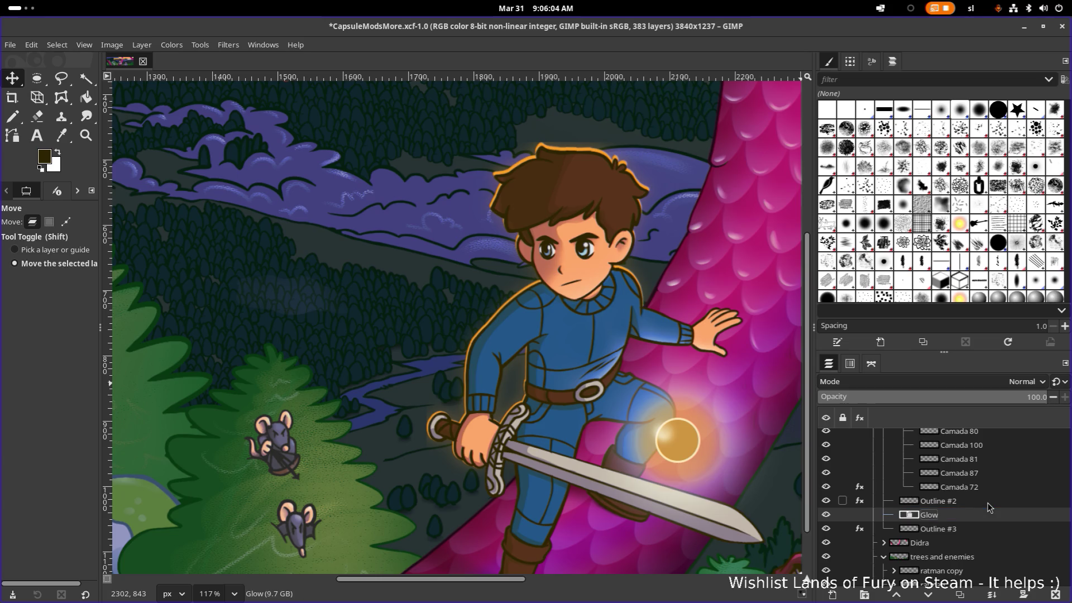
Move both outline layers into the Glow group and place Outline #3 below Outline #2
left_click(981, 502, "ctrl")
left_click(964, 531, "ctrl")
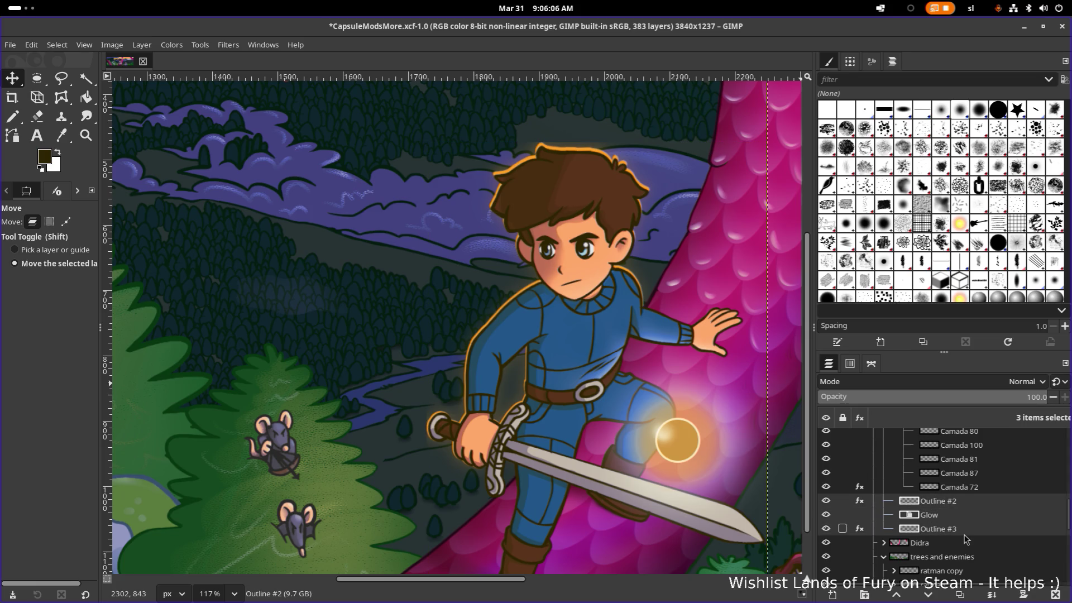
left_click(955, 520, "ctrl")
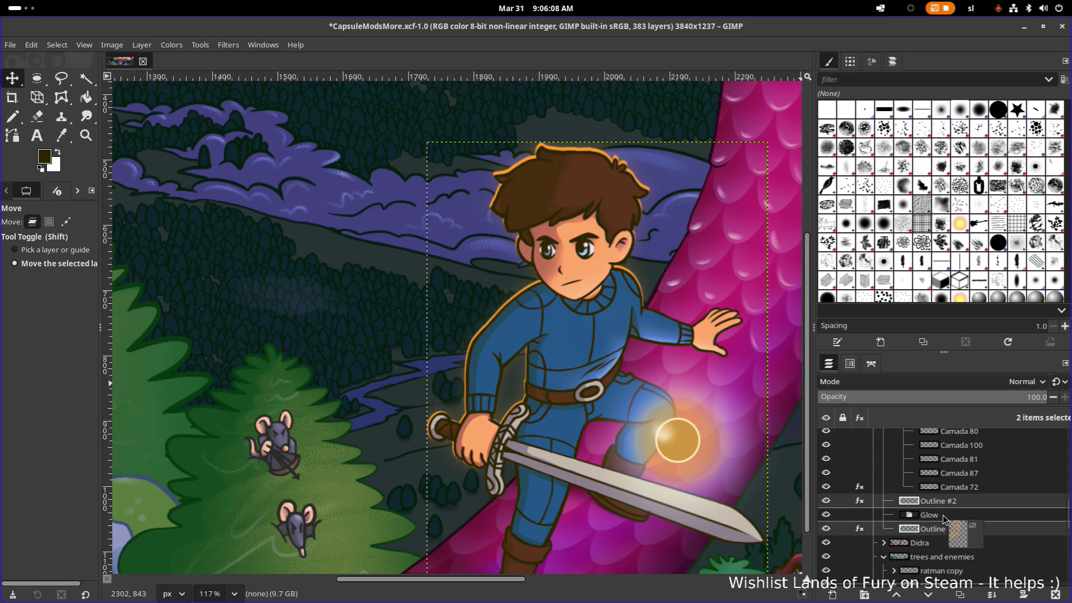
left_click_drag(953, 518, 948, 514)
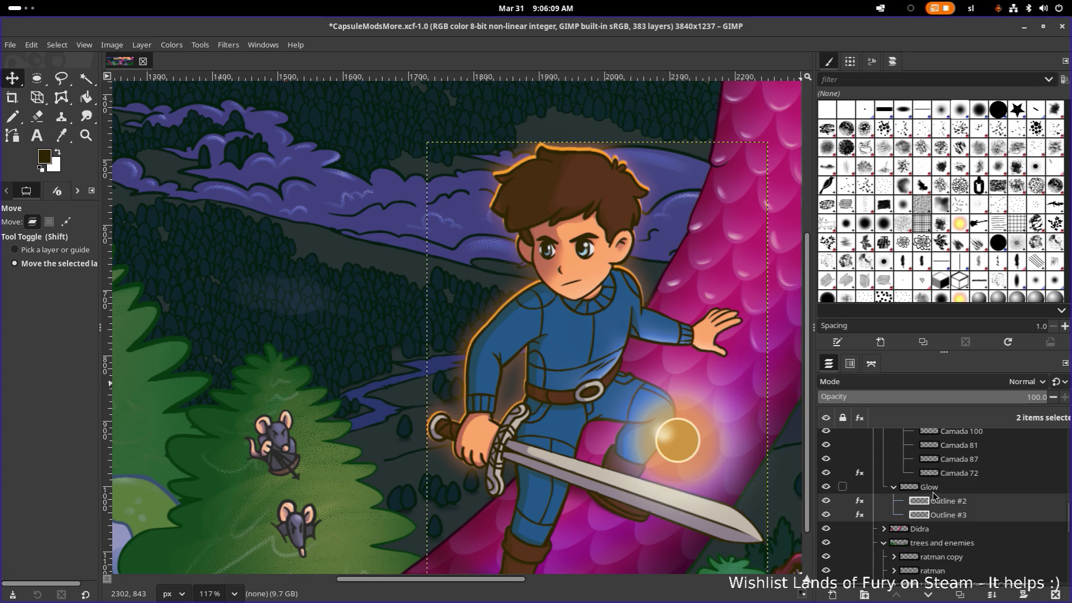
left_click(905, 494)
left_click_drag(948, 515, 962, 503)
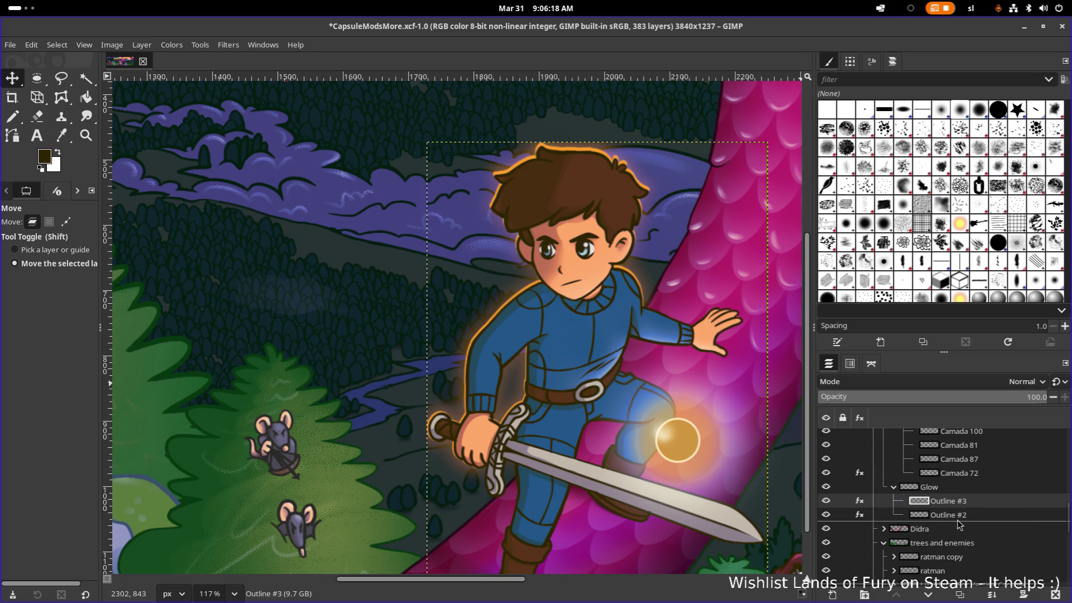
left_click_drag(959, 508, 960, 523)
scroll(647, 421, "down", 5)
scroll(646, 420, "up", 1)
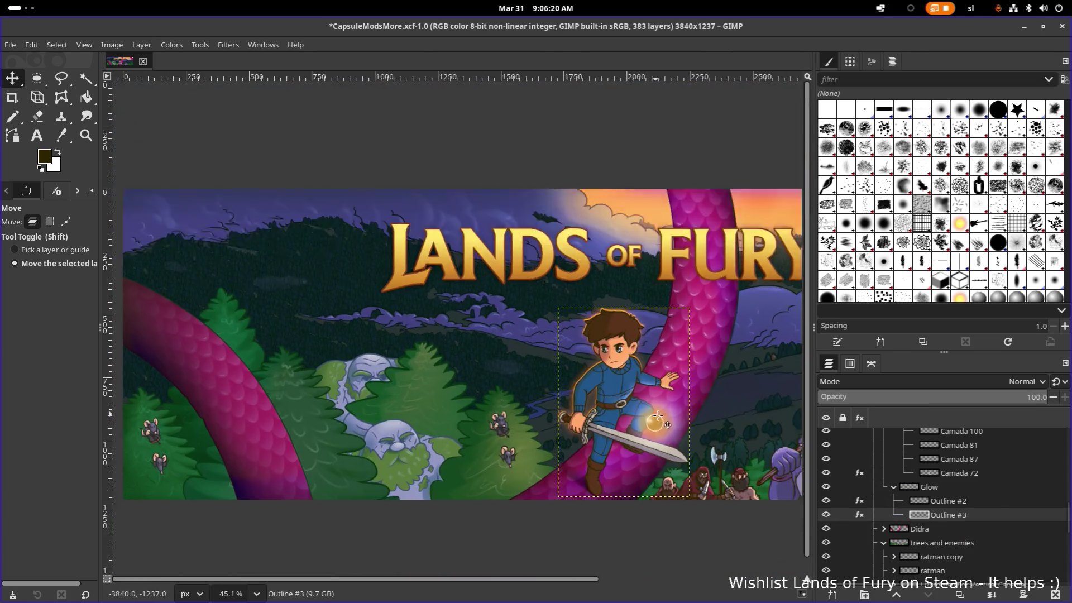
scroll(646, 420, "up", 4)
scroll(655, 413, "up", 1)
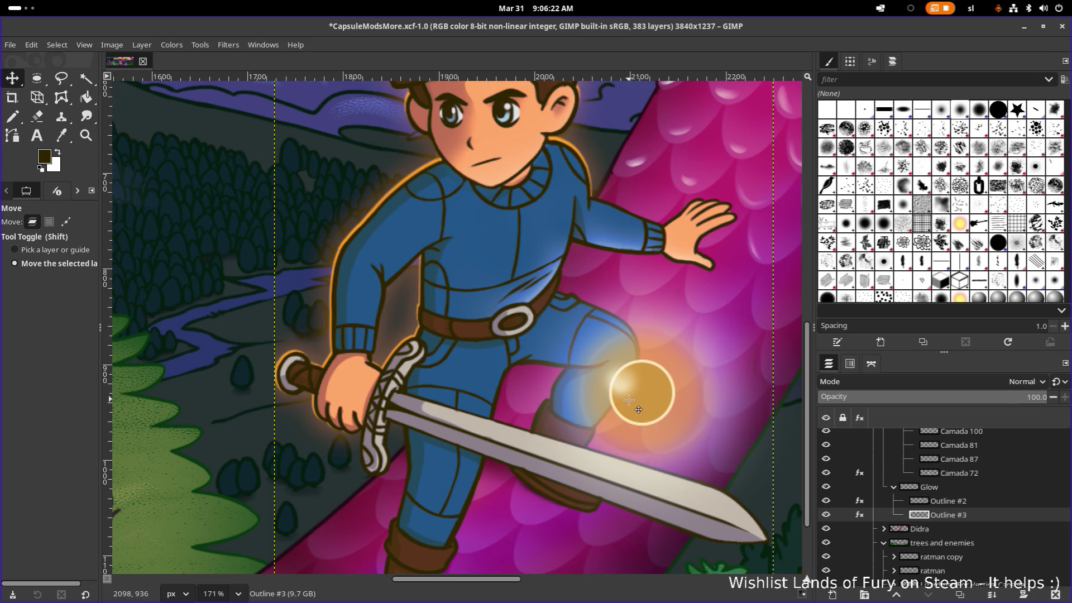
scroll(645, 411, "down", 4)
scroll(638, 409, "up", 2)
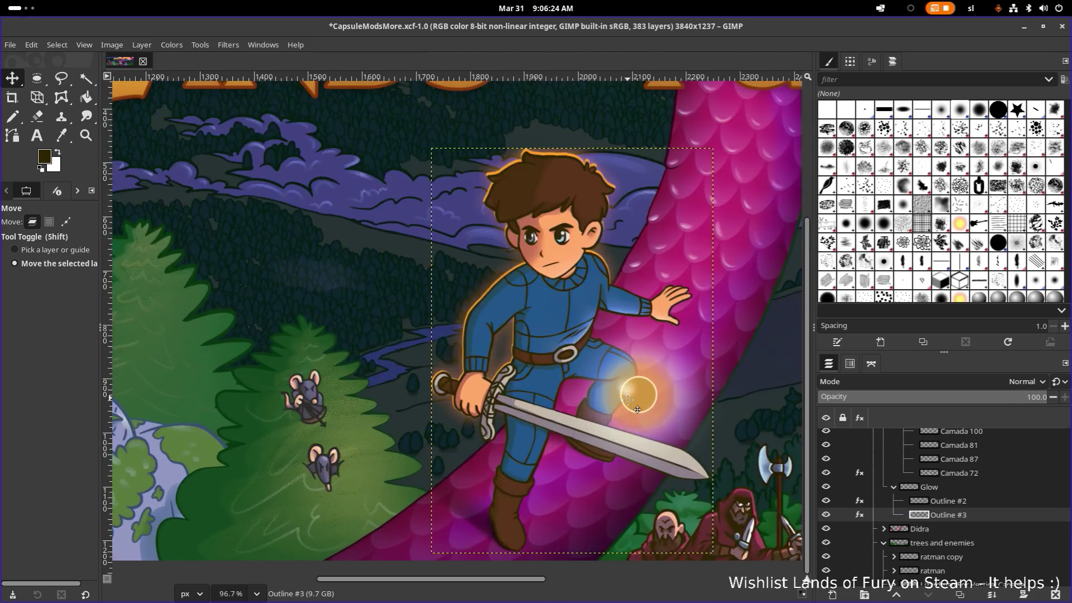
scroll(636, 407, "up", 1)
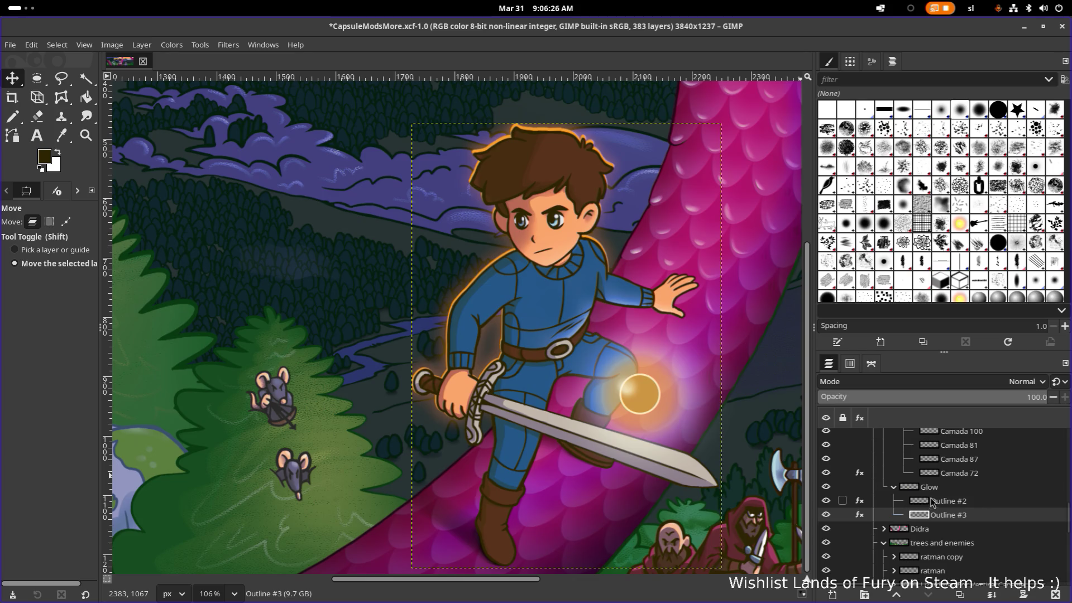
left_click(860, 474)
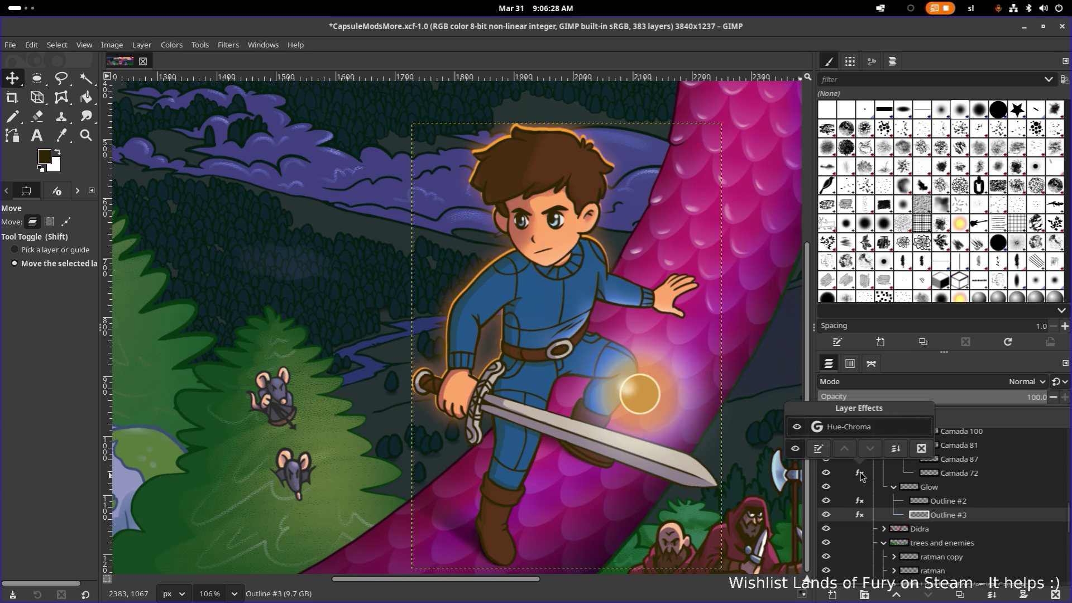
left_click(796, 449)
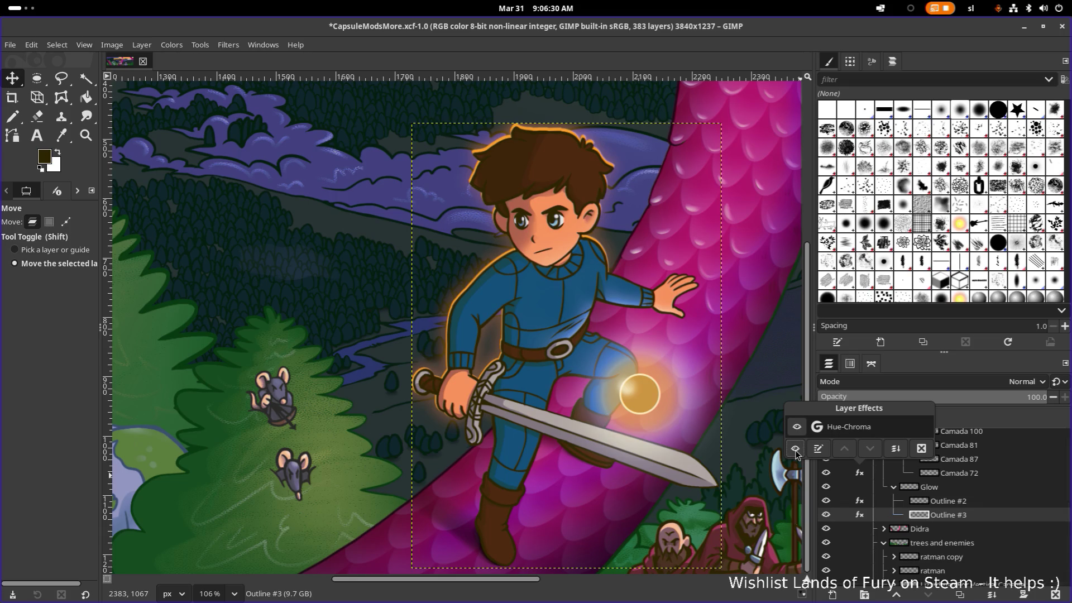
left_click(996, 501)
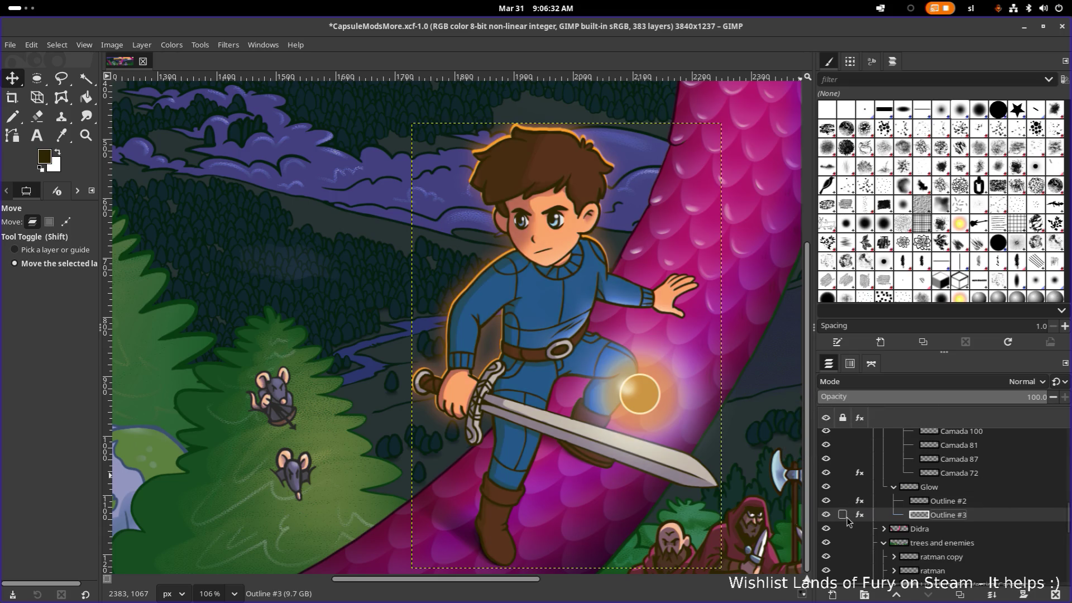
left_click(863, 502)
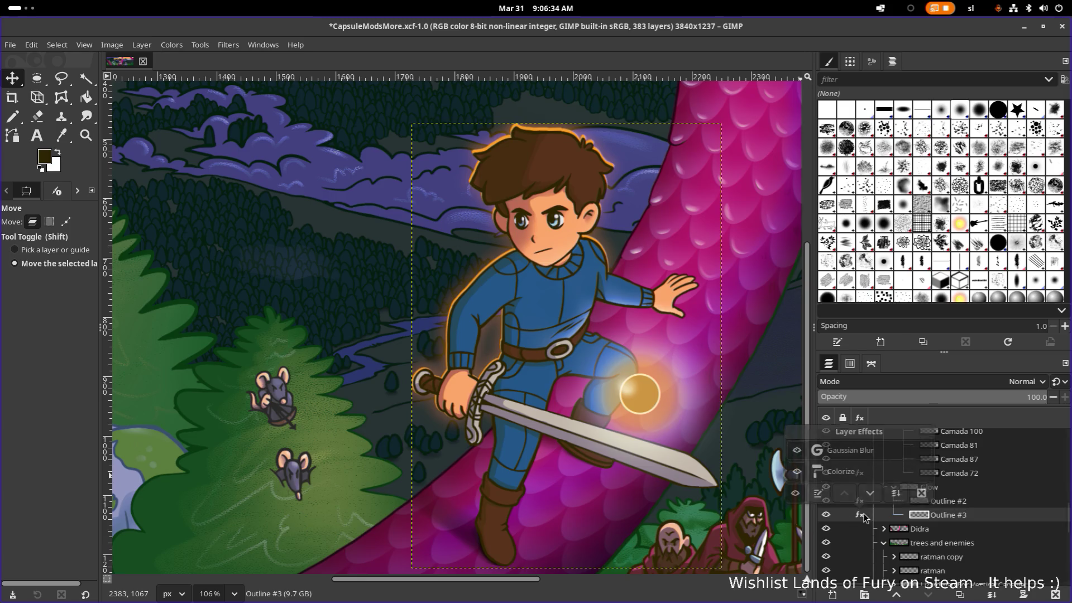
left_click(863, 516)
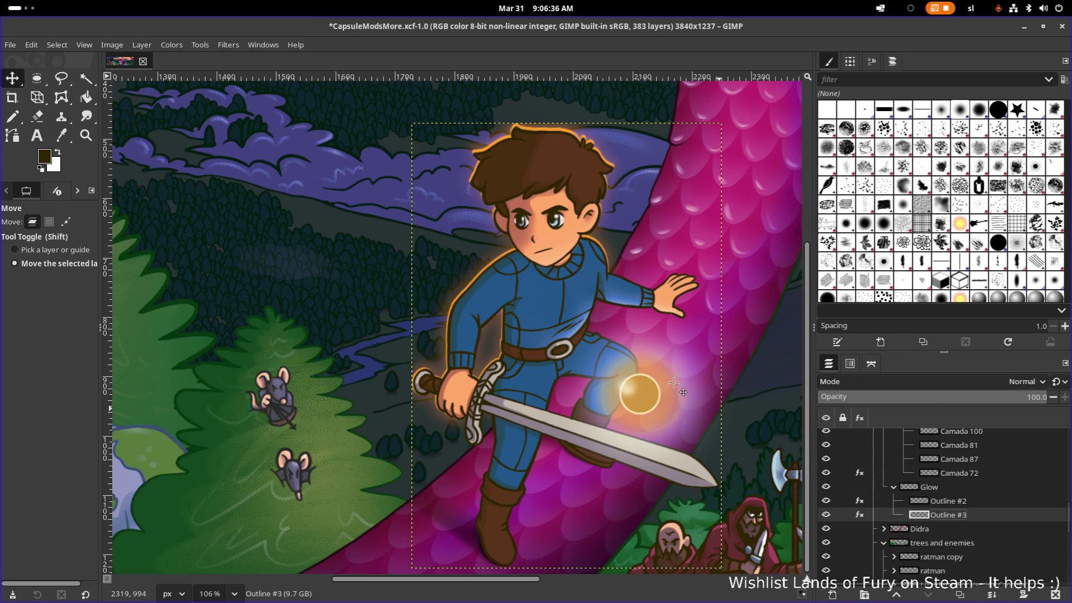
left_click(972, 502, "ctrl")
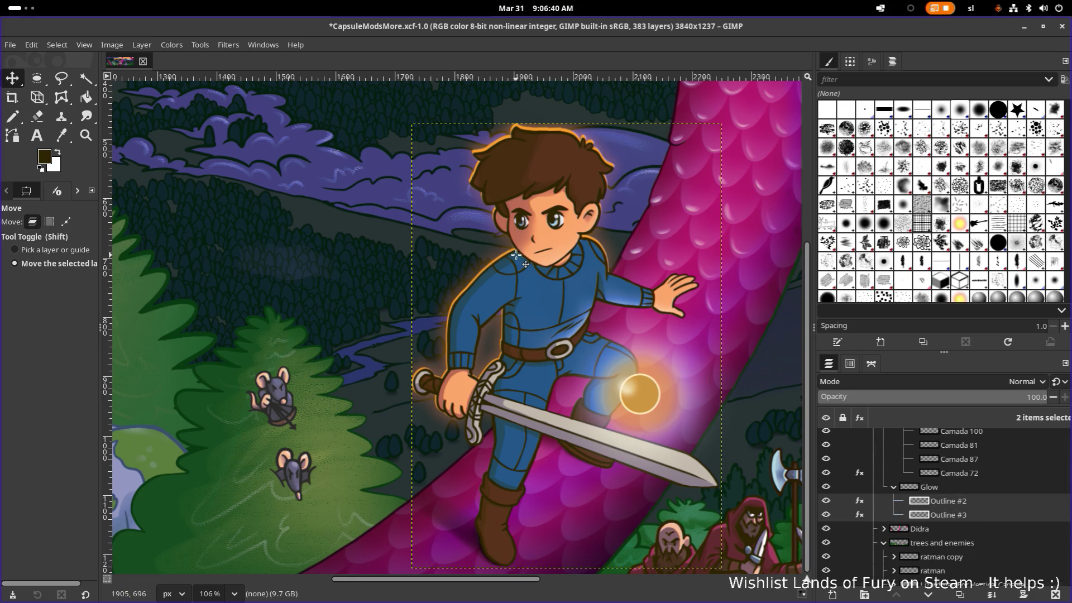
Nudge Outline #2 and Outline #3 together a few pixels down with drags and the arrow key, then select only Outline #2
left_click_drag(517, 256, 516, 257)
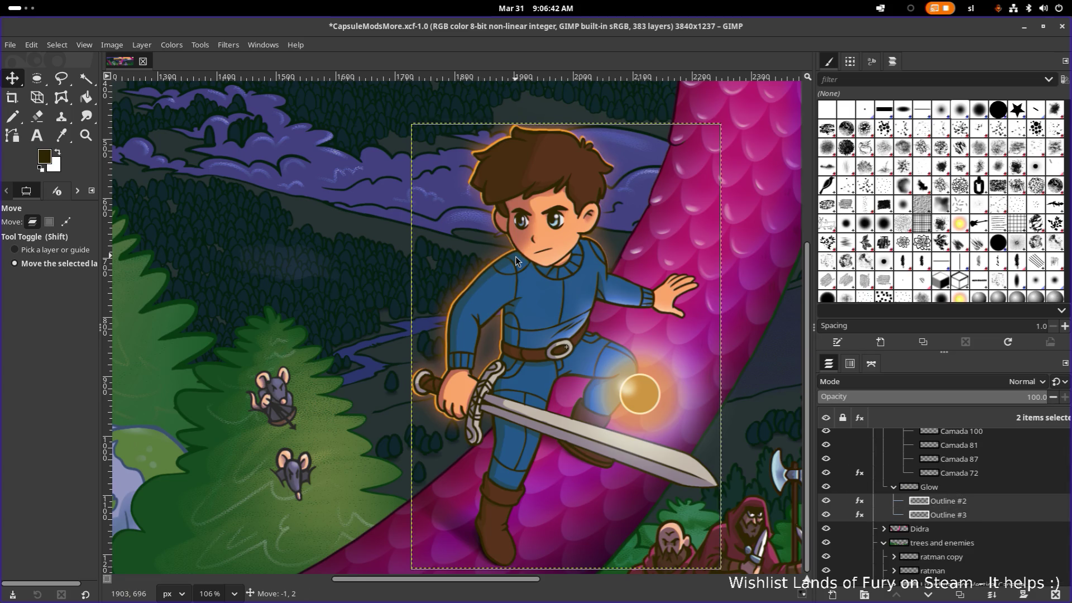
key("Down")
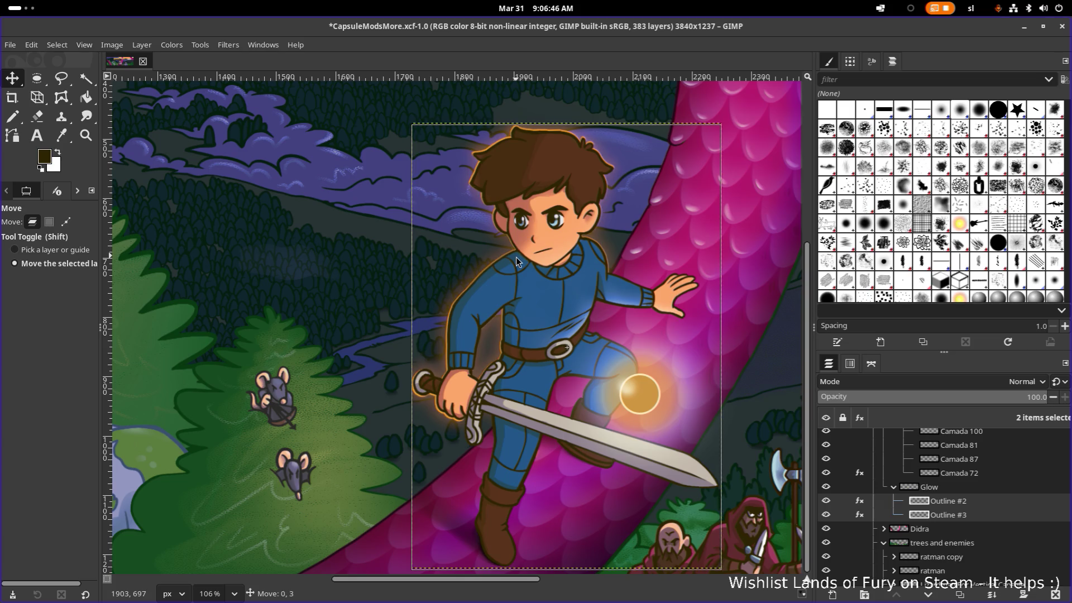
left_click_drag(516, 257, 514, 257)
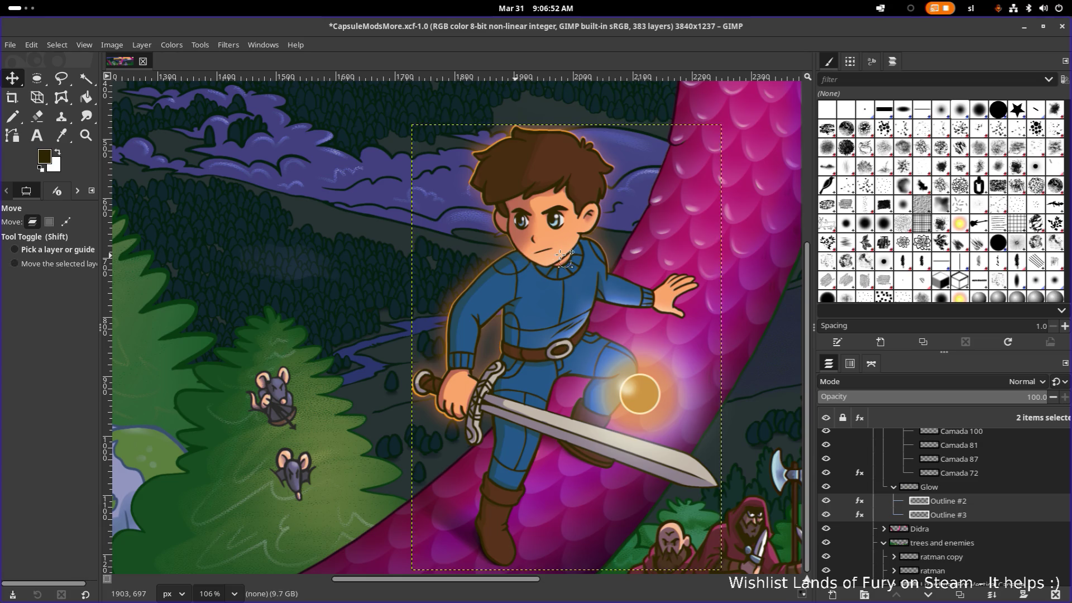
scroll(590, 259, "down", 5)
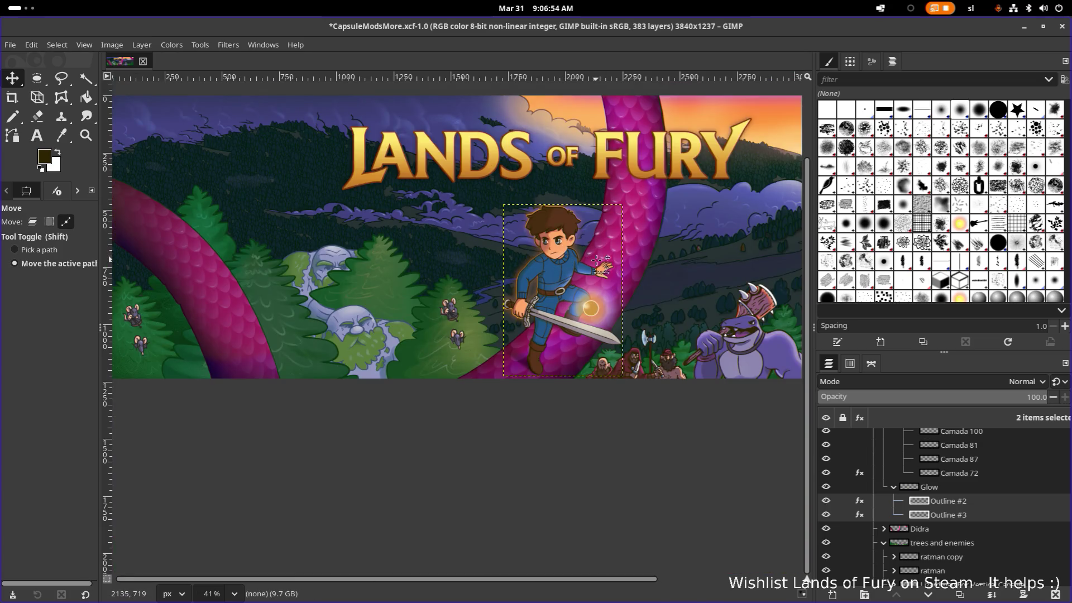
scroll(607, 264, "down", 2)
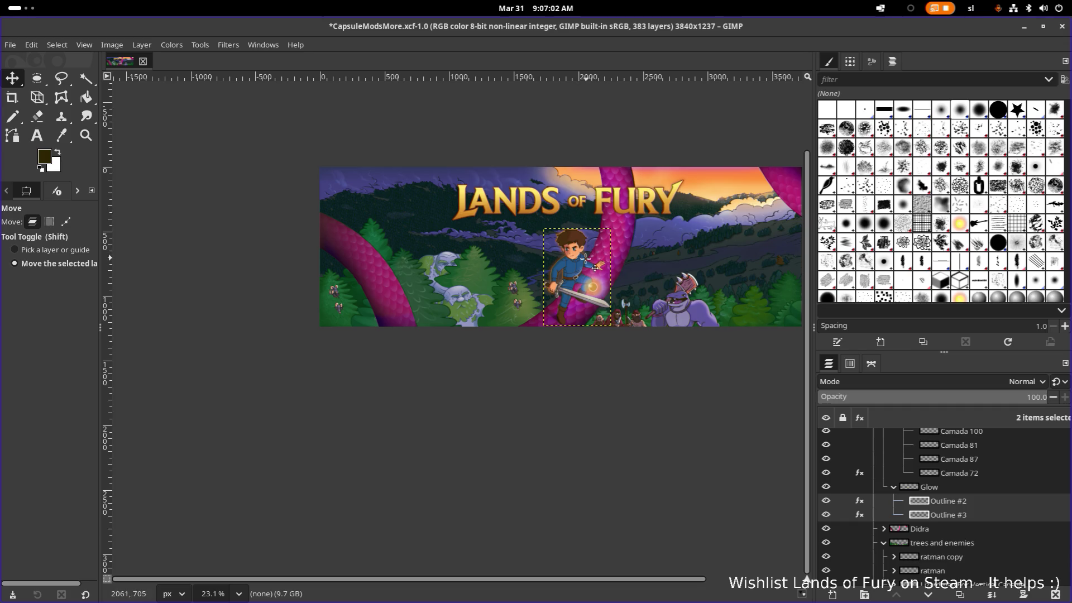
scroll(587, 255, "up", 3)
scroll(587, 257, "up", 1)
scroll(578, 250, "up", 1)
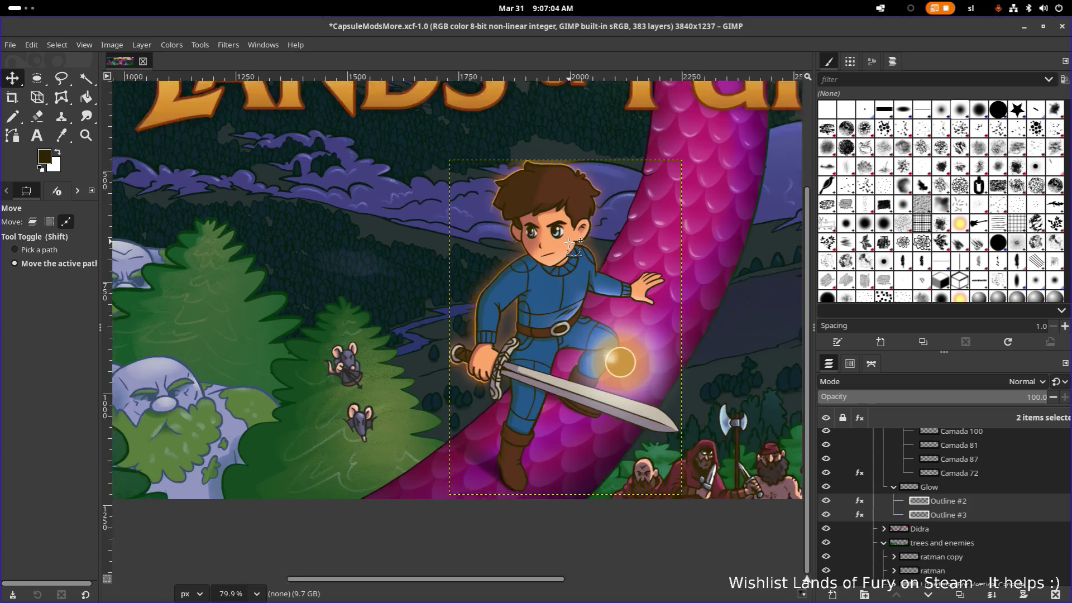
scroll(571, 243, "up", 1)
scroll(571, 244, "up", 1)
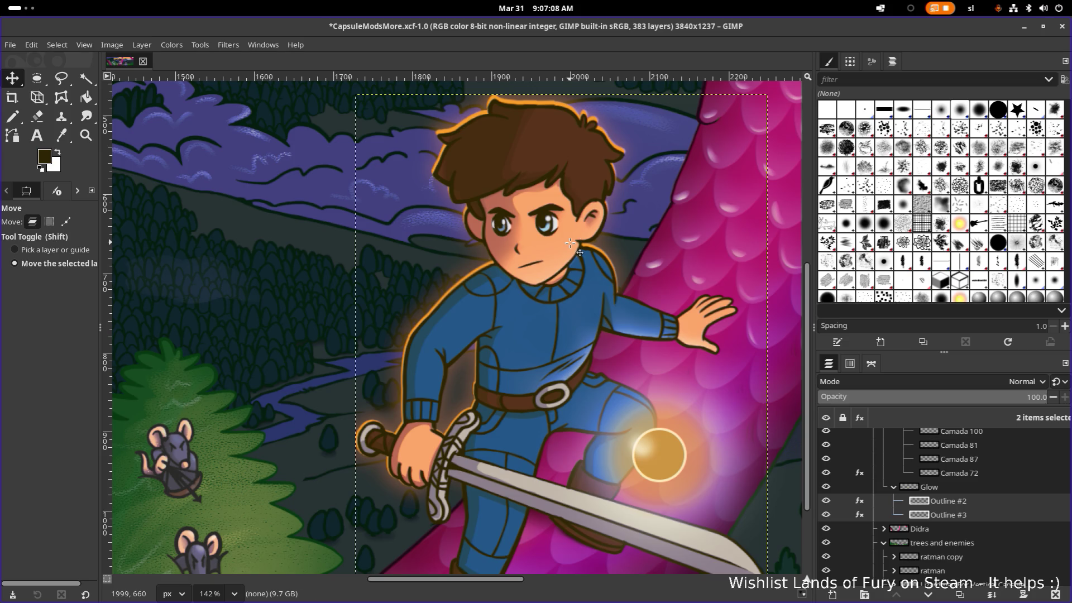
scroll(579, 239, "down", 3)
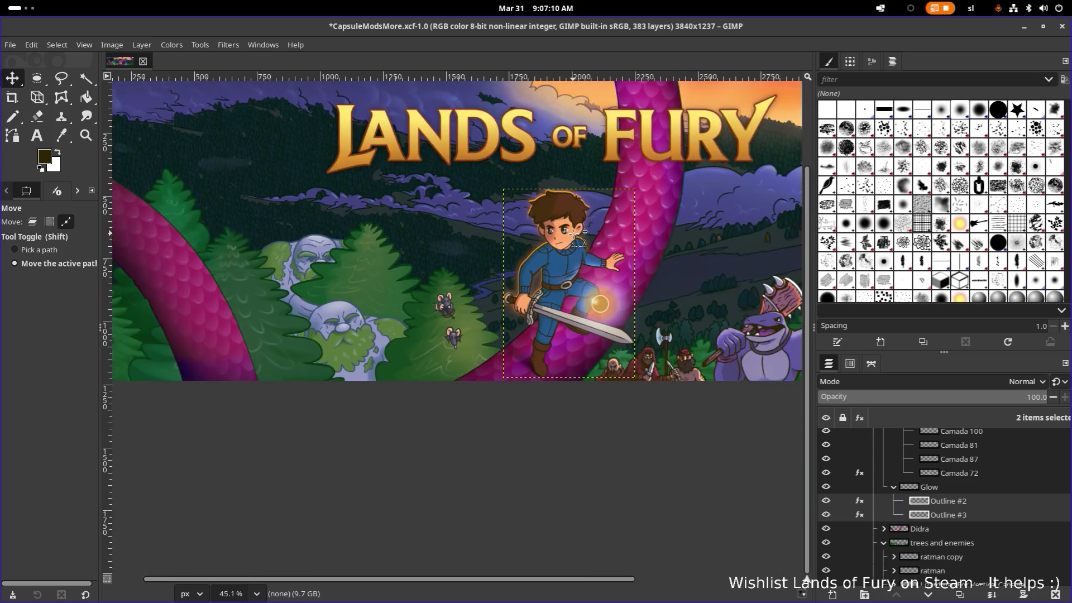
scroll(587, 225, "up", 4)
scroll(463, 202, "up", 1)
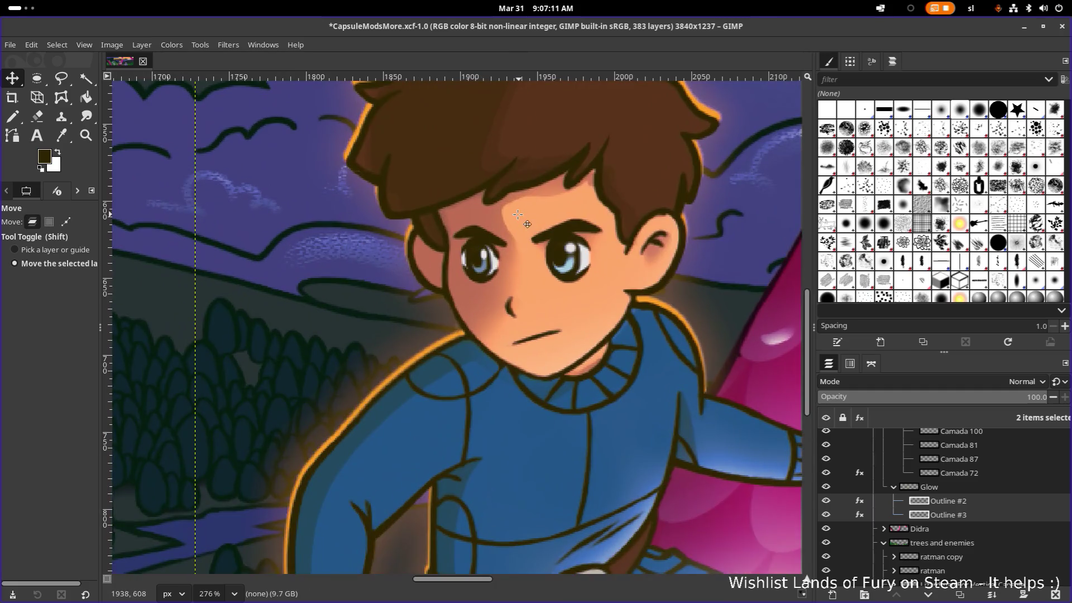
left_click(463, 203)
left_click_drag(463, 203, 463, 205)
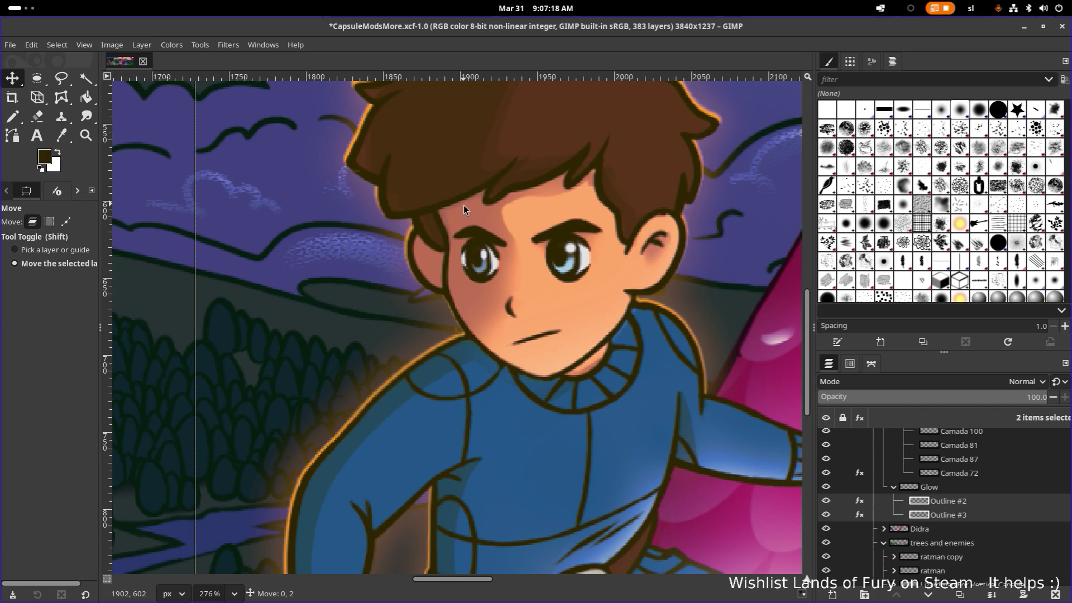
left_click_drag(463, 206, 463, 206)
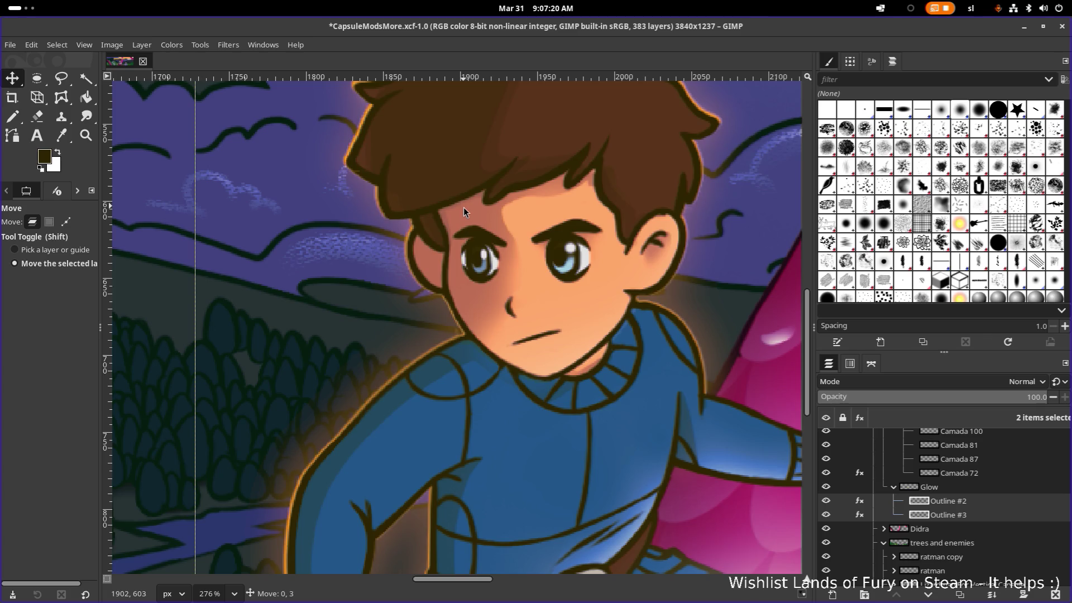
scroll(463, 208, "down", 3)
scroll(463, 207, "down", 3)
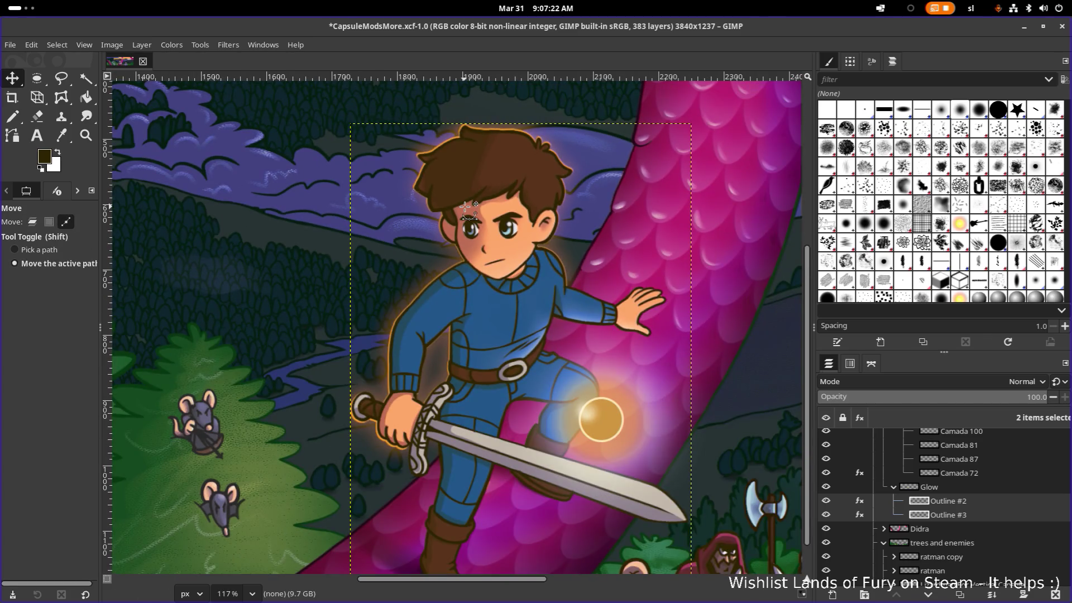
scroll(467, 207, "down", 2)
scroll(477, 213, "down", 1)
scroll(536, 211, "down", 1)
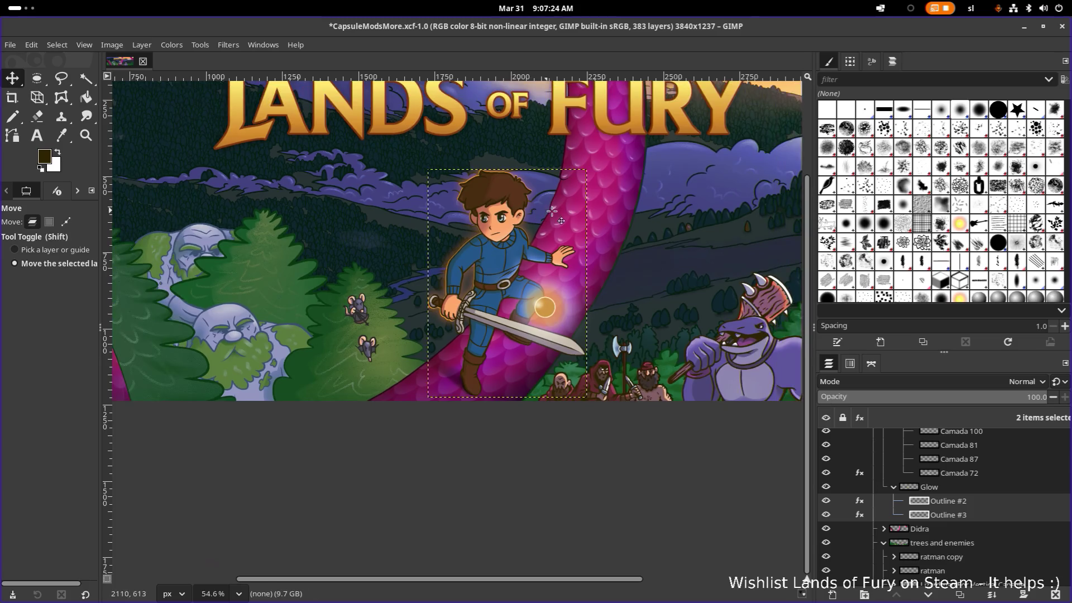
scroll(559, 211, "down", 2)
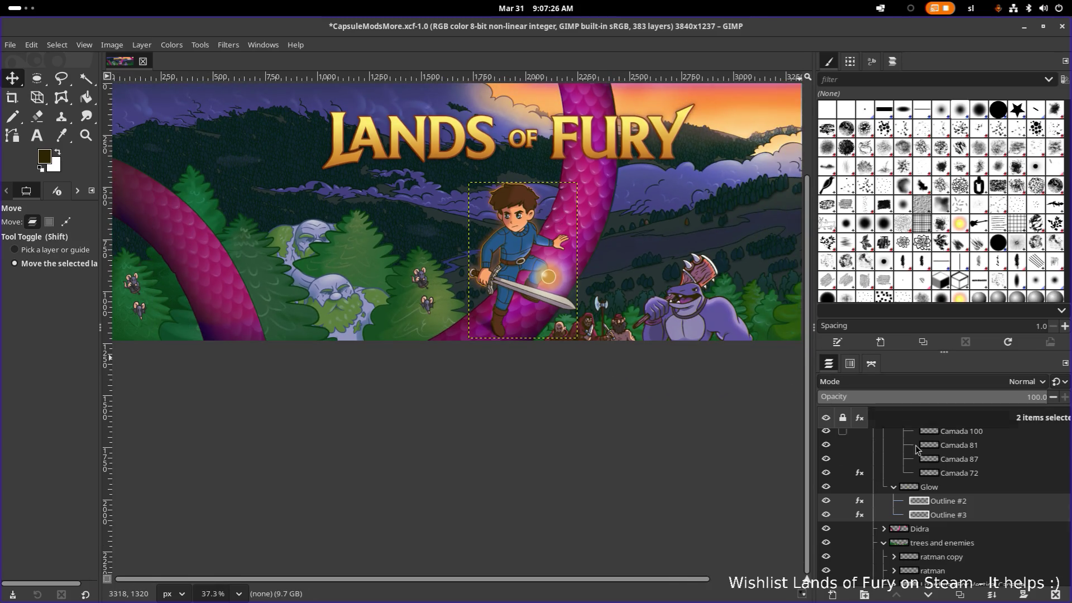
scroll(565, 297, "up", 2)
scroll(570, 310, "up", 2)
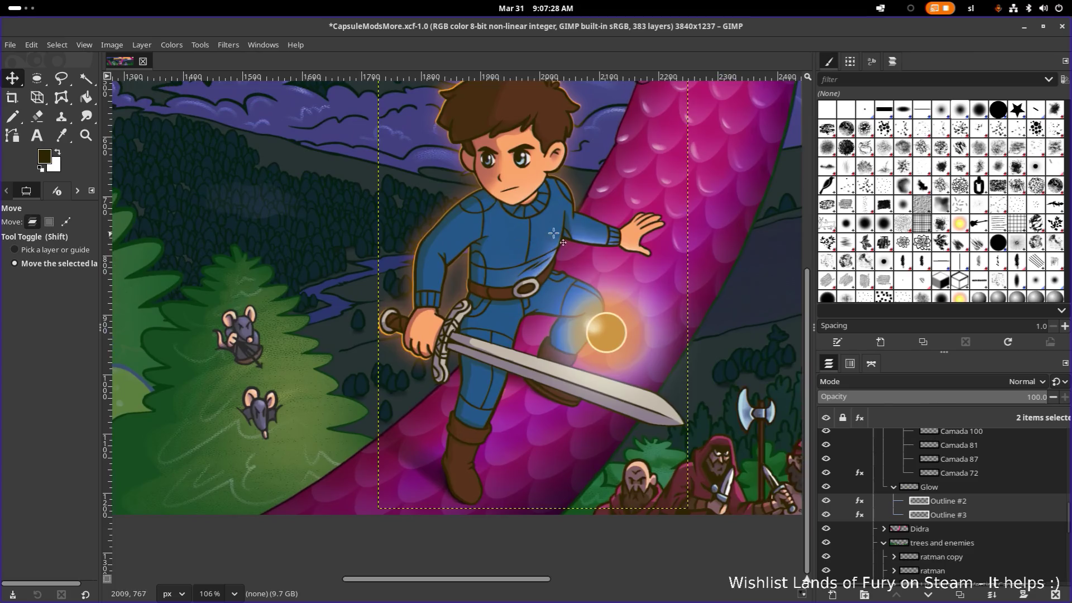
scroll(566, 323, "up", 2)
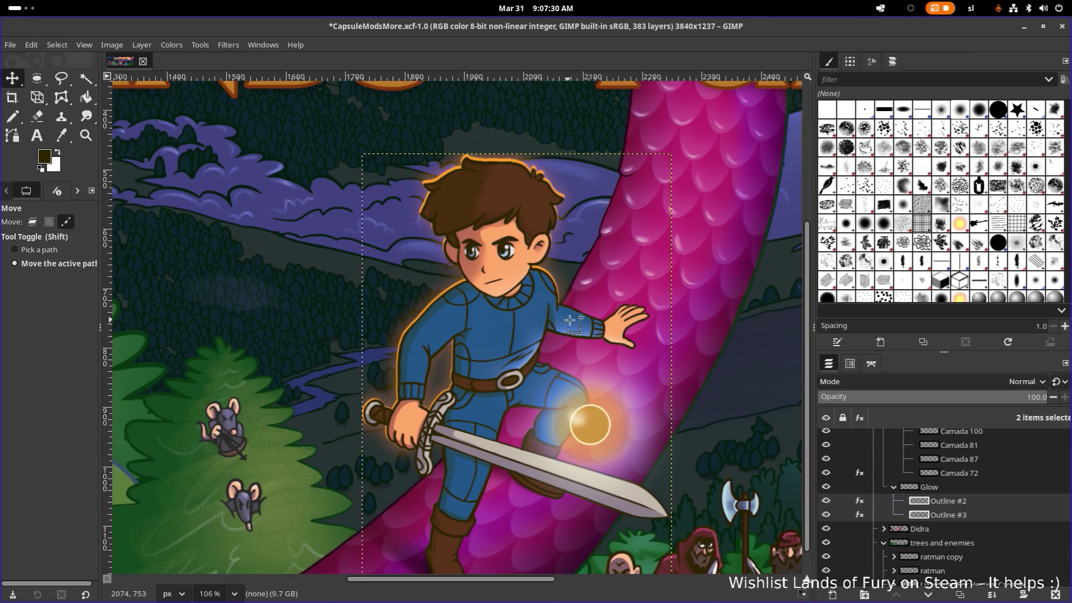
scroll(662, 333, "down", 4)
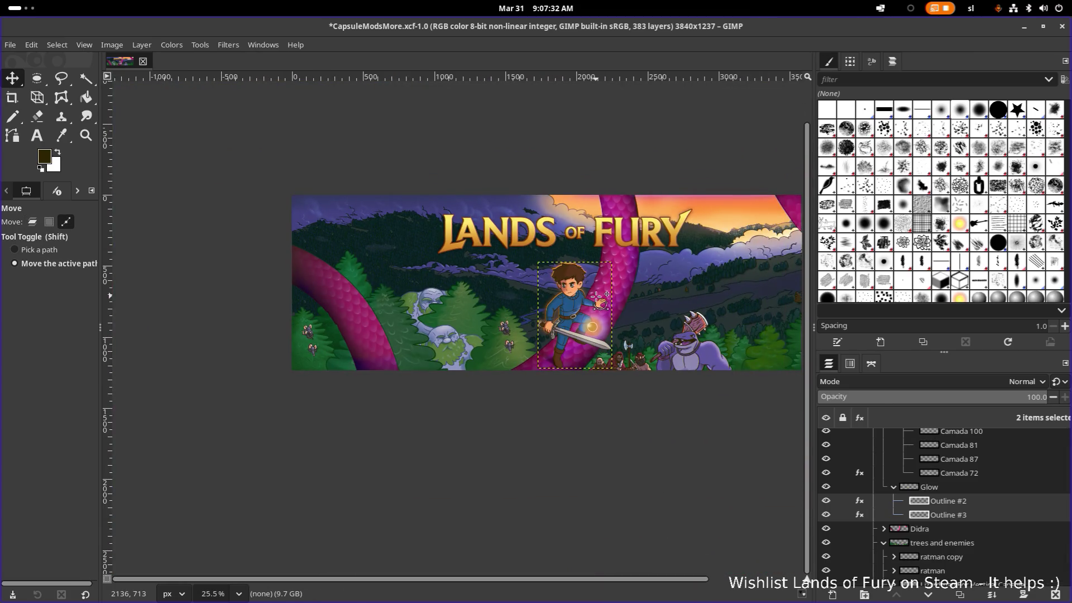
scroll(612, 301, "up", 3)
left_click(959, 508)
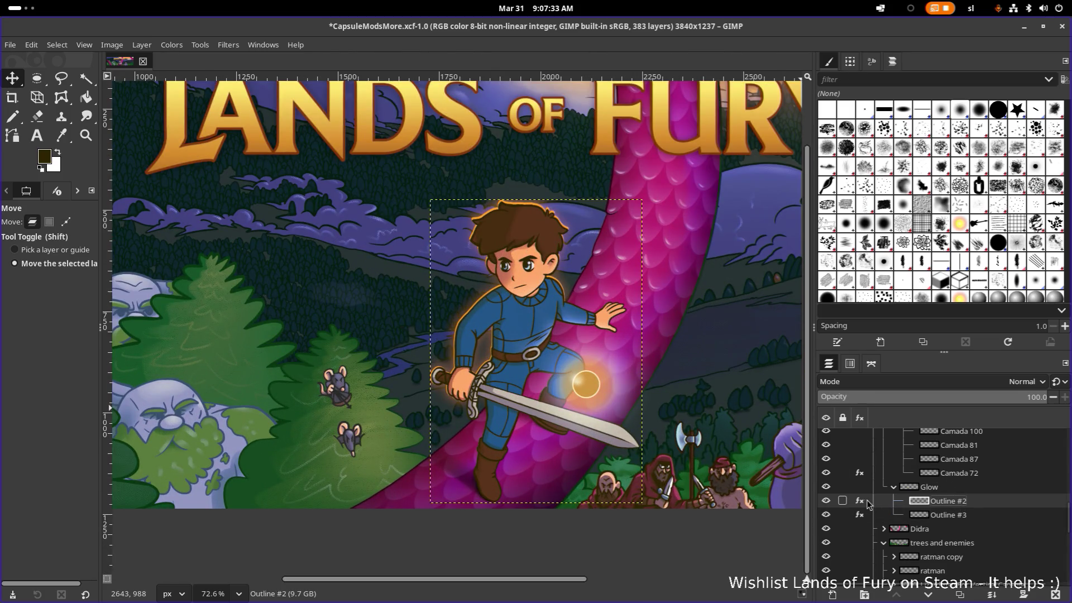
Toggle the visibility of Outline #2 and Outline #3 to compare the hero's glow
left_click(826, 502)
left_click(826, 503)
left_click(826, 515)
left_click(827, 515)
left_click(827, 515)
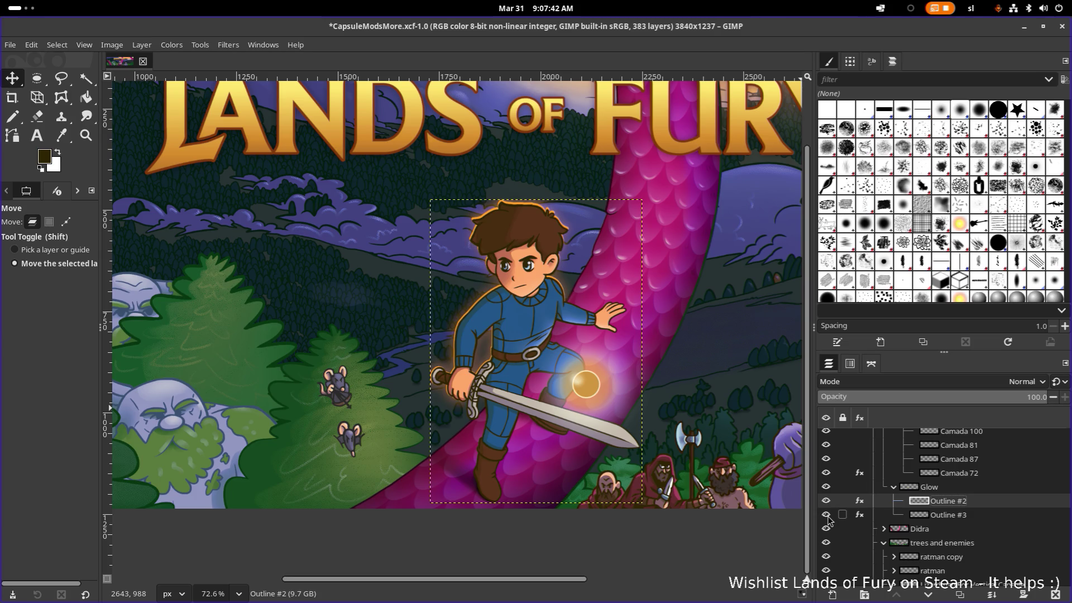
Hide the Colorize effect in Outline #3's Layer Effects list
left_click(957, 517)
left_click(860, 516)
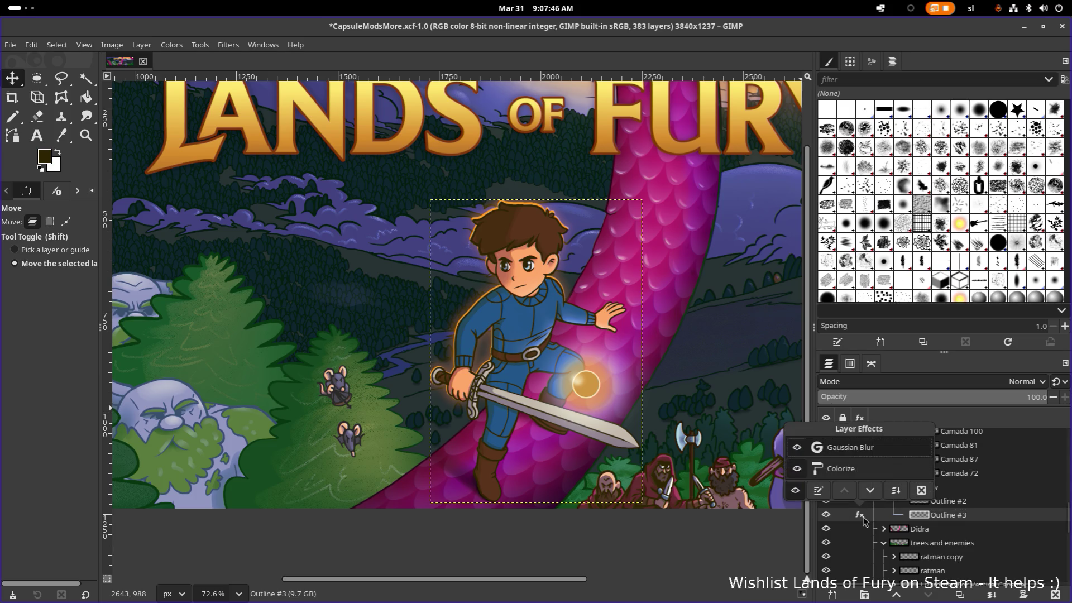
left_click(795, 469)
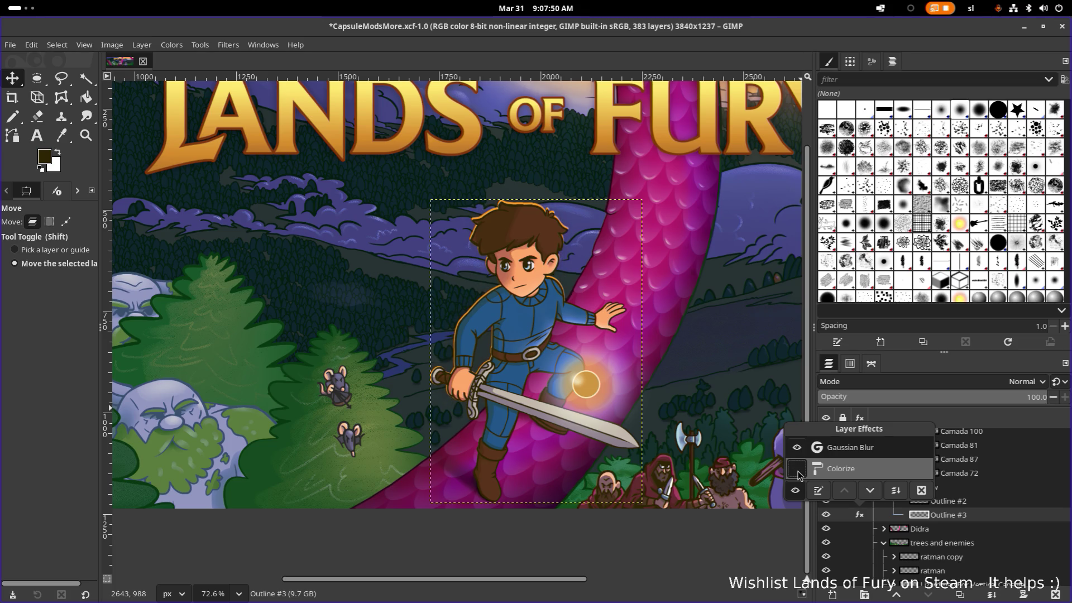
scroll(688, 433, "down", 5)
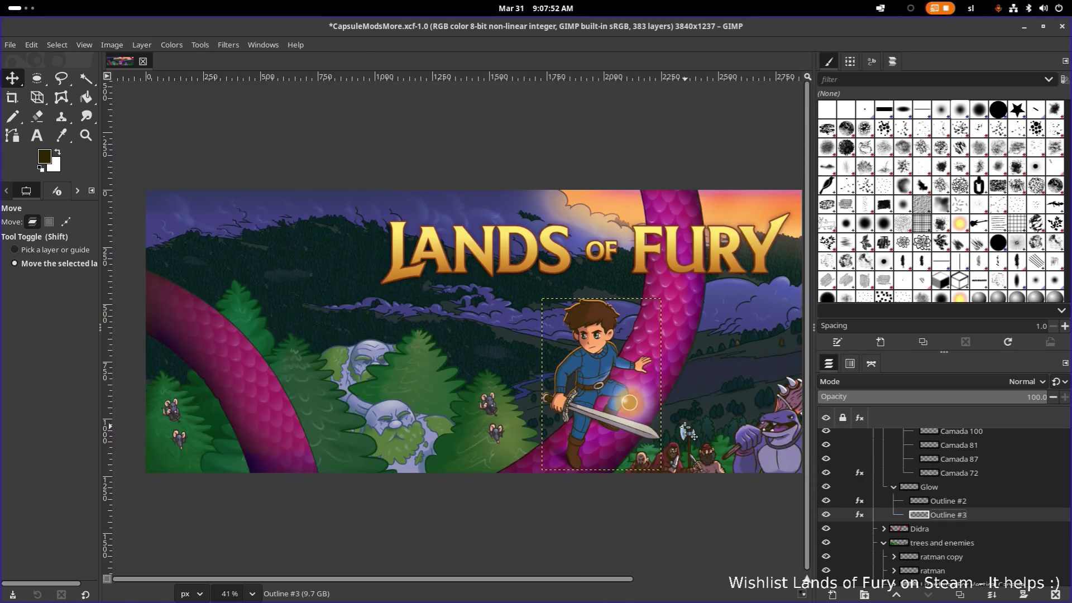
scroll(688, 433, "down", 2)
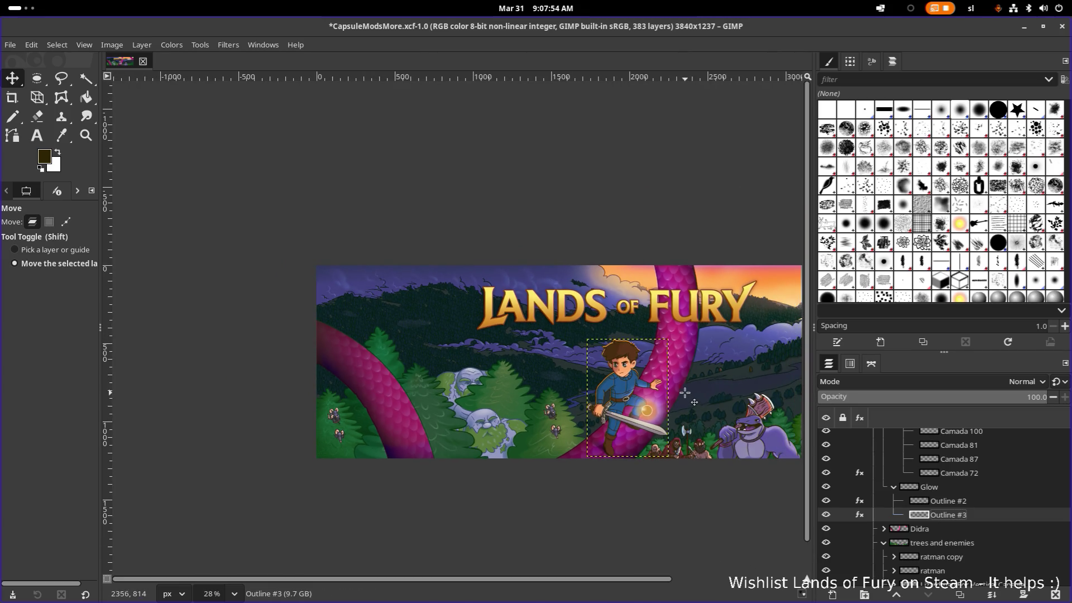
scroll(572, 386, "left", 2)
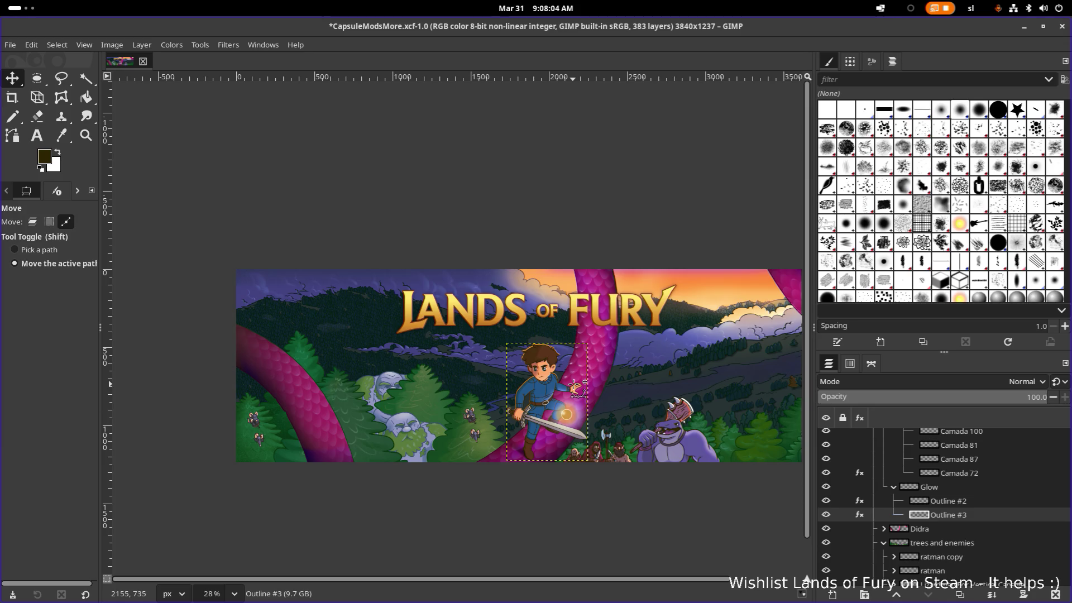
scroll(578, 385, "up", 3)
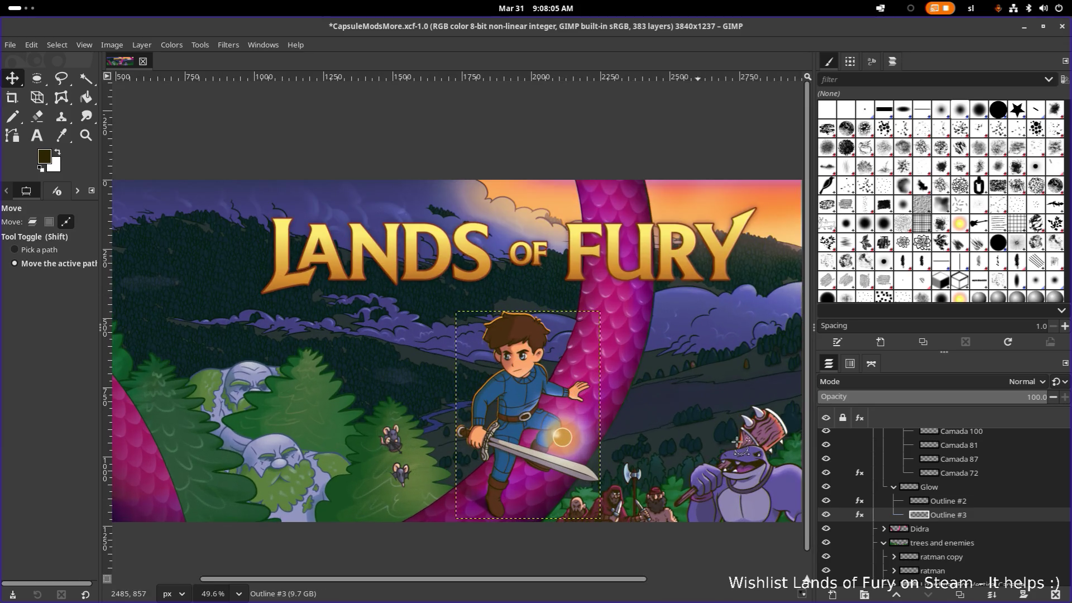
Re-enable the Colorize effect on Outline #3 and bring up its settings beside the artwork
left_click(859, 514)
left_click(835, 476)
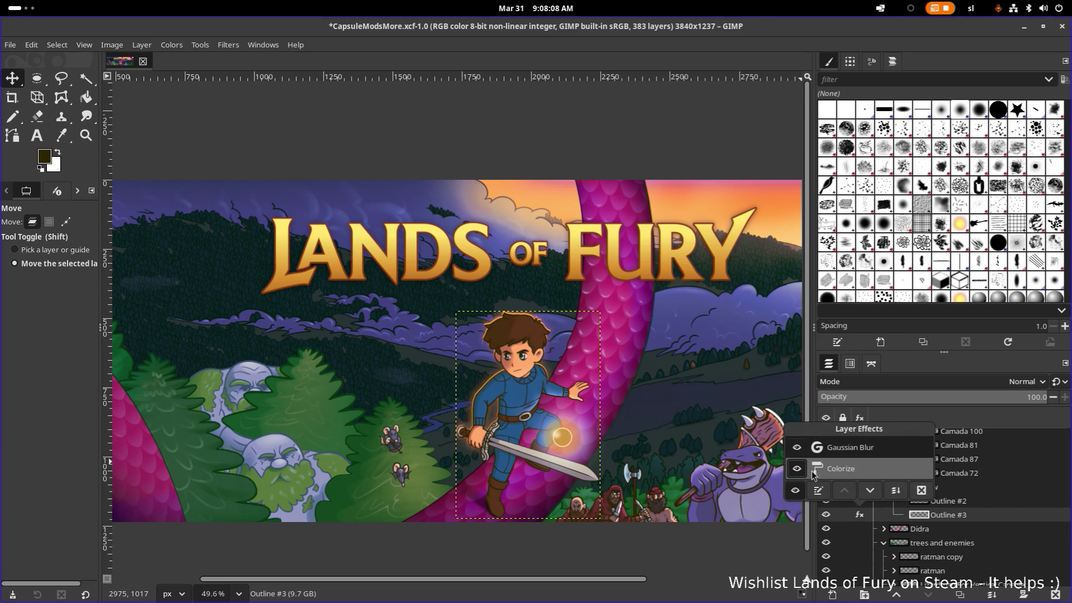
double_click(836, 470)
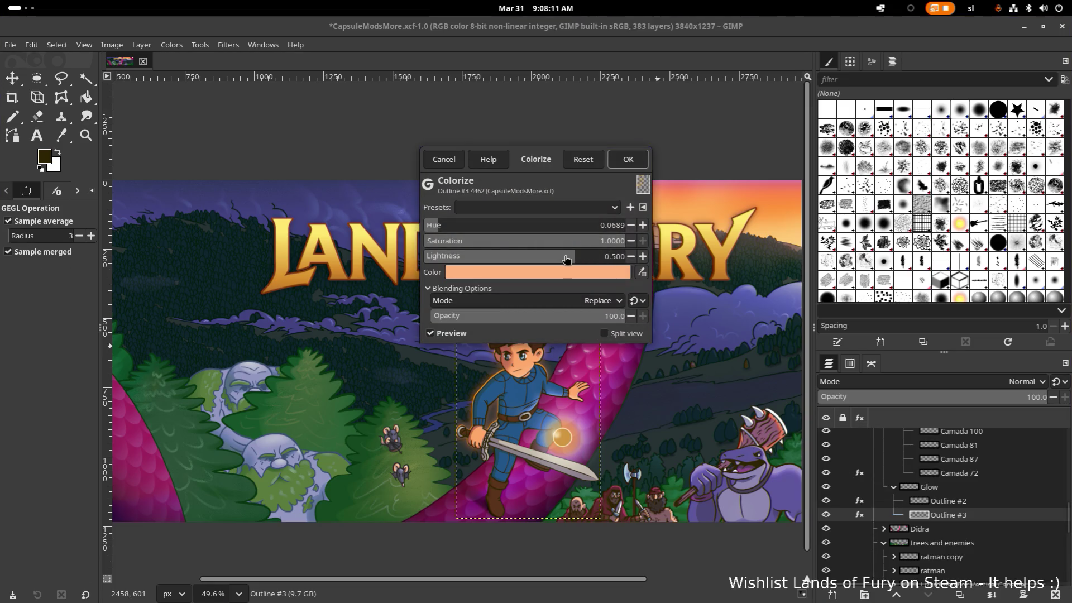
left_click_drag(544, 165, 874, 136)
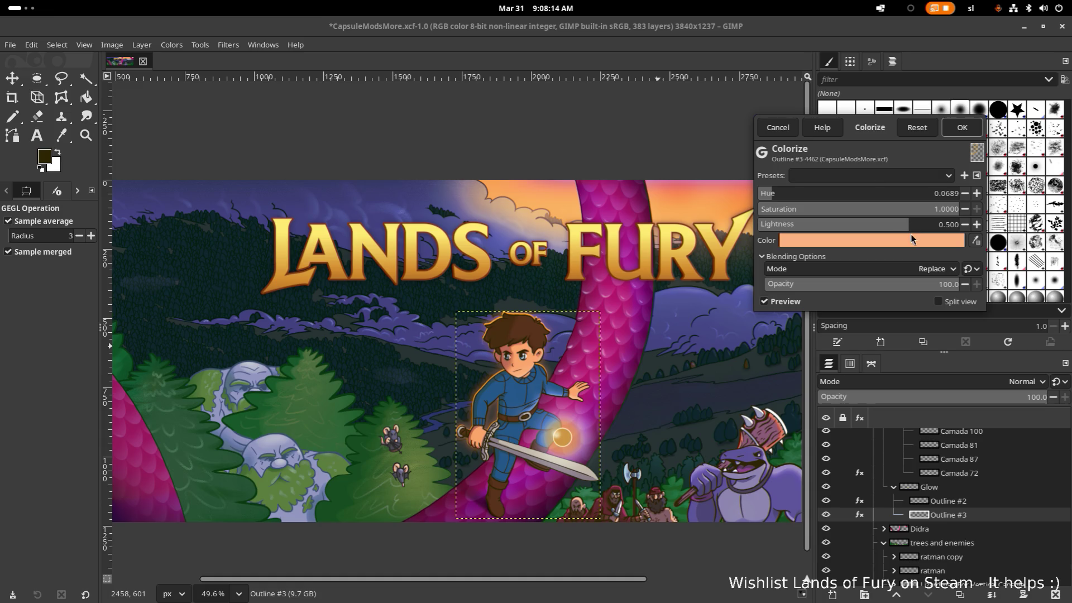
Try darker and other lightness values for the colorize tint, then cancel the changes
left_click_drag(912, 233, 855, 227)
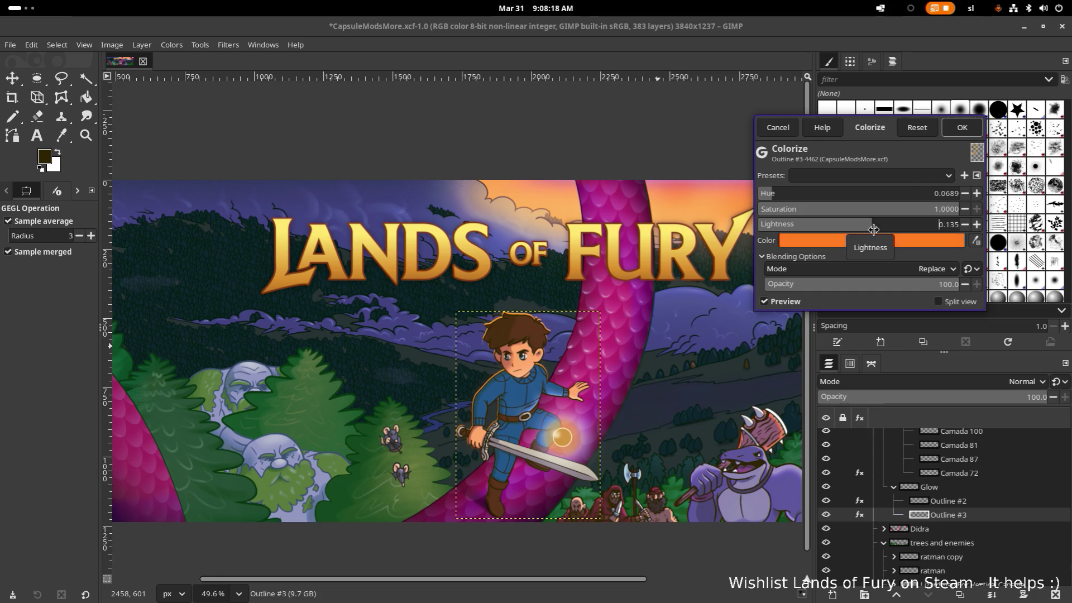
mouse_move(855, 226)
left_mouse_down()
mouse_move(750, 238)
mouse_move(860, 241)
left_mouse_up()
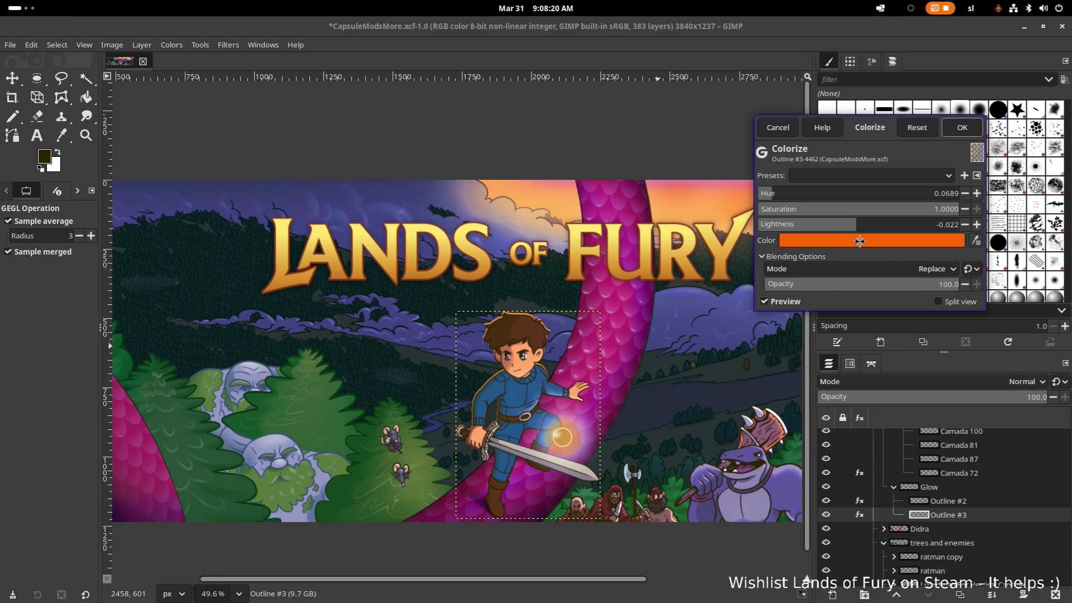
left_click(948, 225)
type("0")
key("Return")
left_click_drag(854, 227, 864, 224)
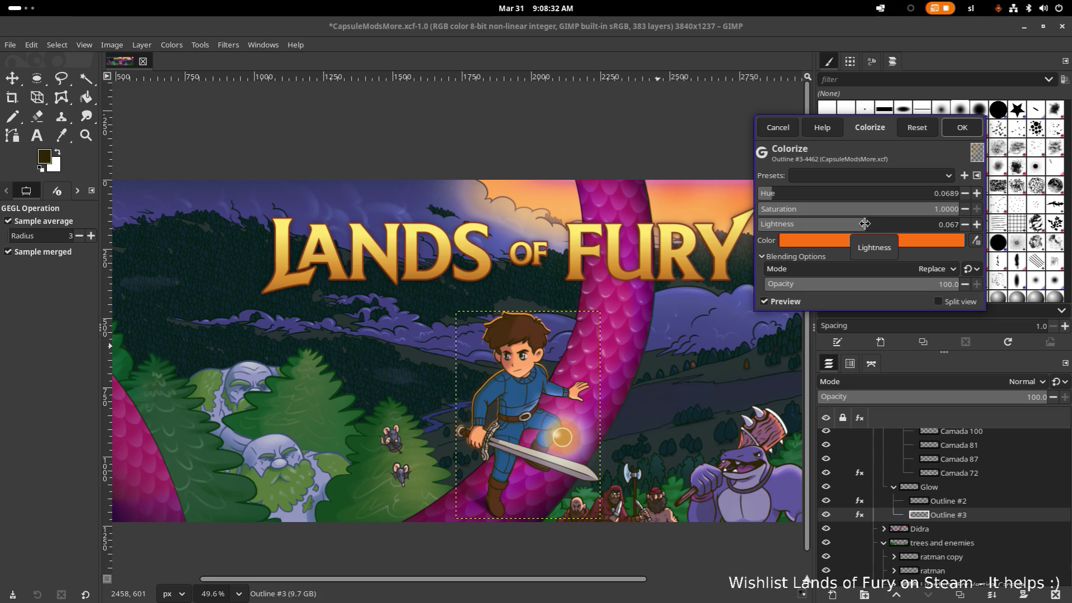
left_click_drag(864, 223, 905, 224)
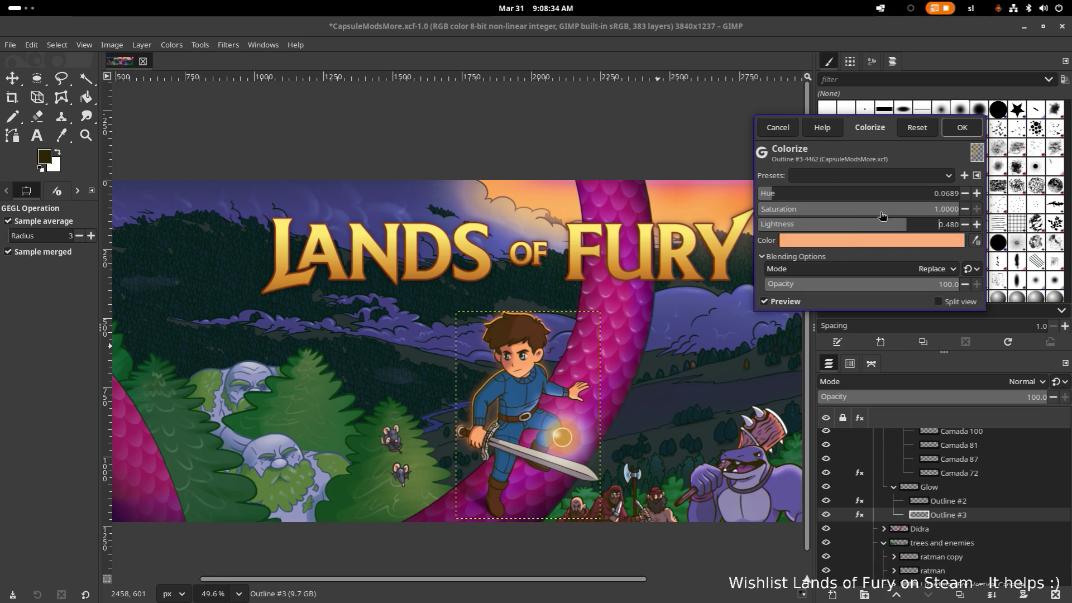
left_click(778, 127)
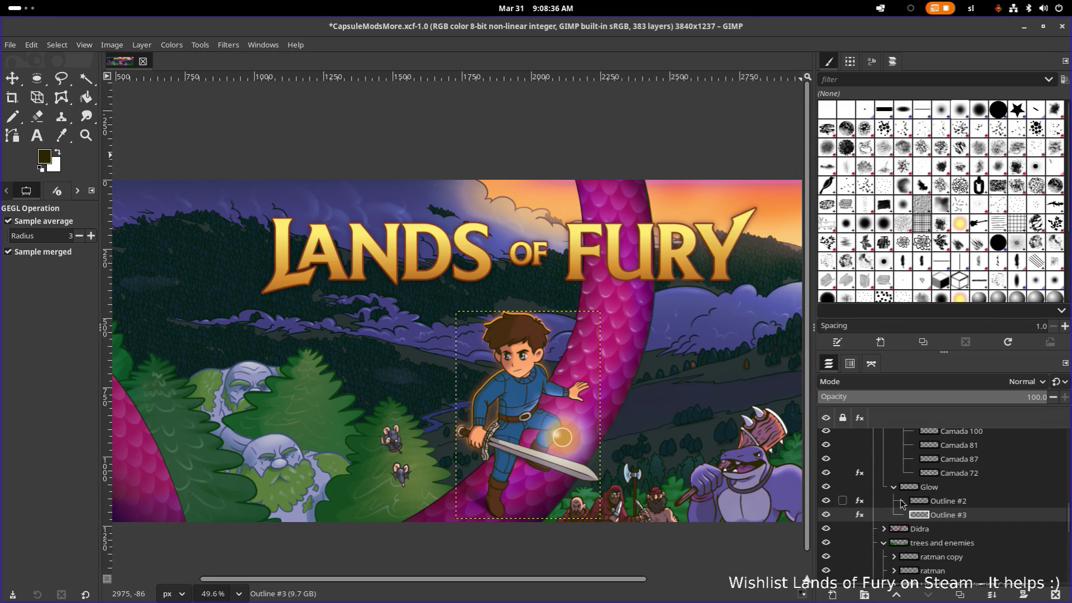
Raise Outline #3's Gaussian Blur blending opacity to 77.2 after fading it out to compare, and apply it
left_click(859, 515)
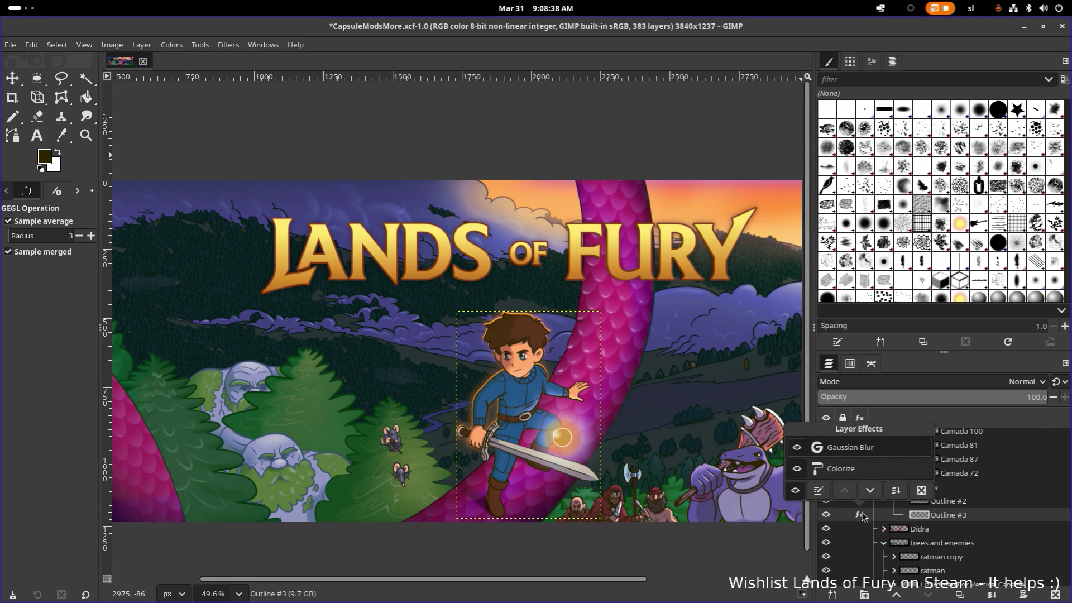
double_click(862, 447)
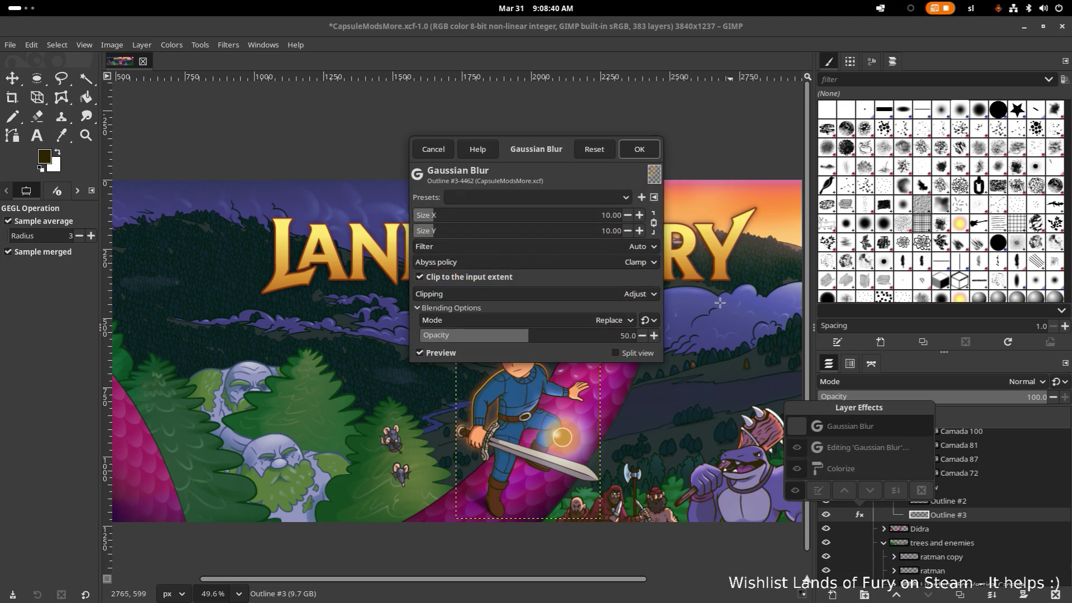
left_click_drag(554, 151, 868, 124)
left_click_drag(846, 310, 762, 311)
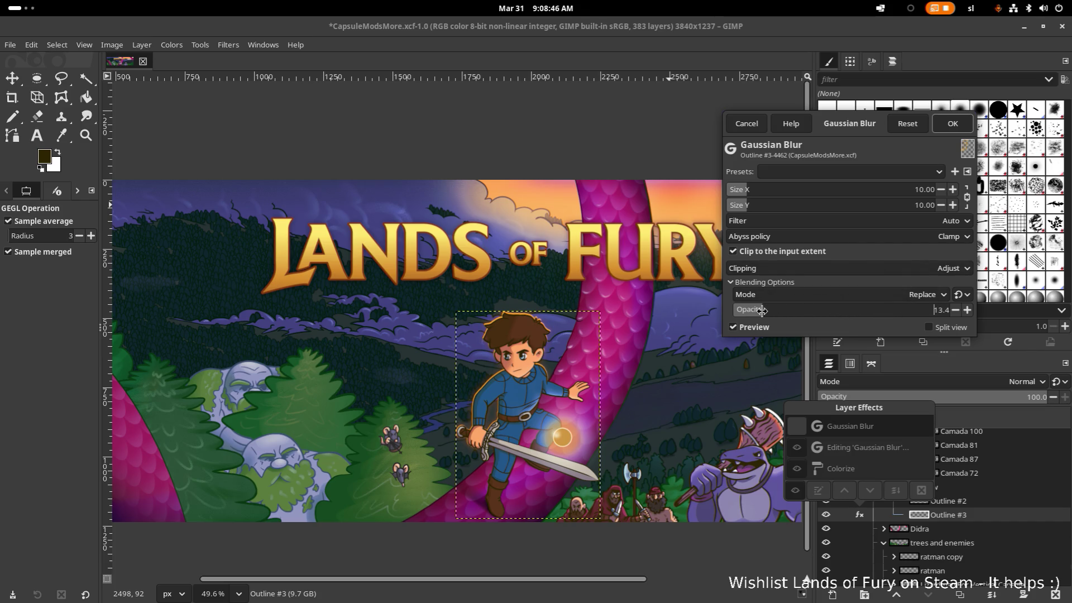
mouse_move(761, 309)
left_mouse_down()
mouse_move(707, 311)
mouse_move(728, 314)
left_mouse_up()
left_click_drag(777, 318, 899, 321)
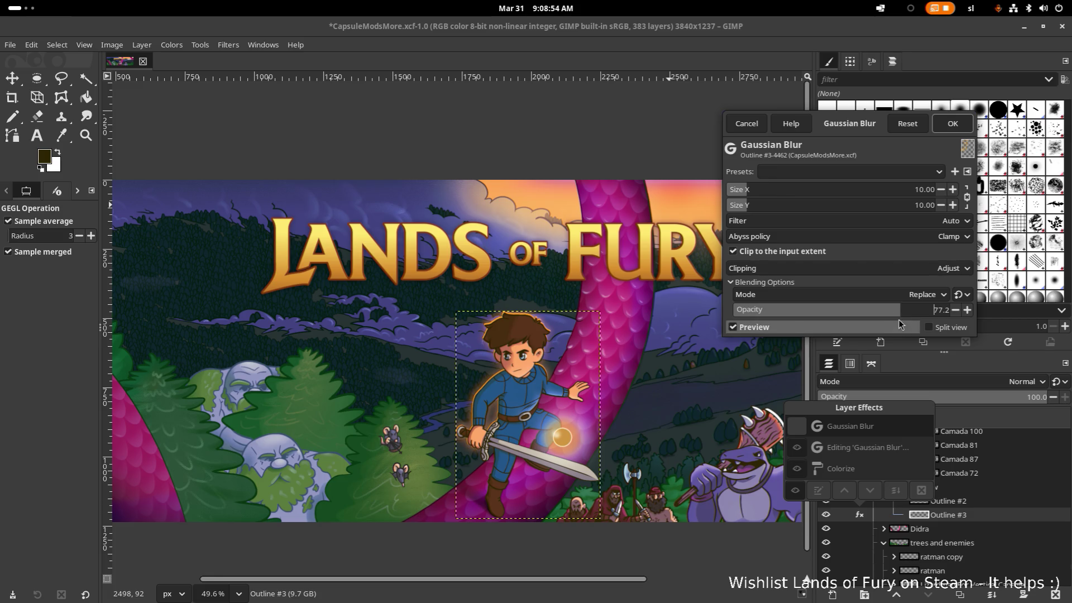
left_click_drag(833, 133, 909, 72)
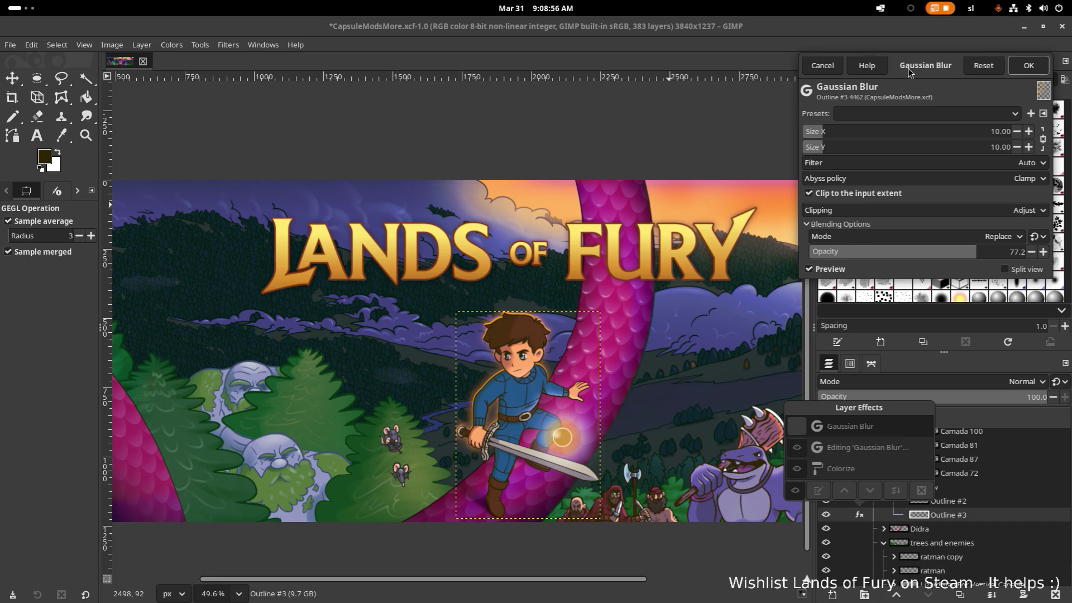
left_click(1028, 66)
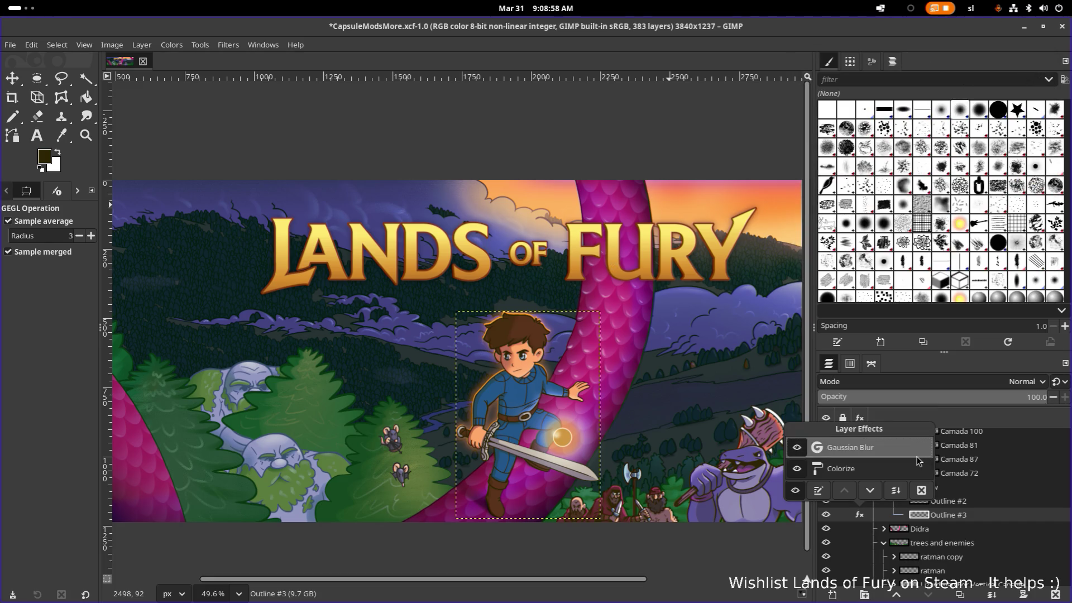
left_click(728, 562)
scroll(668, 384, "down", 3, "ctrl")
scroll(668, 384, "down", 1, "ctrl")
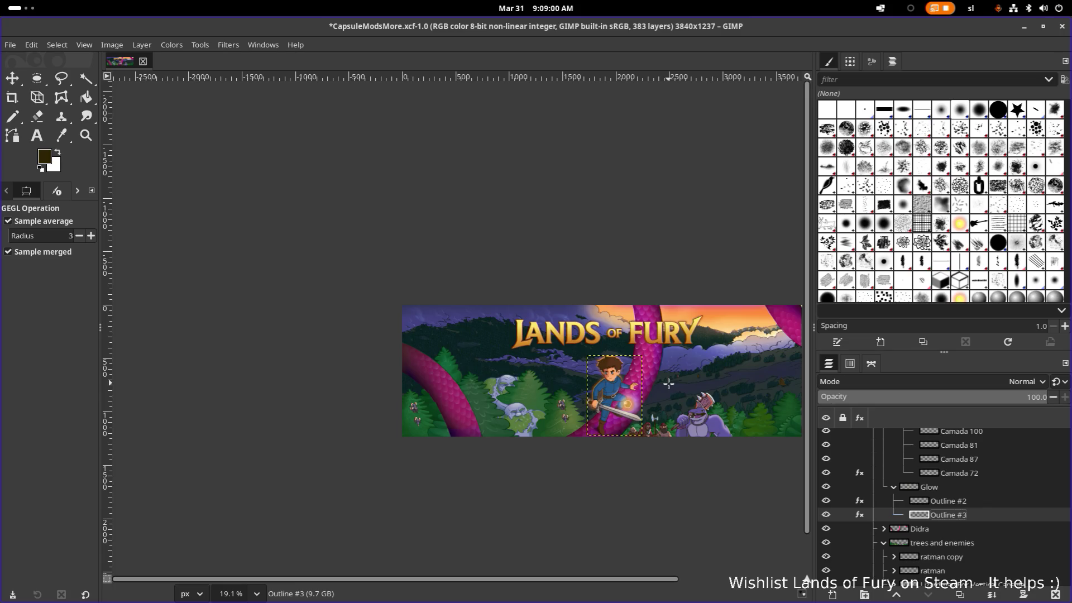
scroll(660, 384, "up", 5, "ctrl")
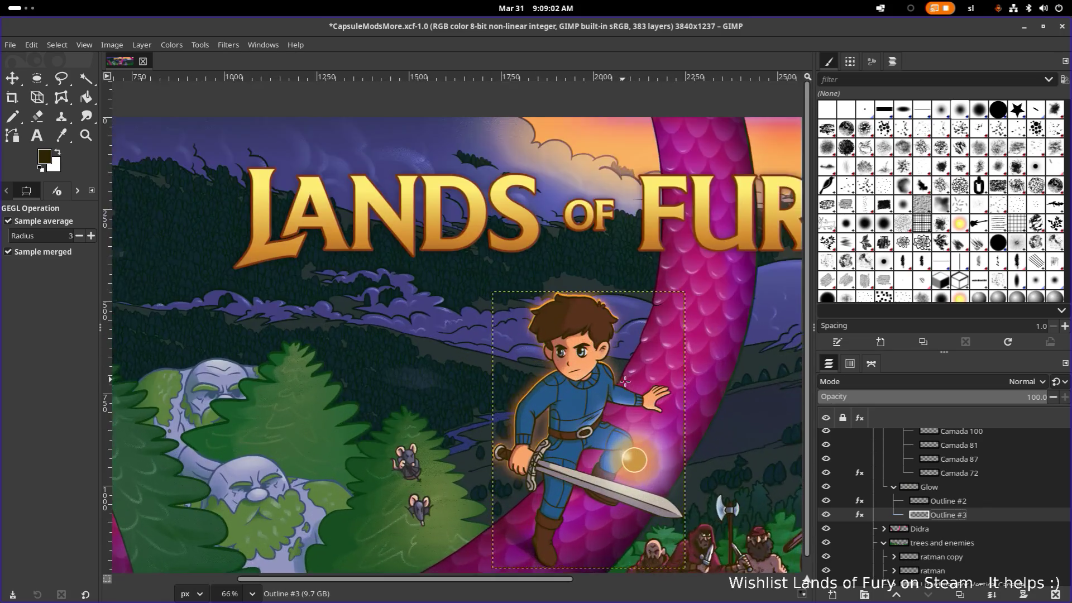
scroll(637, 381, "up", 2, "ctrl")
scroll(631, 382, "up", 1, "ctrl")
scroll(641, 353, "up", 2, "ctrl")
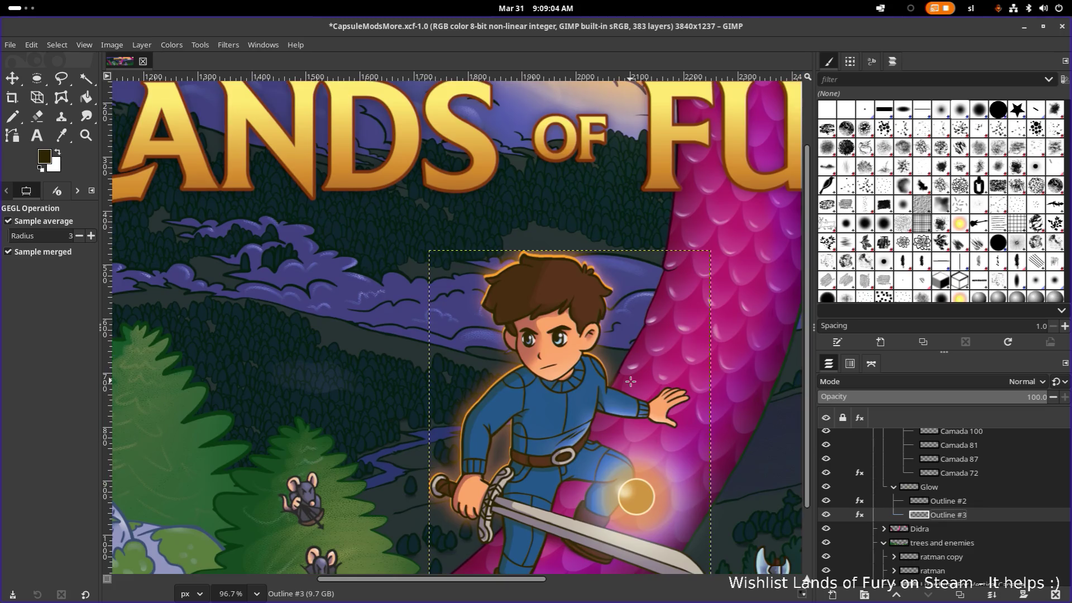
scroll(652, 321, "down", 2, "ctrl")
scroll(652, 321, "down", 1, "ctrl")
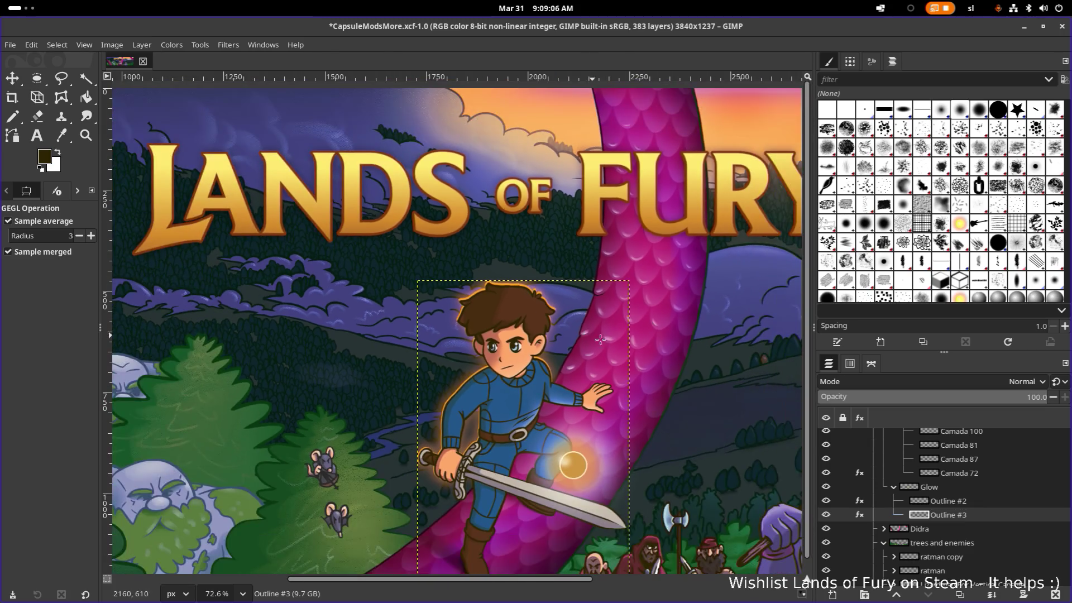
left_click(860, 517)
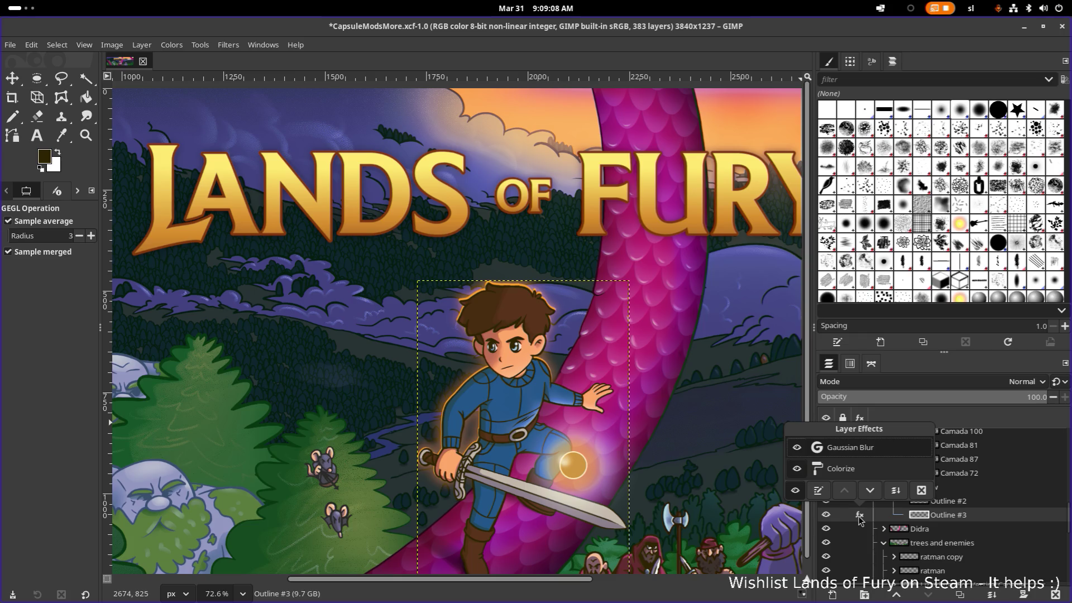
Reopen the Gaussian Blur settings and try glow opacities of 25, 95, 50 and 10 percent
left_click(834, 452)
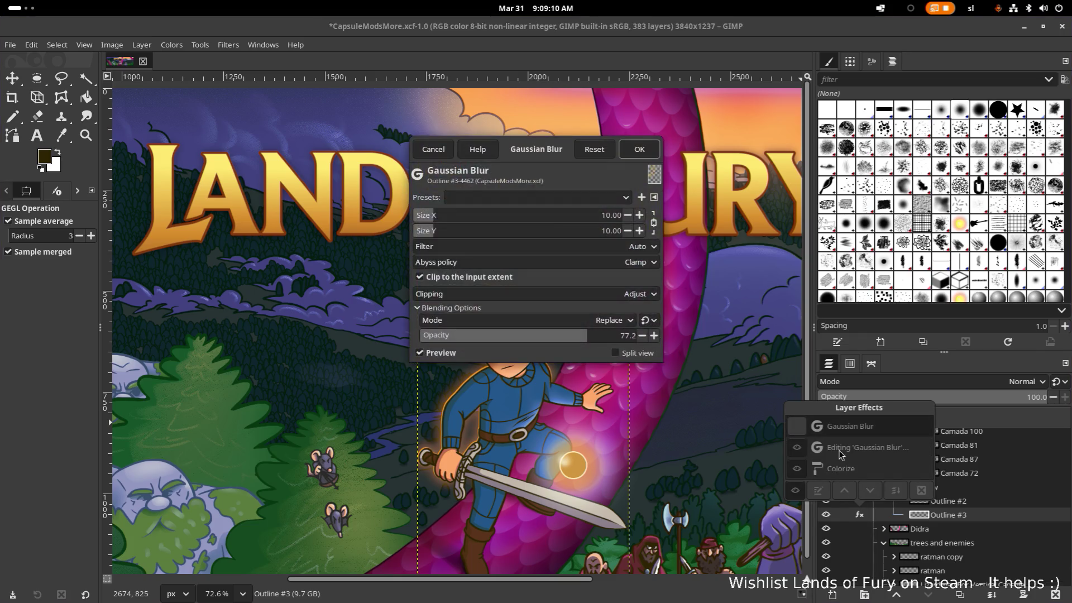
left_click_drag(520, 158, 792, 131)
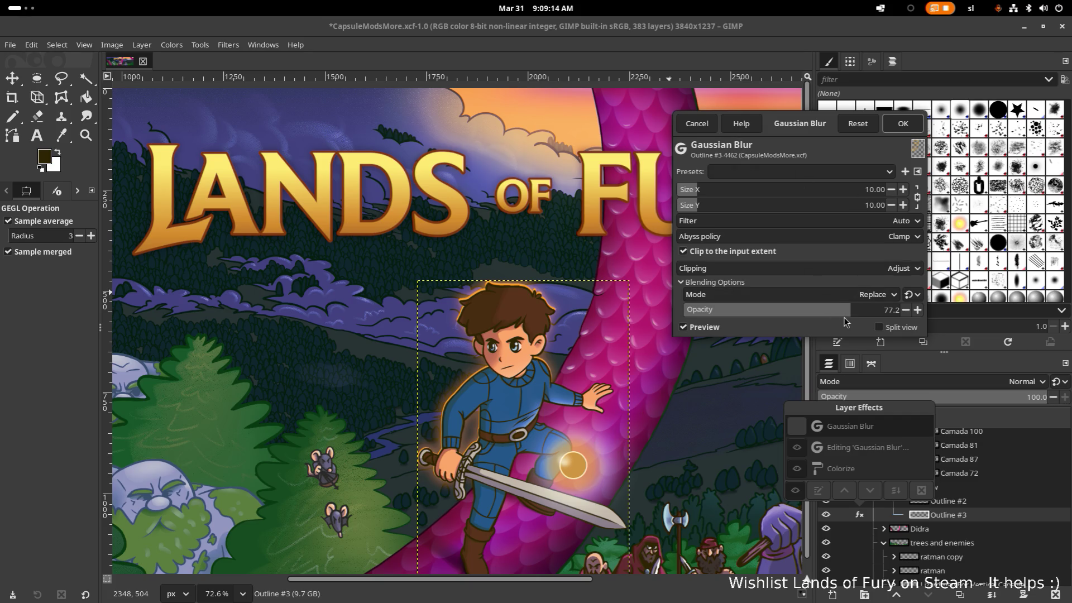
mouse_move(841, 310)
left_mouse_down()
mouse_move(641, 316)
mouse_move(730, 319)
left_mouse_up()
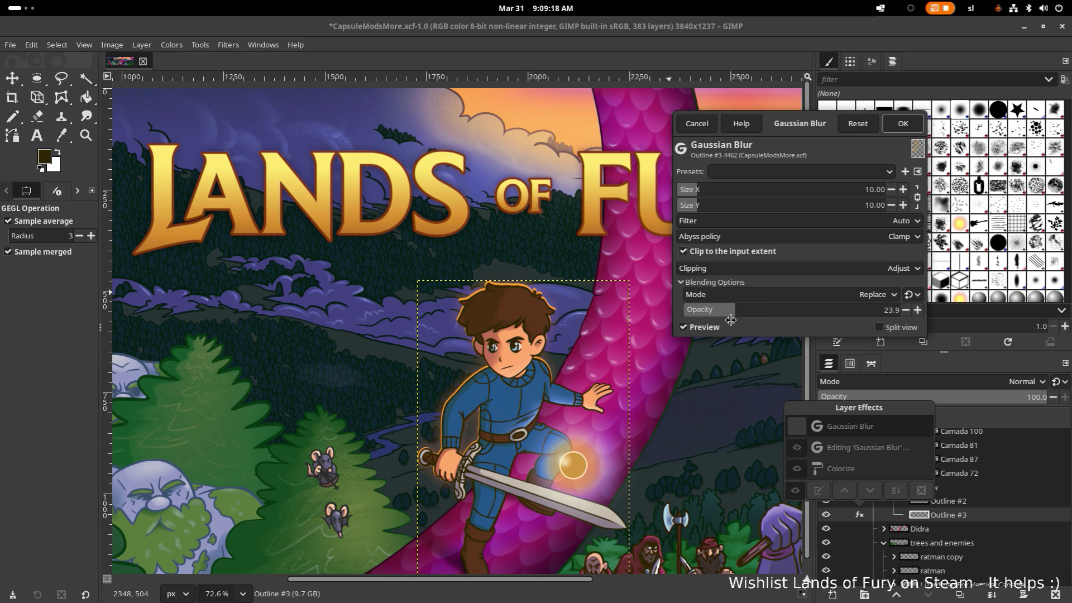
left_click(886, 310)
type("25")
key("Return")
left_click(891, 311)
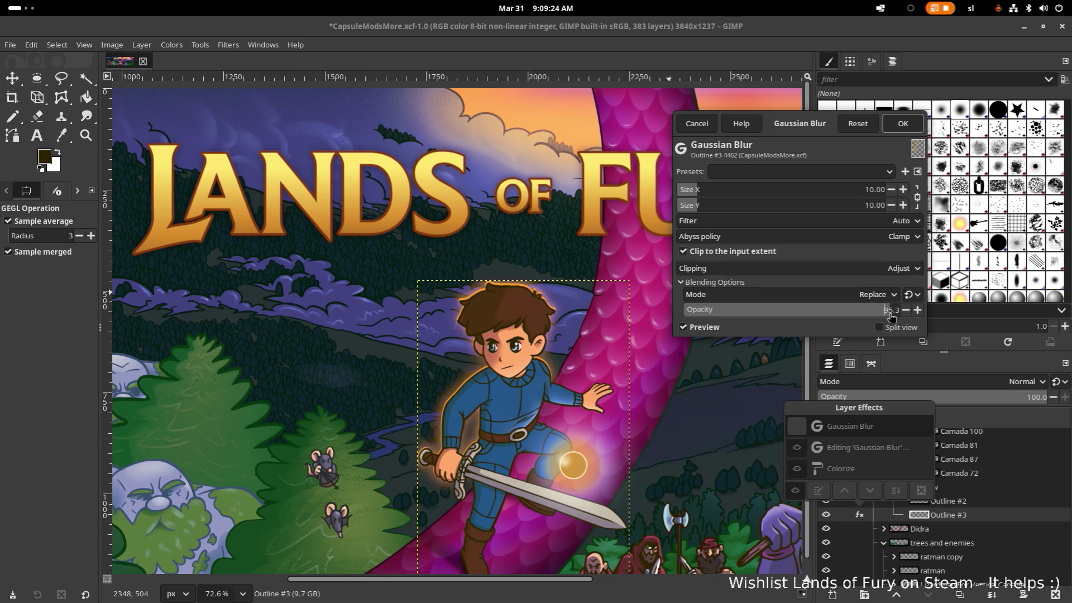
left_click(892, 310)
type("50")
key("Return")
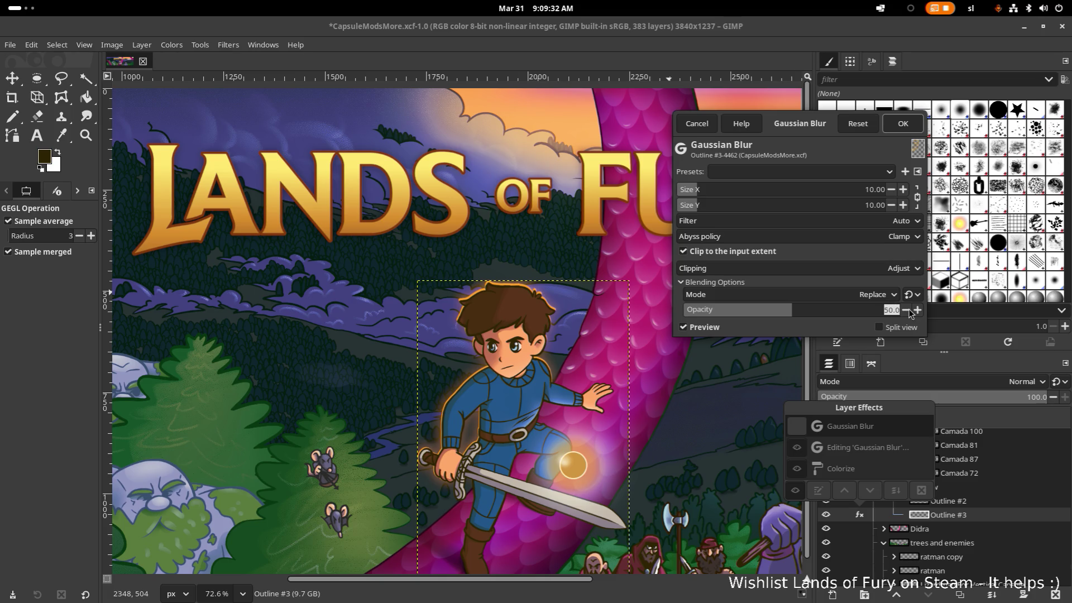
type("10")
key("Return")
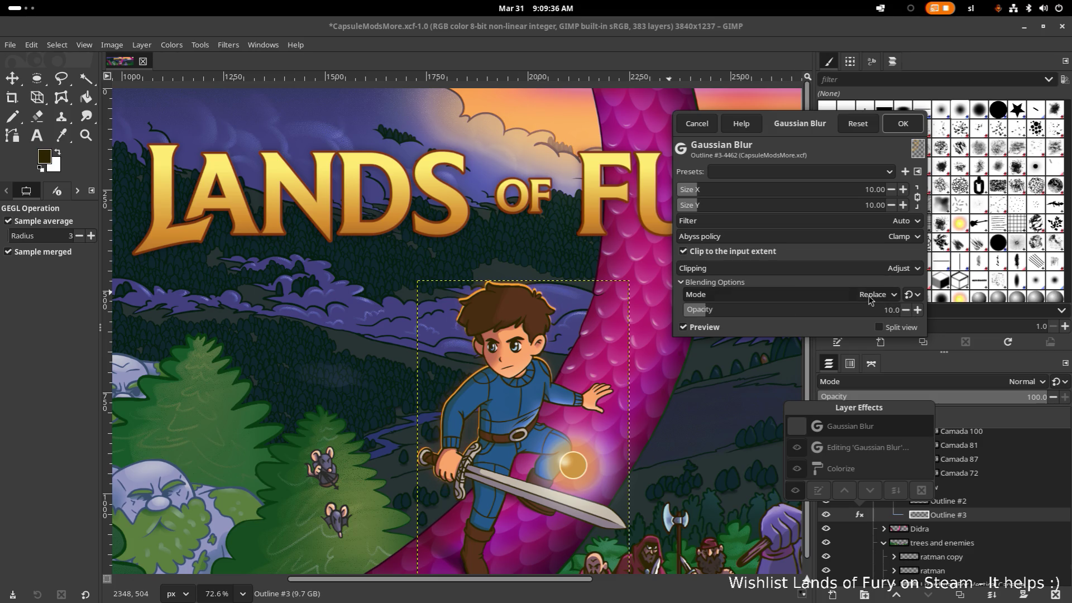
Settle the blur opacity at 20 after trying full strength, apply it and dismiss the effects list
double_click(888, 311)
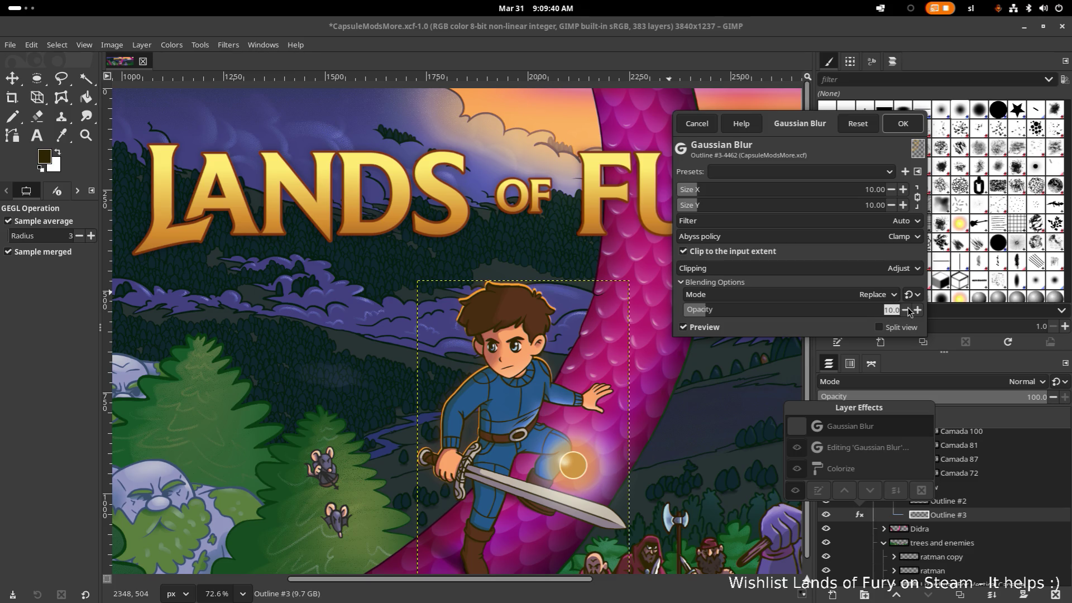
type("100")
key("Return")
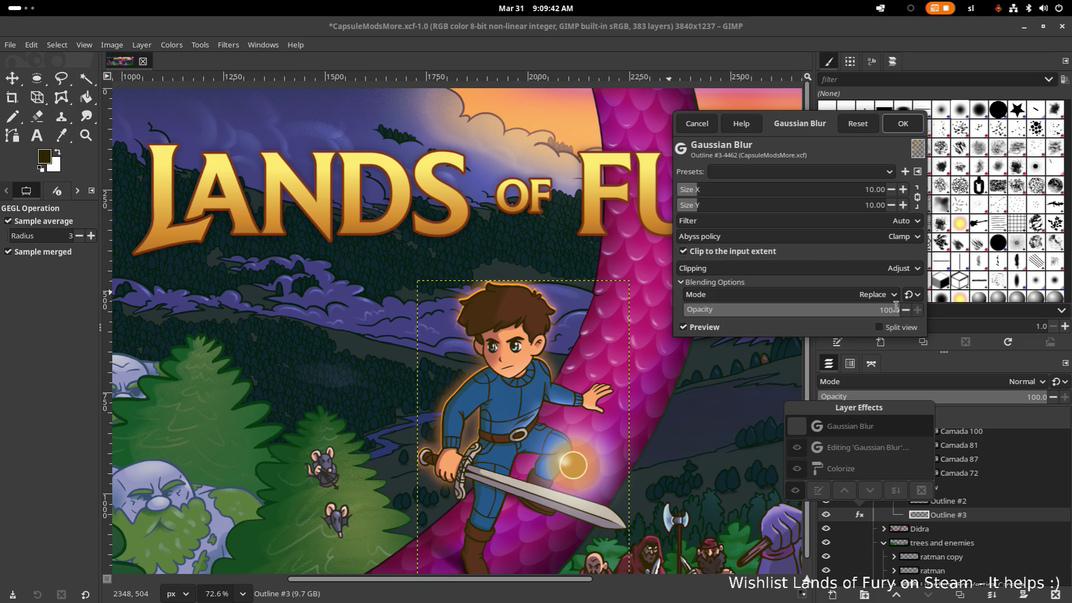
double_click(895, 309)
type("20")
key("Return")
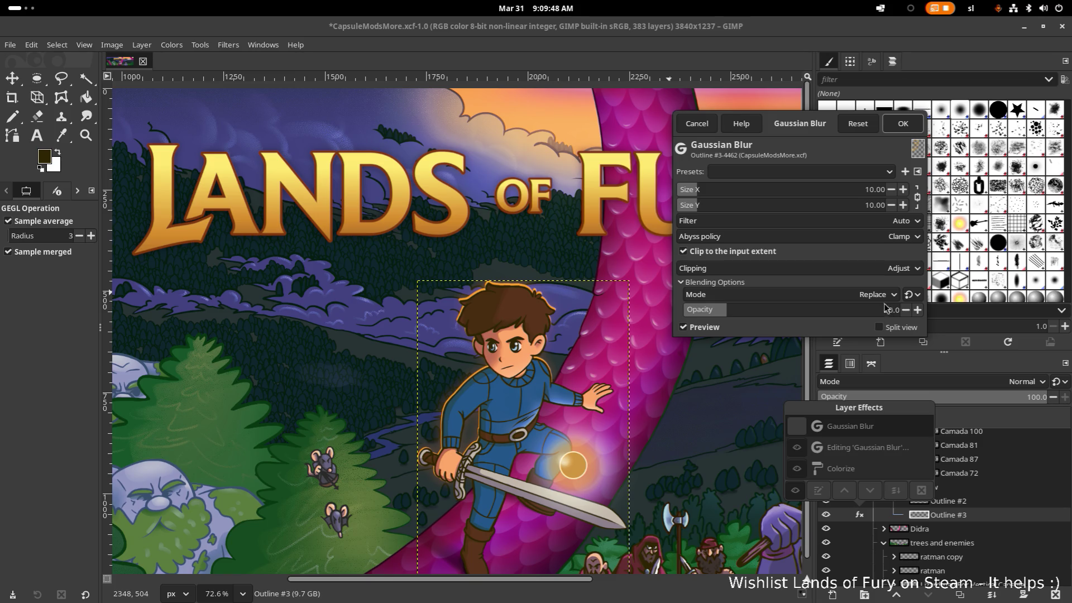
left_click(903, 124)
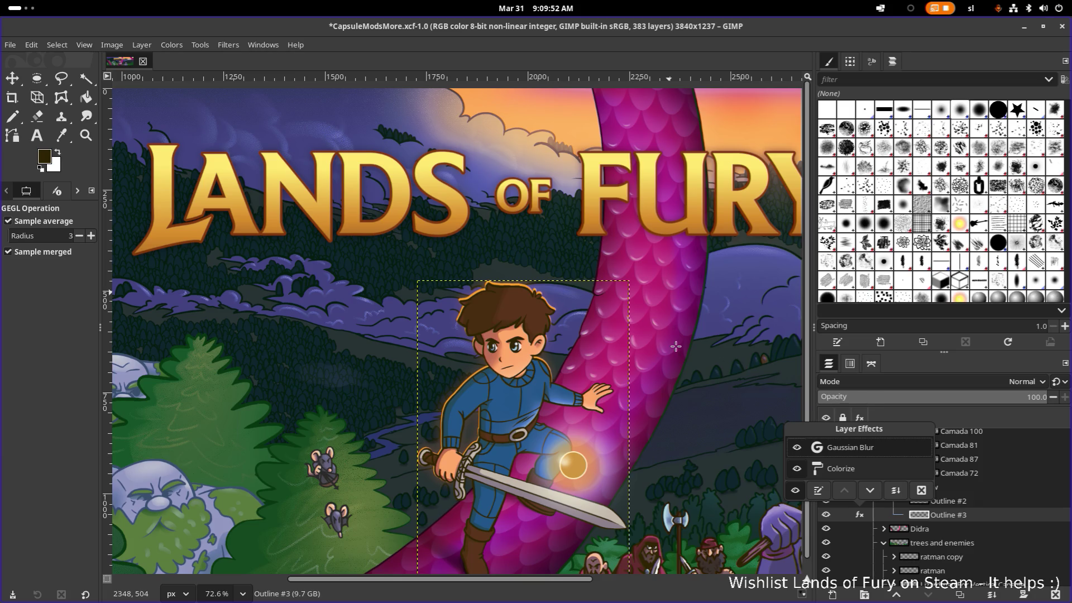
left_click(643, 347)
left_click_drag(656, 351, 625, 347)
scroll(626, 348, "down", 1, "ctrl")
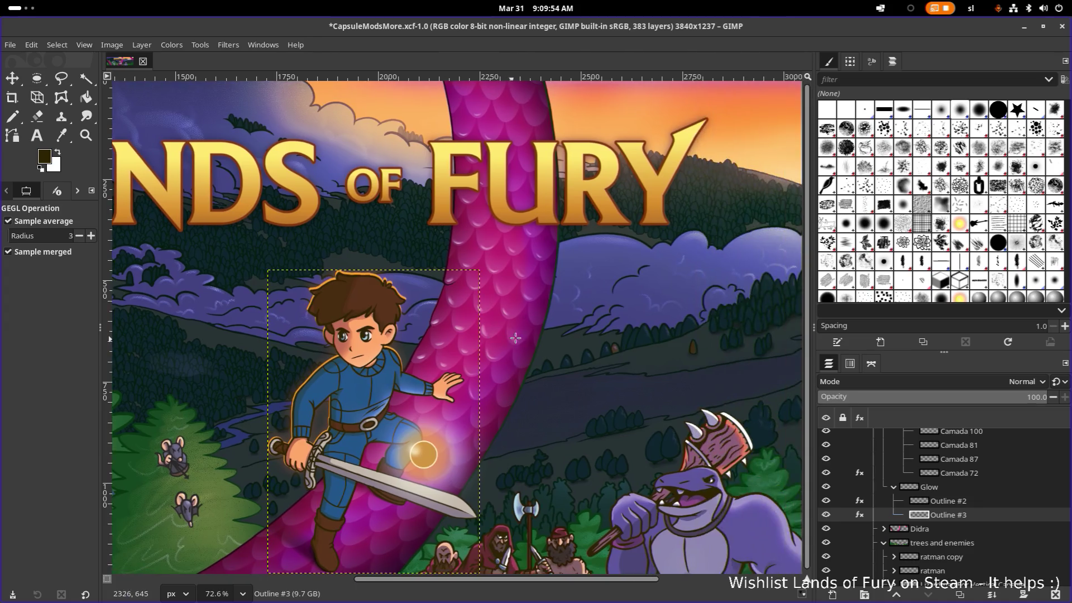
scroll(604, 344, "down", 4, "ctrl")
scroll(570, 335, "up", 2, "ctrl")
Save the XCF, pan across the banner to inspect the hero and left side, and save again
key("ctrl+s")
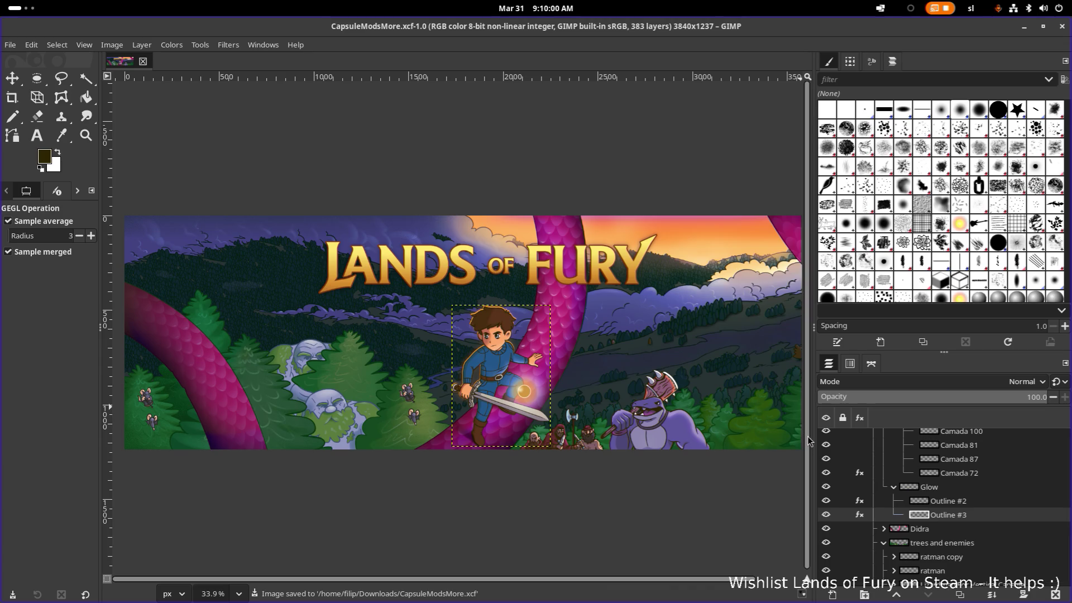
scroll(465, 411, "up", 2, "ctrl")
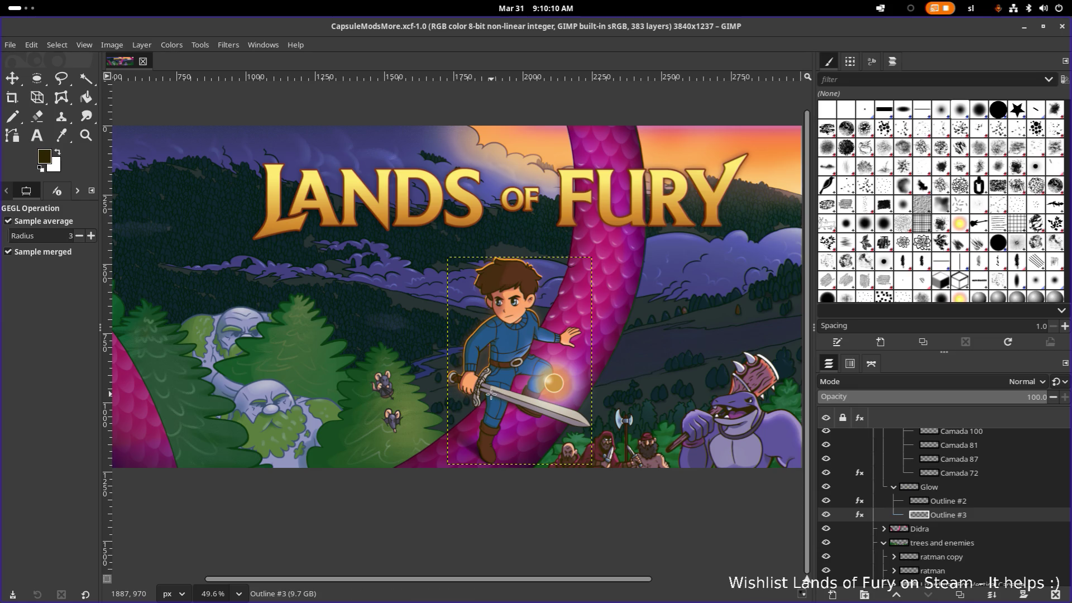
left_click_drag(489, 395, 362, 402)
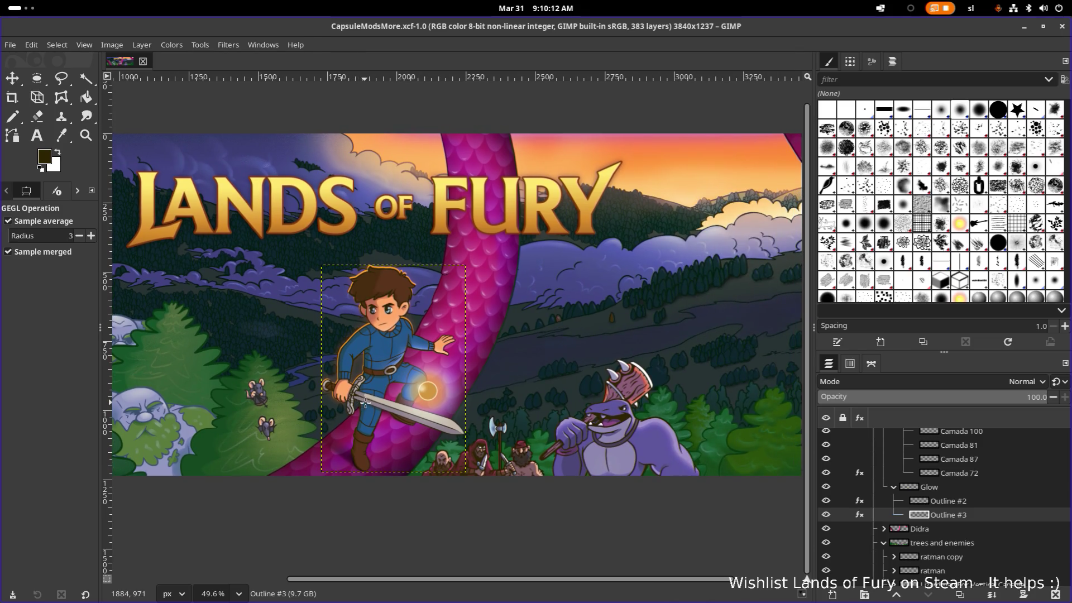
scroll(389, 403, "up", 1)
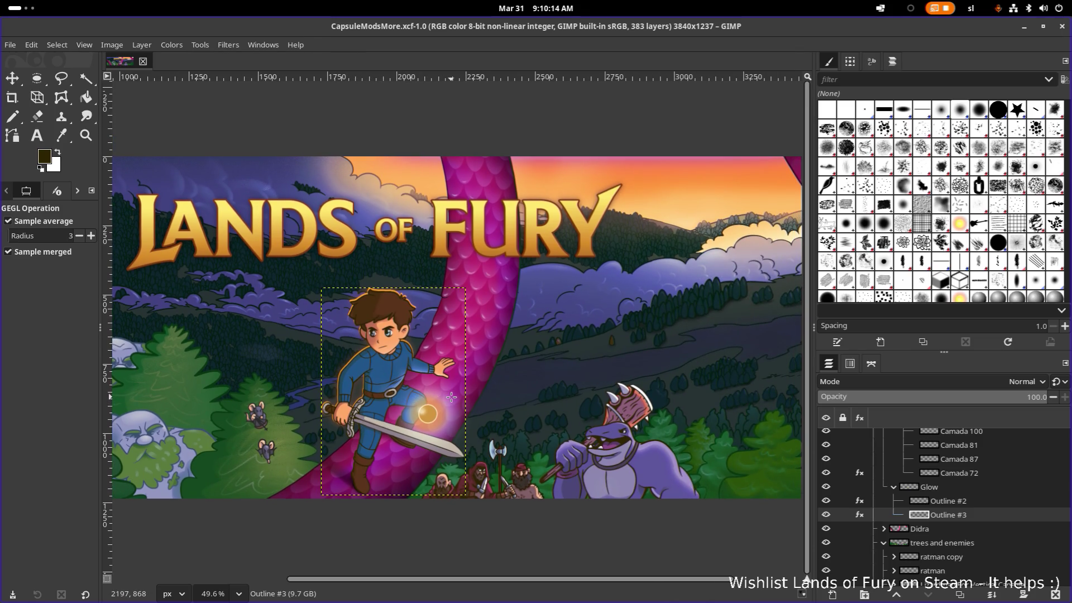
scroll(451, 397, "down", 3, "ctrl")
scroll(427, 402, "up", 1, "ctrl")
scroll(415, 406, "up", 1, "ctrl")
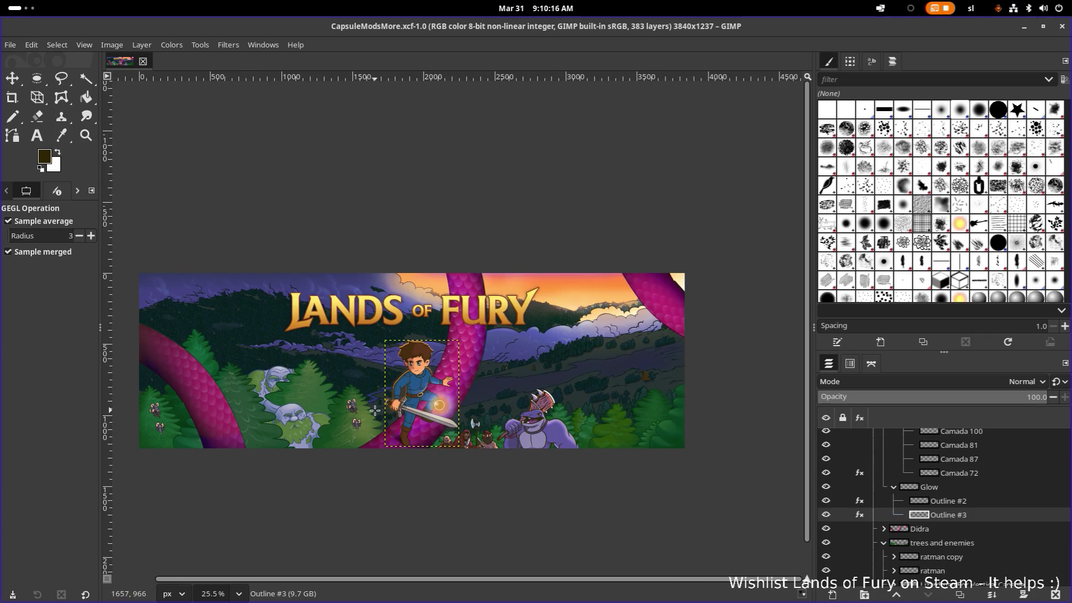
scroll(375, 411, "up", 1, "ctrl")
scroll(402, 412, "up", 1, "ctrl")
scroll(451, 414, "up", 1, "ctrl")
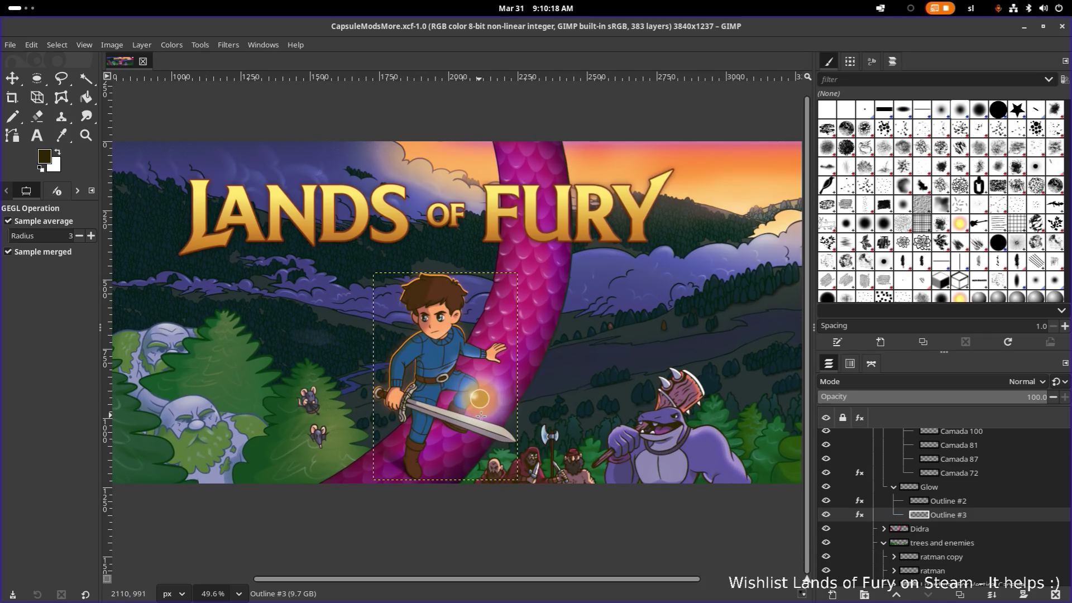
left_click_drag(569, 422, 380, 446)
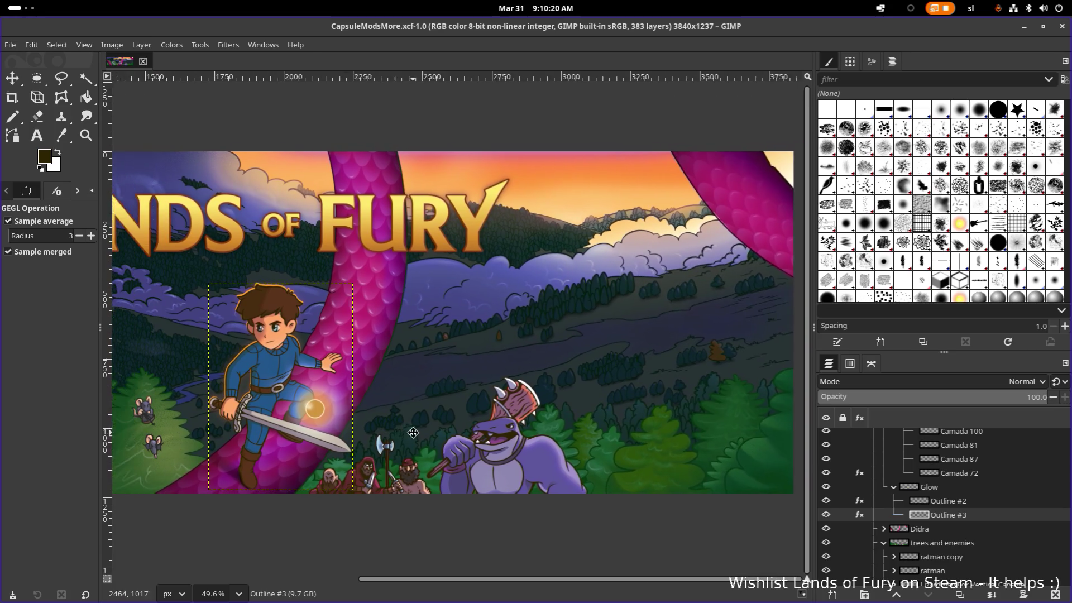
scroll(380, 446, "right", 1)
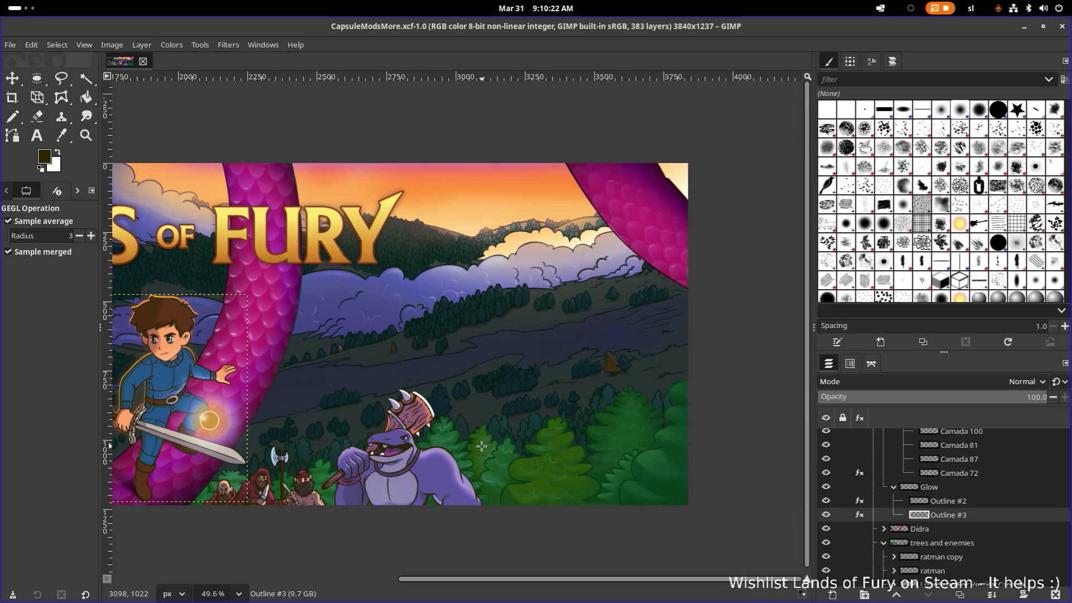
scroll(482, 446, "down", 1)
scroll(482, 447, "down", 1)
scroll(482, 446, "up", 3)
scroll(482, 446, "down", 1)
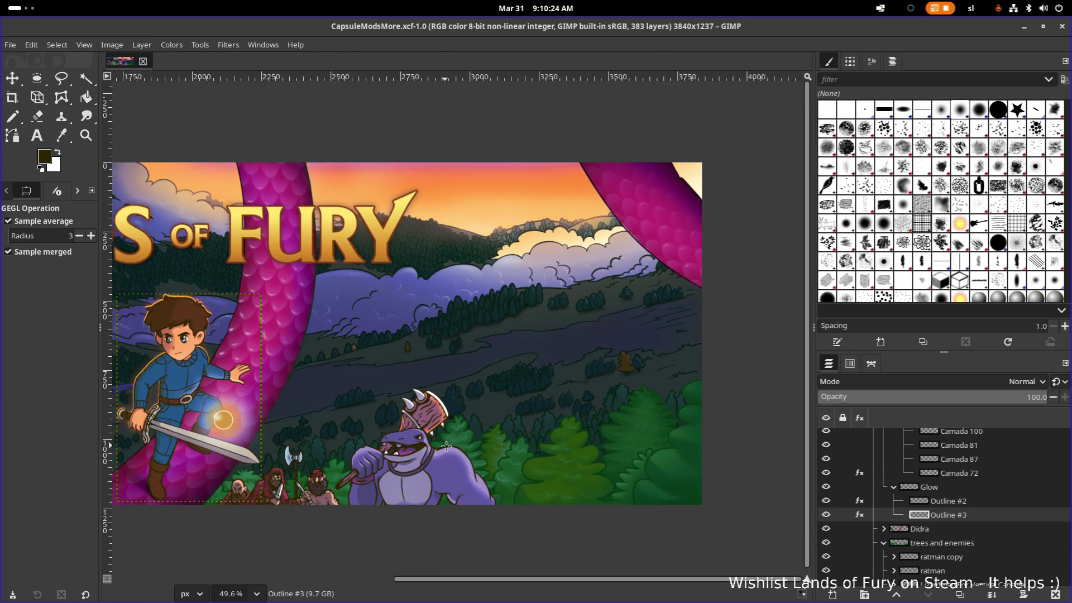
scroll(446, 444, "down", 1)
left_click_drag(411, 441, 475, 439)
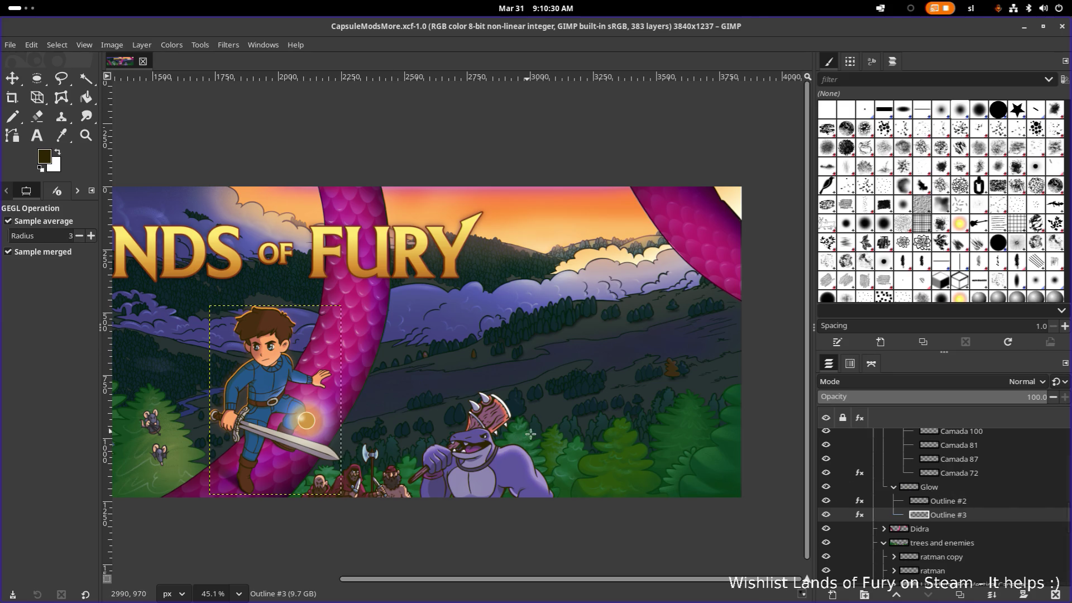
left_click_drag(436, 426, 607, 439)
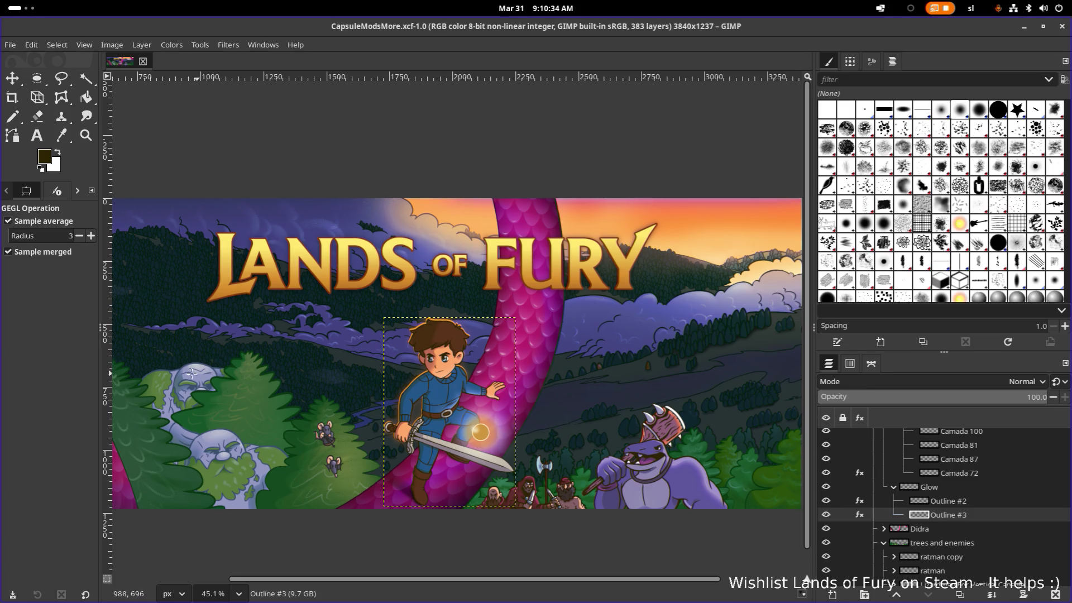
left_click_drag(167, 372, 300, 376)
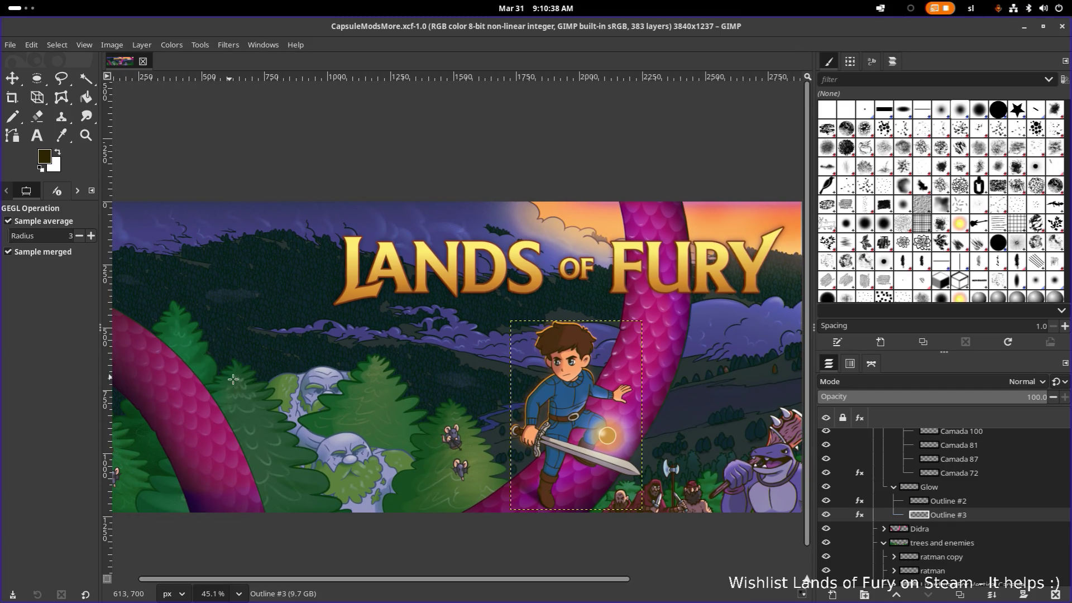
scroll(341, 421, "right", 5)
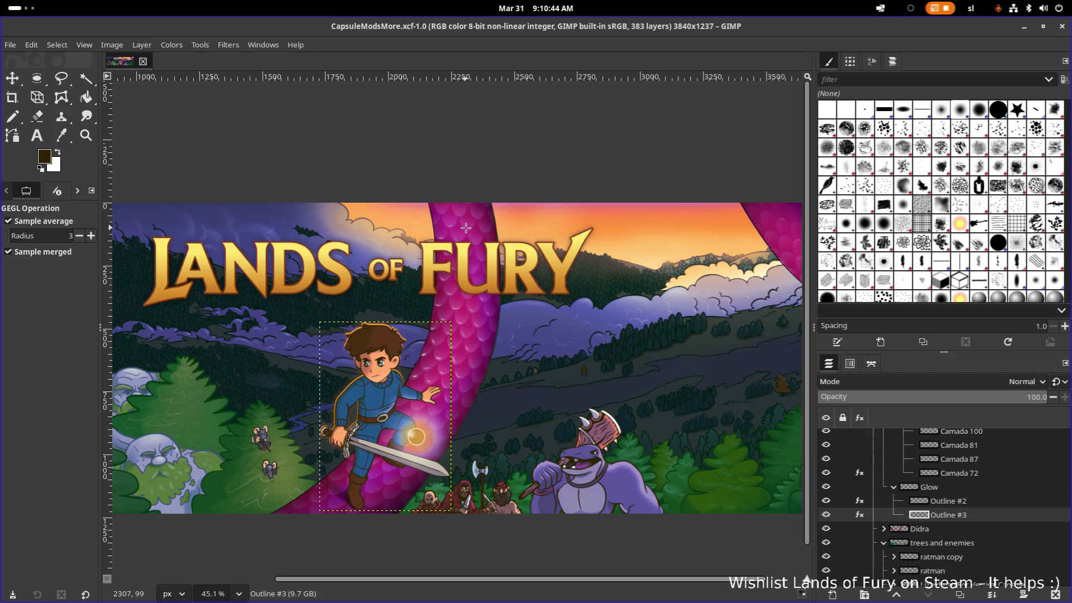
scroll(462, 311, "down", 3)
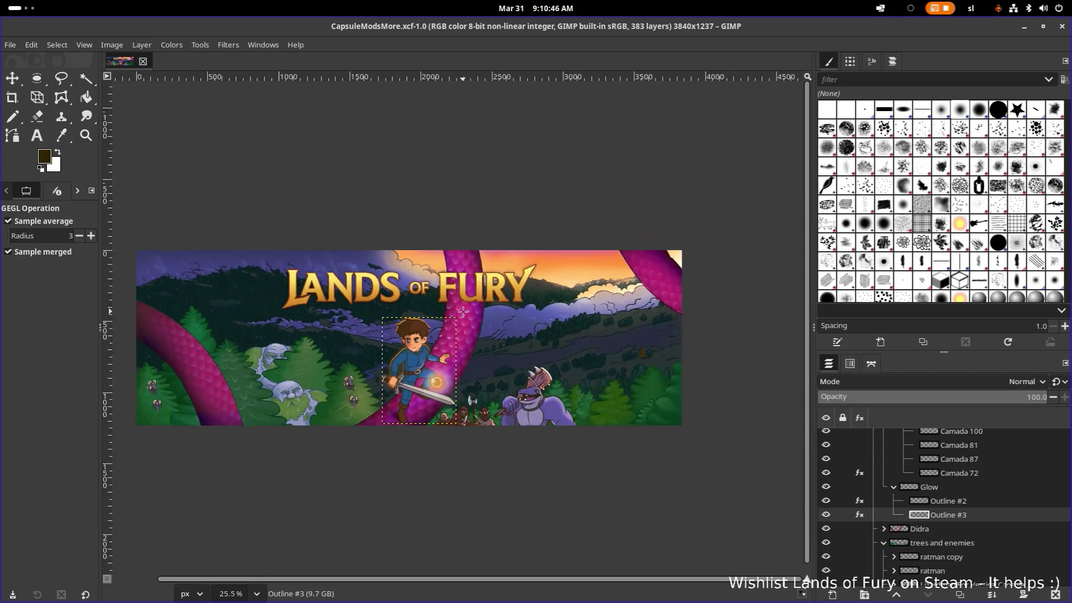
scroll(462, 312, "down", 1)
scroll(470, 317, "up", 3)
scroll(503, 321, "up", 2)
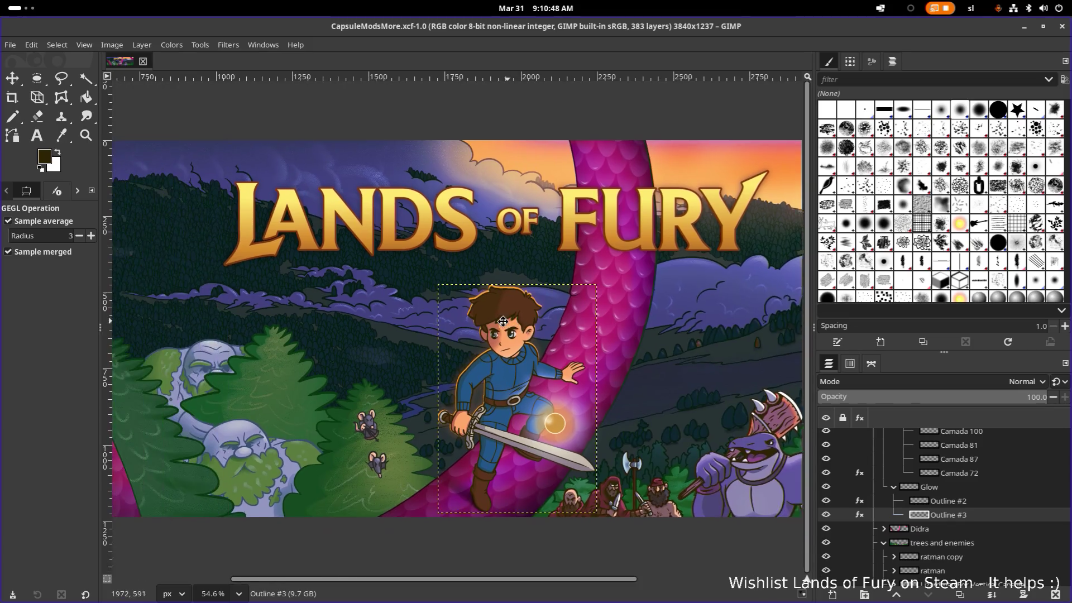
scroll(503, 321, "up", 1)
scroll(500, 324, "down", 1)
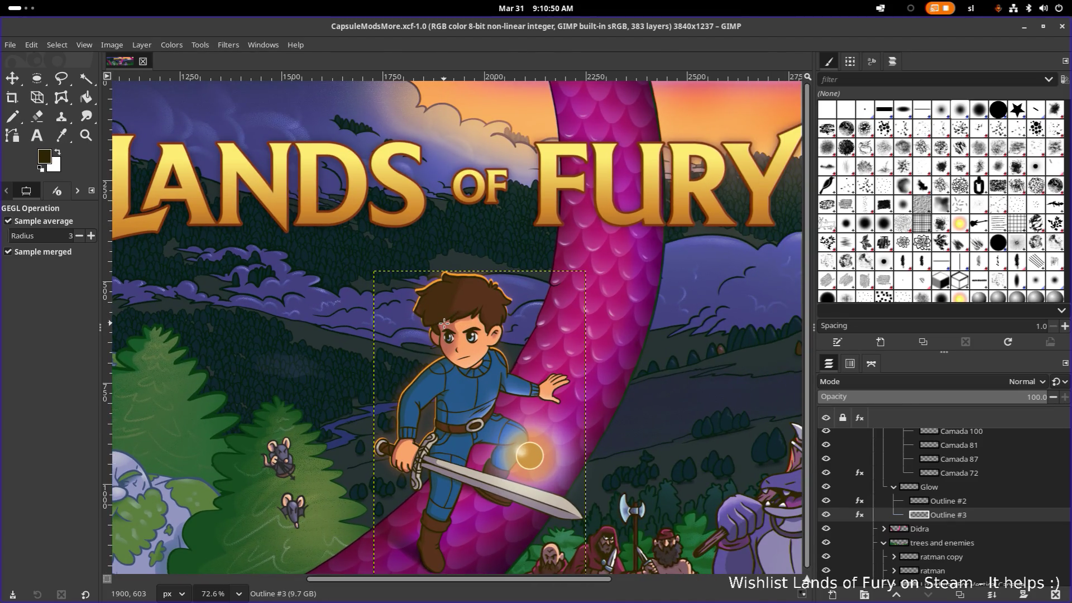
scroll(444, 324, "down", 1)
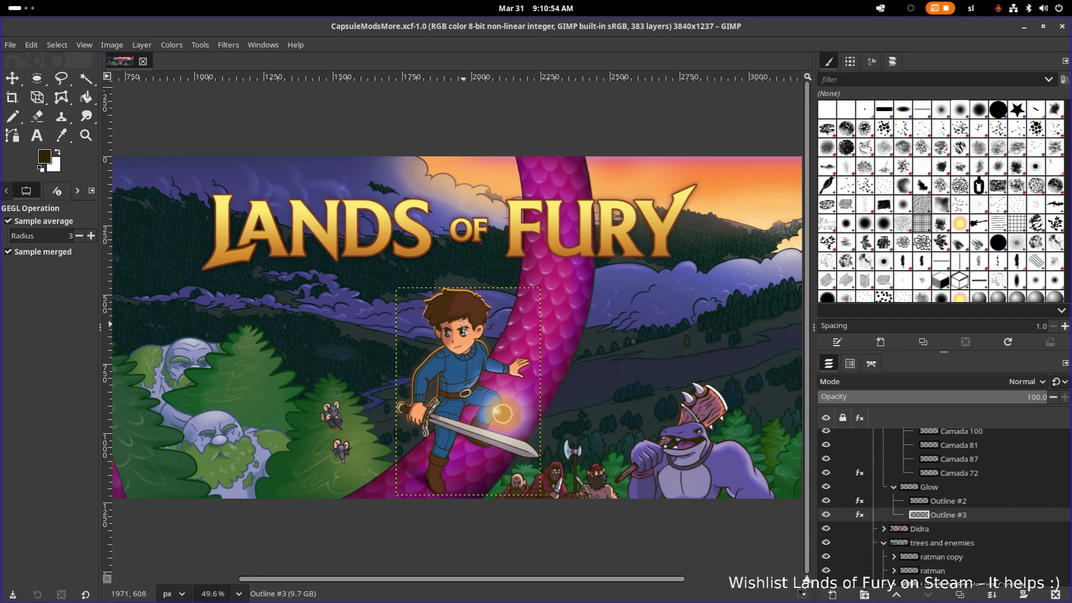
scroll(594, 318, "right", 2)
scroll(544, 335, "right", 2)
scroll(494, 343, "right", 1)
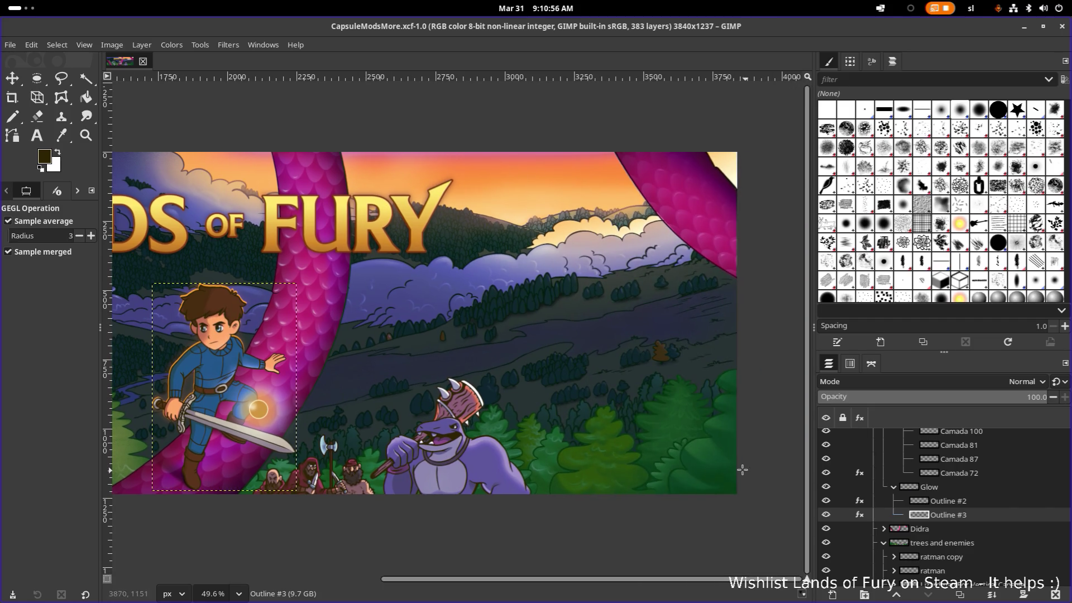
key("ctrl+s")
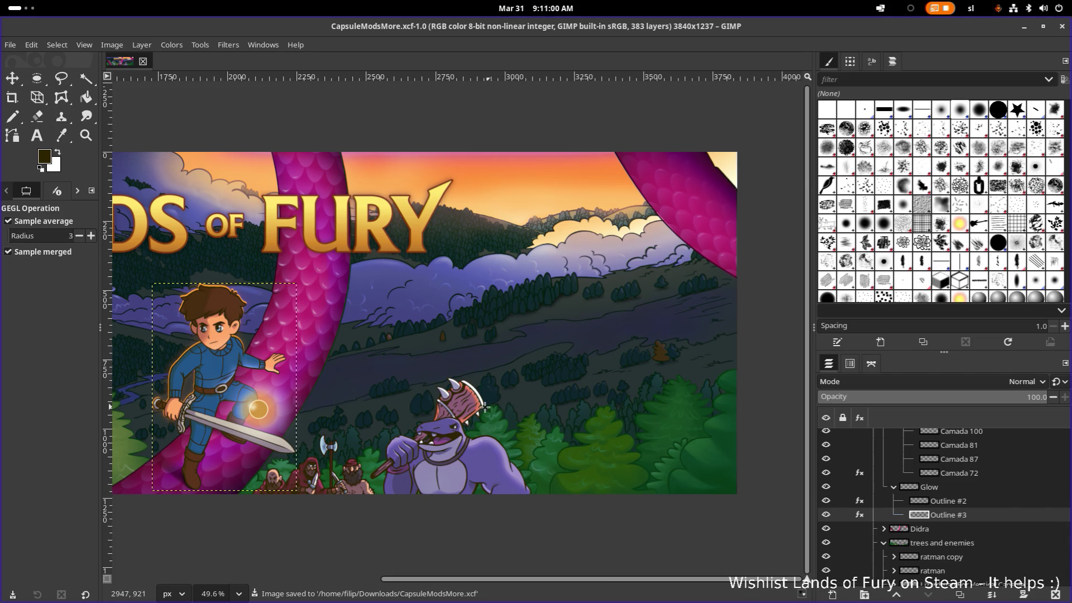
Compare the hero by toggling visibility of the Glow group, the Didra tentacle layer and trees and enemies
left_click(962, 503)
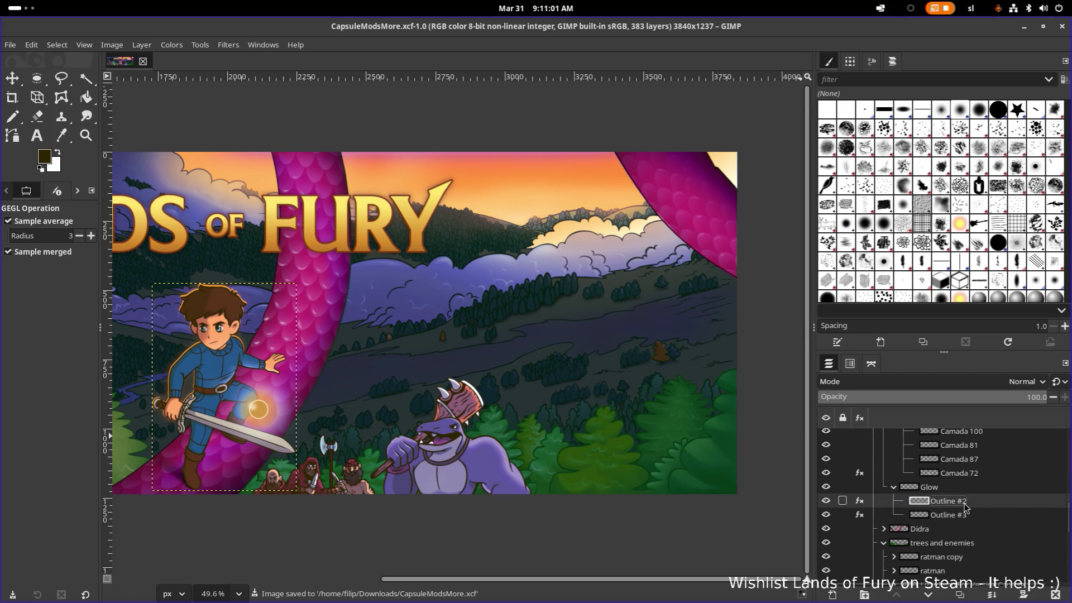
left_click(826, 487)
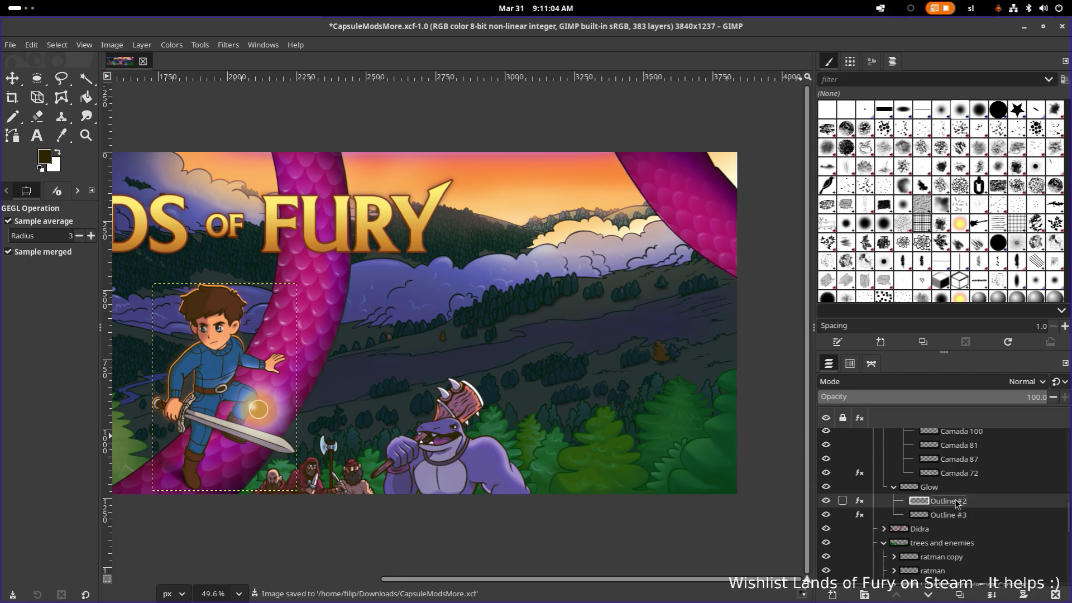
scroll(958, 503, "down", 1)
left_click(826, 505)
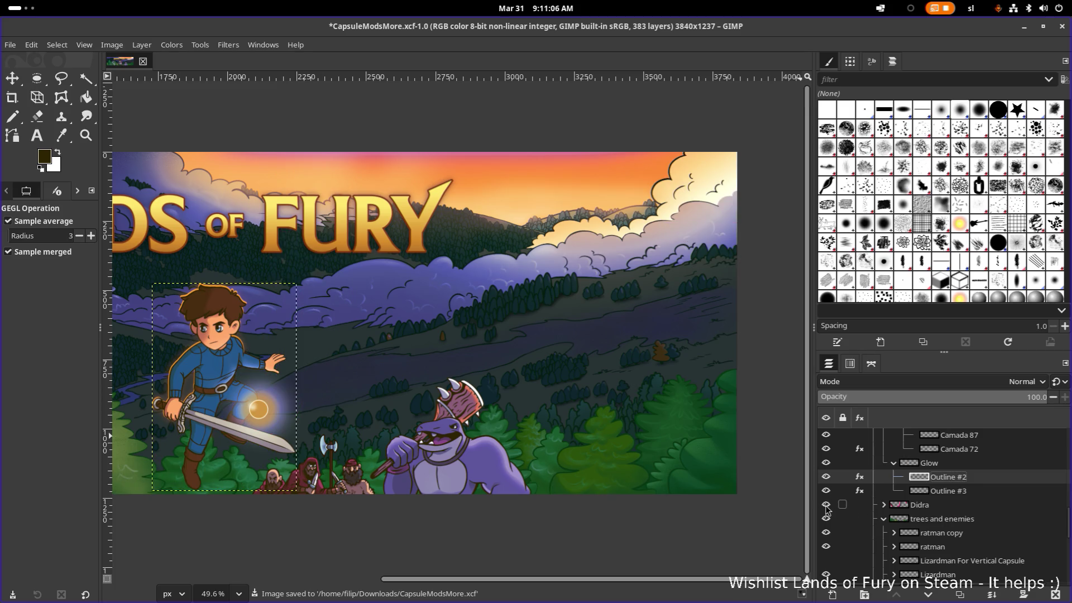
left_click(825, 505)
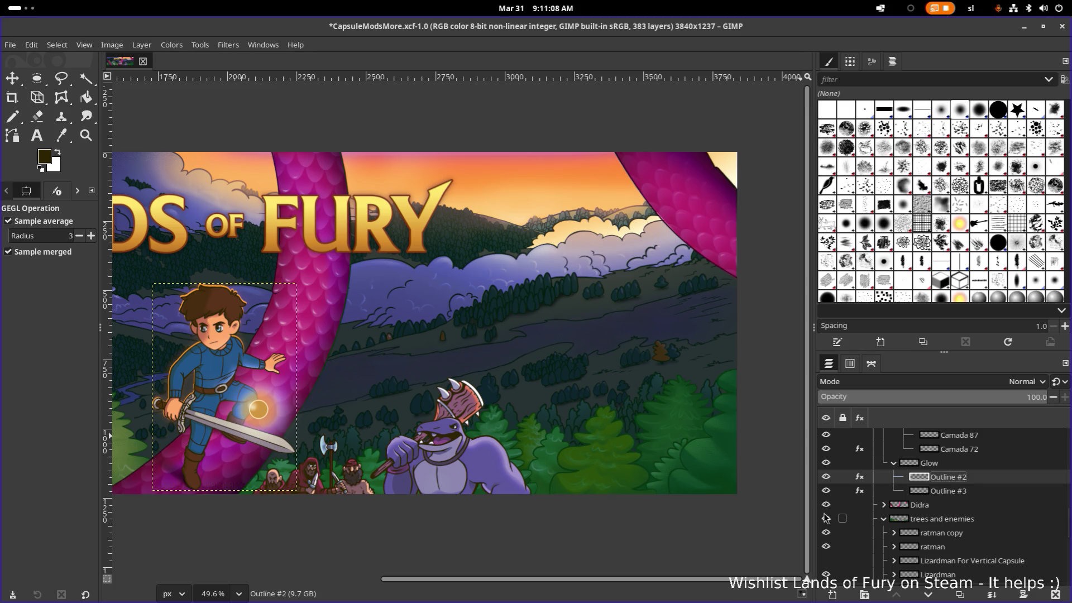
left_click(827, 521)
Identify the ratman and Lizardman layers inside trees and enemies by briefly hiding each
left_click(943, 520)
left_click(941, 533)
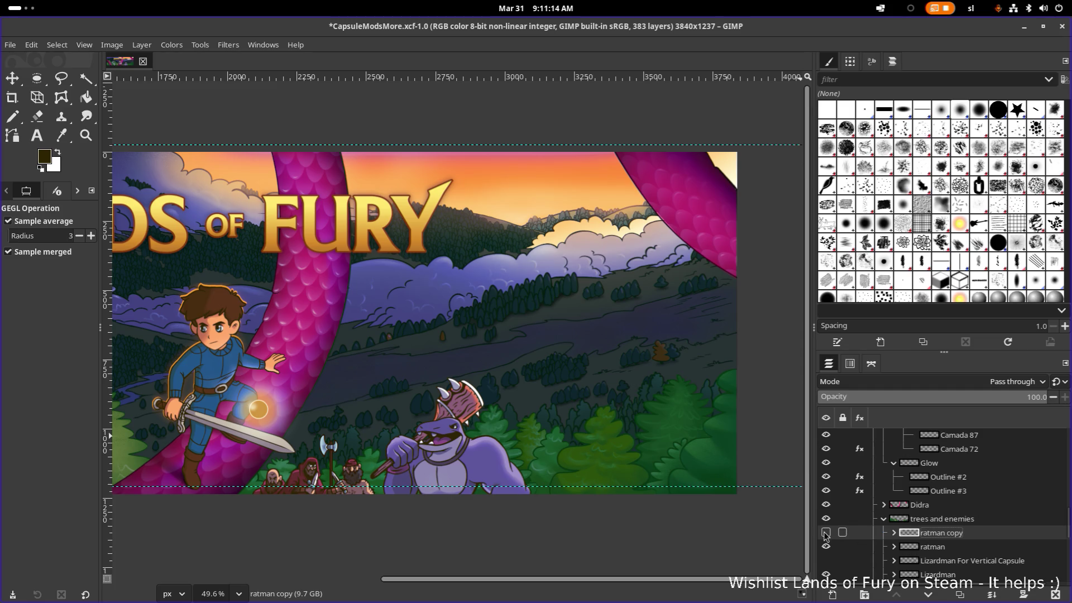
scroll(825, 537, "down", 2)
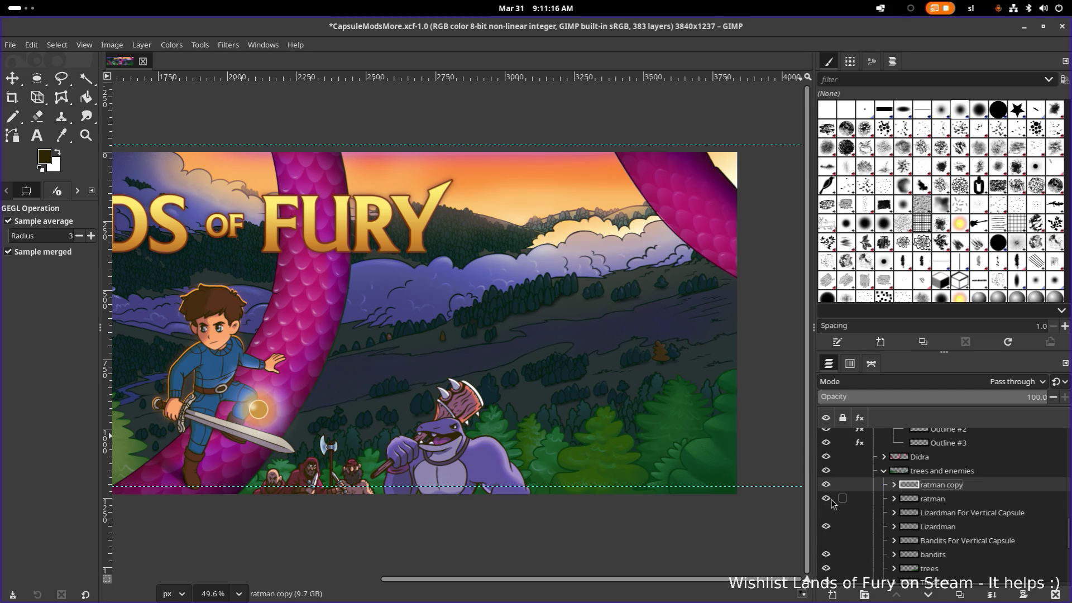
left_click(826, 500)
left_click(826, 499)
left_click(827, 526)
left_click(936, 530)
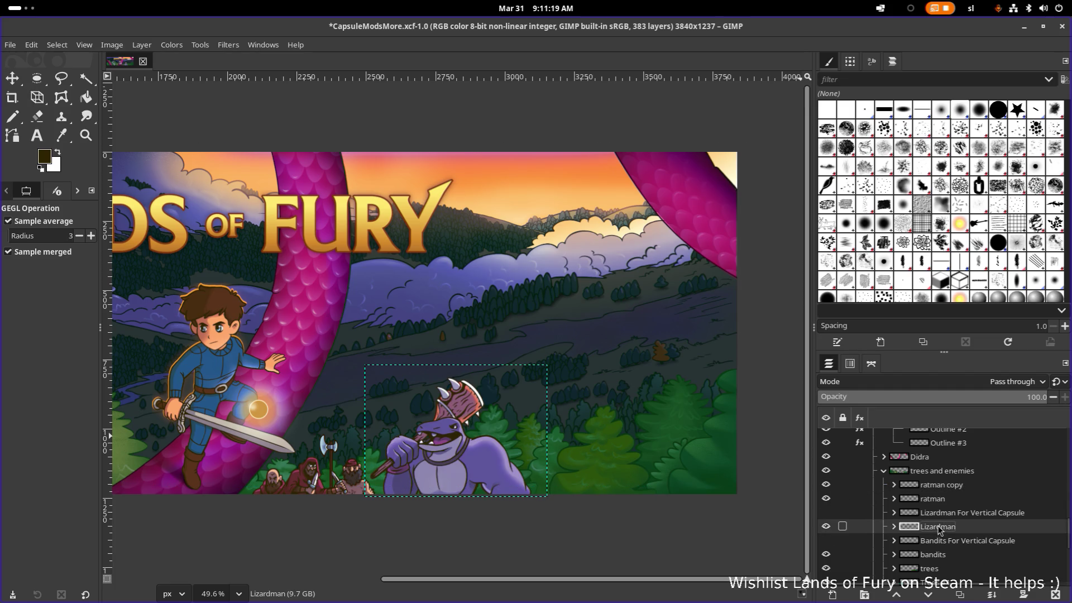
Expand the Lizardman group, collapse its nested group and duplicate the Camada 216 copiar layer
left_click(894, 526)
scroll(900, 526, "down", 3)
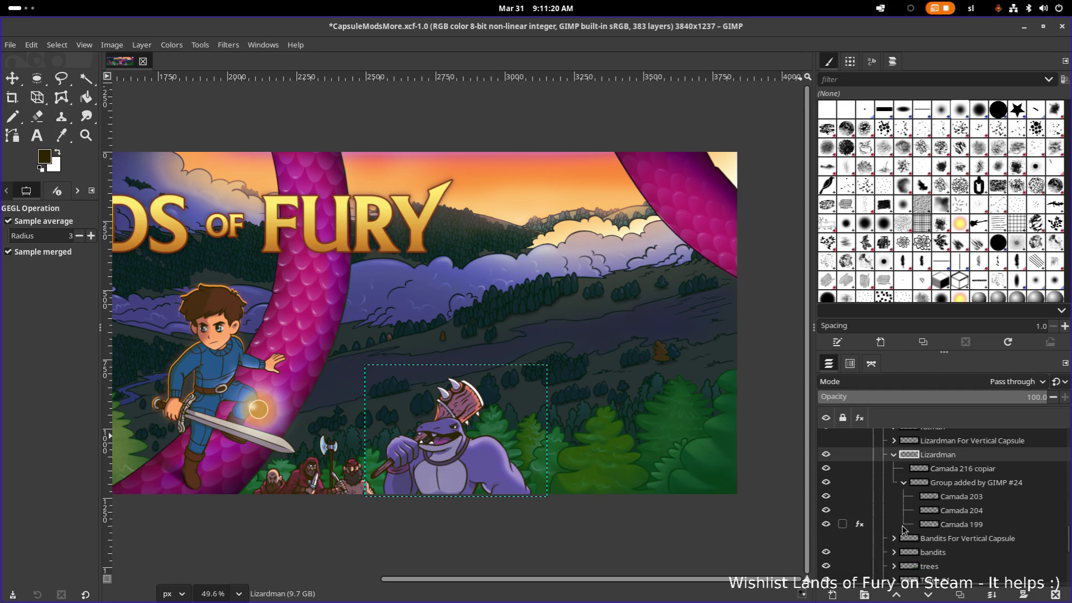
left_click(826, 468)
left_click(904, 482)
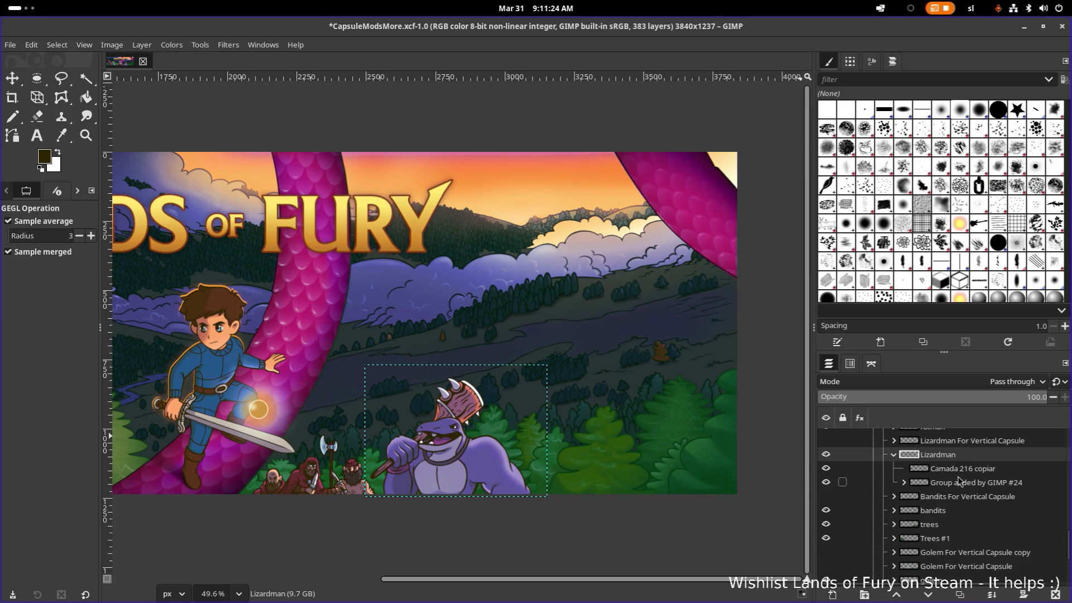
left_click(961, 473)
key("shift+ctrl+d")
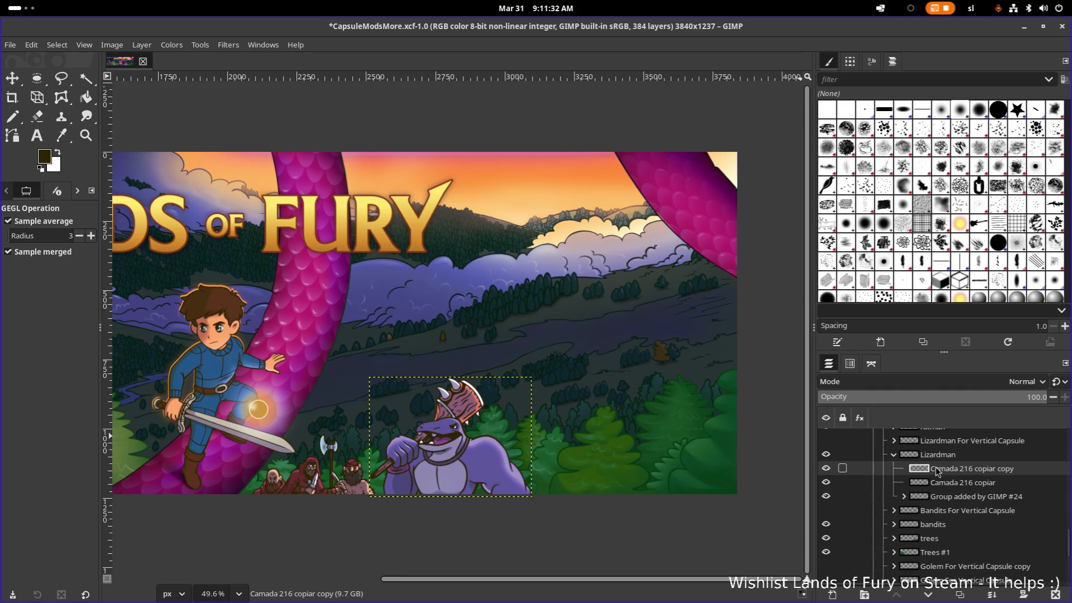
Drag the Camada 216 copiar copy above the Lizardman group and collapse the character group
mouse_move(929, 469)
left_mouse_down()
mouse_move(938, 474)
mouse_move(933, 459)
left_mouse_up()
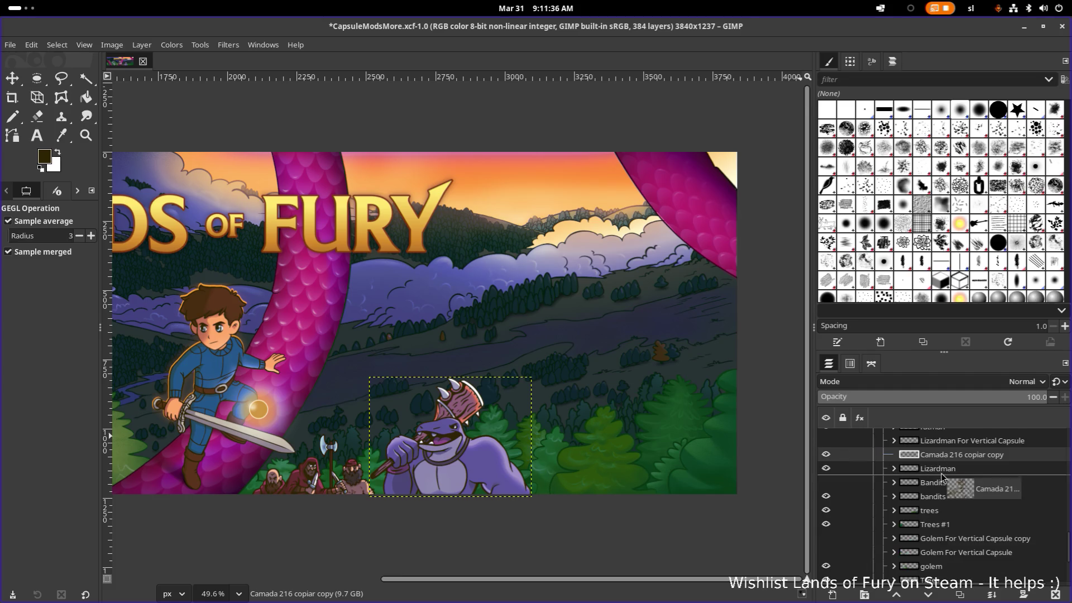
scroll(939, 469, "up", 5)
scroll(952, 484, "up", 3)
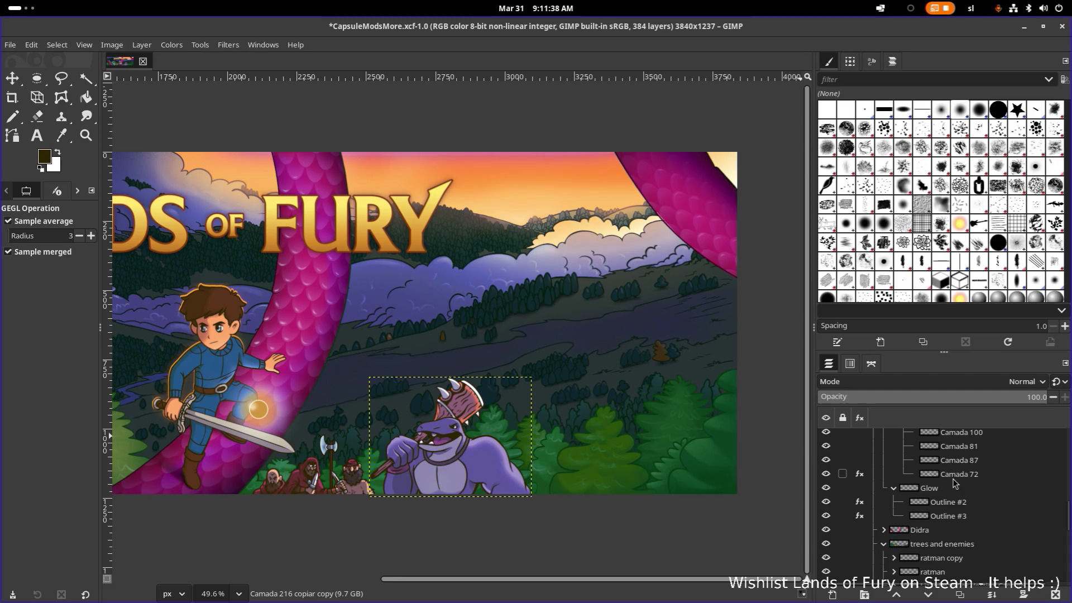
scroll(909, 494, "up", 2)
scroll(910, 495, "up", 1)
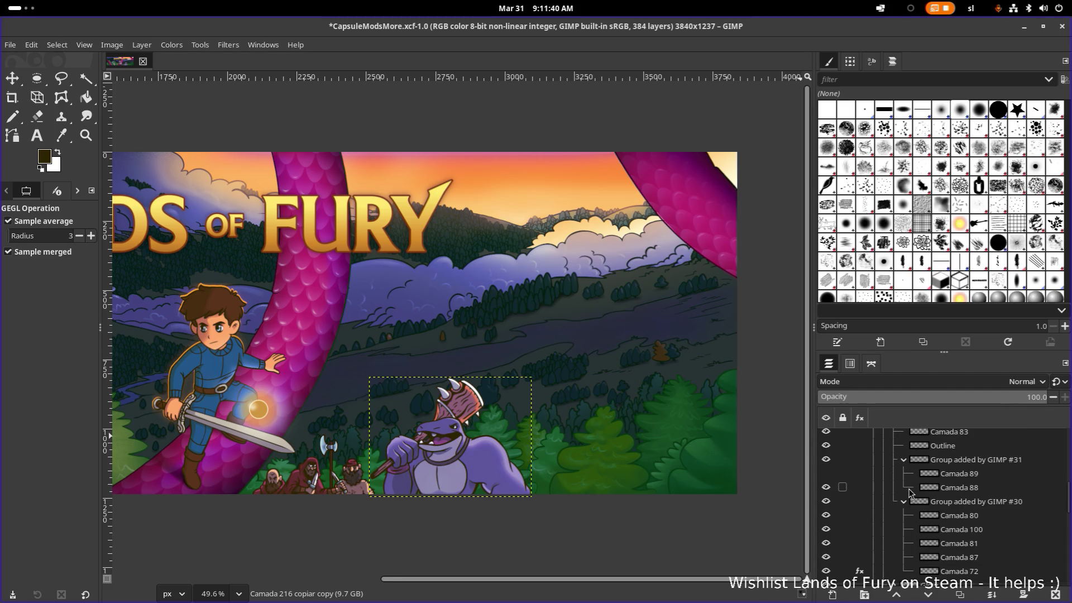
scroll(902, 496, "up", 3)
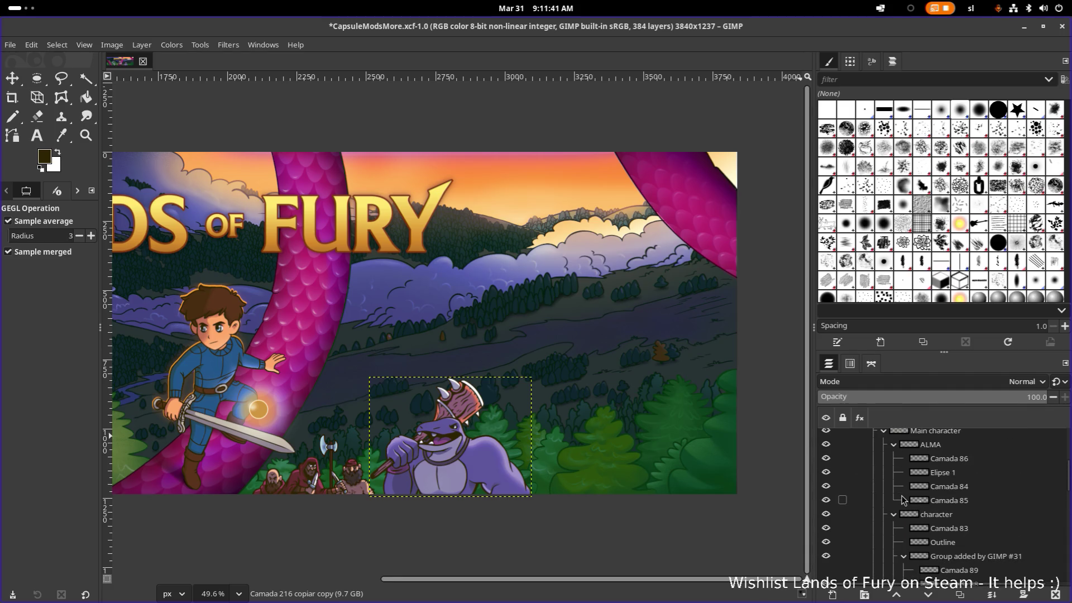
left_click(893, 514)
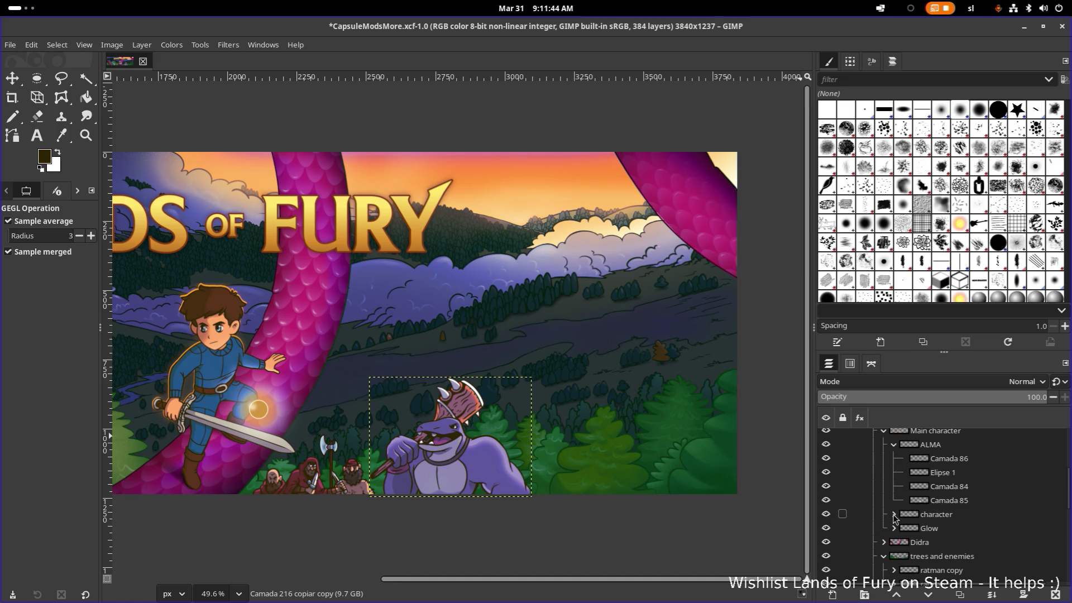
scroll(917, 524, "down", 2)
Prefix the Glow group name so it reads Character Glow
double_click(969, 480)
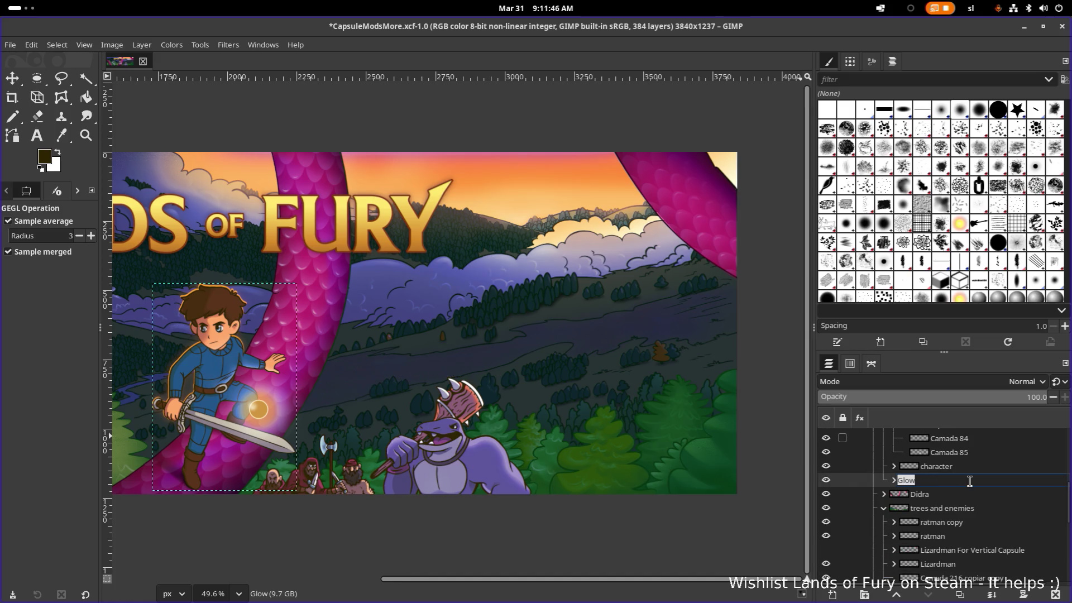
key("Home")
type("Cha")
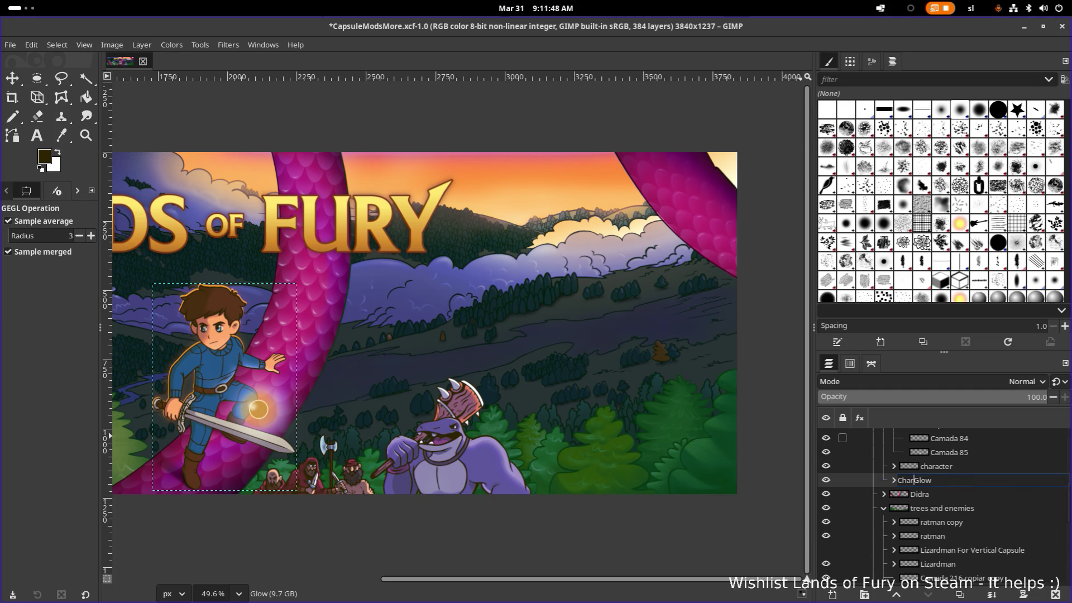
type("racter")
key("Return")
scroll(952, 478, "down", 2)
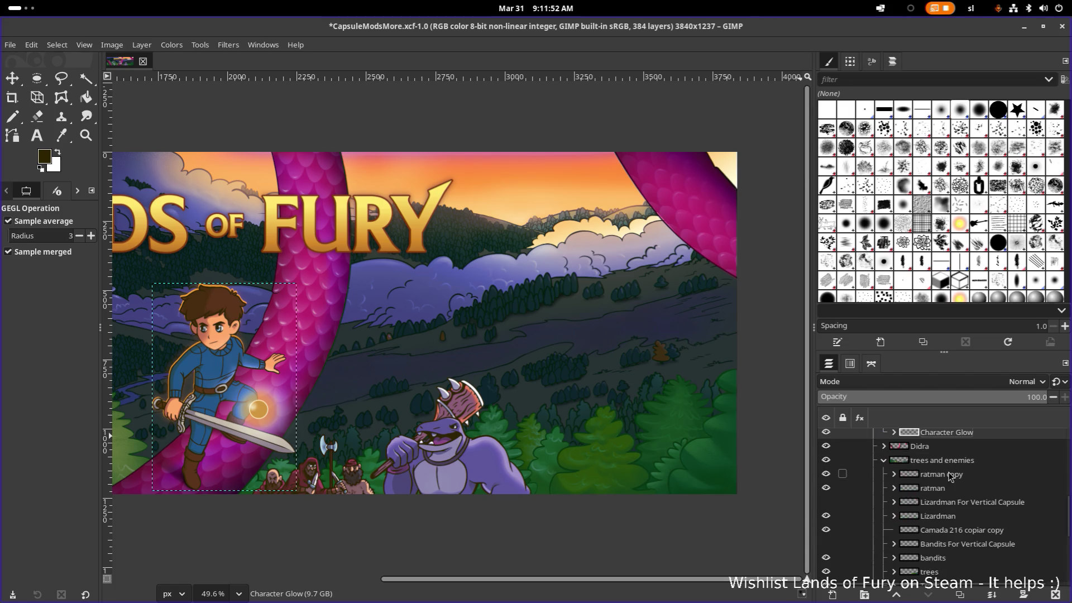
scroll(959, 521, "down", 1)
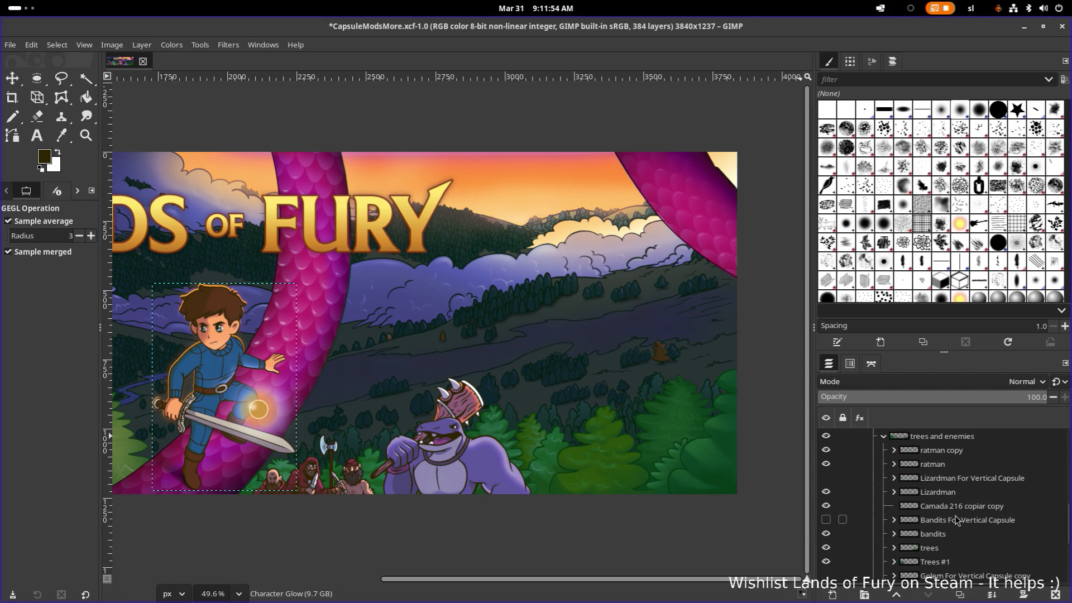
scroll(972, 521, "down", 2)
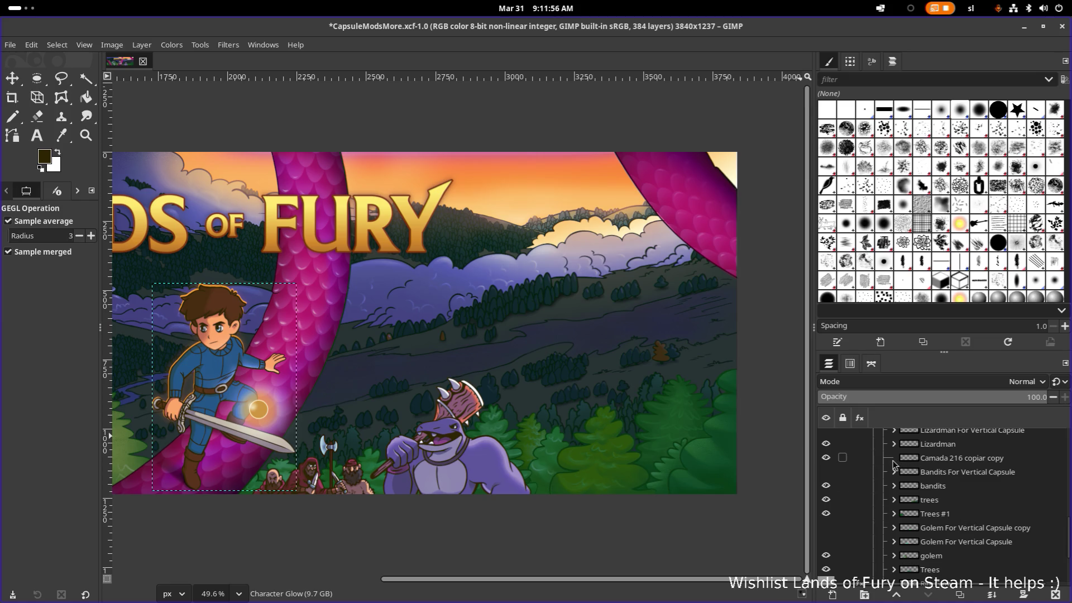
scroll(945, 494, "down", 2)
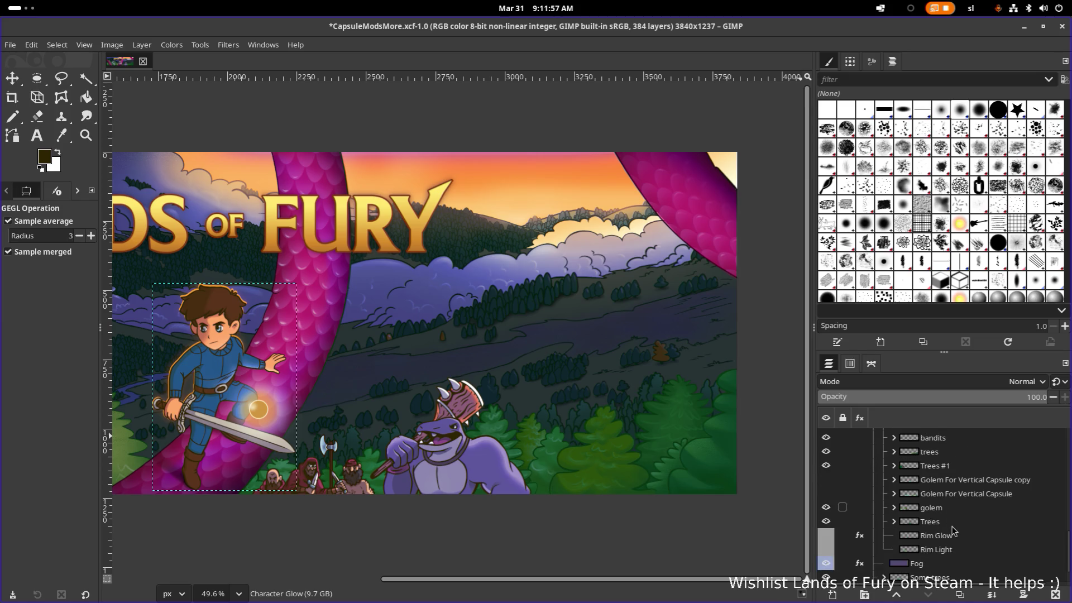
scroll(927, 513, "up", 2)
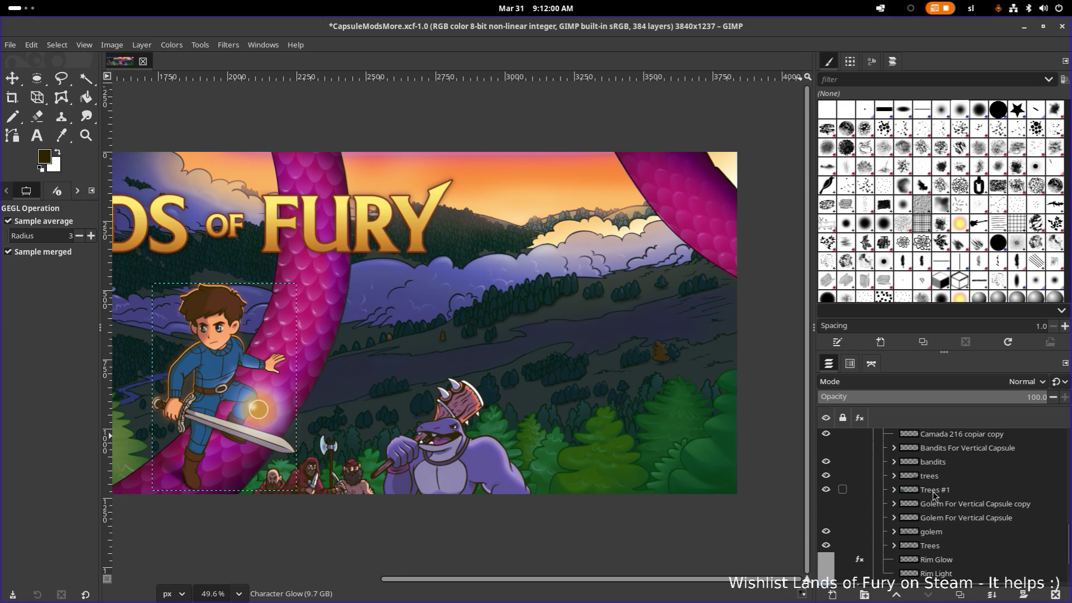
scroll(922, 493, "up", 1)
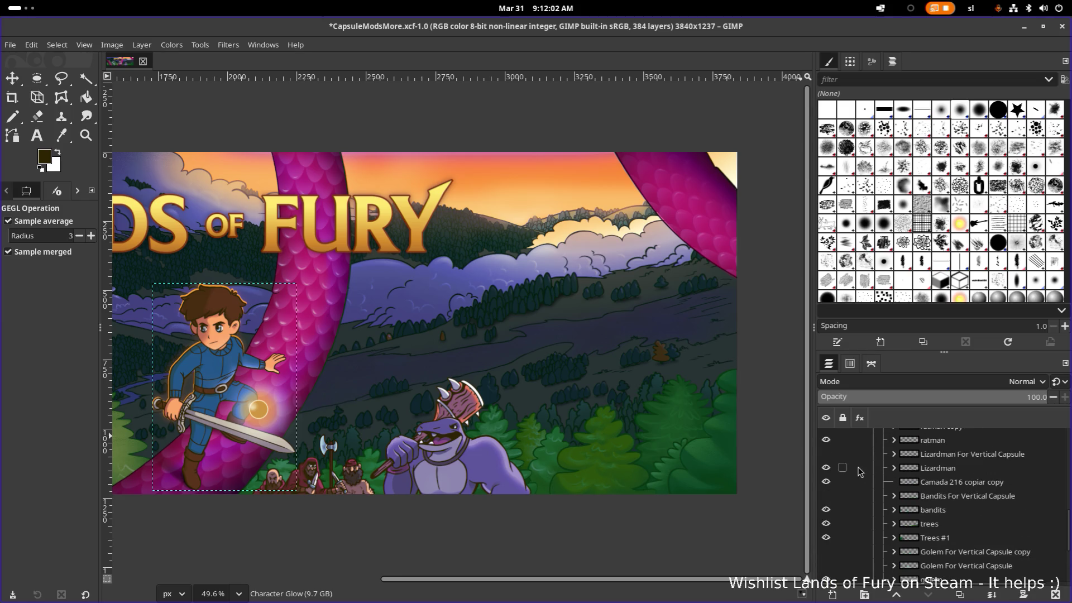
Compare the lizardman by toggling the Lizardman layer and the Camada 216 copiar copy visibility
left_click(826, 467)
left_click(826, 469)
left_click(825, 482)
left_click(826, 467)
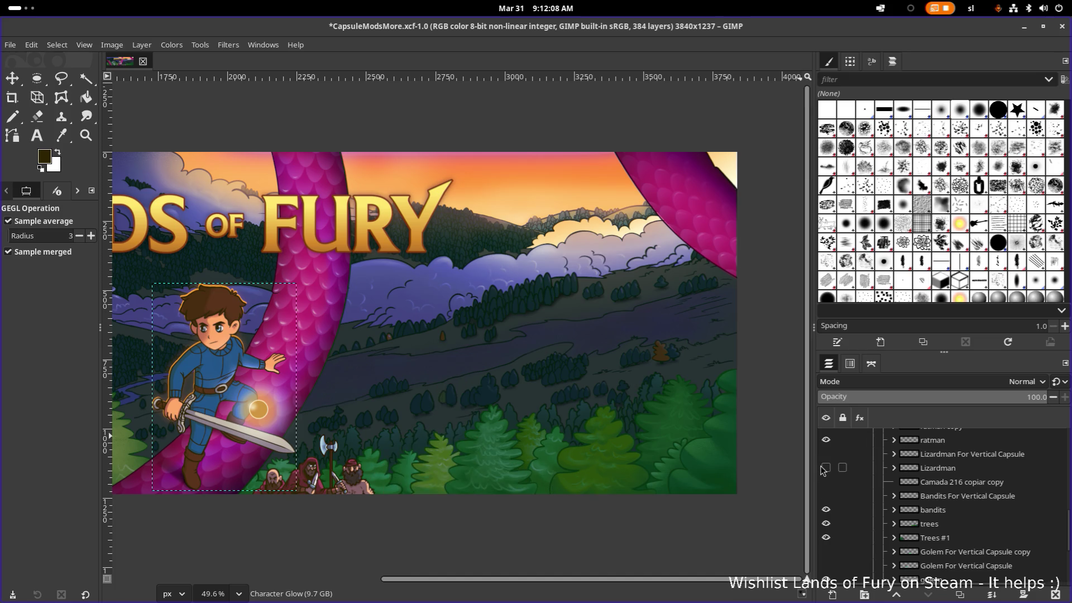
left_click(826, 468)
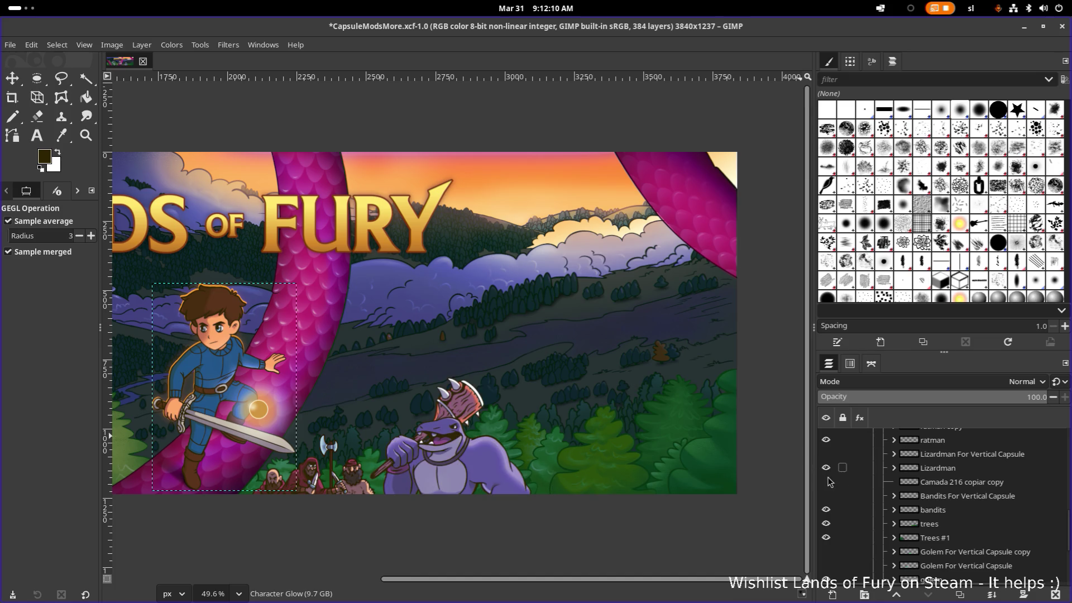
Rename the Camada 216 copiar copy layer to Lizardman Outline
double_click(979, 482)
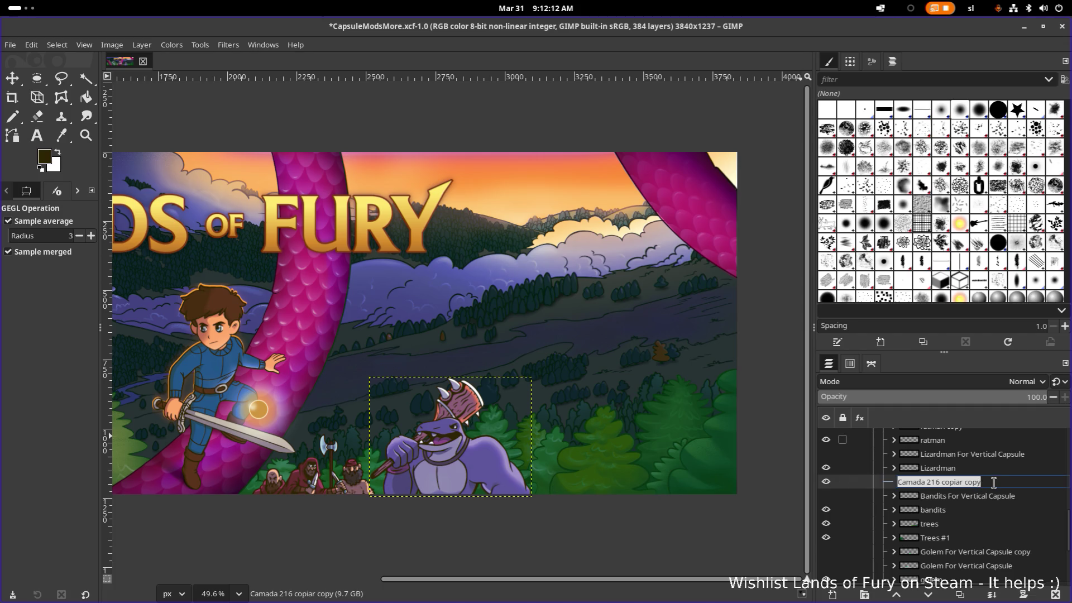
type("Lizard")
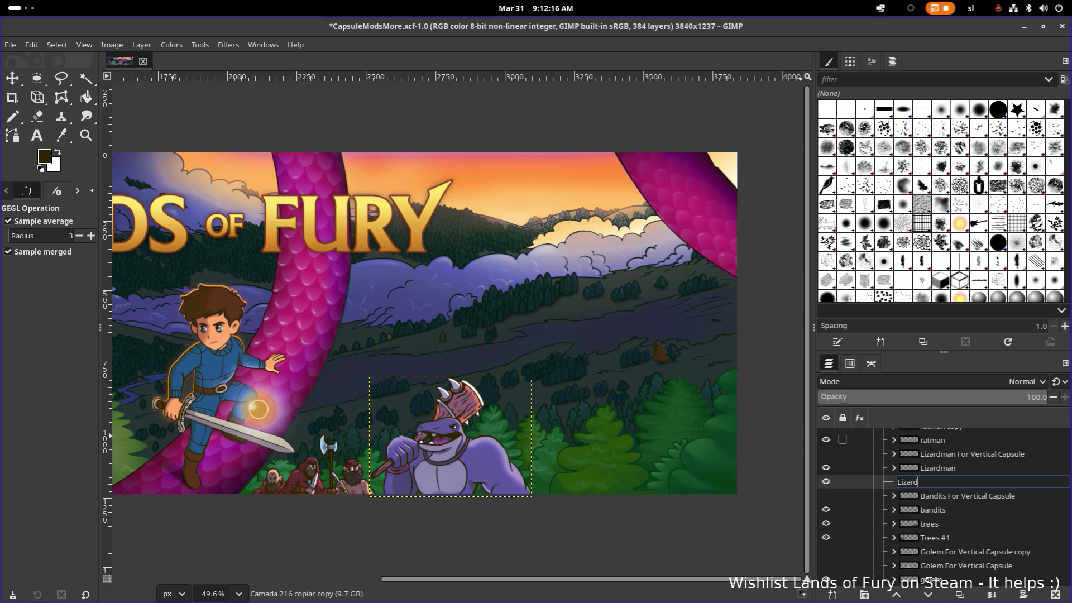
type("man Outl")
type("ine")
key("Return")
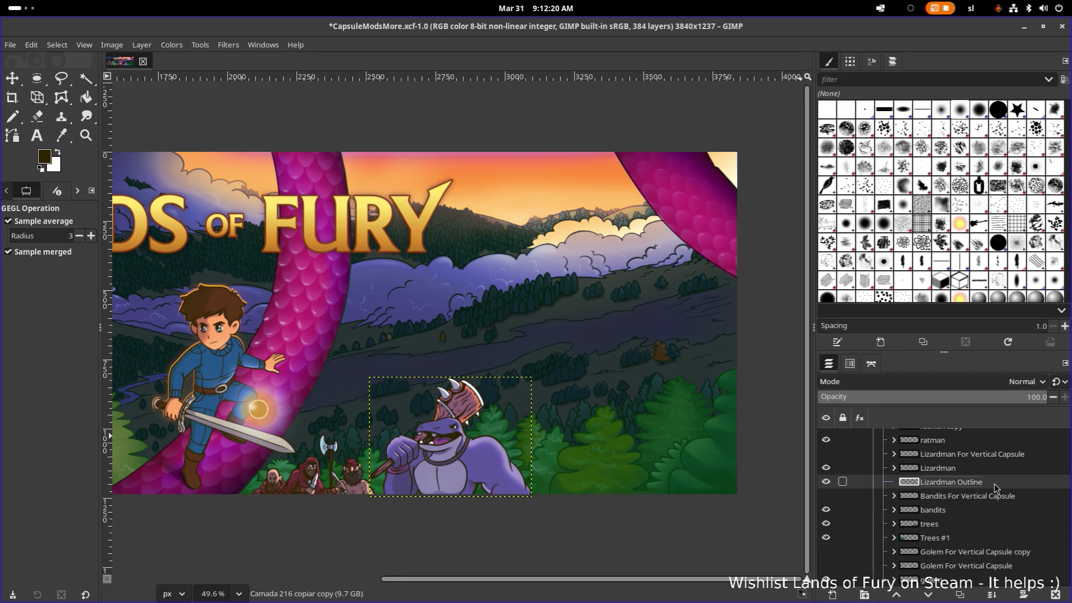
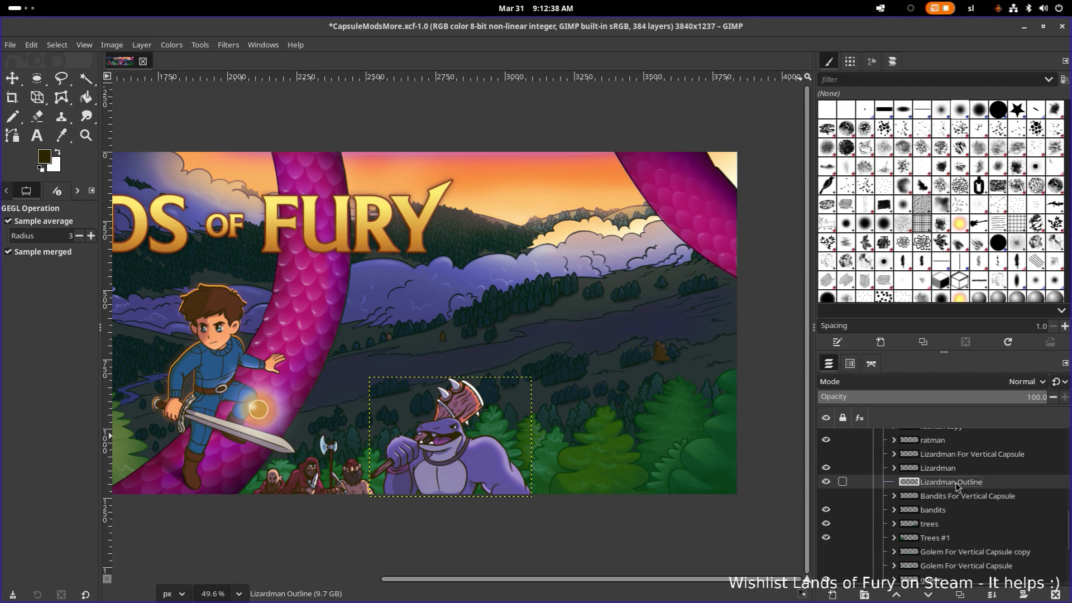
Scale the hidden Lizardman Outline layer to 590 × 435 px, then show it again
left_click(826, 482)
right_click(954, 488)
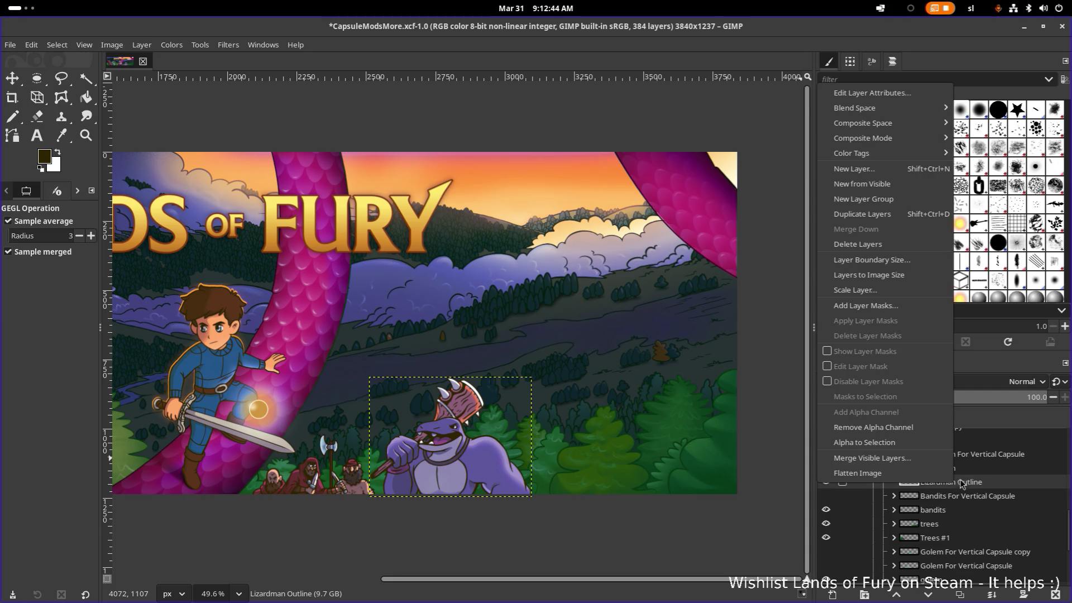
left_click(890, 293)
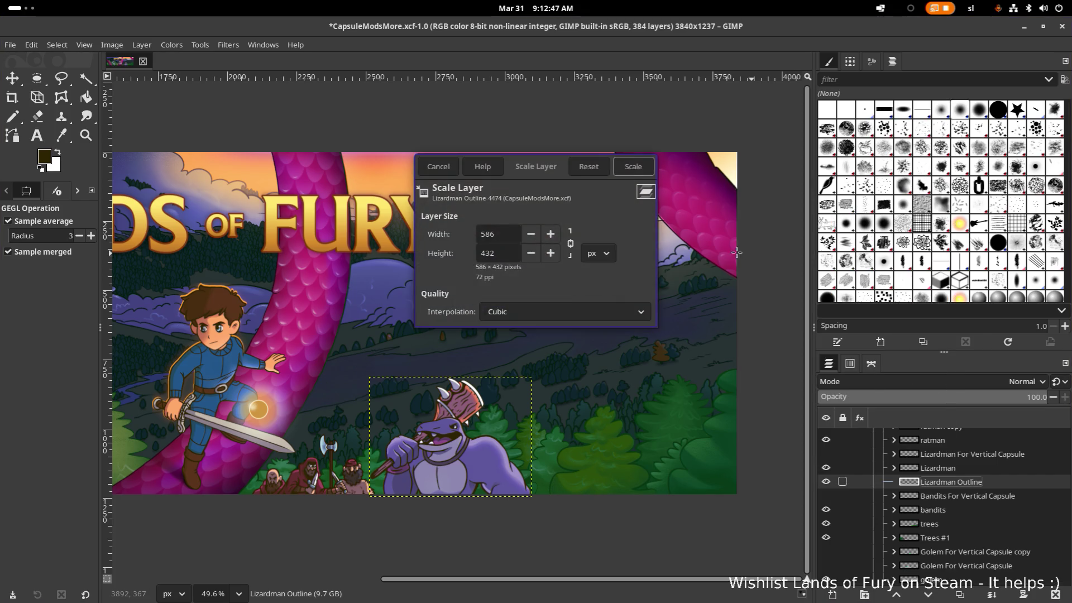
double_click(509, 235)
type("590")
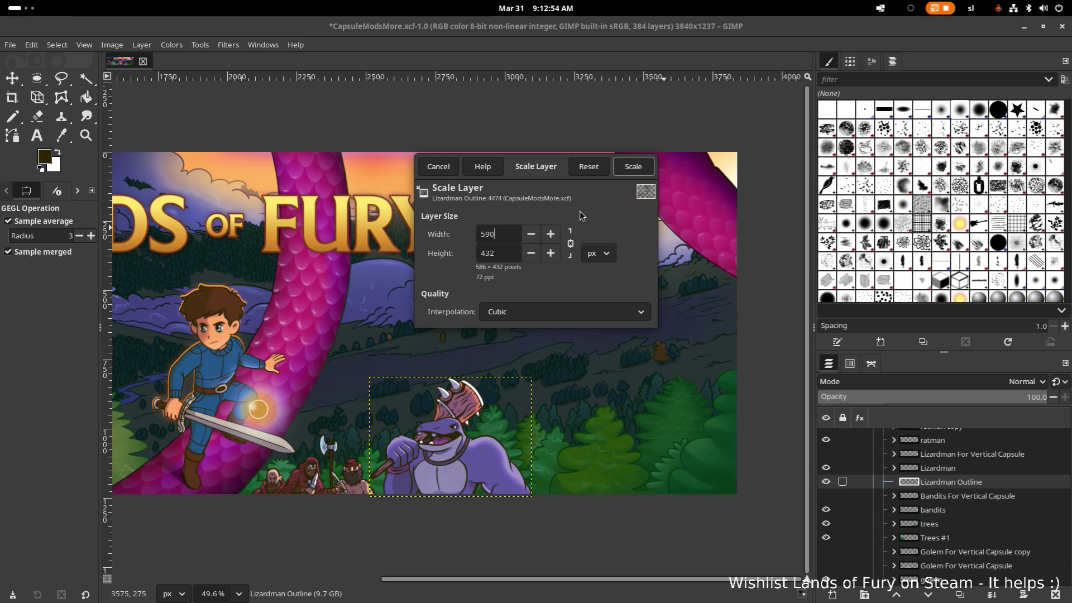
left_click(633, 166)
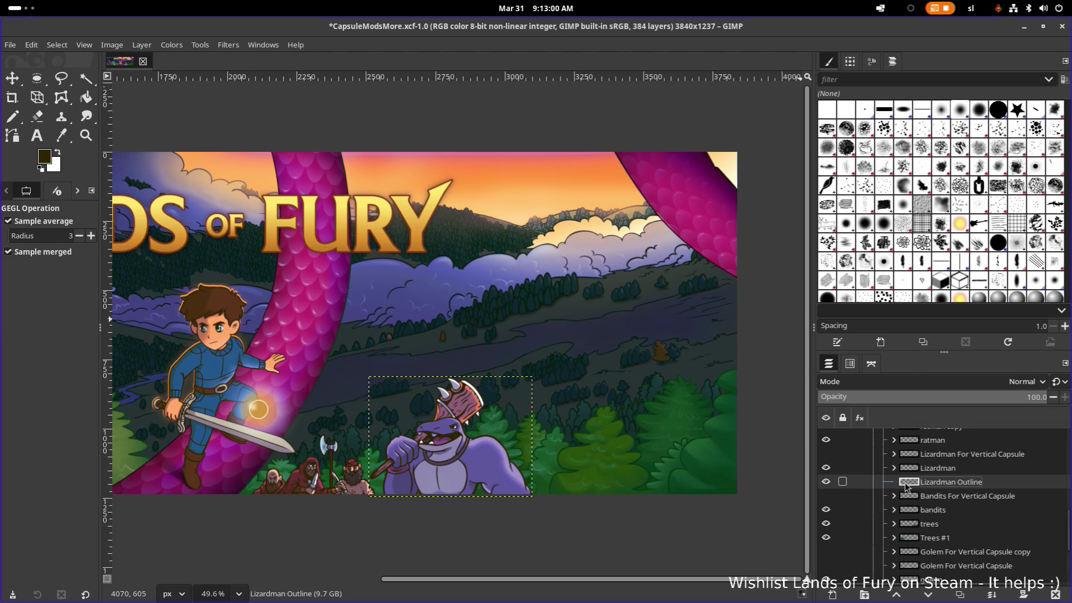
left_click(825, 483)
scroll(605, 447, "up", 5, "ctrl")
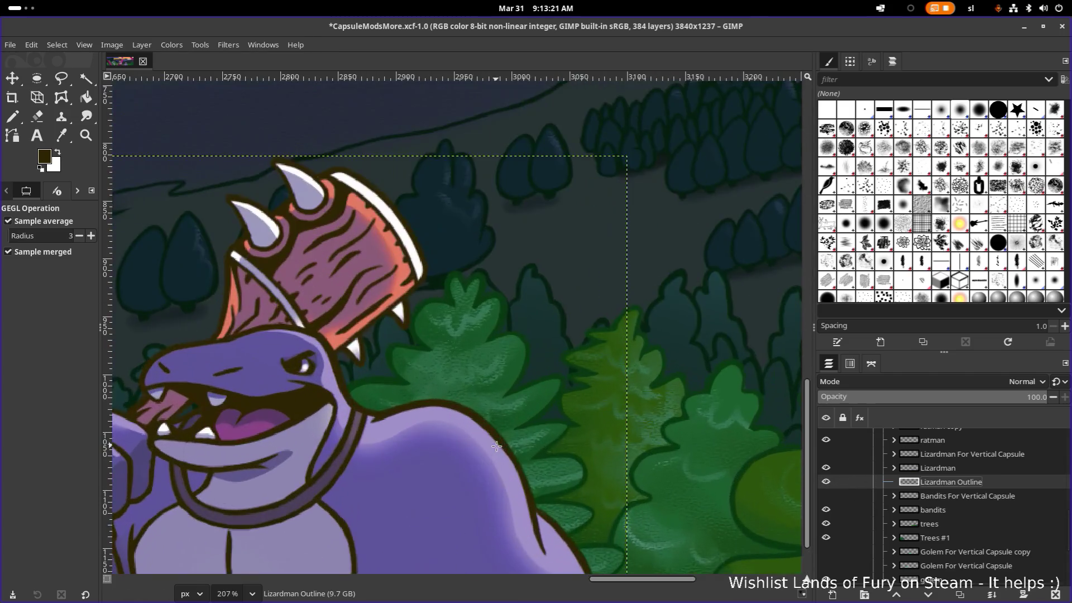
Toggle the outline's visibility in the close-up to compare it against the lizardman
left_click(827, 483)
left_click(826, 483)
left_click(825, 484)
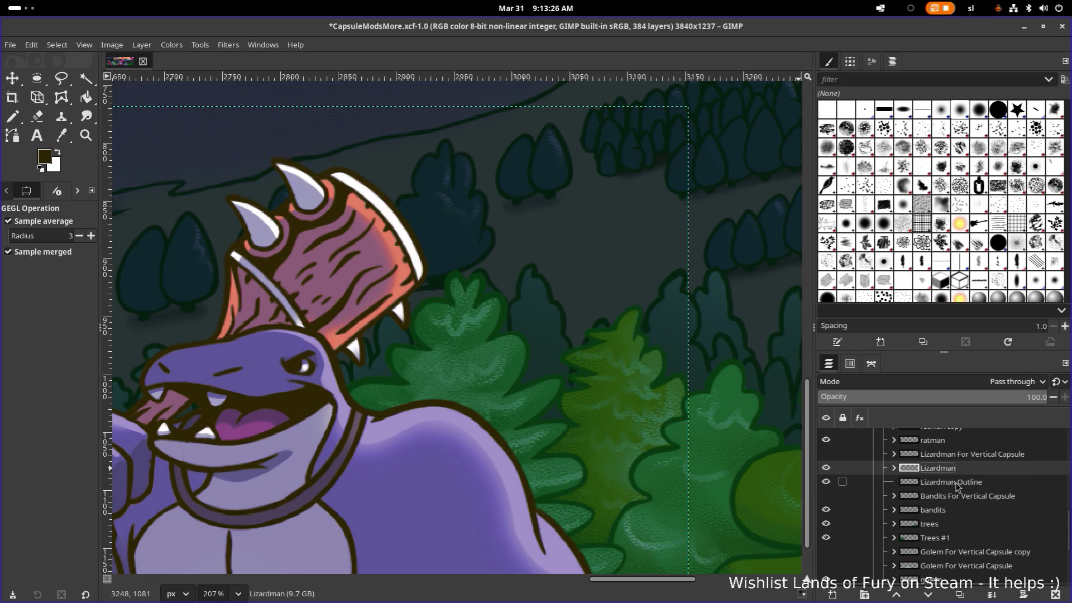
scroll(454, 417, "down", 2)
left_click_drag(455, 417, 600, 412)
scroll(541, 423, "up", 2)
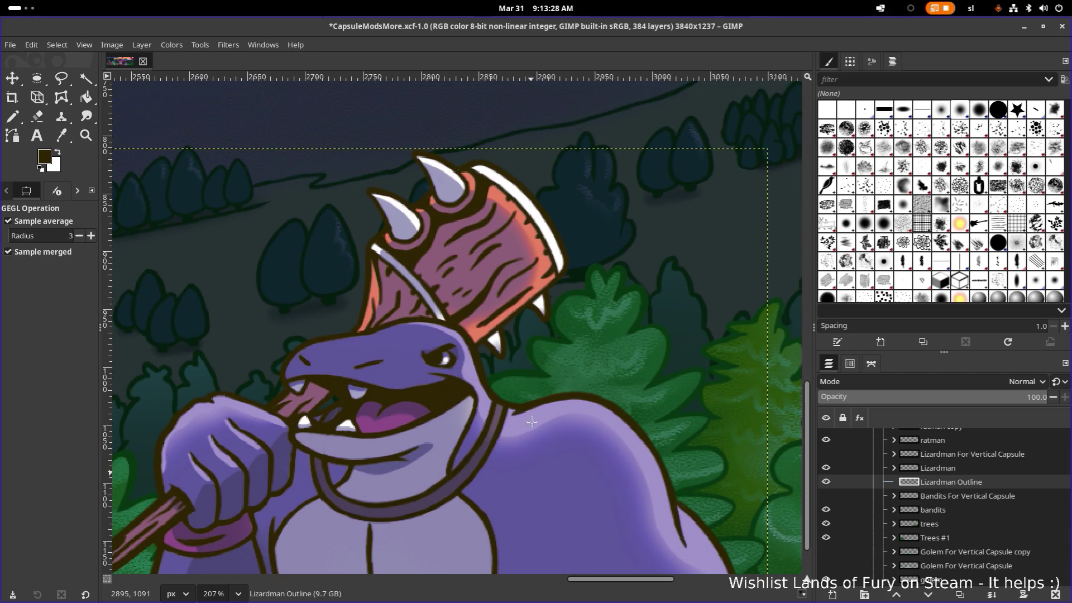
scroll(503, 421, "down", 3)
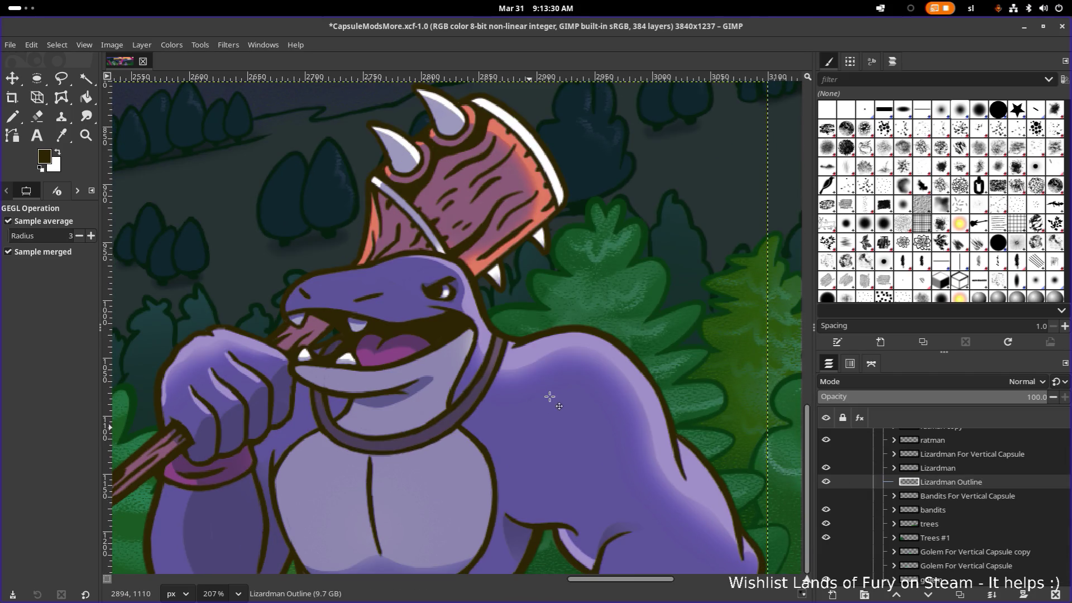
Move the Lizardman Outline layer up two pixels so it sits on the character
key("m")
scroll(573, 406, "down", 5, "ctrl")
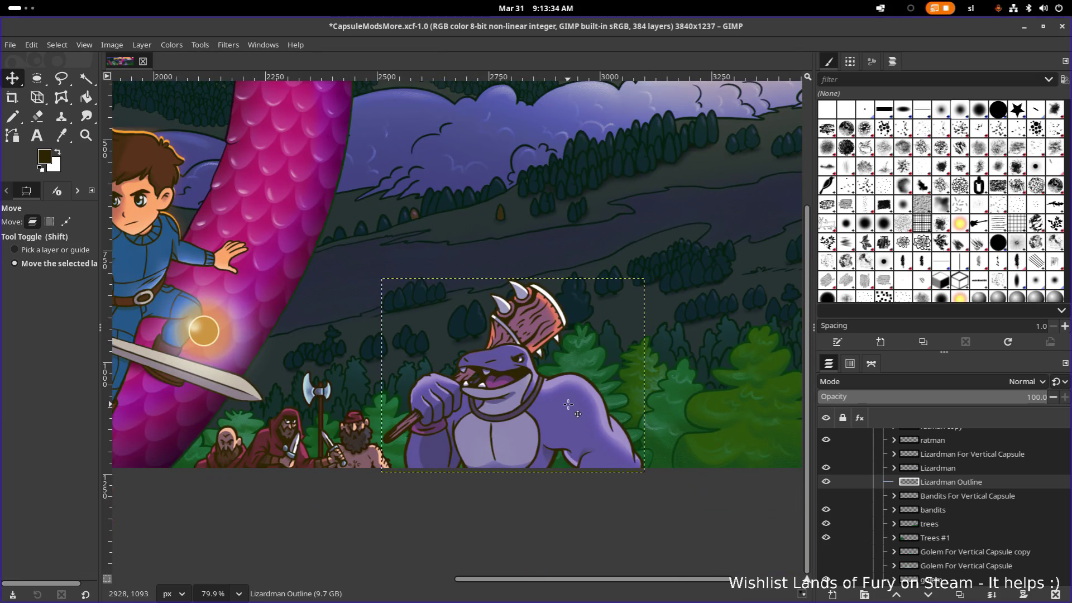
left_click_drag(568, 405, 568, 409)
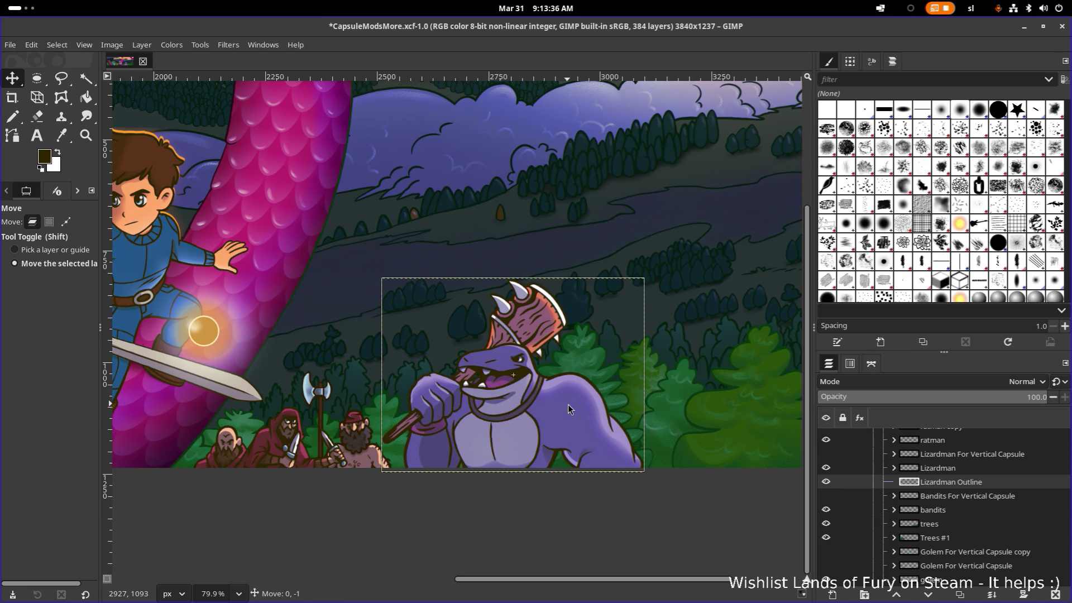
key("Up")
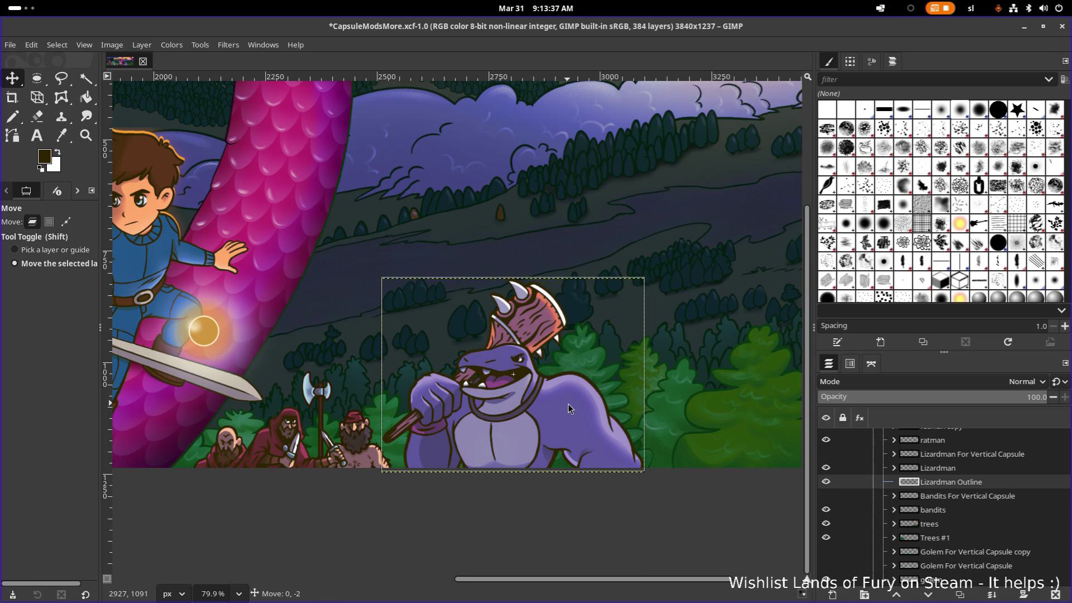
key("Up")
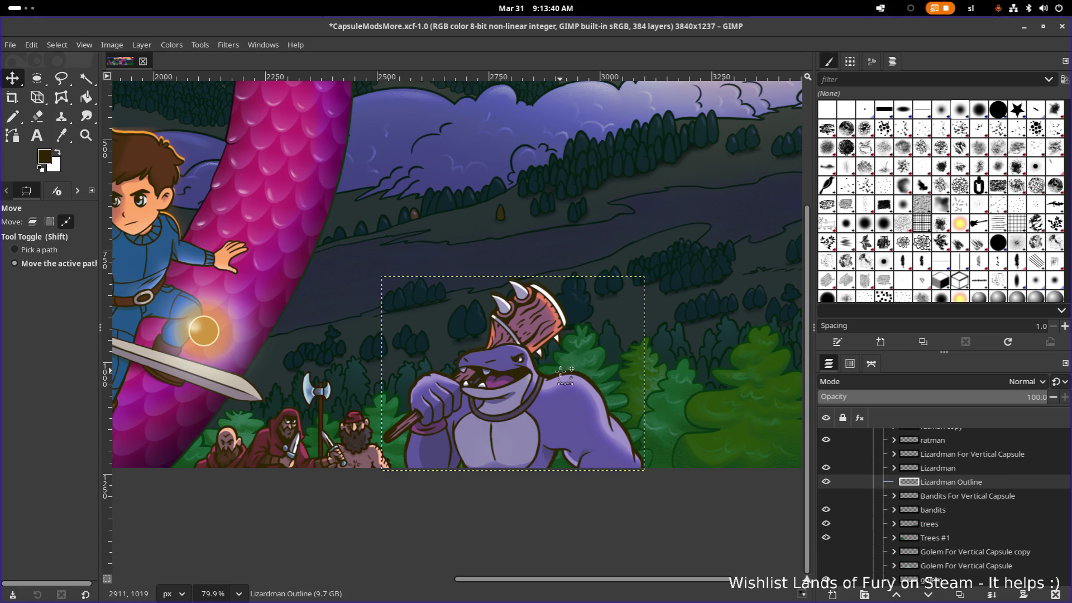
scroll(567, 394, "up", 6)
scroll(567, 388, "down", 1)
scroll(567, 387, "down", 6)
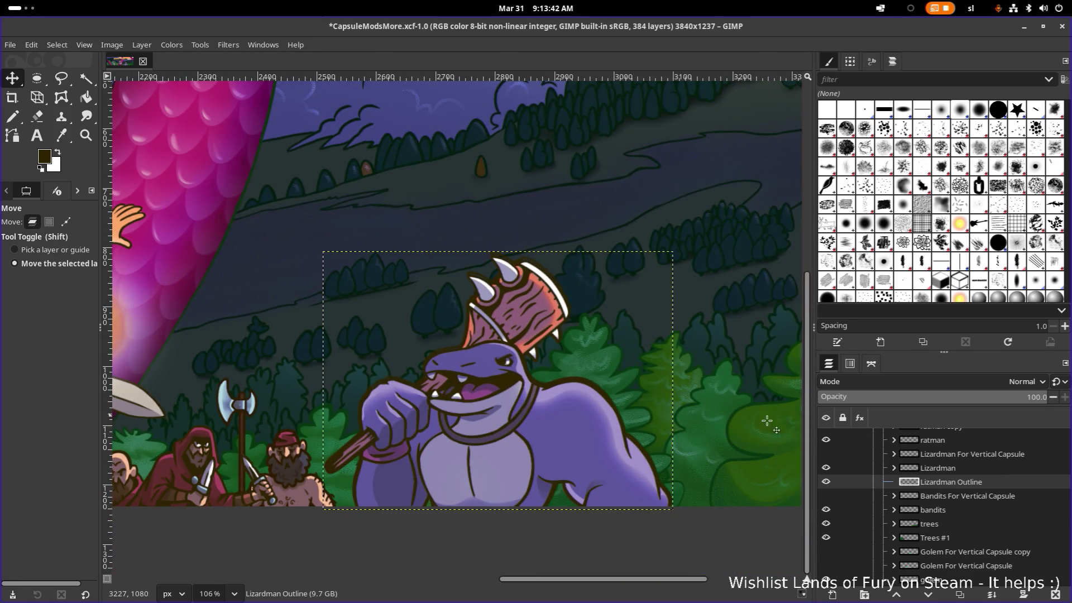
scroll(536, 287, "up", 10)
scroll(536, 288, "down", 2)
scroll(641, 510, "down", 2)
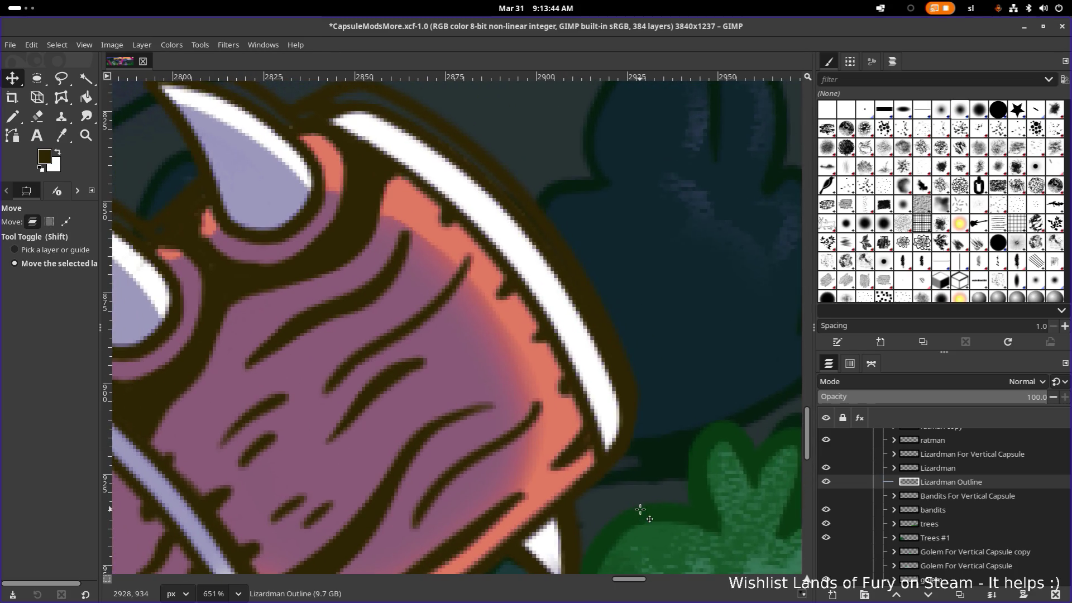
scroll(628, 484, "down", 2)
scroll(628, 485, "down", 1)
scroll(628, 485, "down", 2)
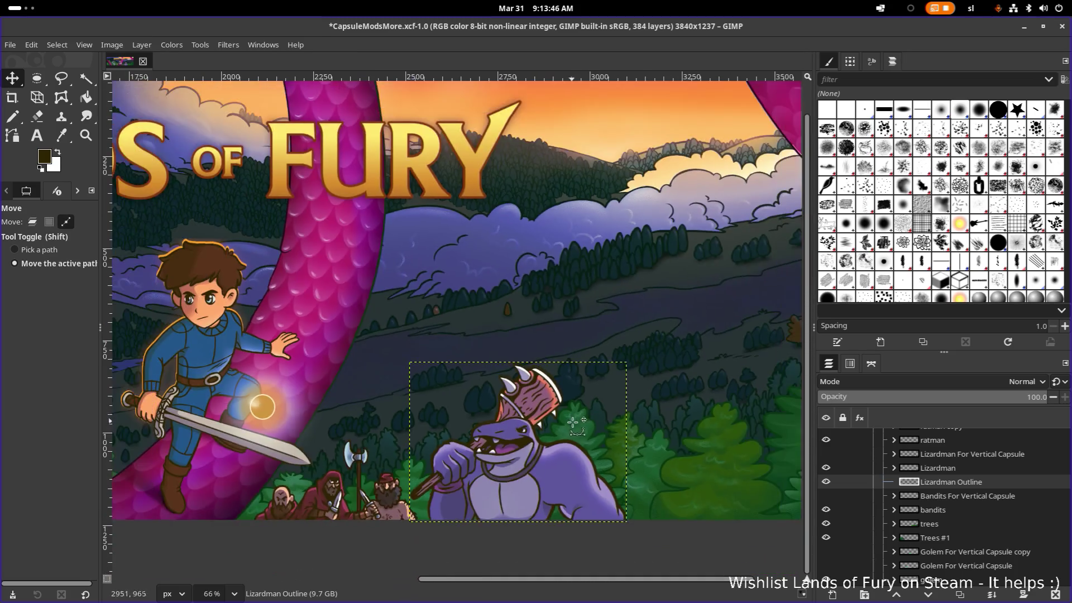
scroll(977, 473, "up", 2)
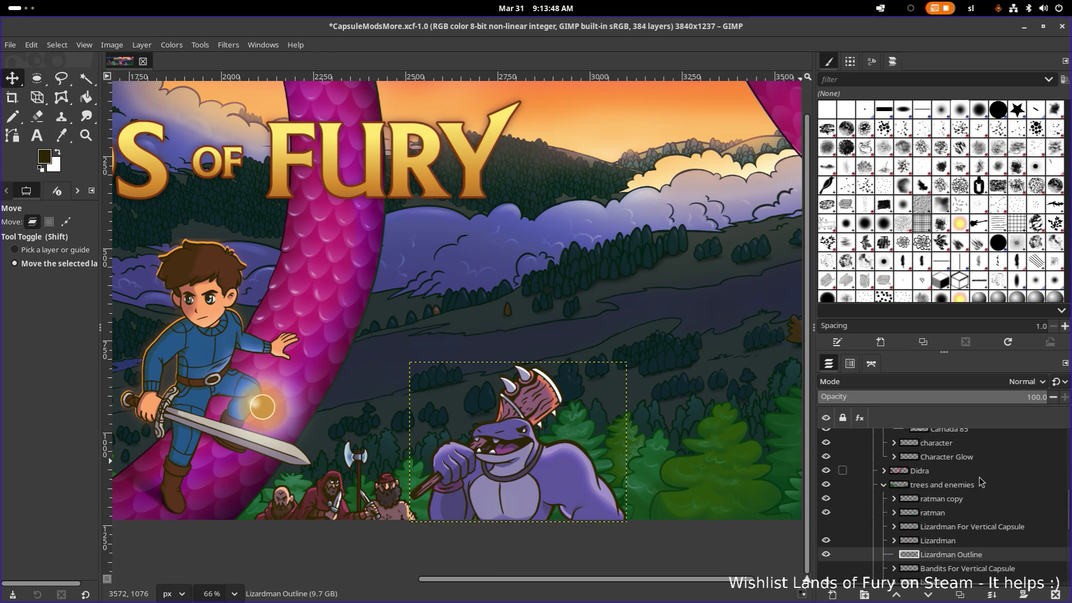
Expand Character Glow and bring up the Colorize effect on its Outline #2 layer
left_click(977, 460)
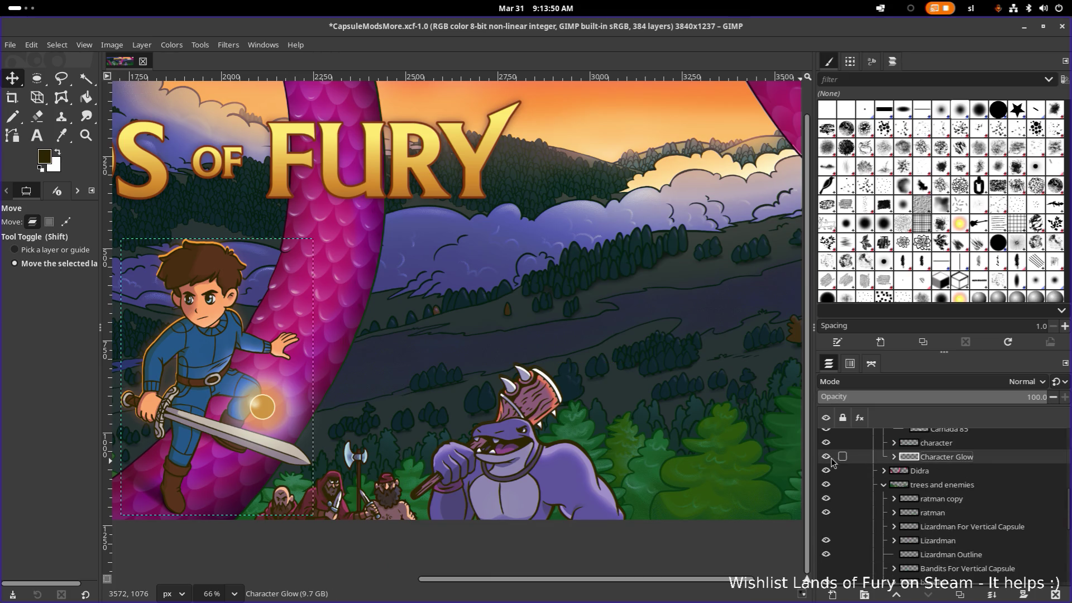
left_click(893, 457)
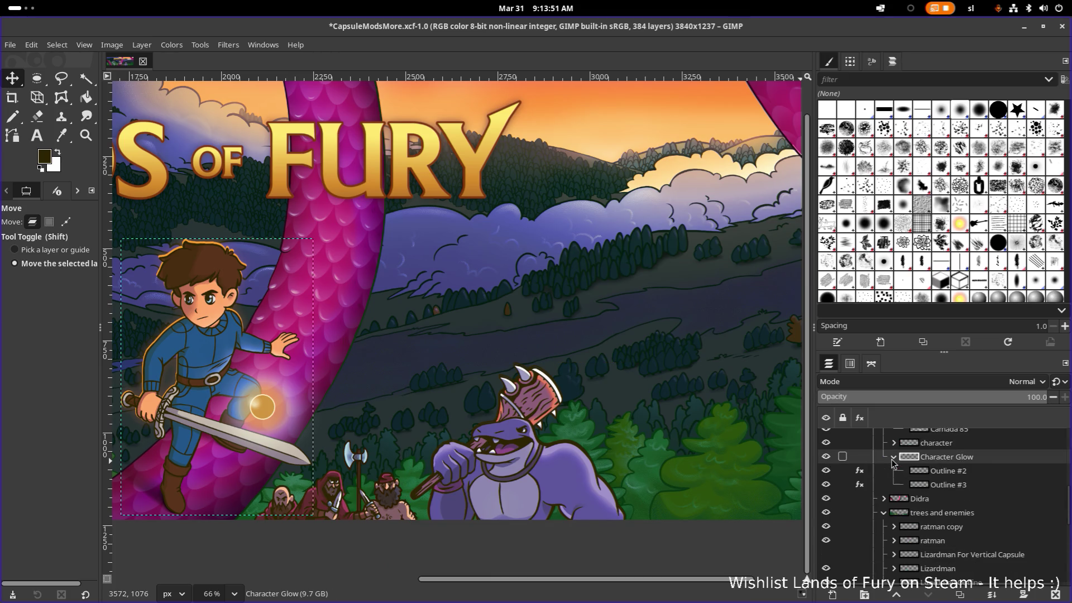
left_click(860, 472)
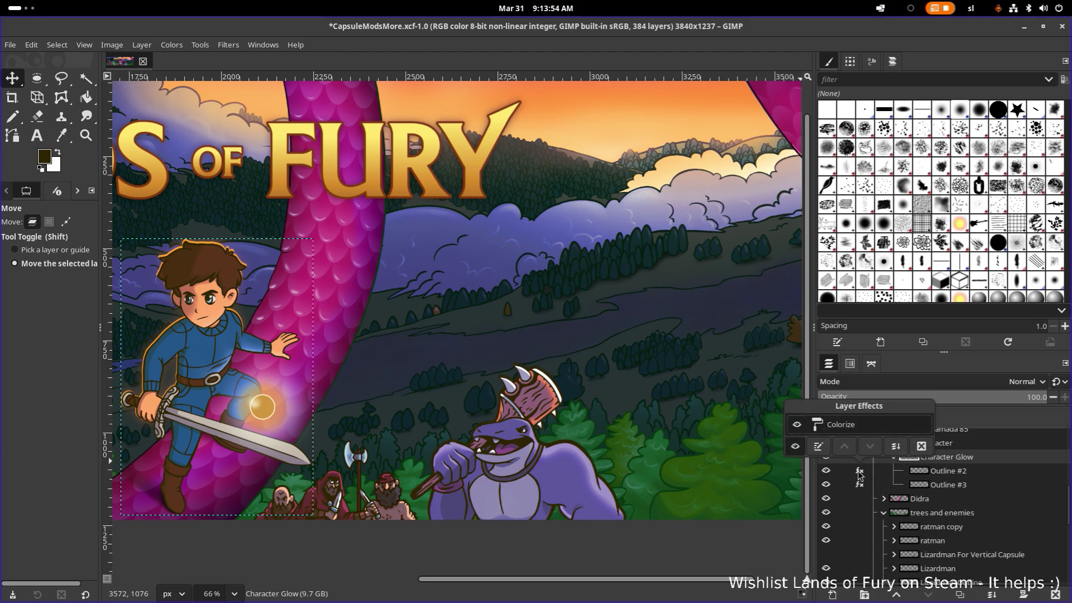
double_click(851, 431)
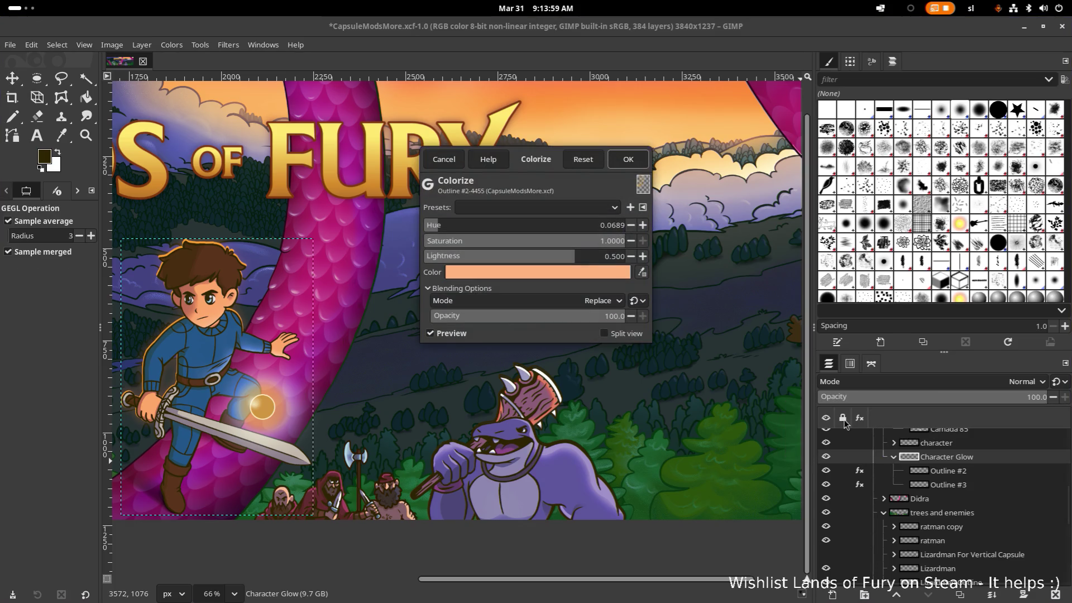
Save the orange Colorize settings as a preset named GlowOutline and keep them
left_click(629, 208)
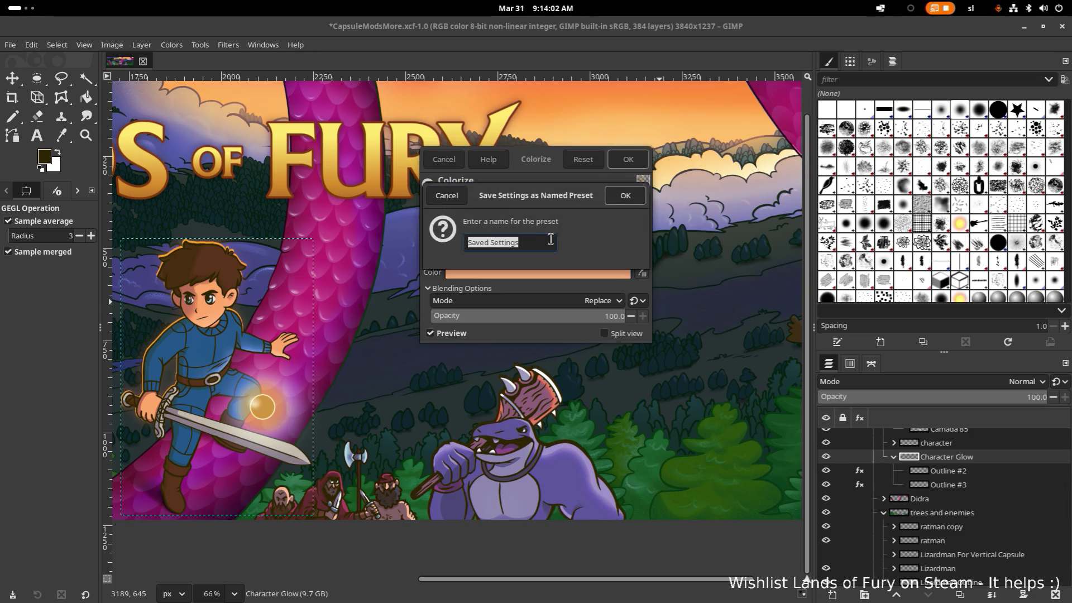
type("GlowOutlin")
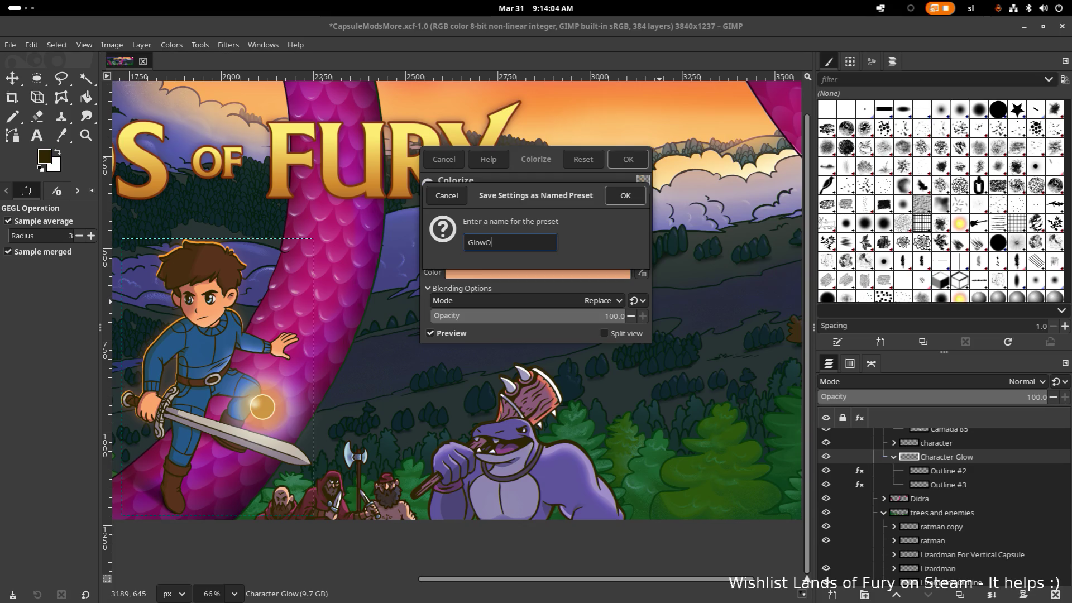
type("e")
left_click_drag(485, 246, 565, 251)
type("Colo")
key("Return")
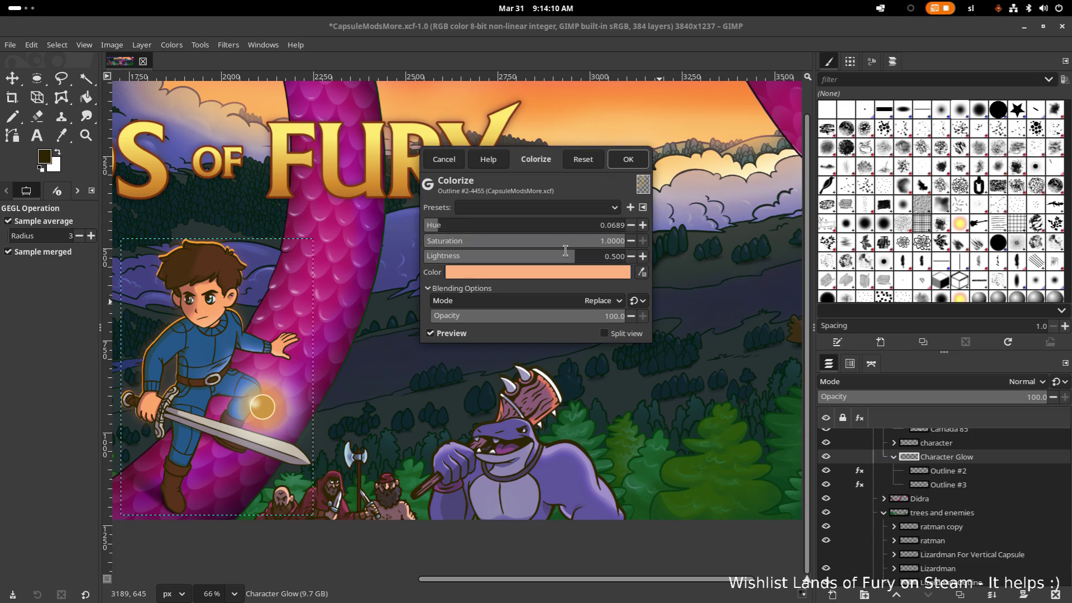
left_click(628, 159)
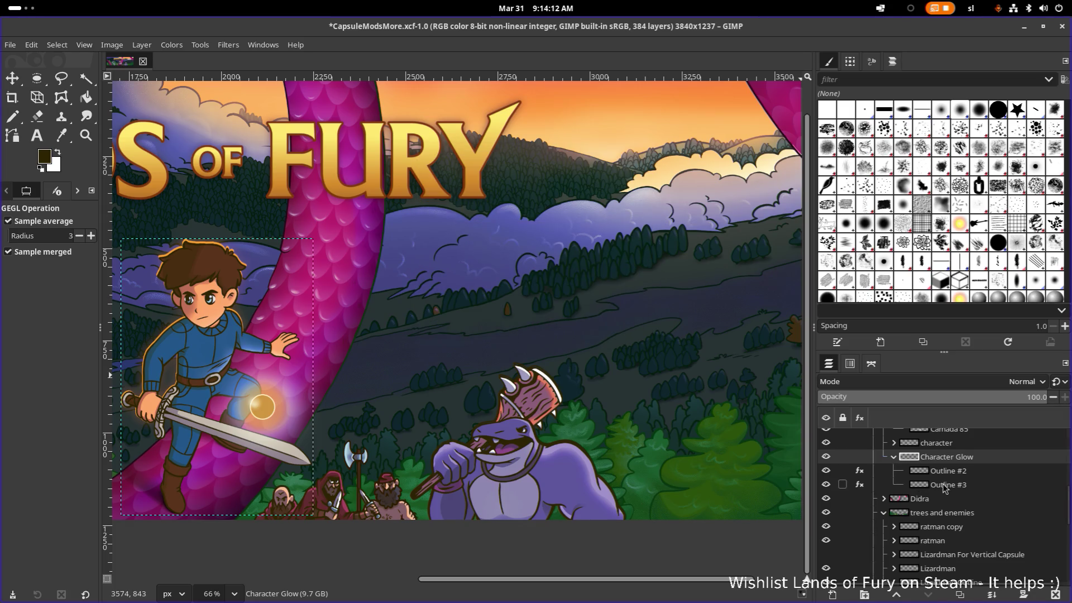
Save Outline #3's Gaussian Blur settings as a named preset and apply them
left_click(940, 485)
left_click(859, 484)
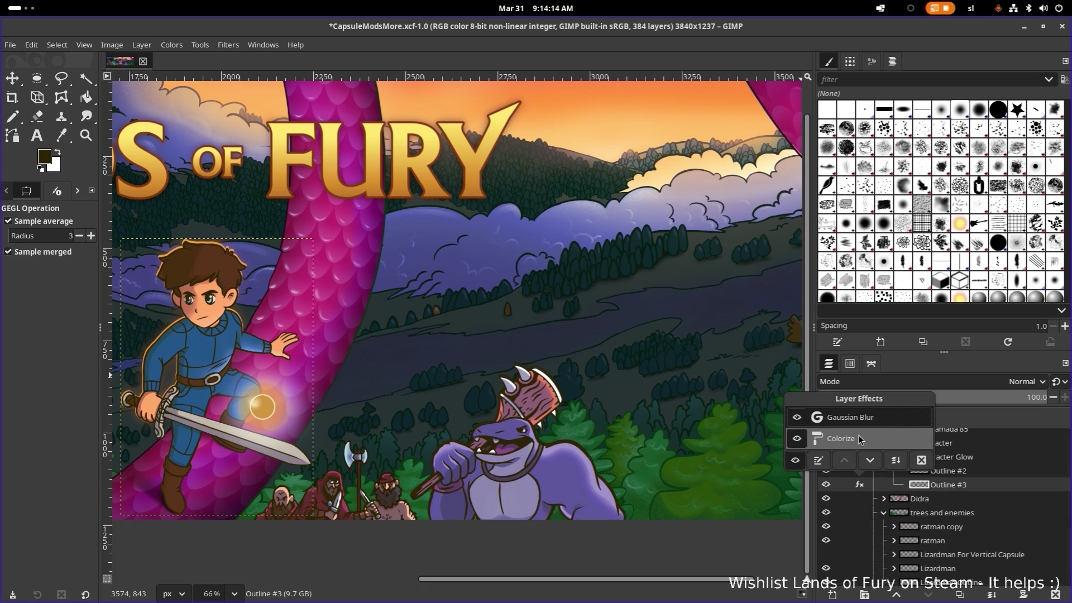
double_click(864, 419)
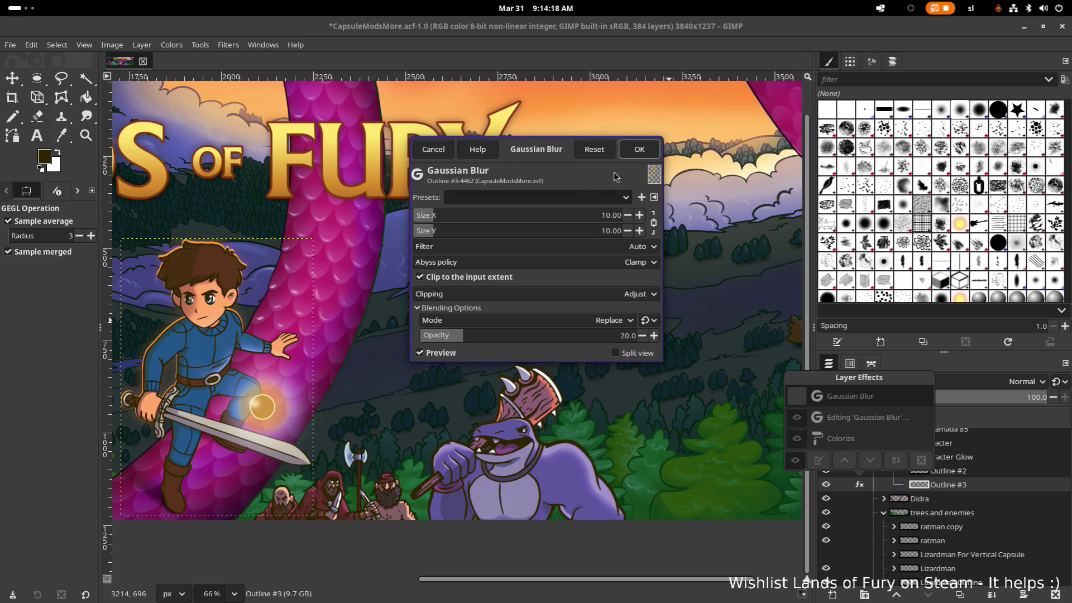
left_click(640, 198)
type("GlowBlur")
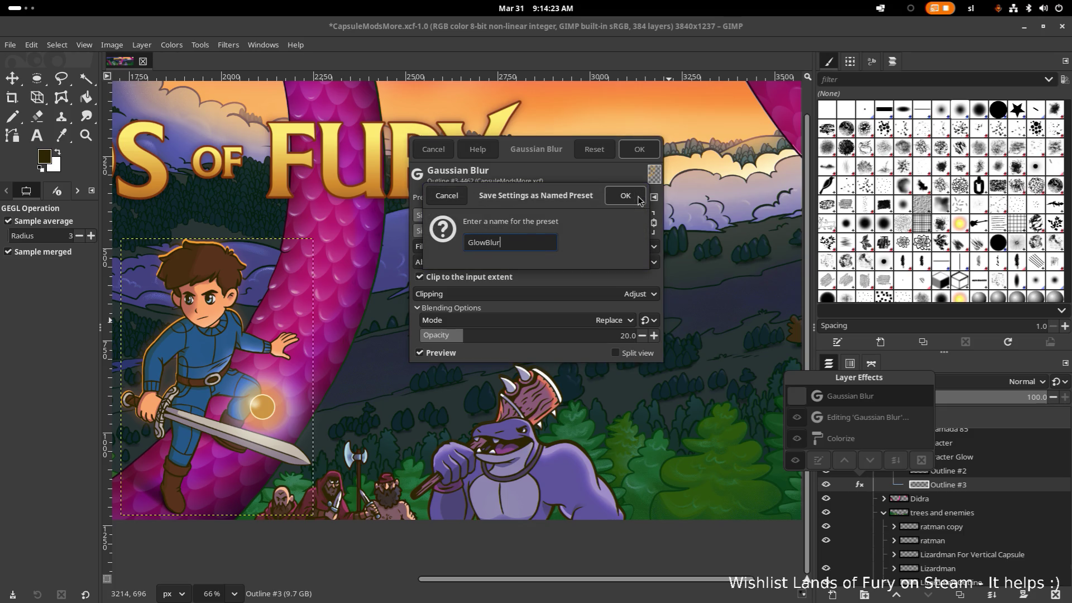
left_click(626, 196)
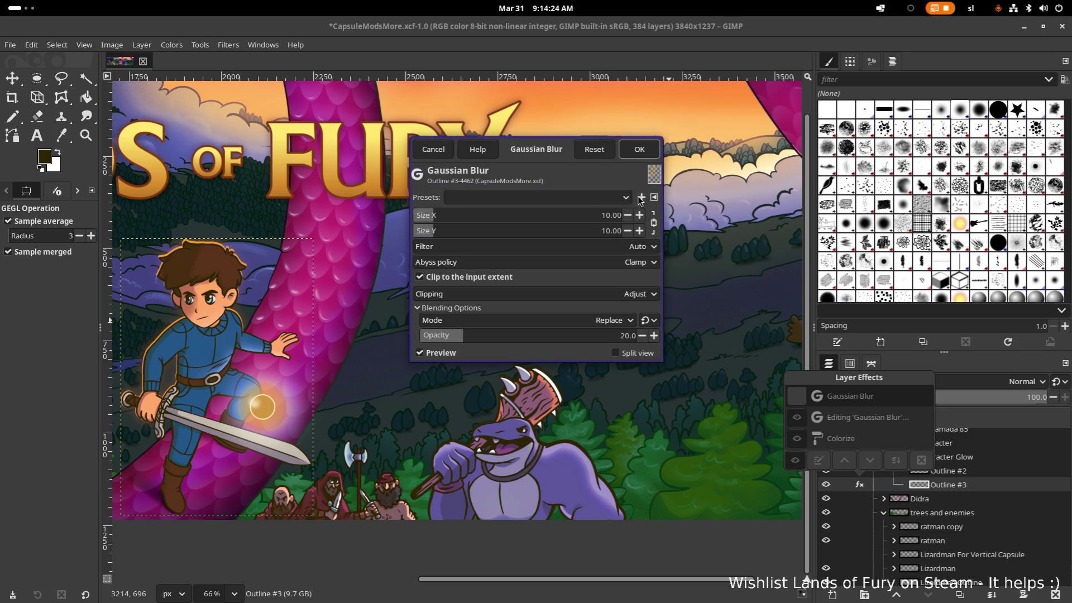
left_click(639, 149)
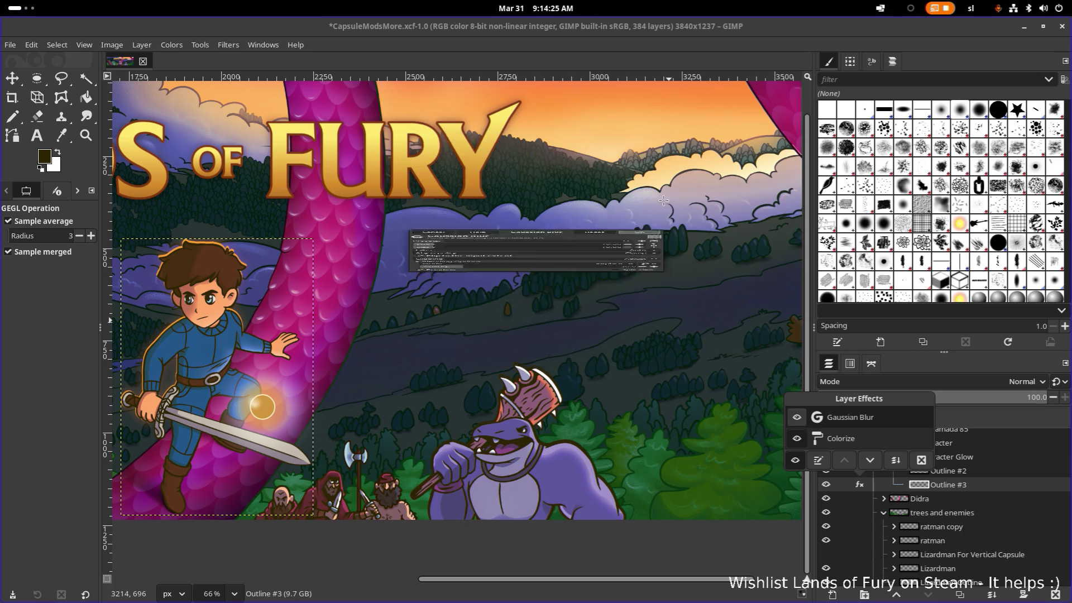
Save Outline #3's orange Colorize settings as a named preset and apply them
double_click(877, 439)
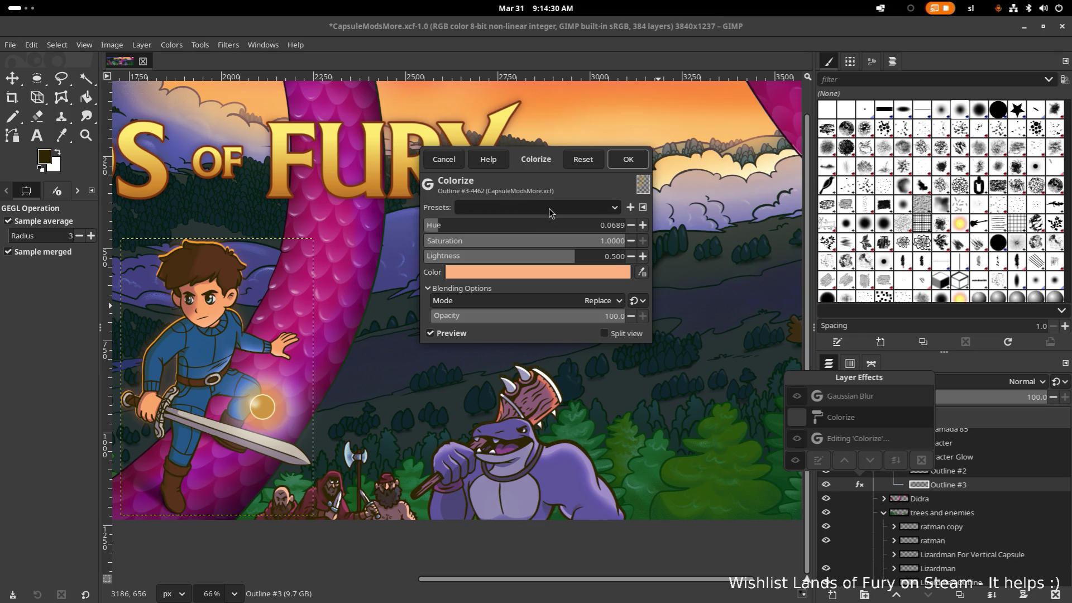
left_click(630, 209)
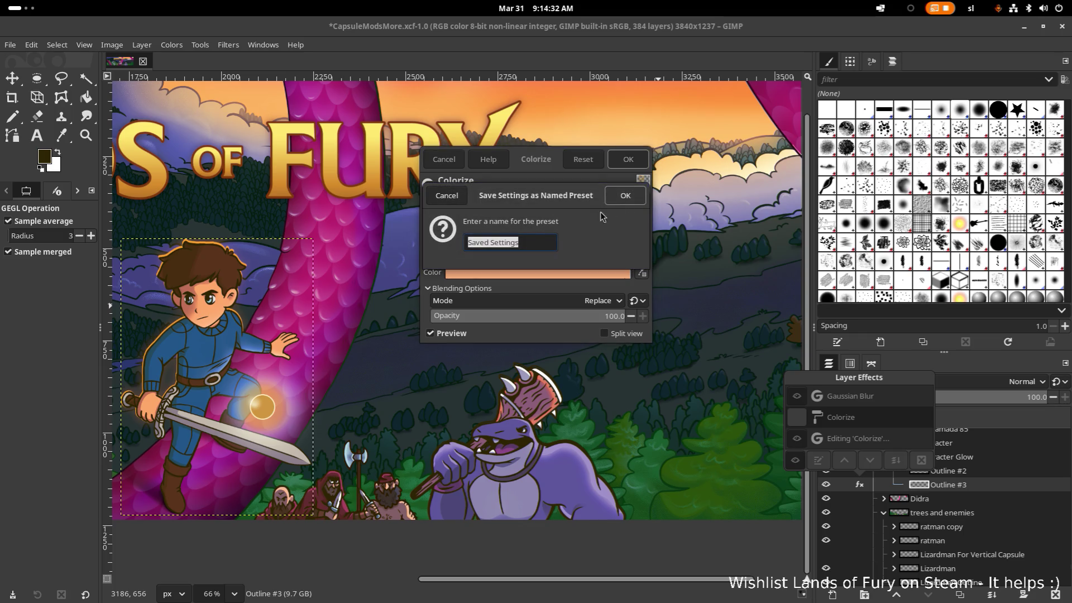
type("c")
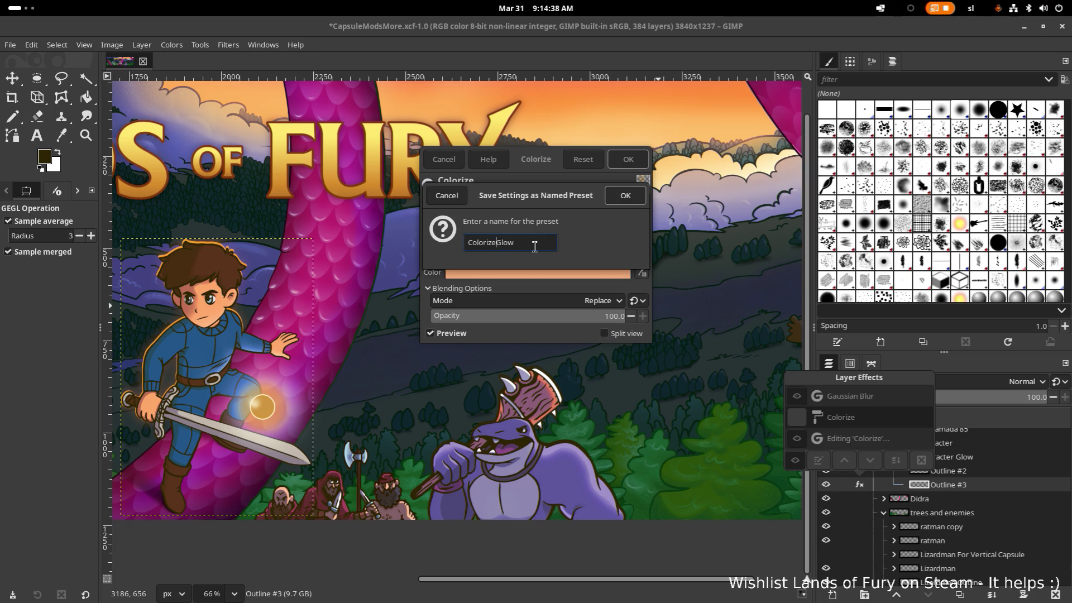
left_click(551, 247, "shift")
type("Blur")
left_click(624, 195)
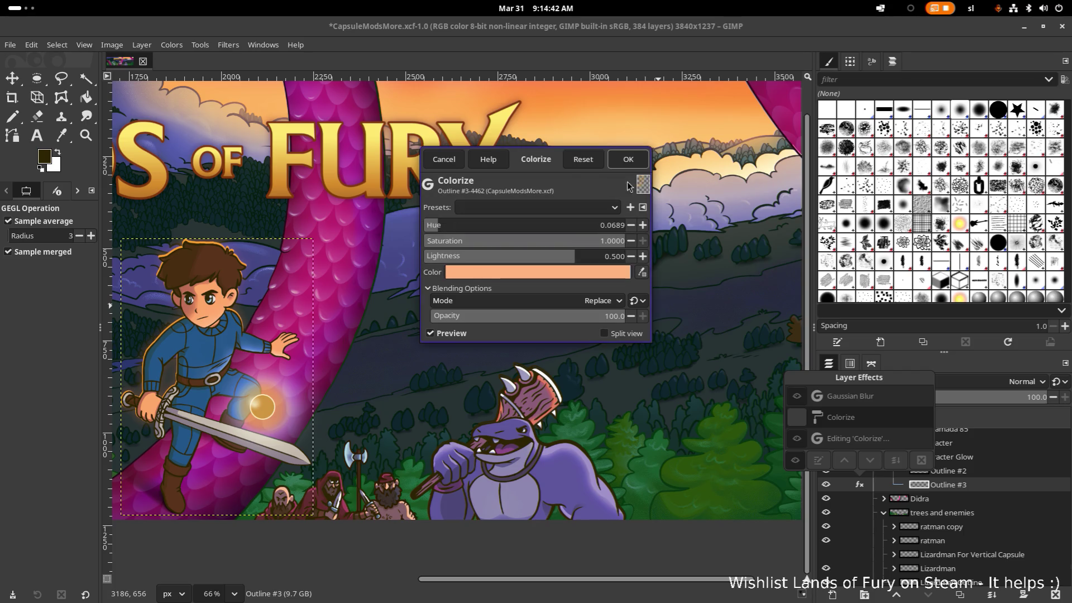
left_click(628, 159)
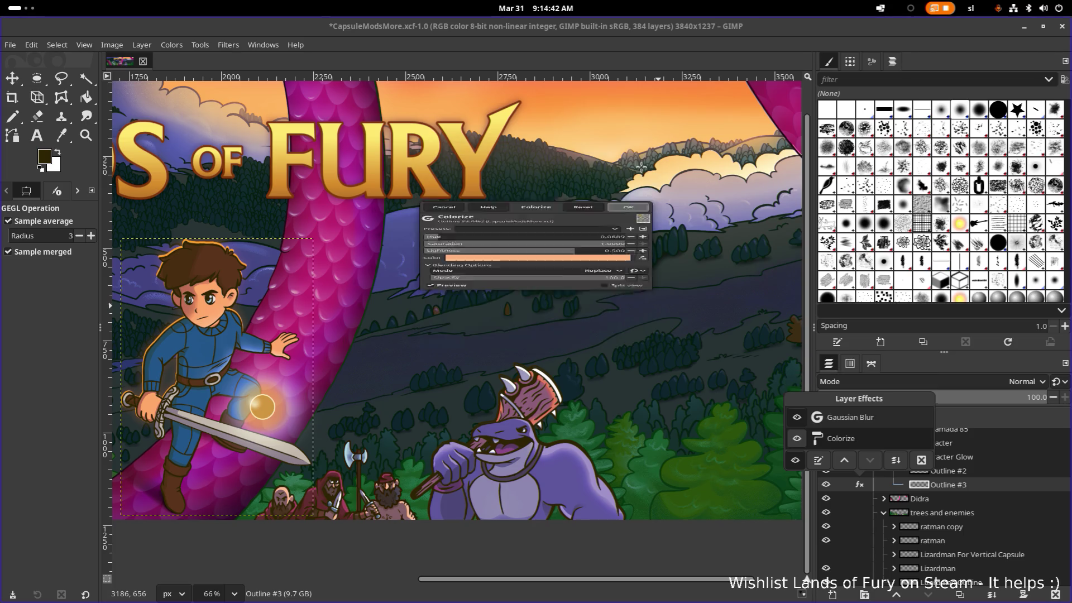
Rename Character Glow's layers to Outline #1 and Blur
left_click(1017, 476)
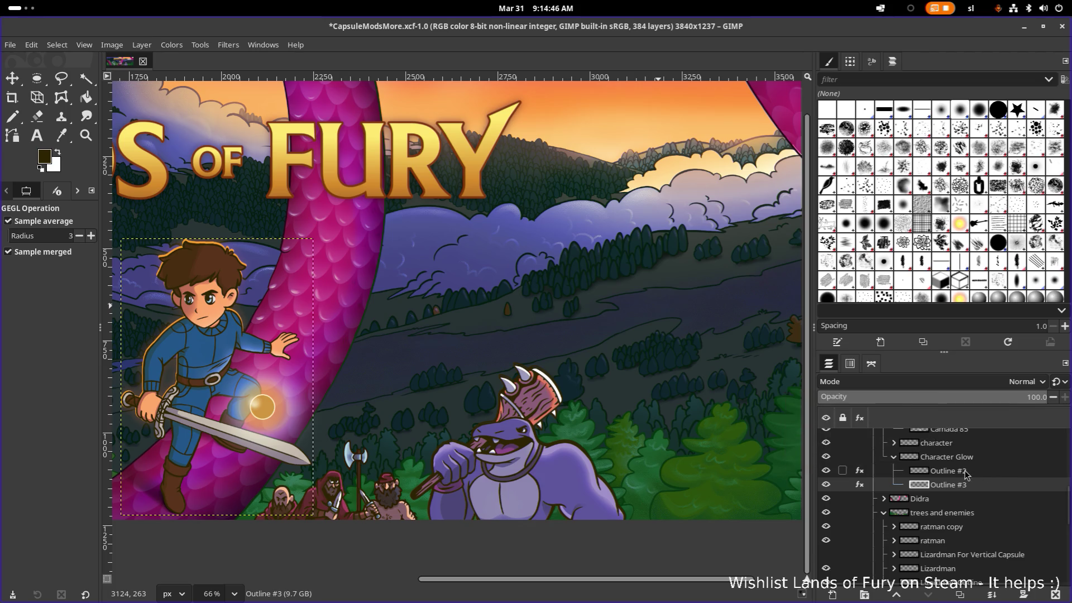
left_click(963, 471)
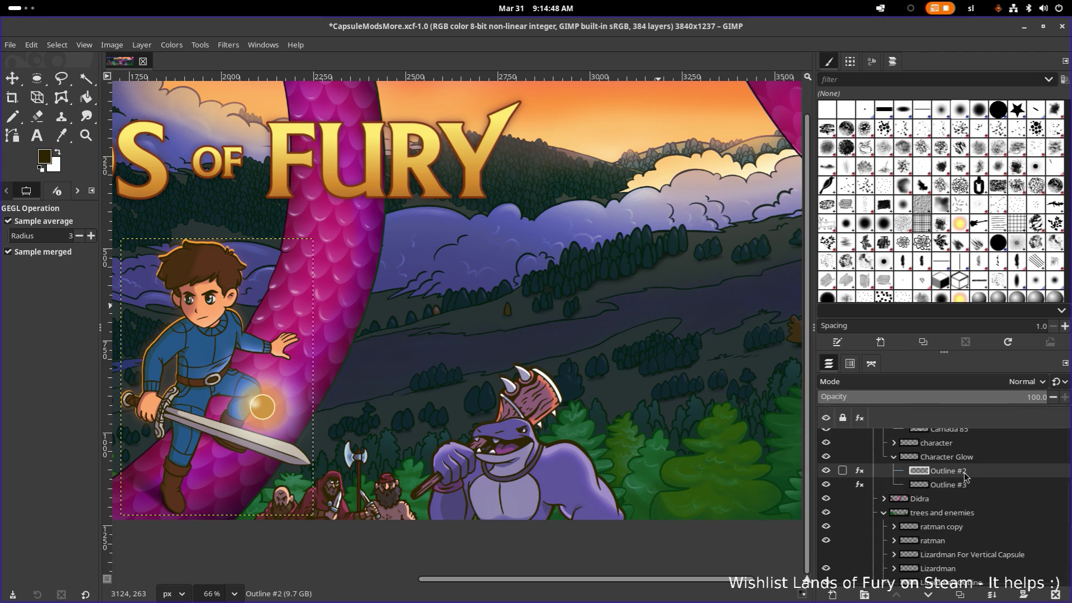
double_click(972, 473)
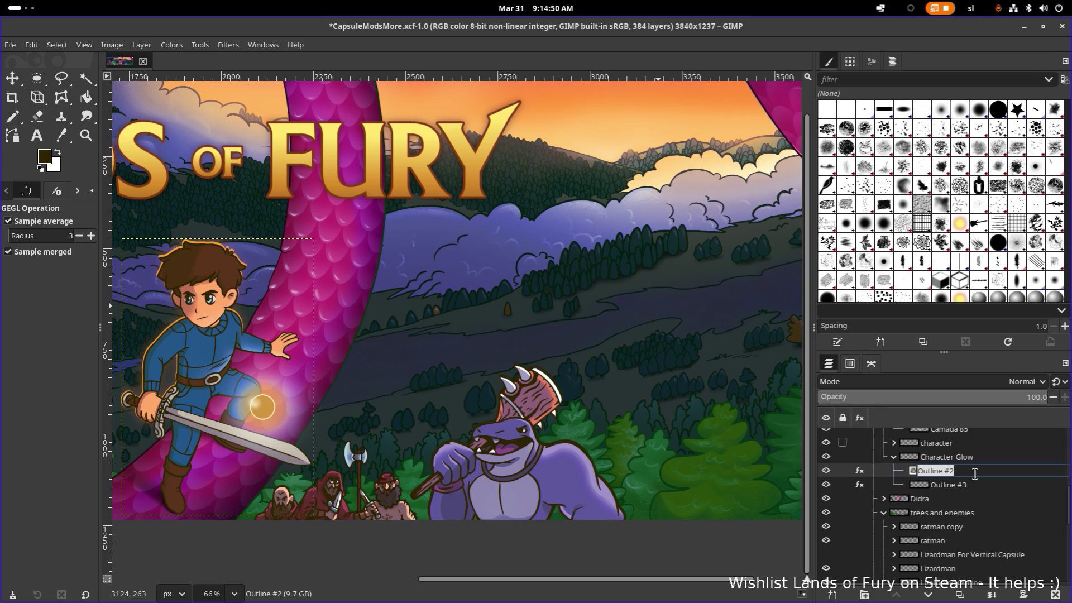
left_click(974, 474)
key("BackSpace")
type("1")
key("Return")
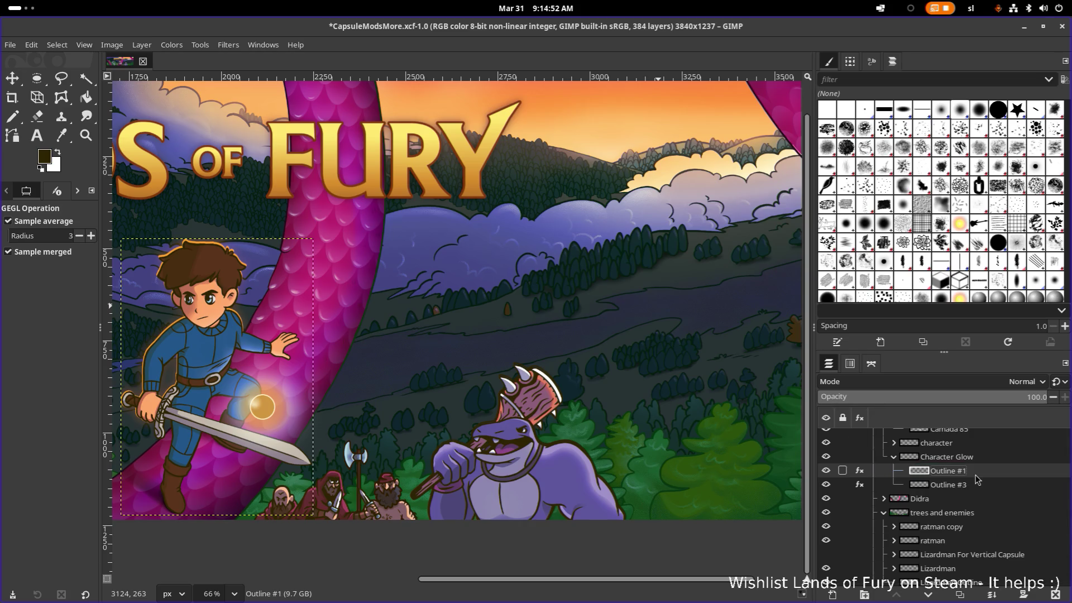
double_click(973, 484)
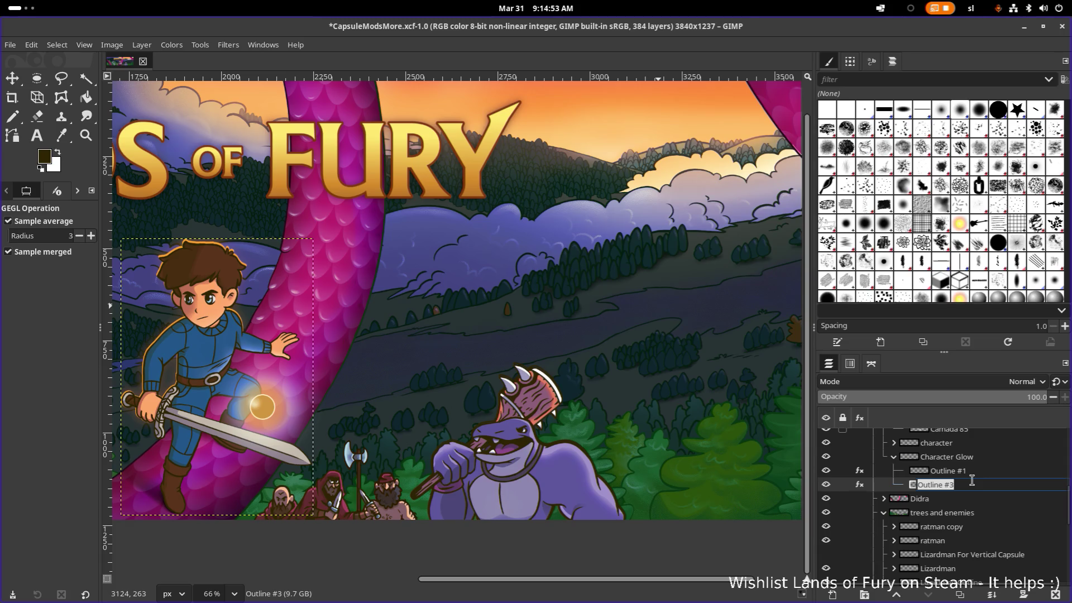
type("Blur")
key("Return")
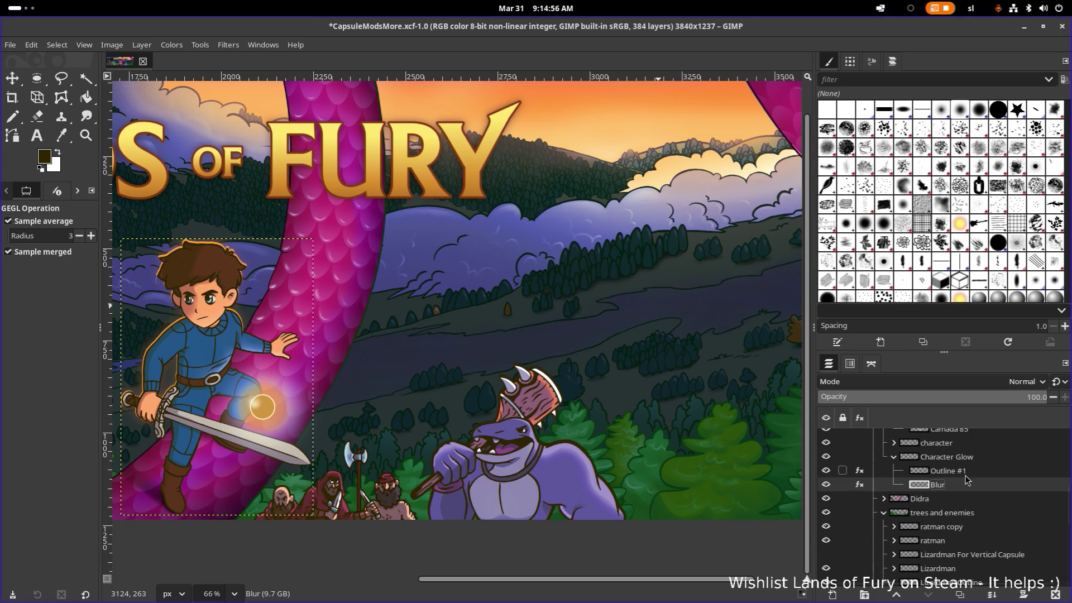
Recheck the Outline #1 name, keeping it, and save the project file
double_click(947, 471)
key("End")
key("BackSpace")
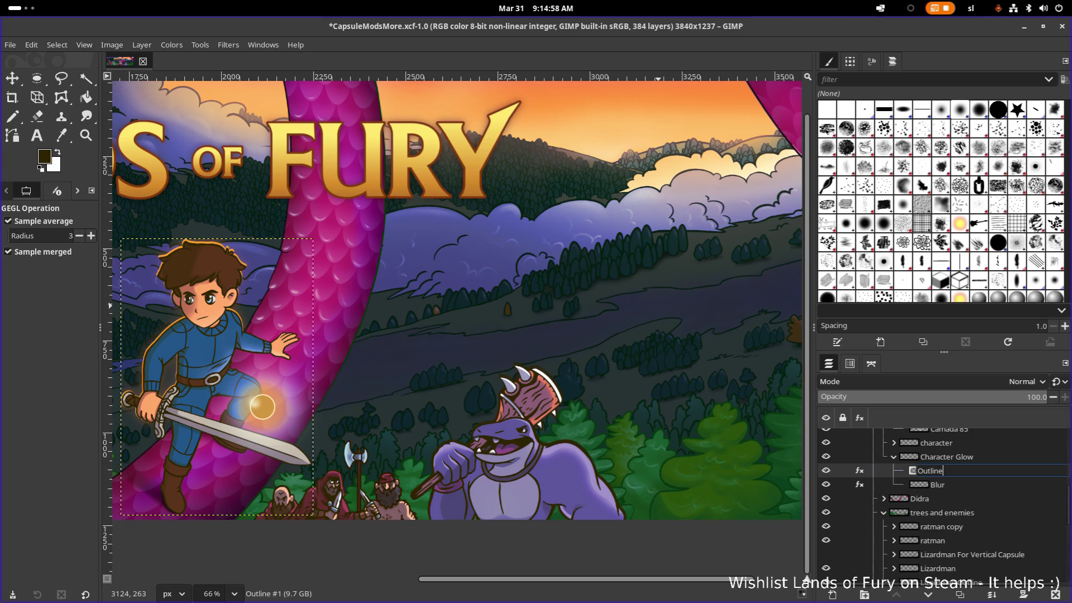
key("Escape")
double_click(957, 474)
key("End")
key("Return")
key("ctrl+s")
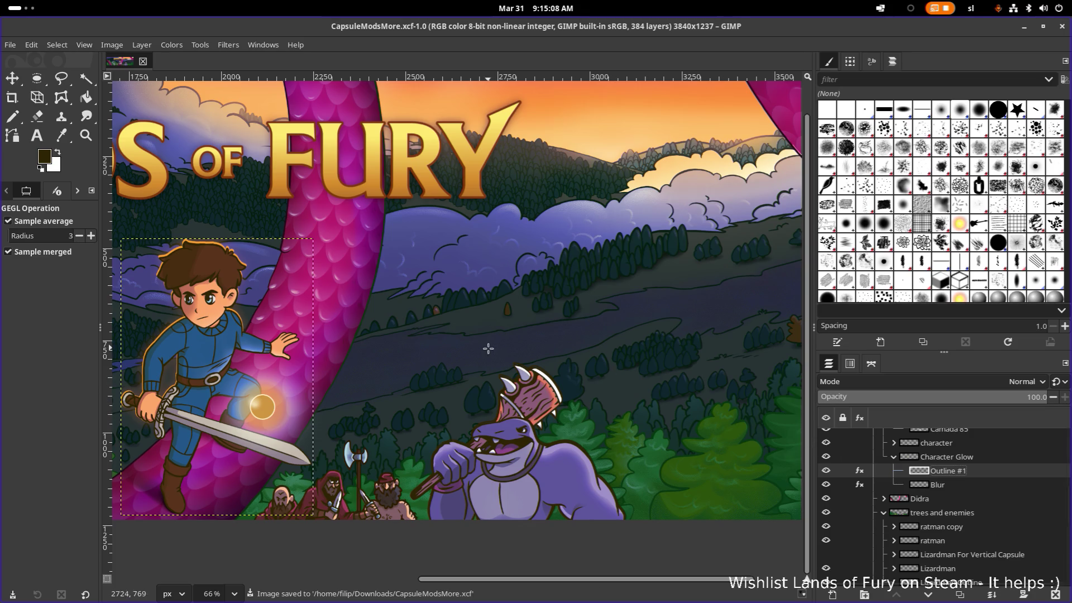
scroll(503, 352, "left", 5)
scroll(567, 349, "down", 4, "ctrl")
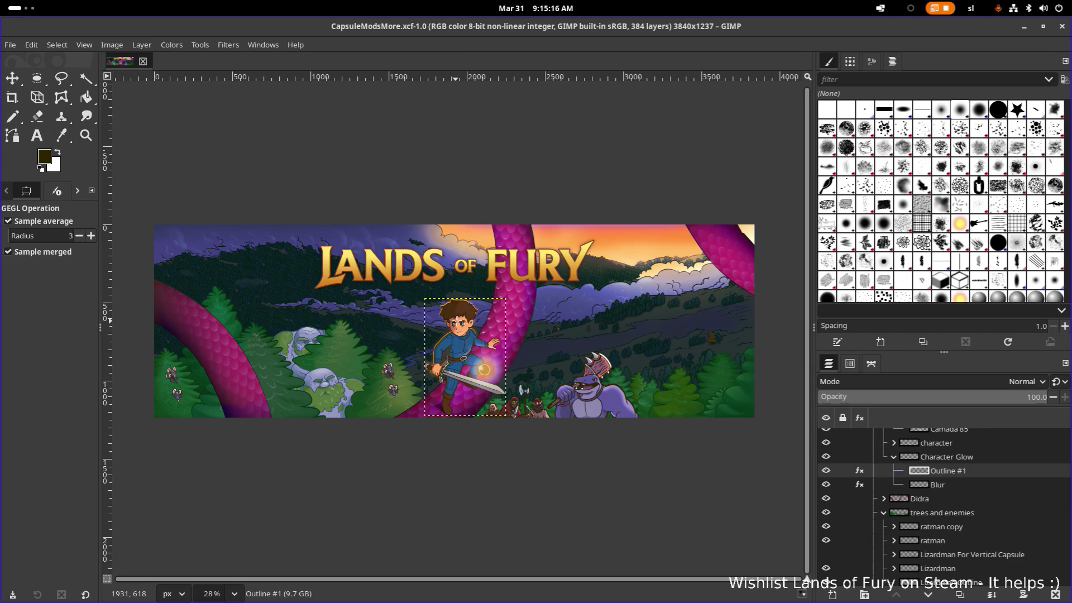
scroll(615, 362, "up", 1)
scroll(615, 361, "up", 1)
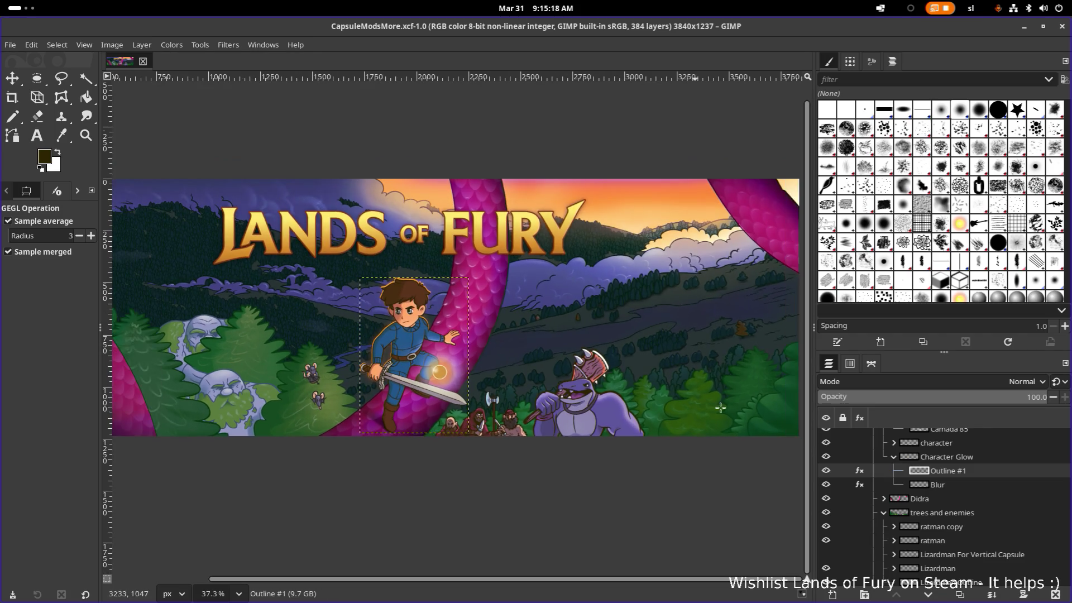
scroll(959, 502, "down", 2)
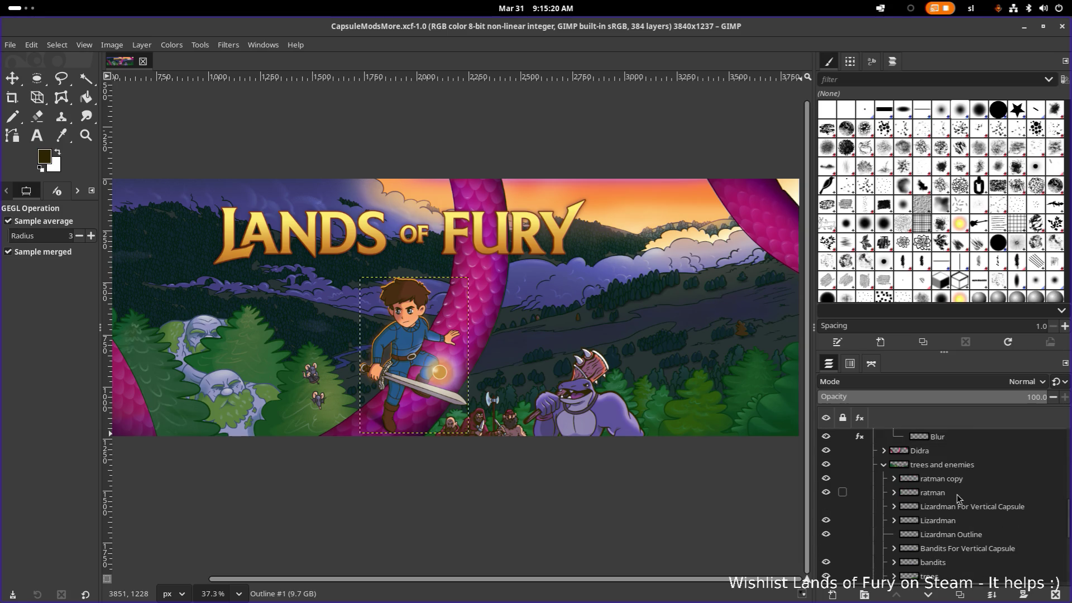
scroll(958, 500, "down", 1)
scroll(958, 500, "down", 2)
scroll(954, 500, "up", 1)
scroll(952, 500, "up", 1)
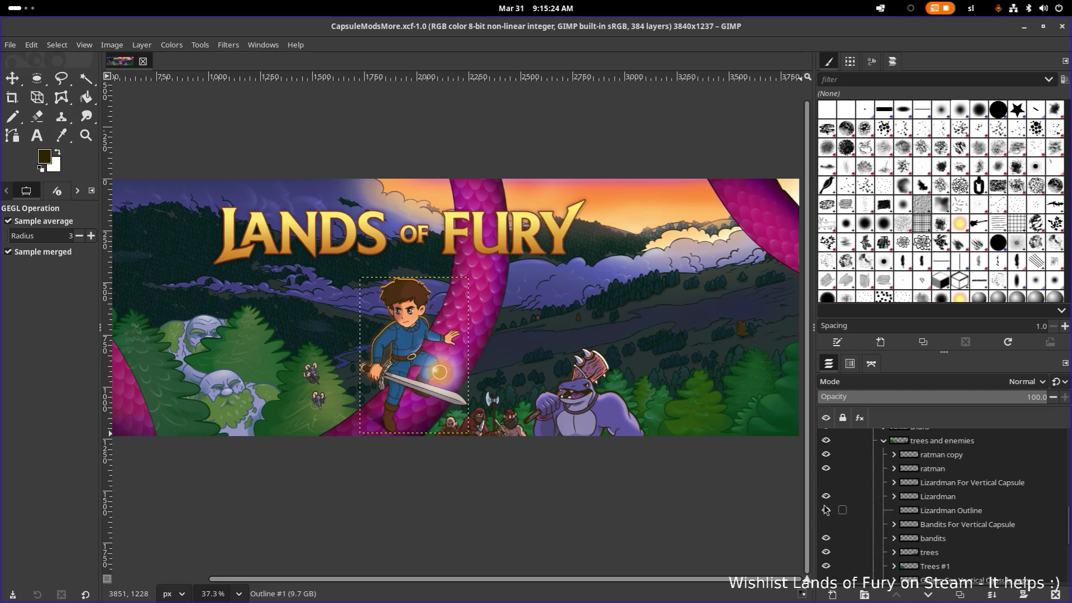
Show Lizardman Outline and create a new layer group named LizardGlow
left_click(828, 513)
left_click(957, 513)
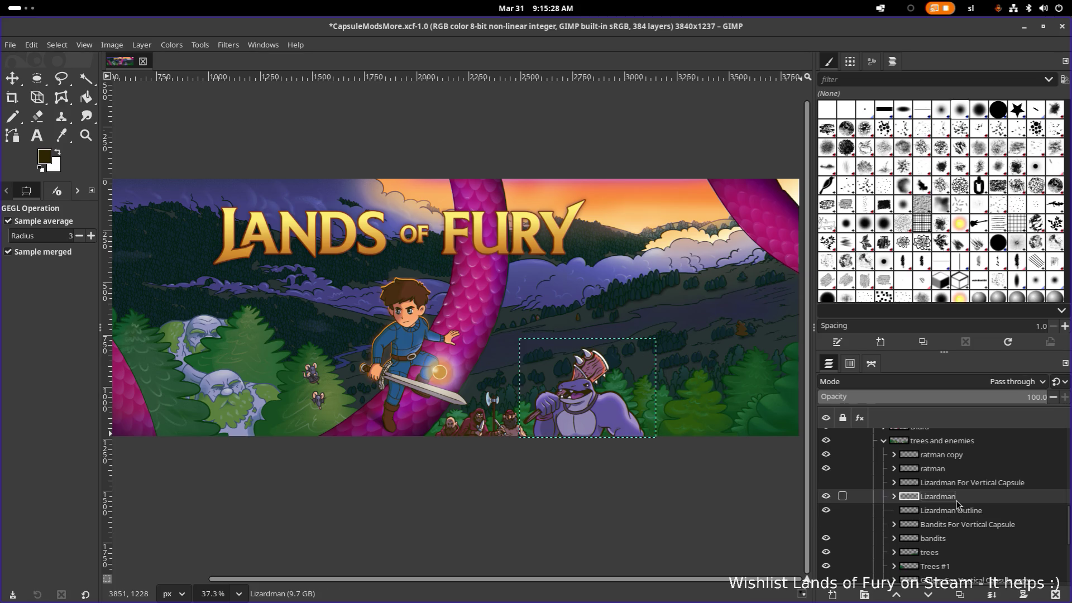
right_click(960, 511)
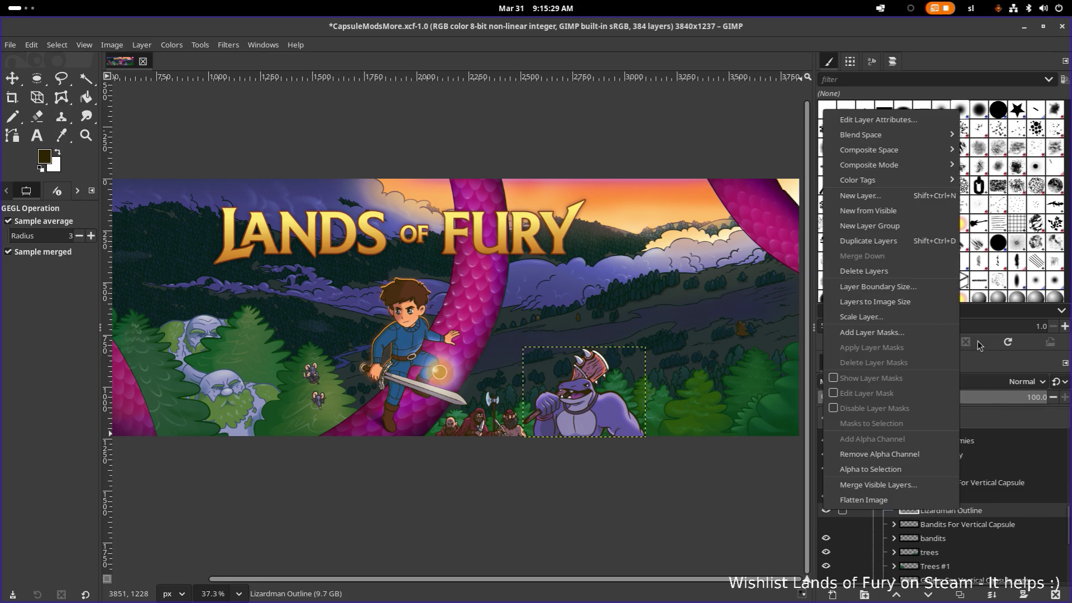
left_click(900, 226)
double_click(958, 511)
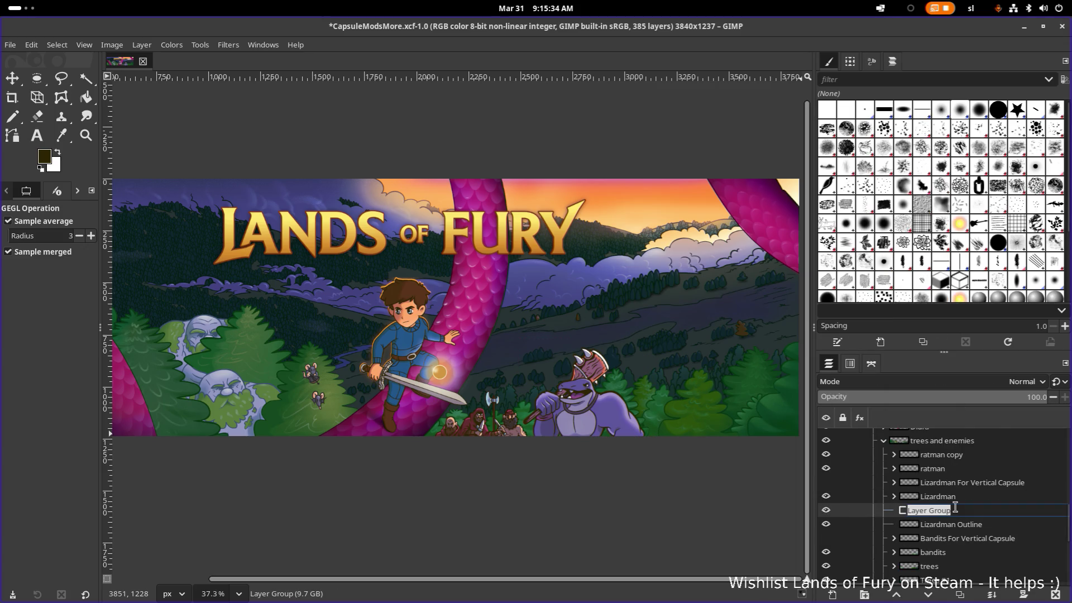
type("LizardGlow")
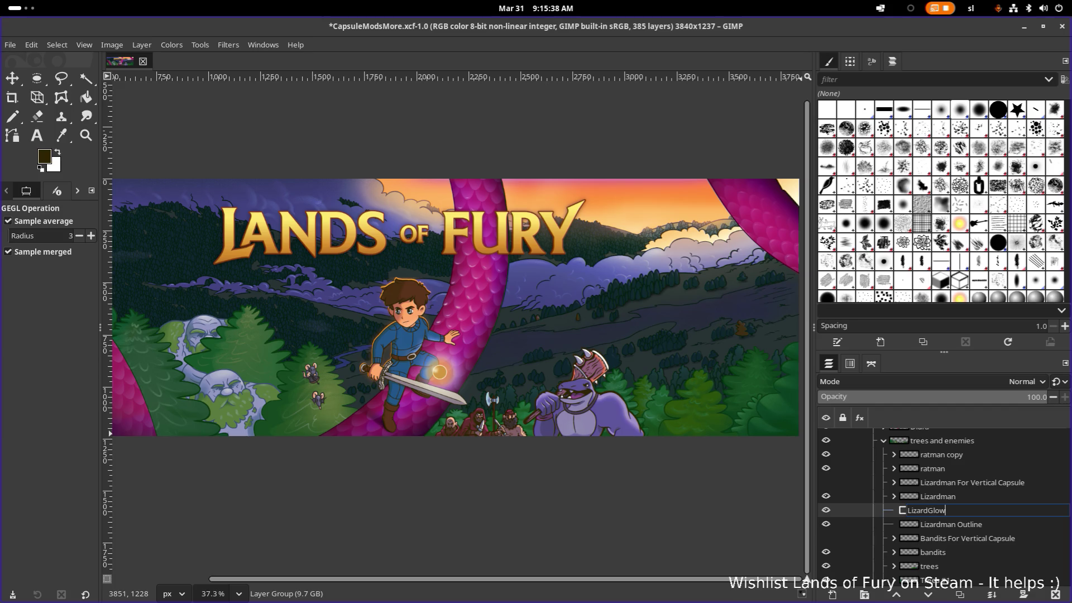
key("Return")
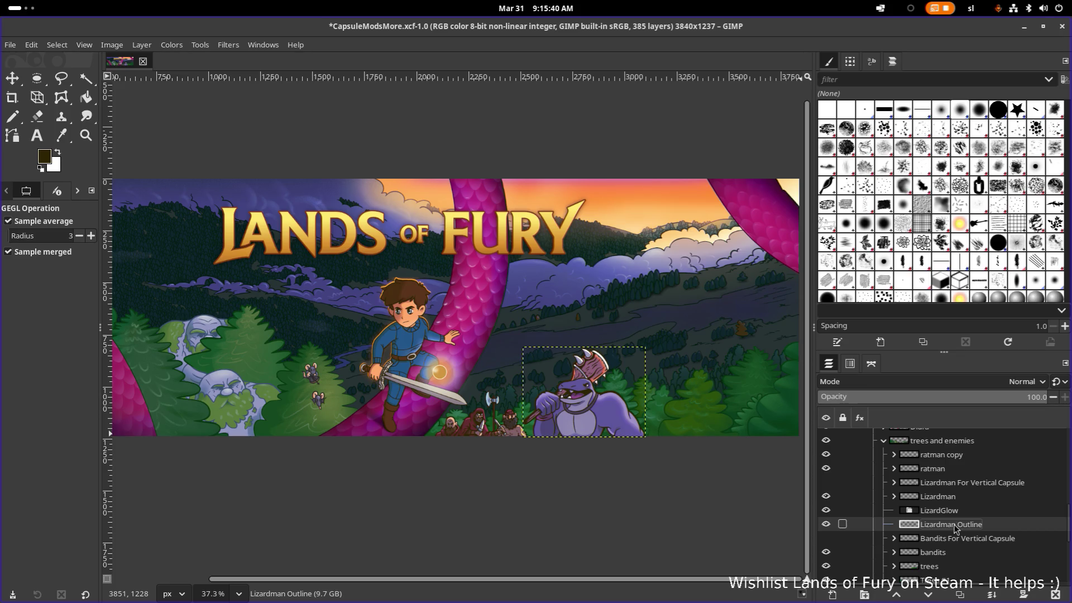
Move Lizardman Outline into LizardGlow and rename it Outline #2
left_click_drag(950, 525, 946, 512)
double_click(976, 524)
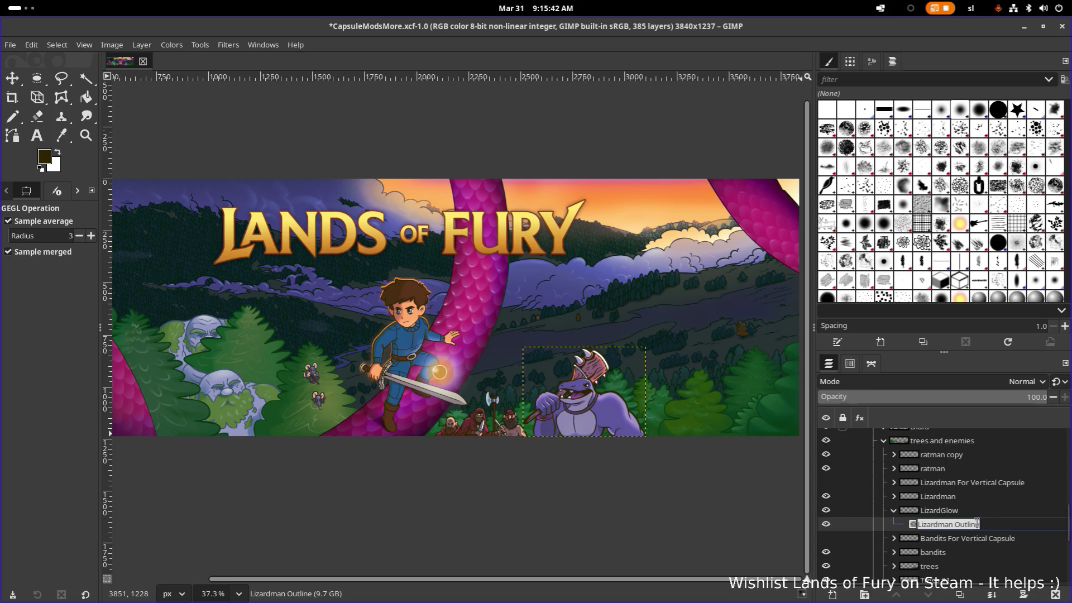
left_click(988, 523)
key("BackSpace")
key("BackSpace")
key("BackSpace")
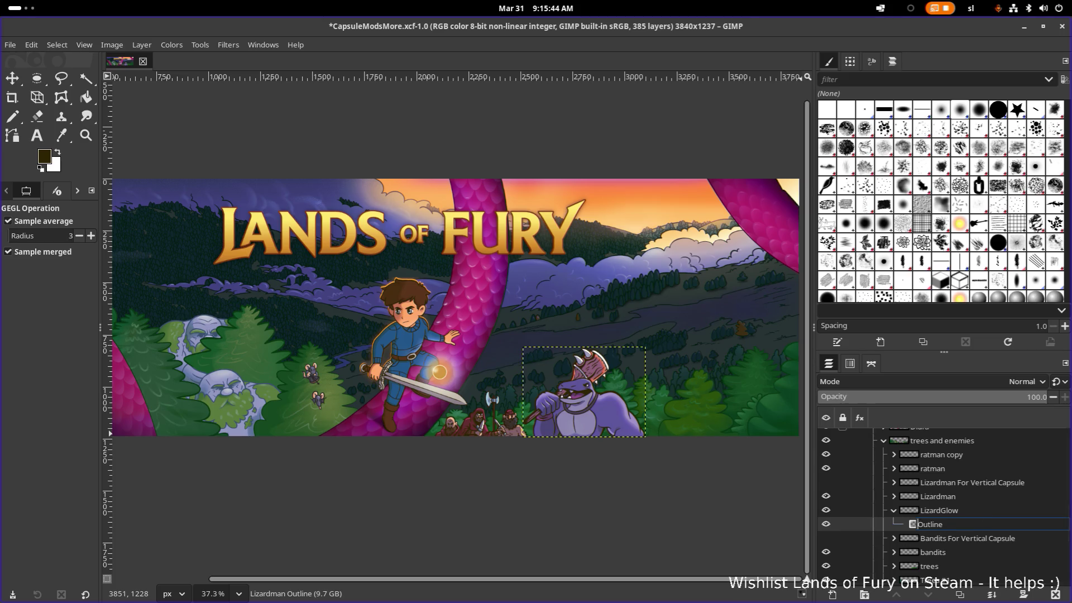
key("Return")
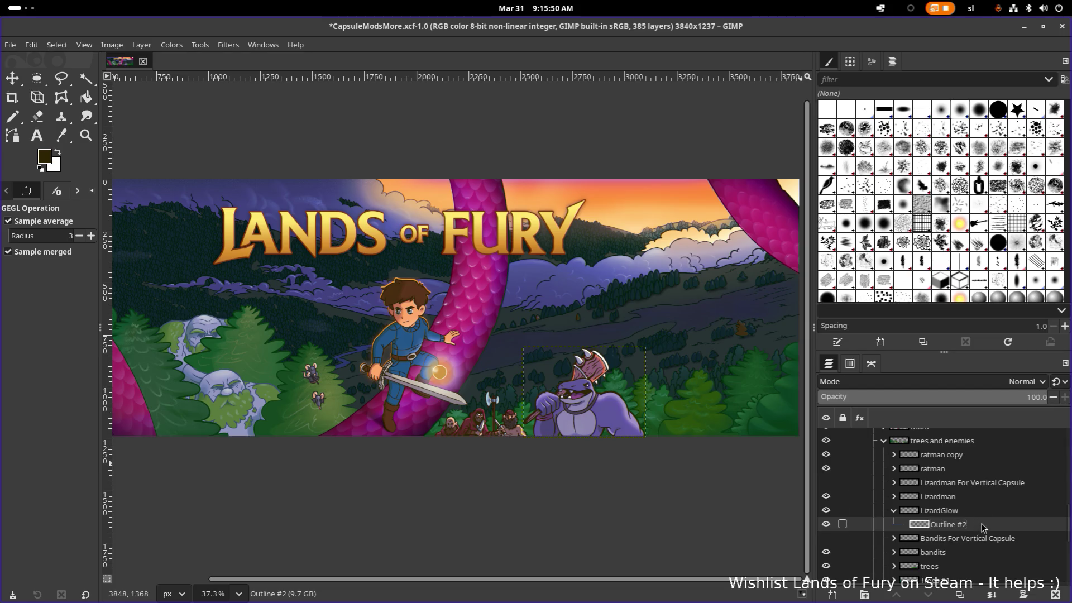
Duplicate Outline #2 and name the copy Glow
key("shift+ctrl+n")
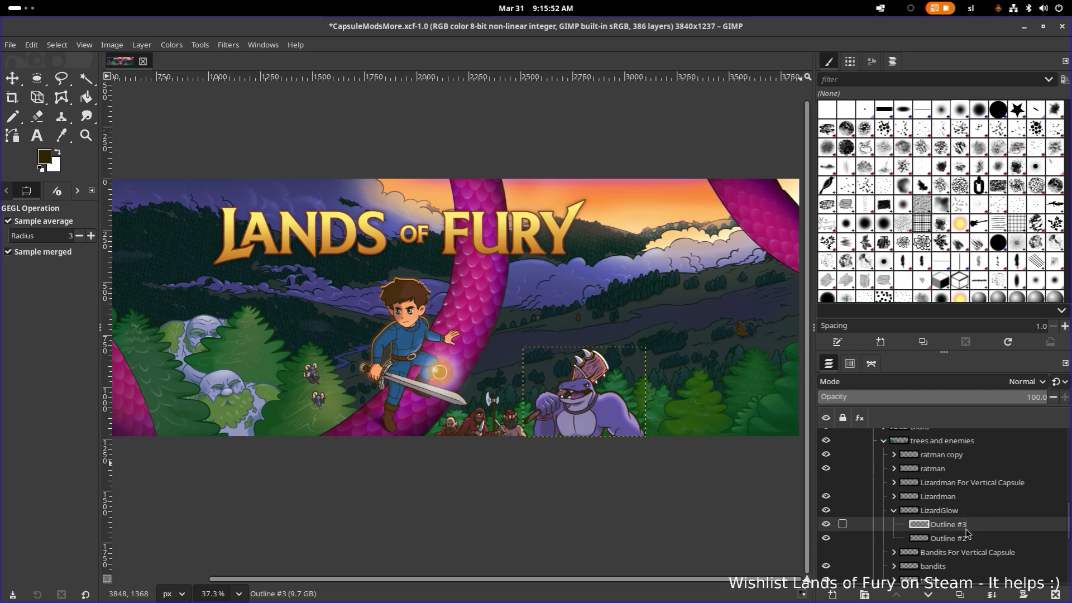
double_click(965, 525)
type("Gl")
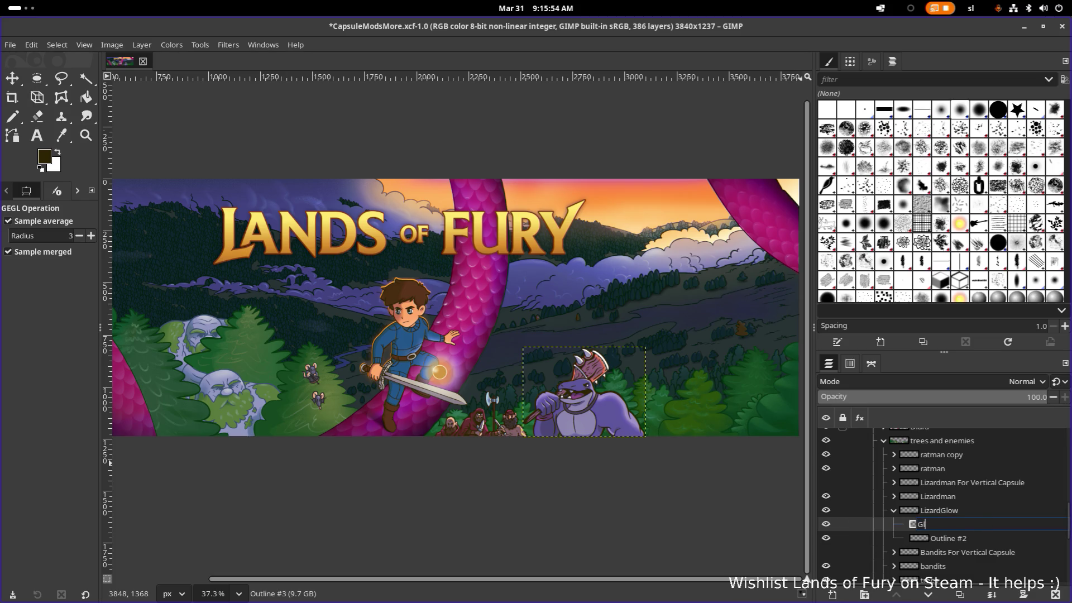
type("ow")
key("Return")
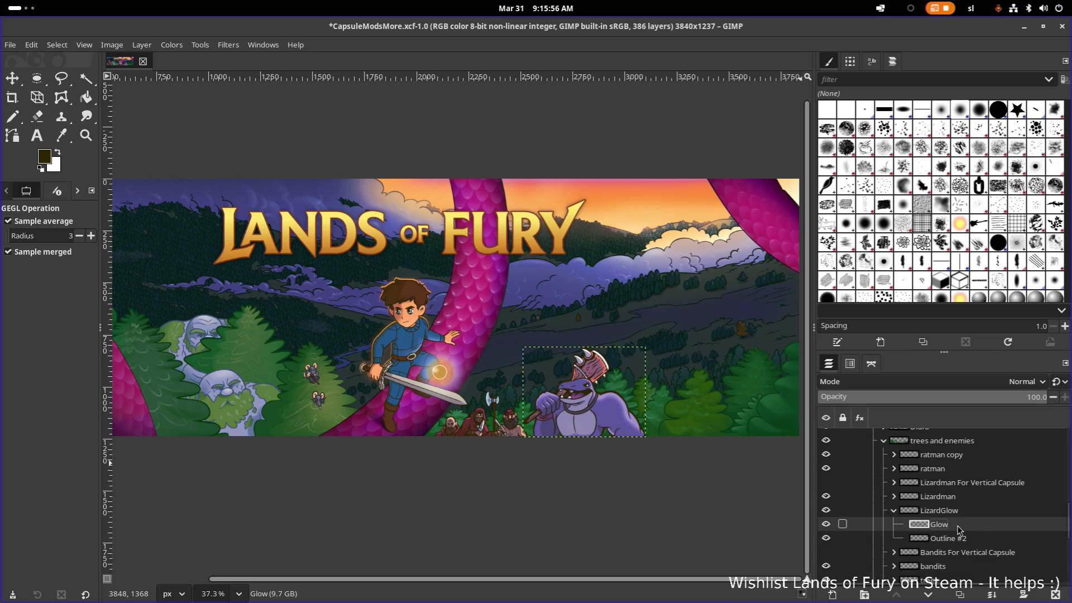
left_click(861, 540)
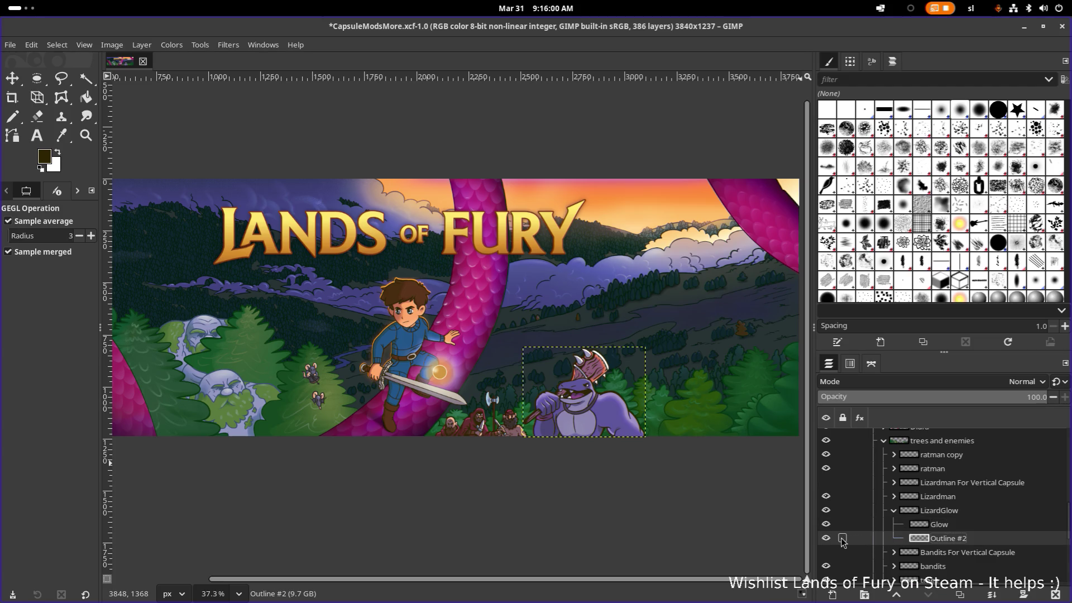
Reopen Colorize on Outline #2 and apply the saved GlowColorize preset for an orange tint
left_click(174, 47)
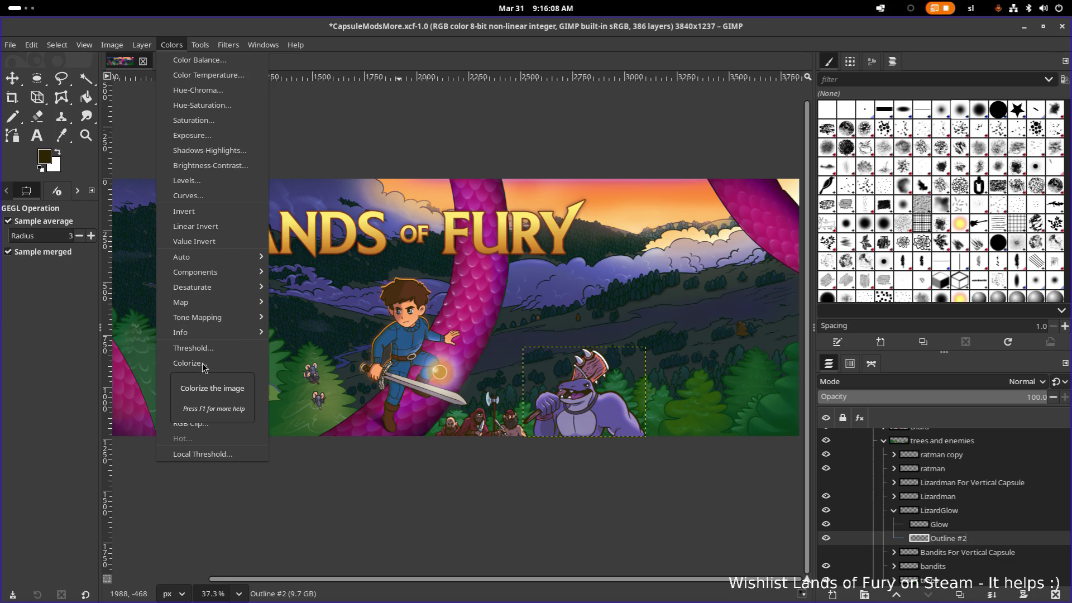
key("Escape")
key("ctrl+shift+f")
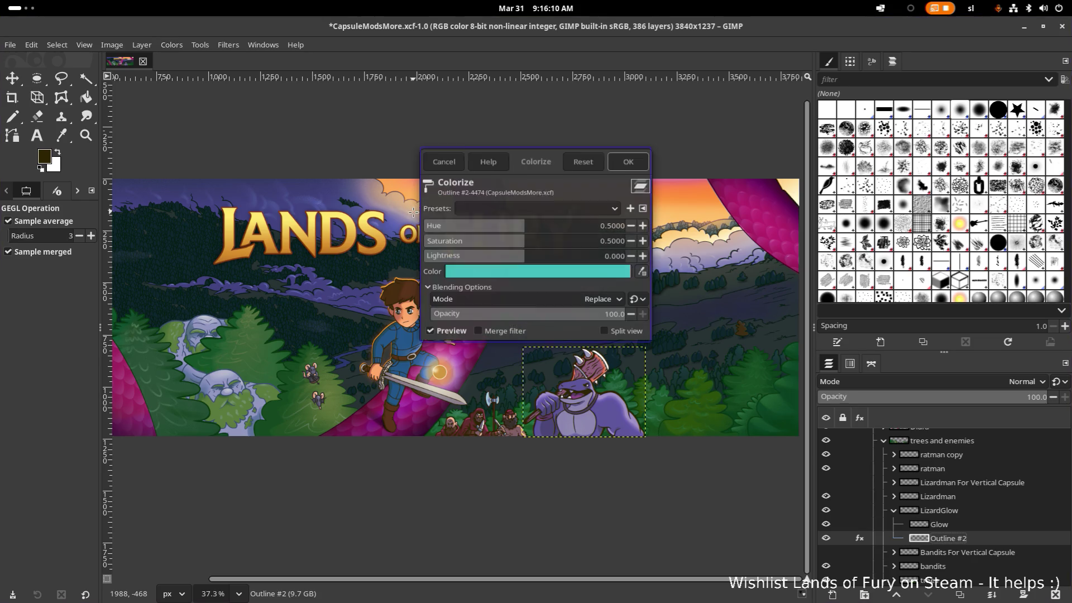
left_click(553, 206)
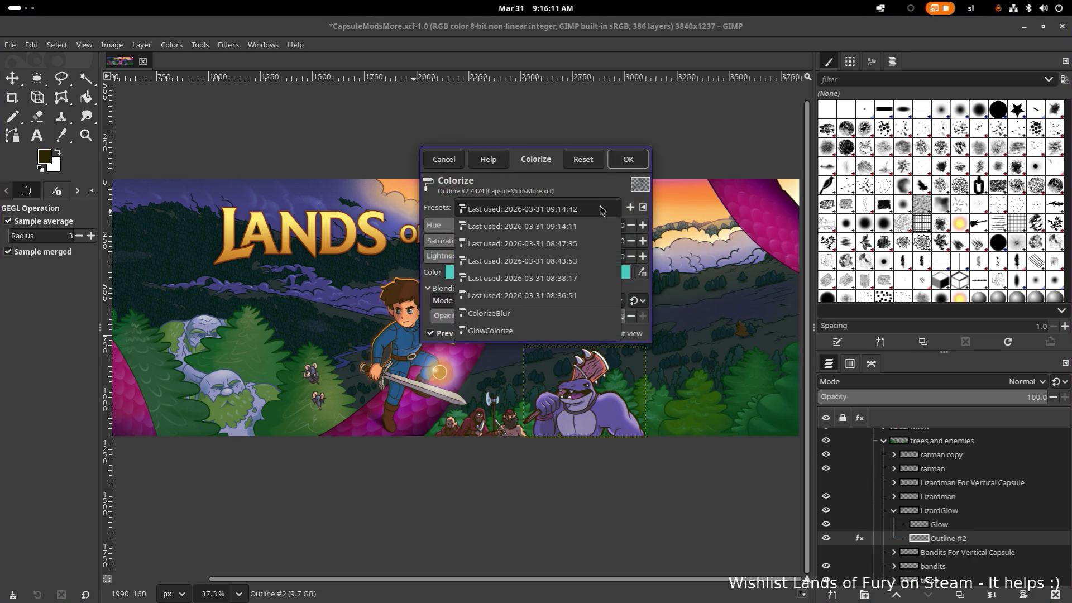
left_click(540, 335)
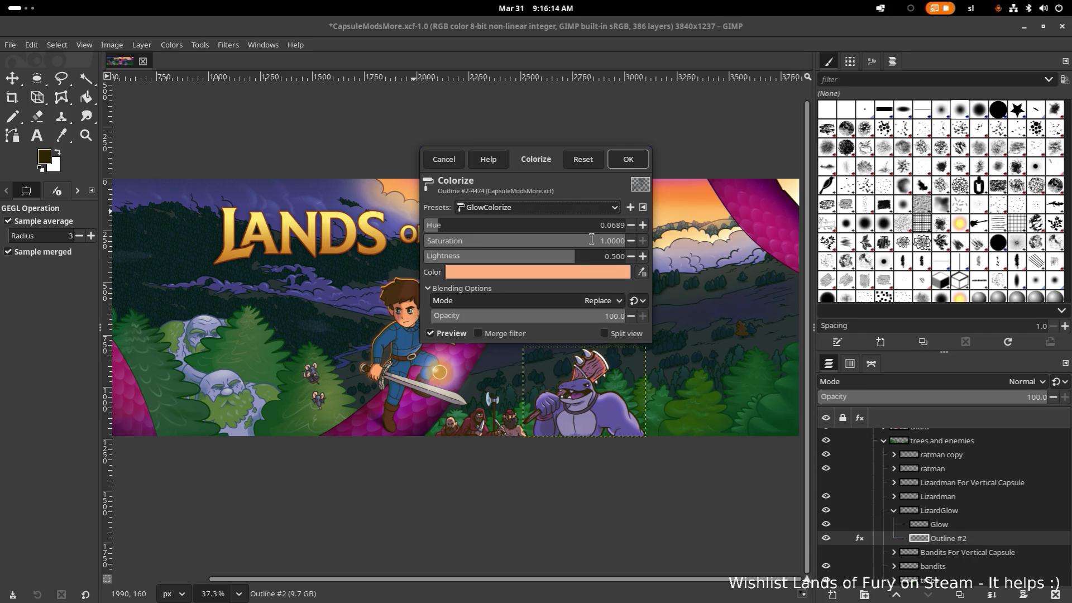
left_click(628, 159)
scroll(593, 387, "up", 3, "ctrl")
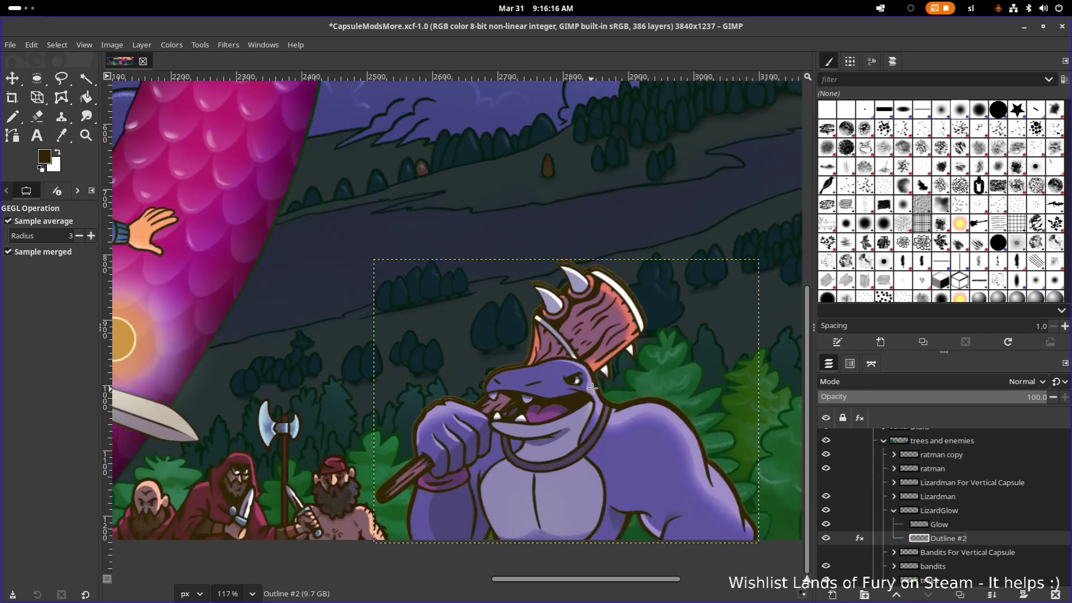
scroll(592, 387, "up", 2, "ctrl")
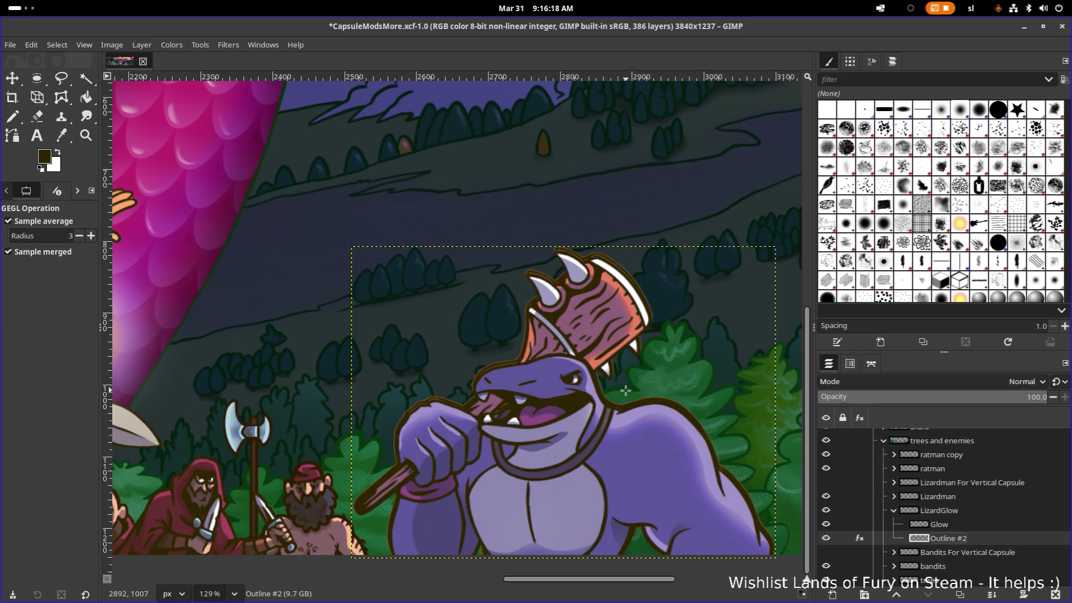
mouse_move(935, 538)
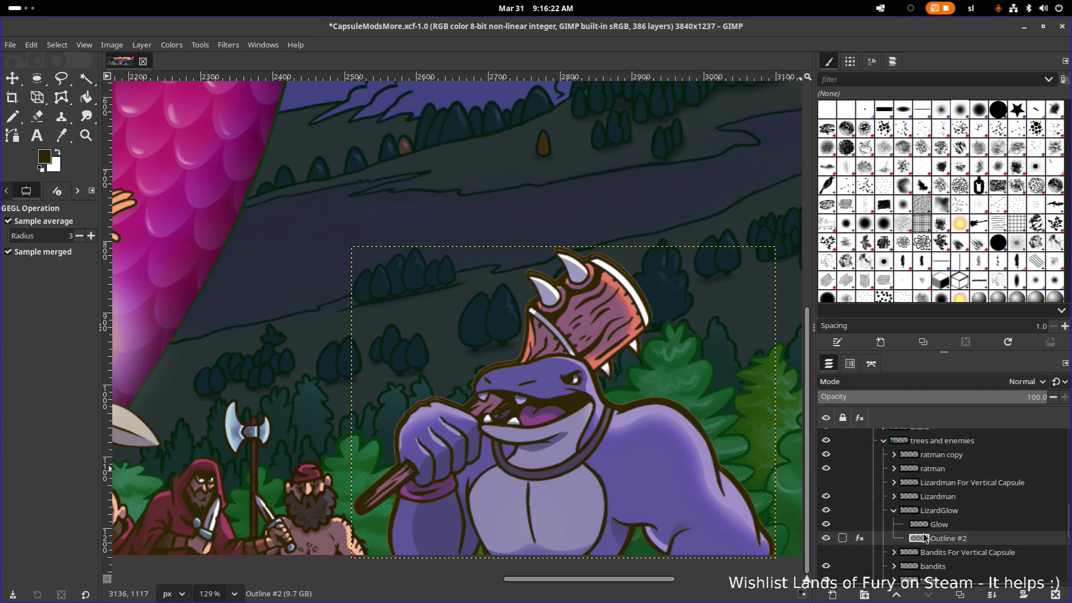
scroll(662, 298, "up", 10)
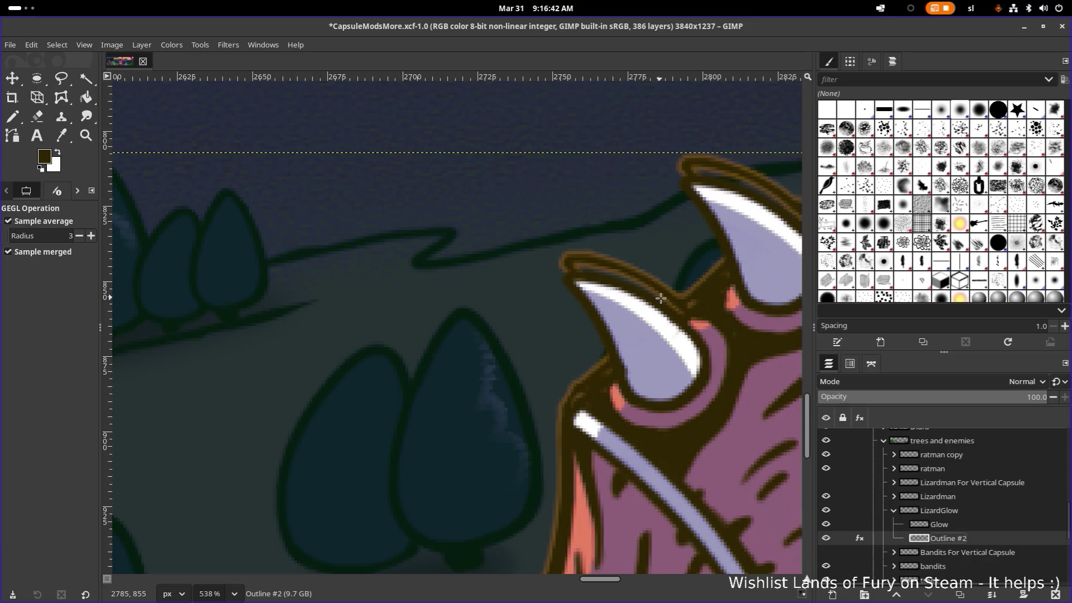
scroll(662, 298, "down", 10)
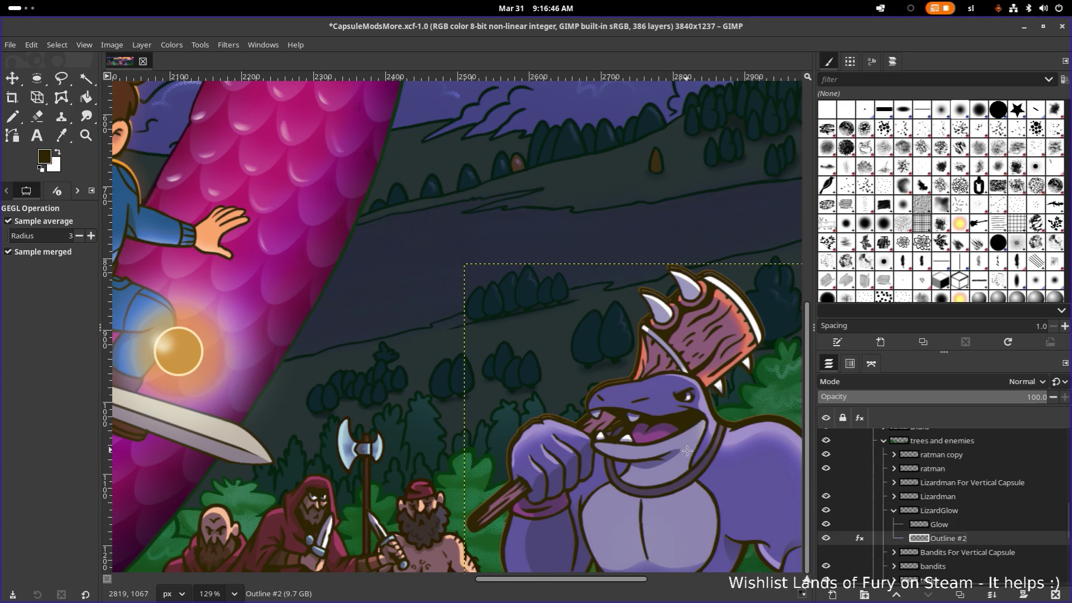
scroll(804, 478, "right", 3)
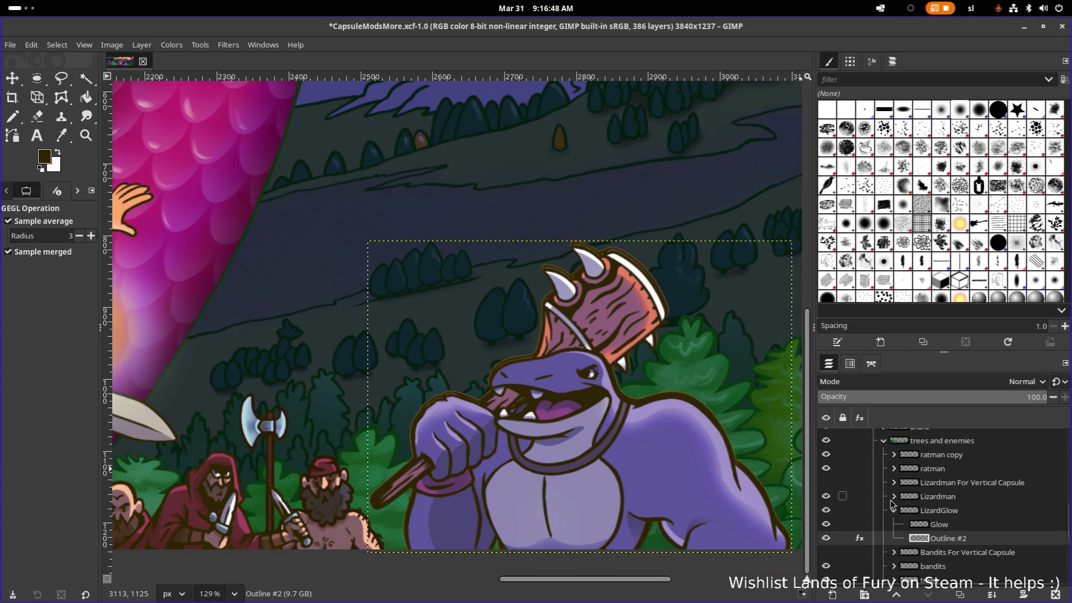
left_click(825, 539)
left_click(826, 539)
left_click(826, 538)
left_click(825, 538)
left_click(826, 538)
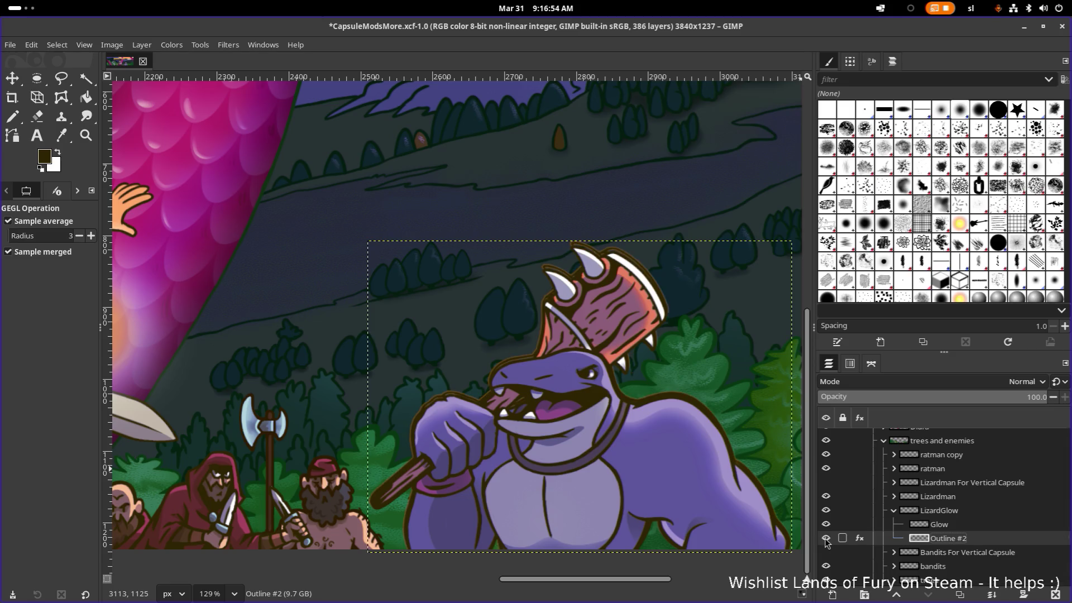
left_click(825, 539)
scroll(670, 387, "down", 10)
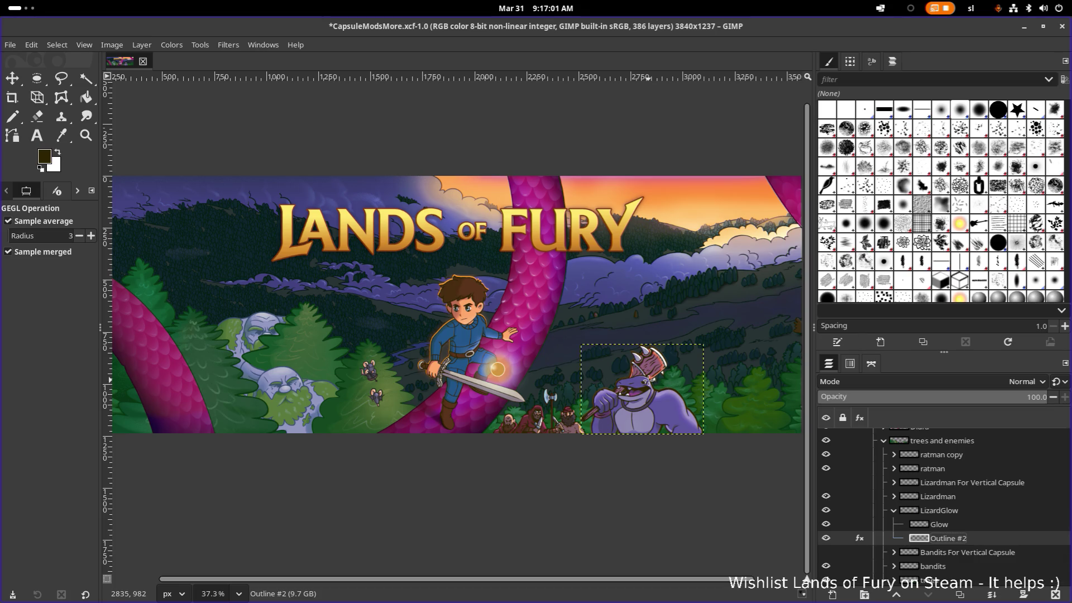
mouse_move(905, 441)
scroll(626, 383, "up", 4)
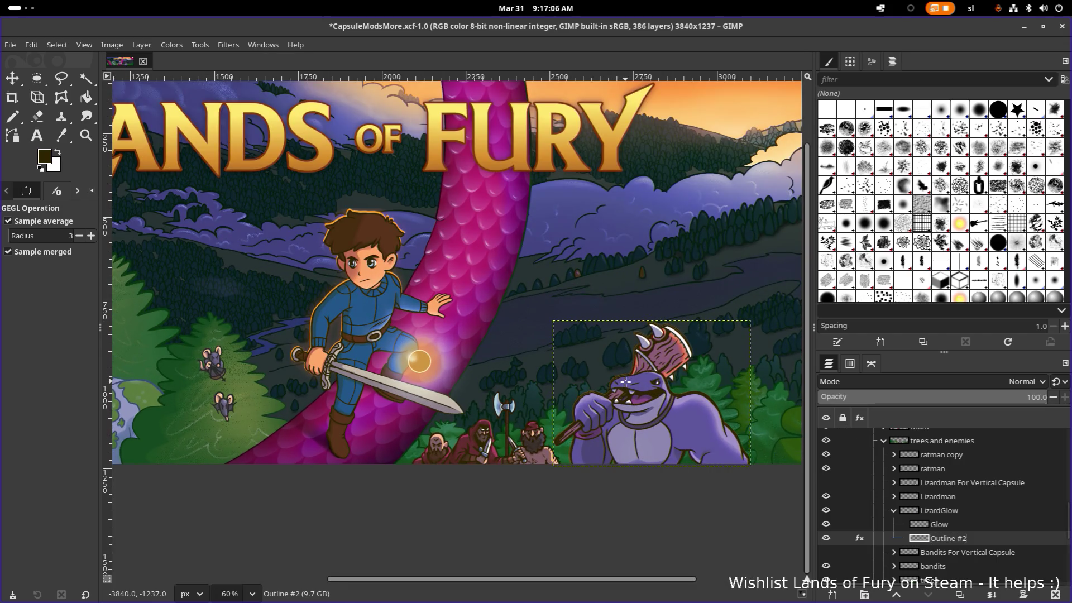
scroll(624, 383, "down", 3)
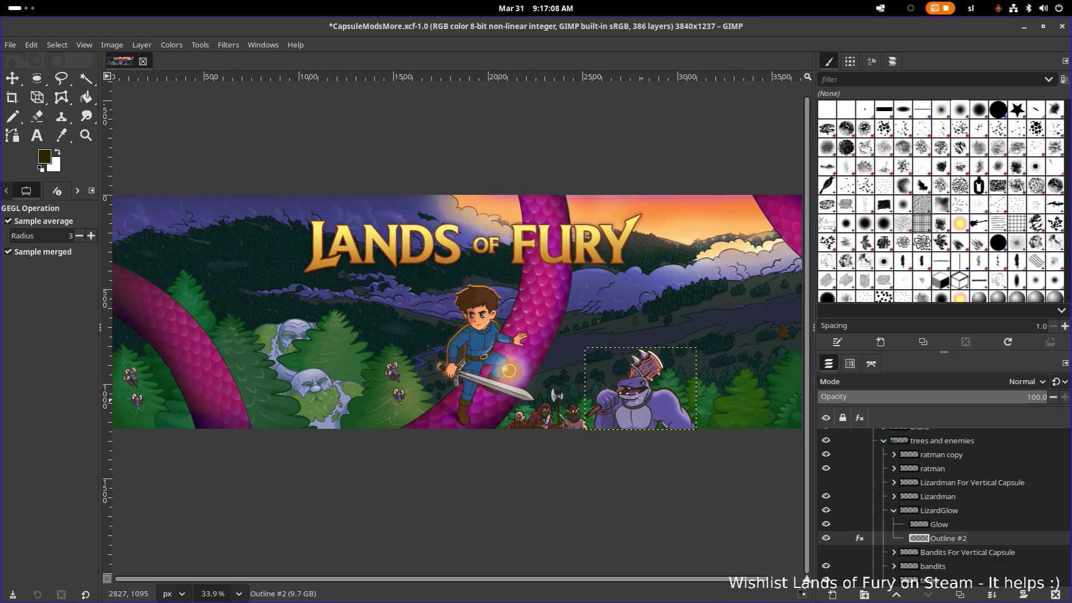
scroll(628, 385, "up", 1)
scroll(630, 392, "up", 3)
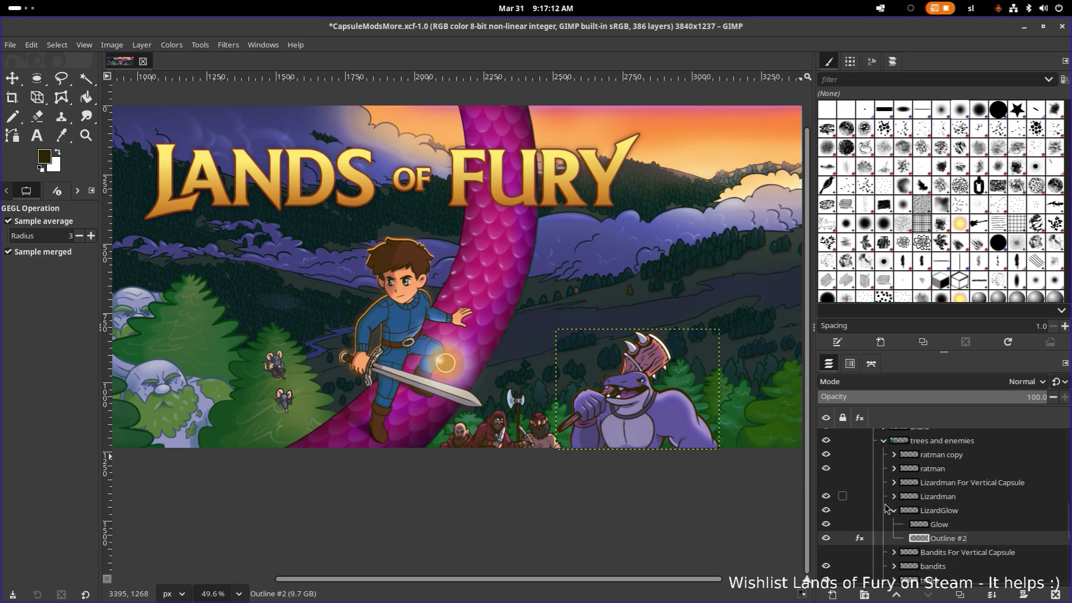
scroll(938, 478, "up", 3)
scroll(941, 474, "down", 1)
left_click(940, 475)
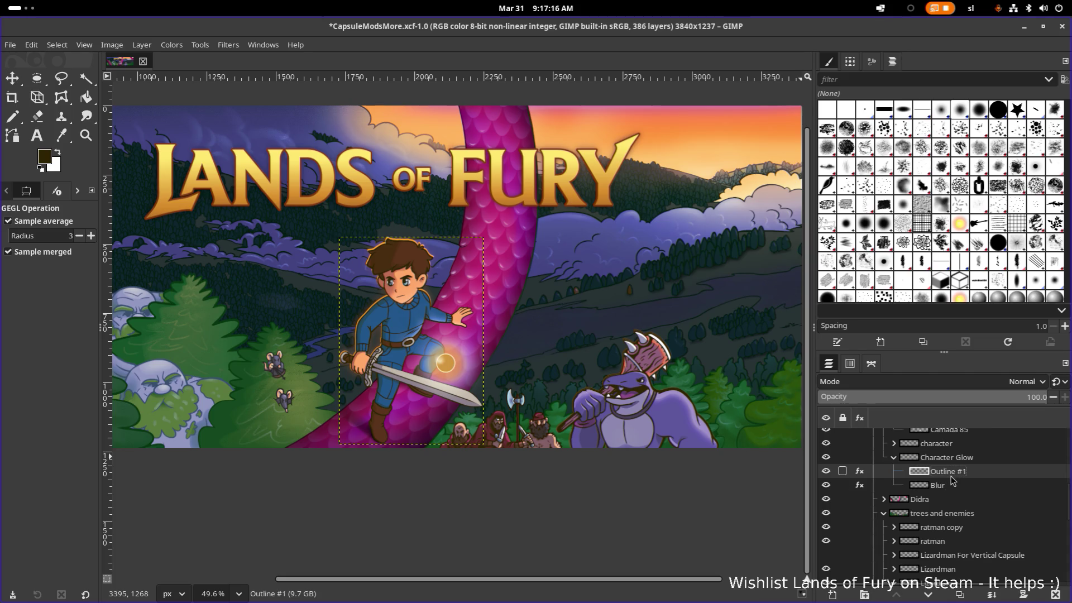
Check Character Glow's layer order, then move Outline #2 above Glow in LizardGlow
left_click(951, 484)
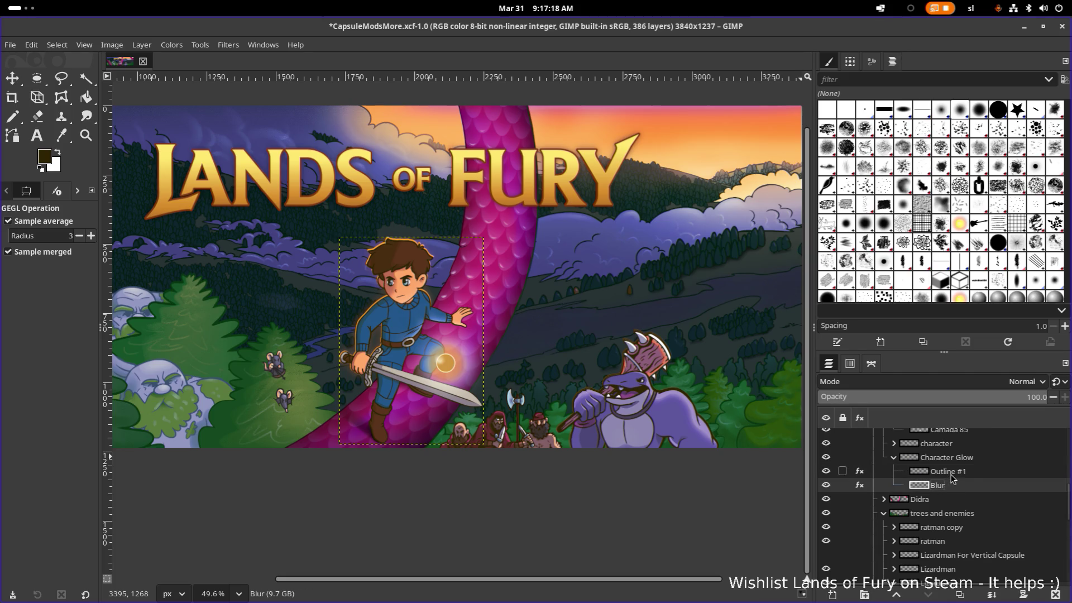
left_click(953, 474)
left_click(948, 484)
scroll(947, 487, "down", 1)
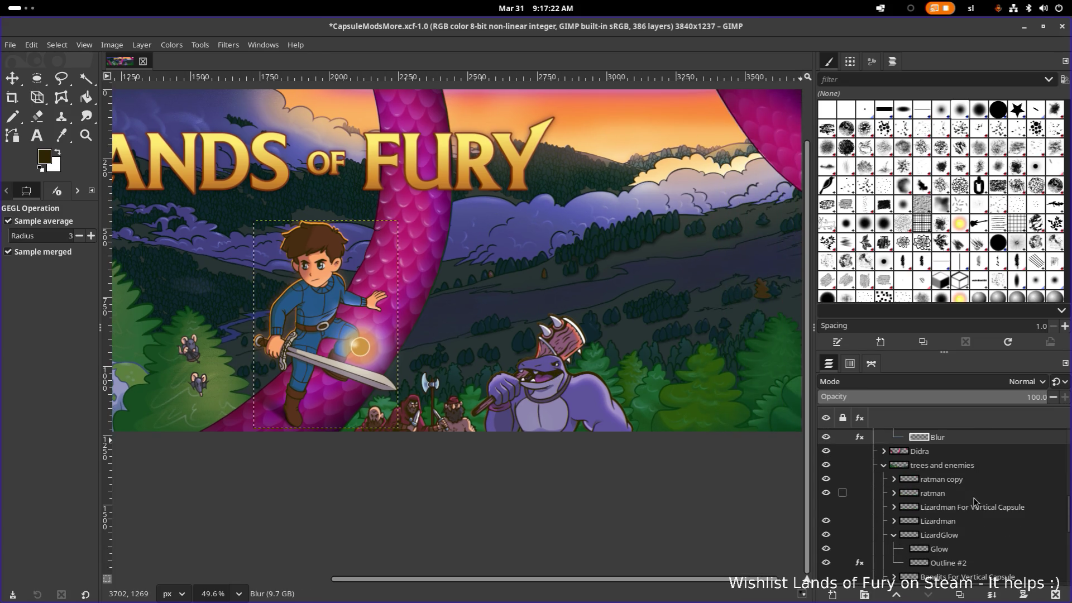
scroll(972, 500, "down", 1)
scroll(972, 500, "down", 1)
left_click(955, 538)
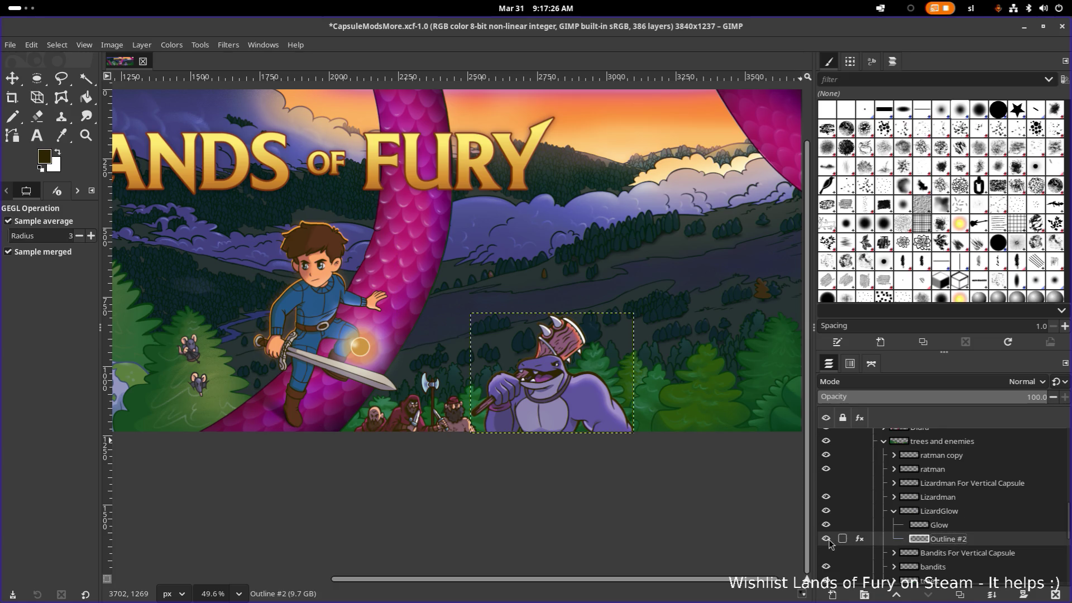
scroll(858, 527, "up", 3)
scroll(865, 520, "down", 1)
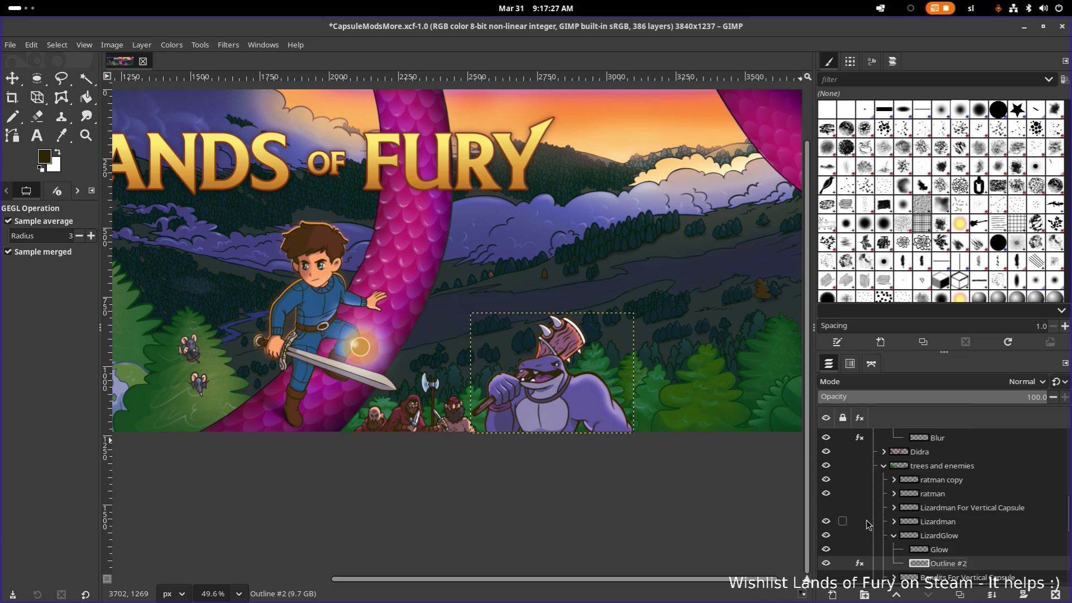
left_click_drag(956, 565, 959, 551)
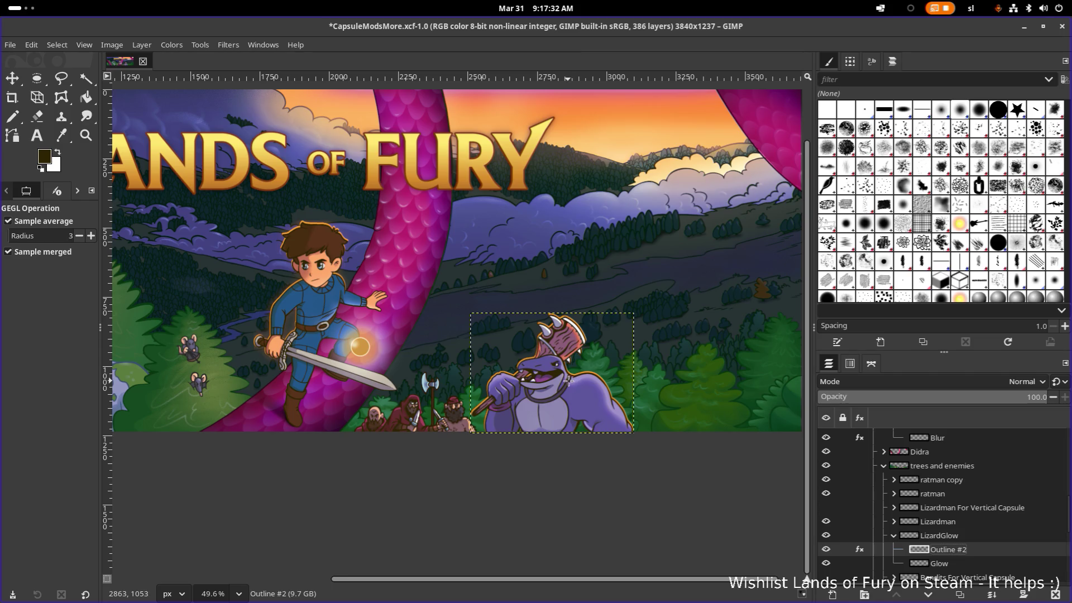
scroll(568, 381, "up", 1)
scroll(572, 373, "up", 1)
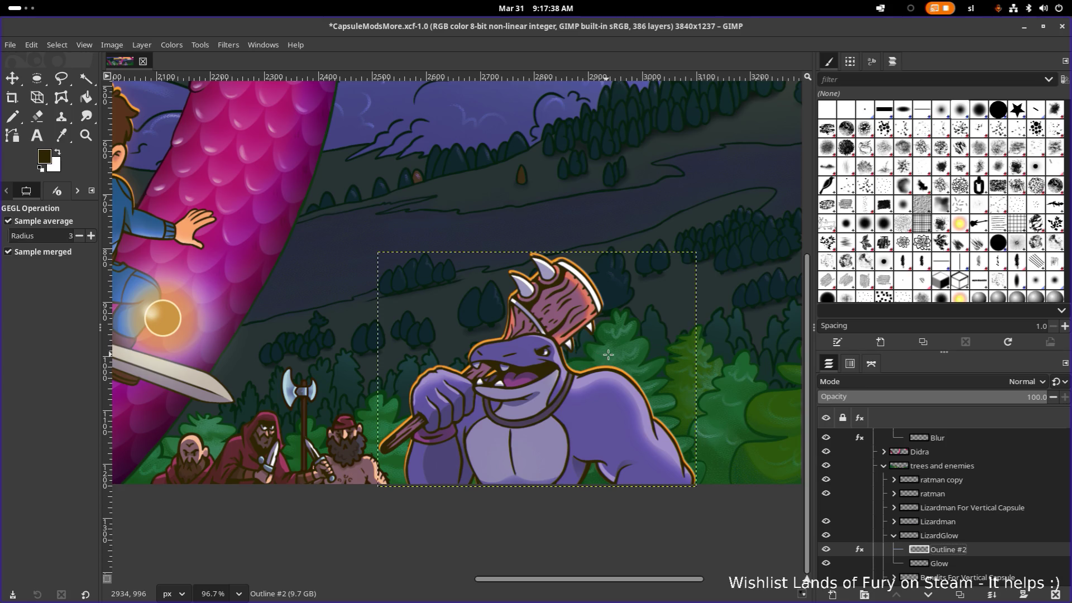
scroll(536, 311, "left", 3)
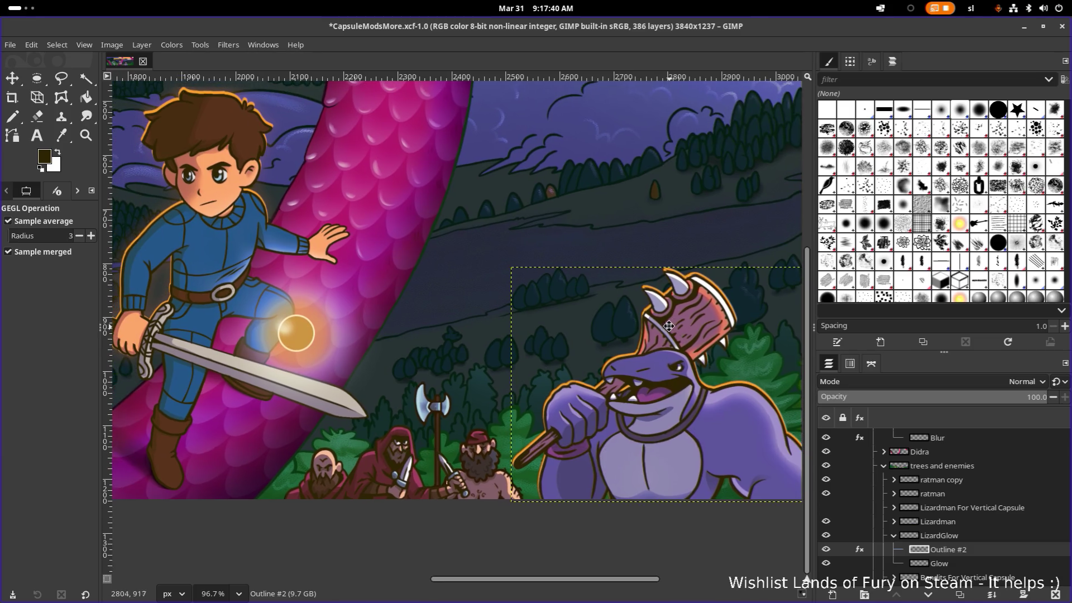
scroll(624, 330, "right", 2)
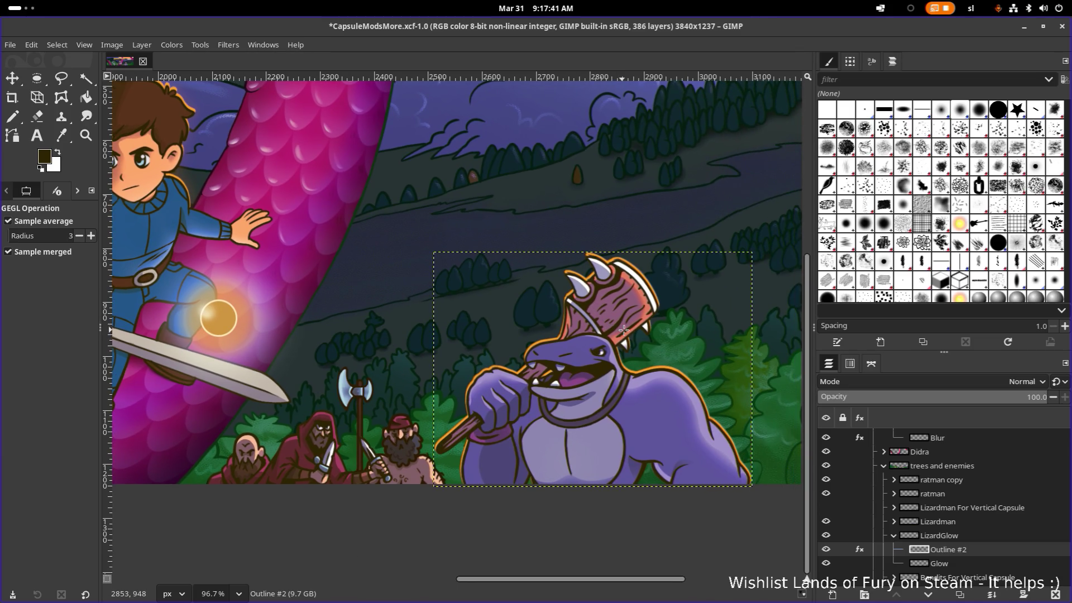
Move the lizardman's Outline #2 layer two pixels left and two down
key("Page_Up")
key("Page_Down")
key("m")
left_click(612, 309)
left_click_drag(611, 309, 610, 311)
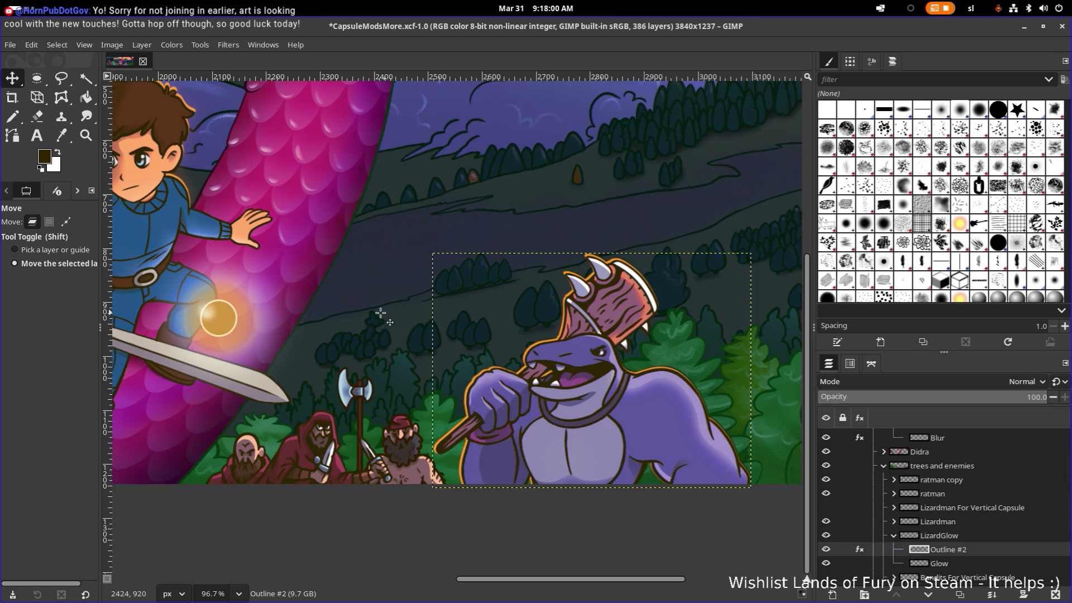
scroll(362, 280, "down", 2)
scroll(362, 280, "down", 2)
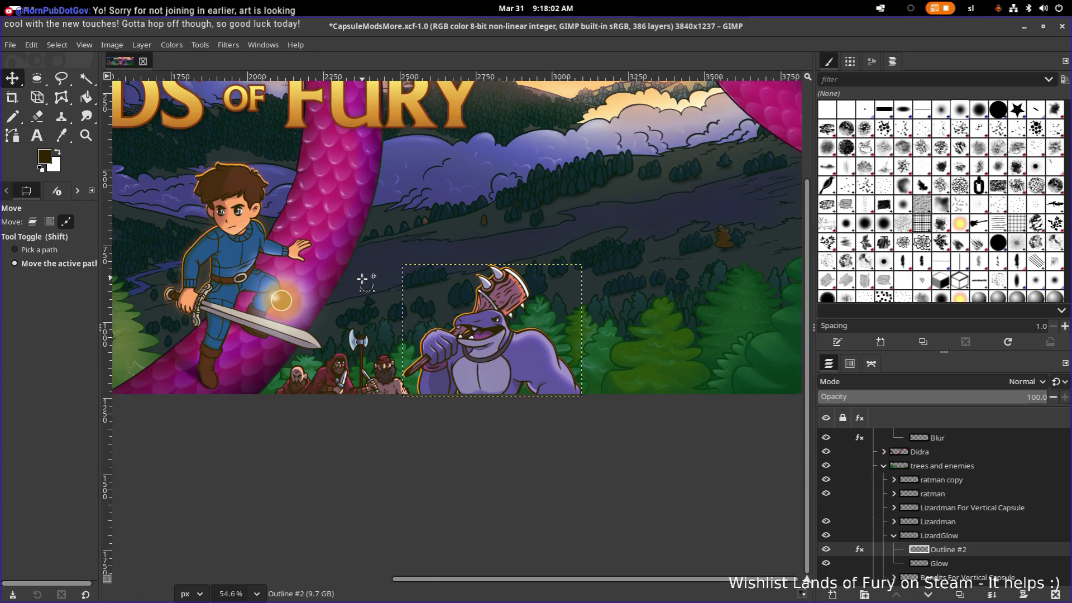
scroll(394, 289, "down", 1)
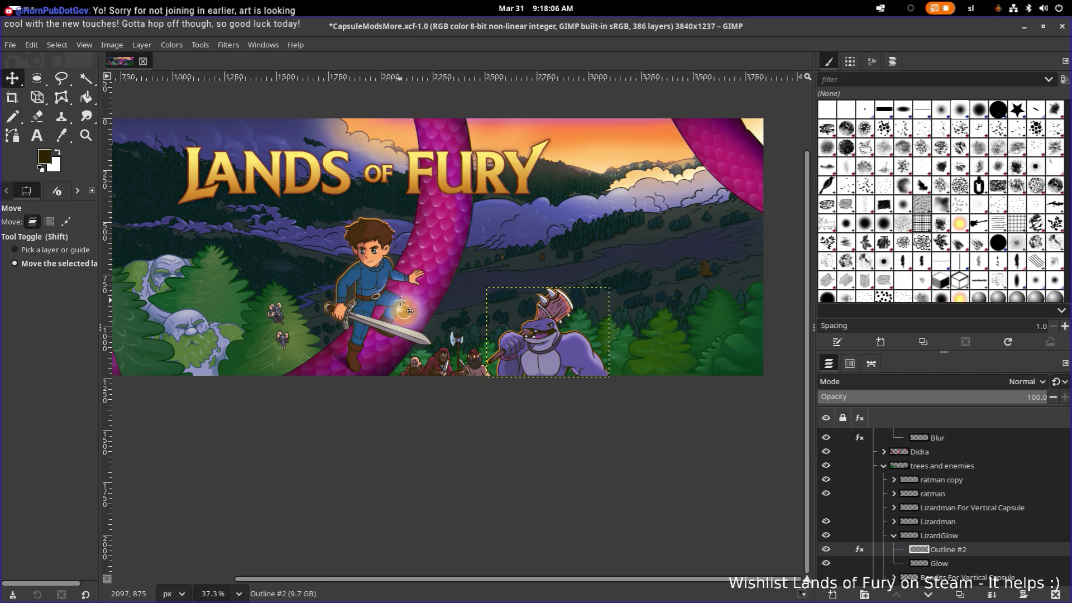
left_click_drag(415, 308, 512, 326)
scroll(595, 297, "up", 1)
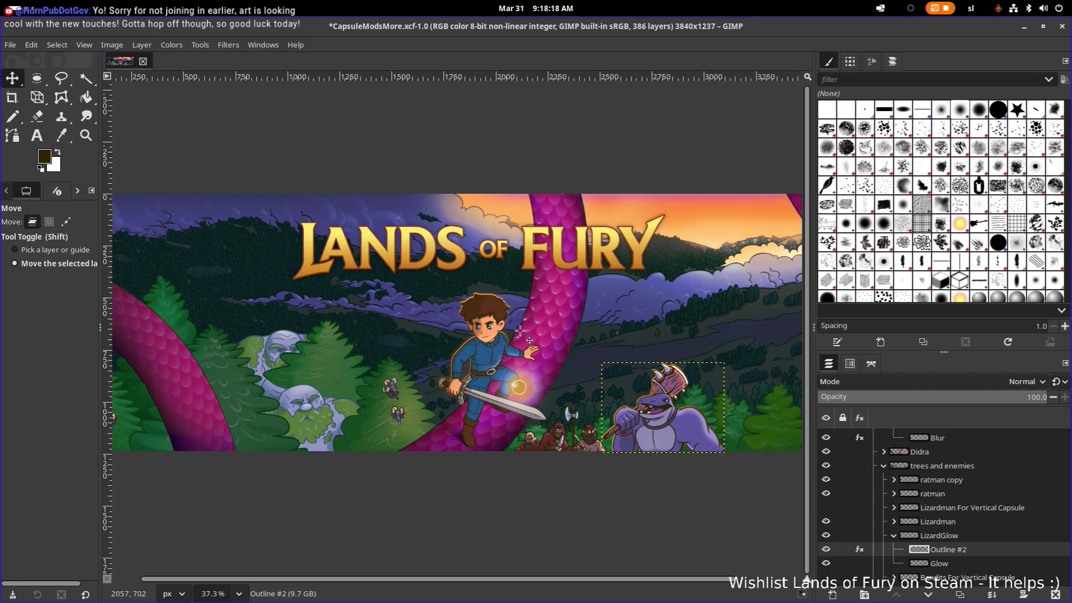
scroll(486, 313, "up", 1)
scroll(487, 313, "up", 3)
scroll(486, 285, "up", 3)
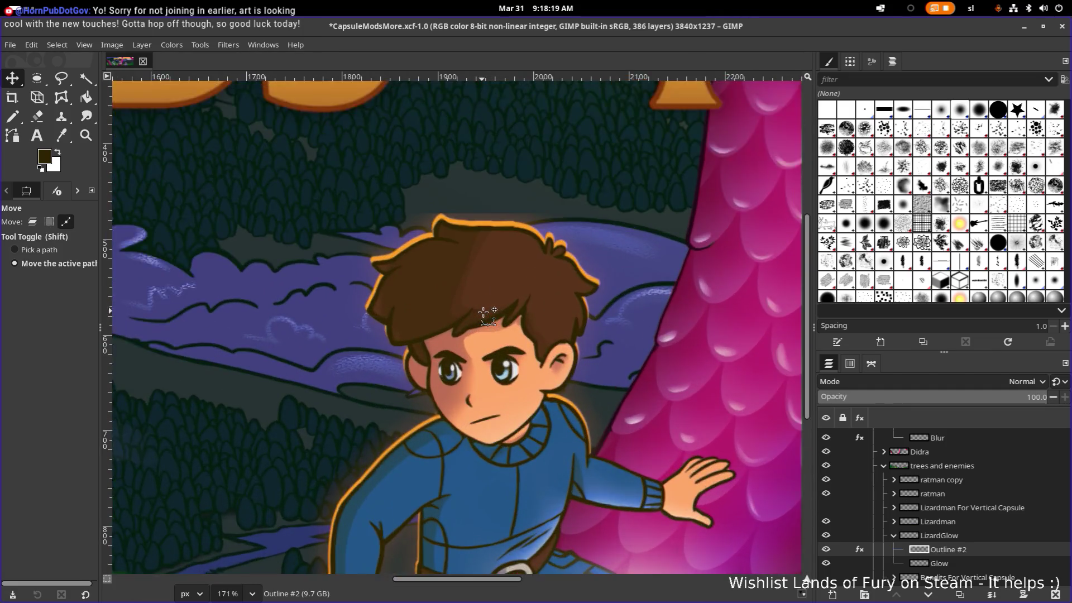
scroll(487, 252, "up", 2)
scroll(486, 236, "up", 2)
scroll(487, 237, "up", 2)
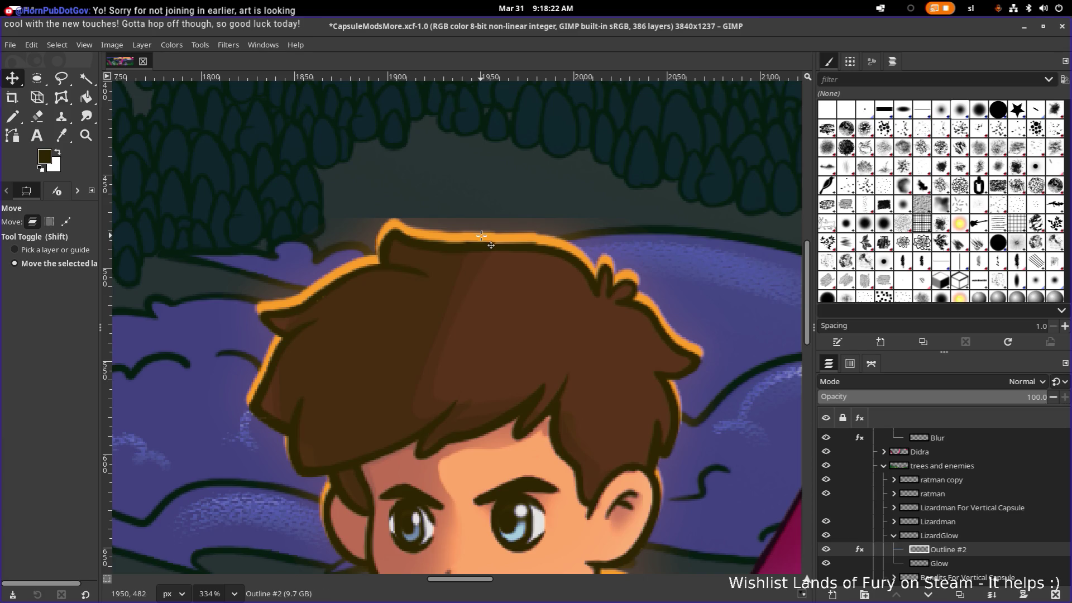
scroll(486, 243, "down", 2)
scroll(486, 252, "down", 1)
scroll(486, 251, "down", 1)
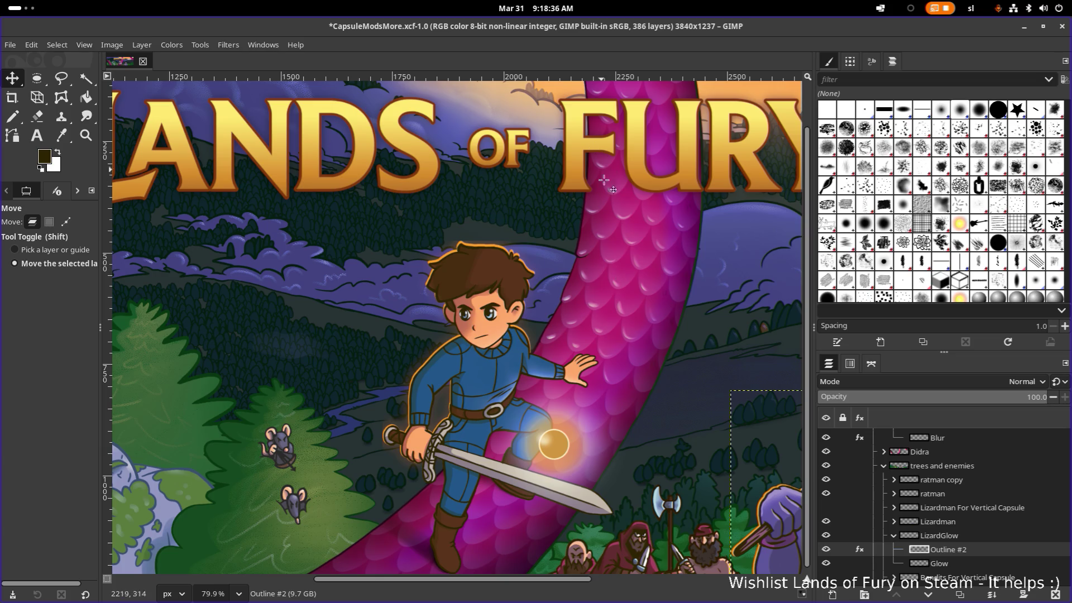
scroll(616, 251, "right", 3)
scroll(587, 277, "right", 3)
scroll(586, 277, "up", 1)
scroll(454, 316, "up", 1)
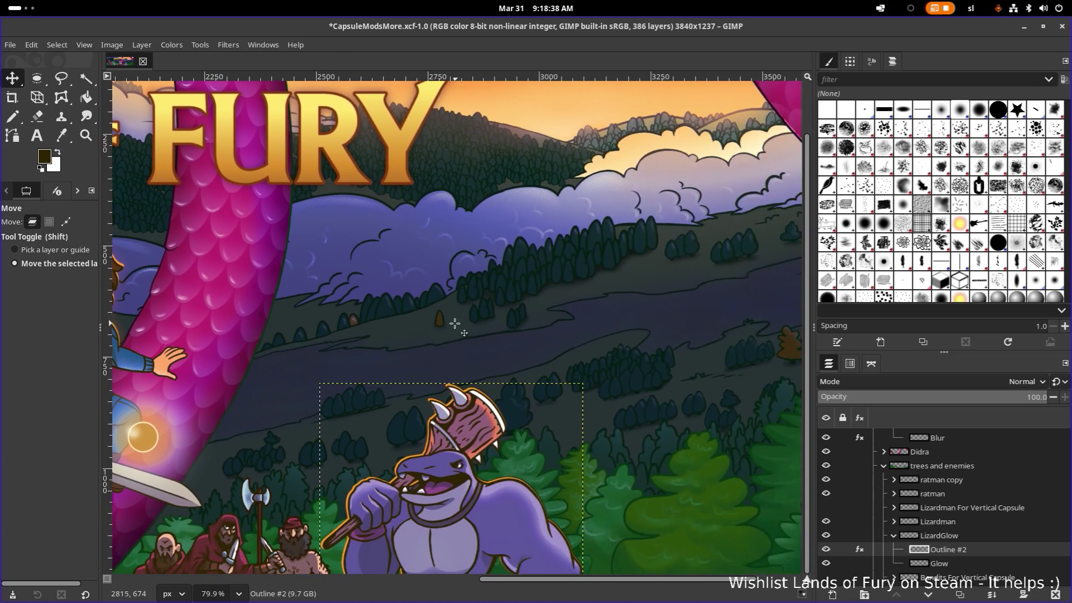
scroll(460, 352, "up", 2)
scroll(467, 398, "up", 1)
scroll(467, 398, "down", 1)
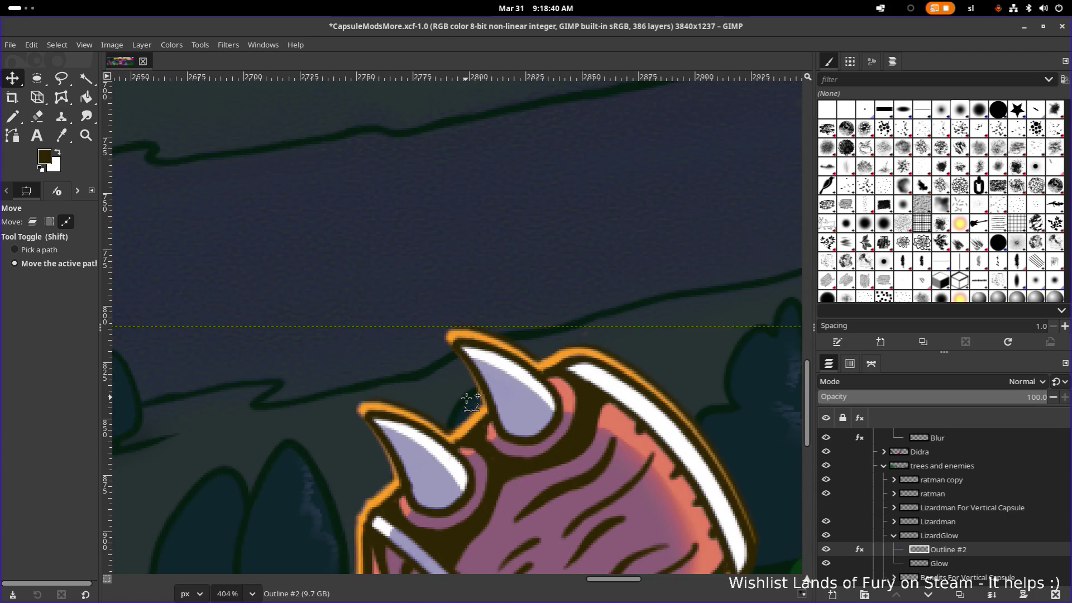
scroll(486, 385, "down", 1)
scroll(520, 369, "down", 1)
scroll(535, 357, "down", 1)
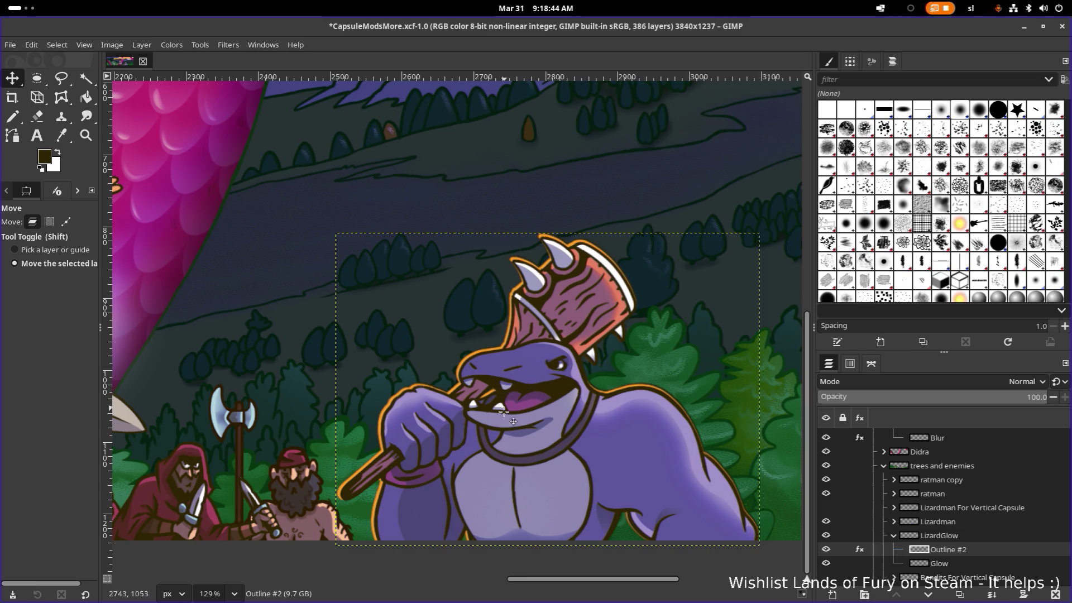
scroll(503, 452, "right", 1)
scroll(503, 453, "down", 1)
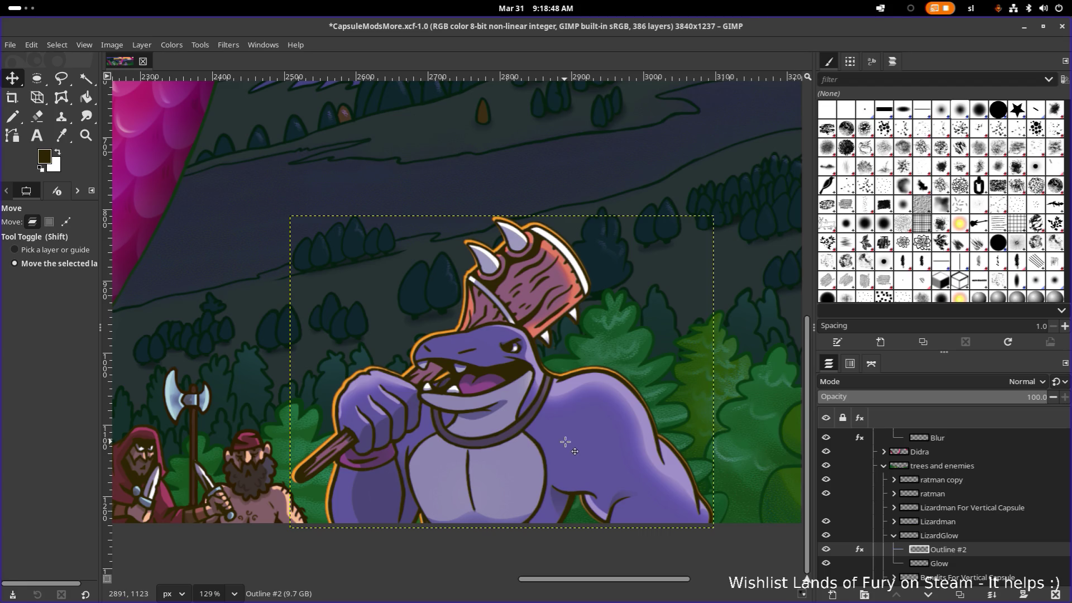
scroll(533, 387, "down", 3)
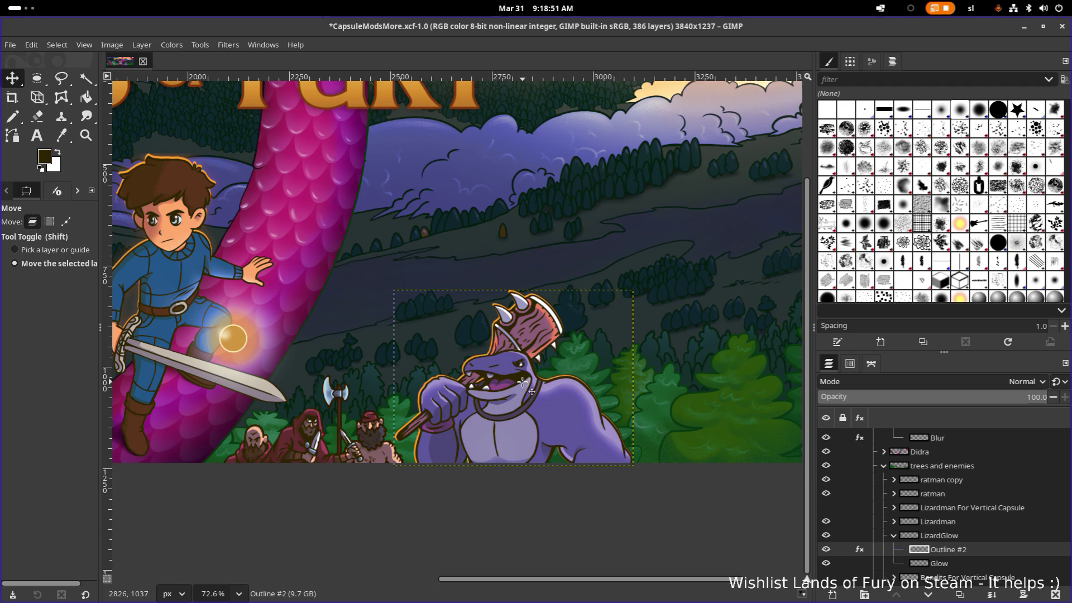
scroll(520, 362, "up", 2)
scroll(520, 363, "up", 3)
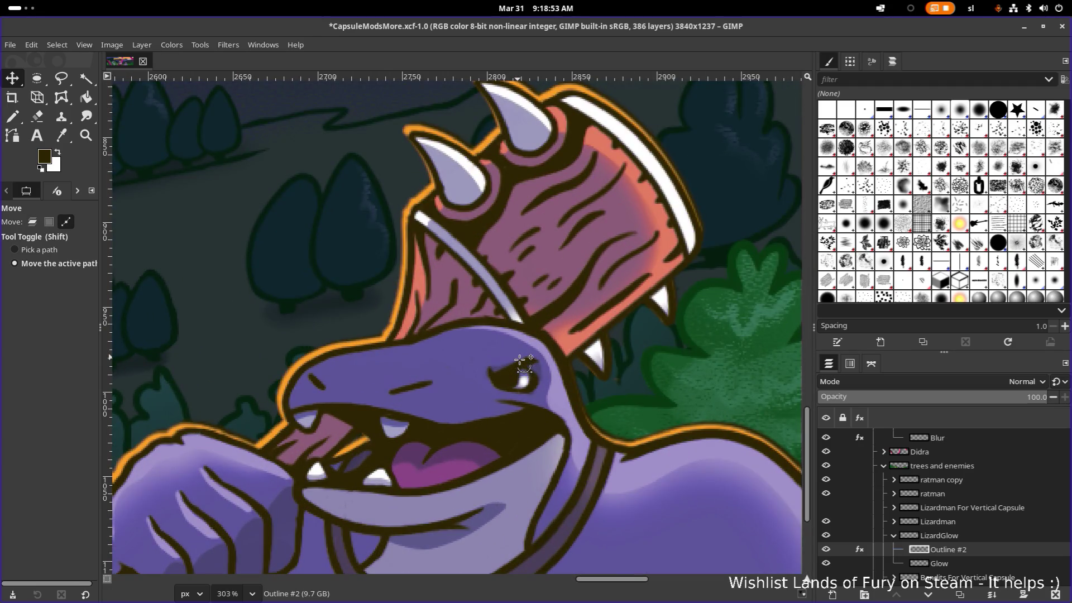
scroll(523, 363, "down", 5)
scroll(523, 361, "up", 2)
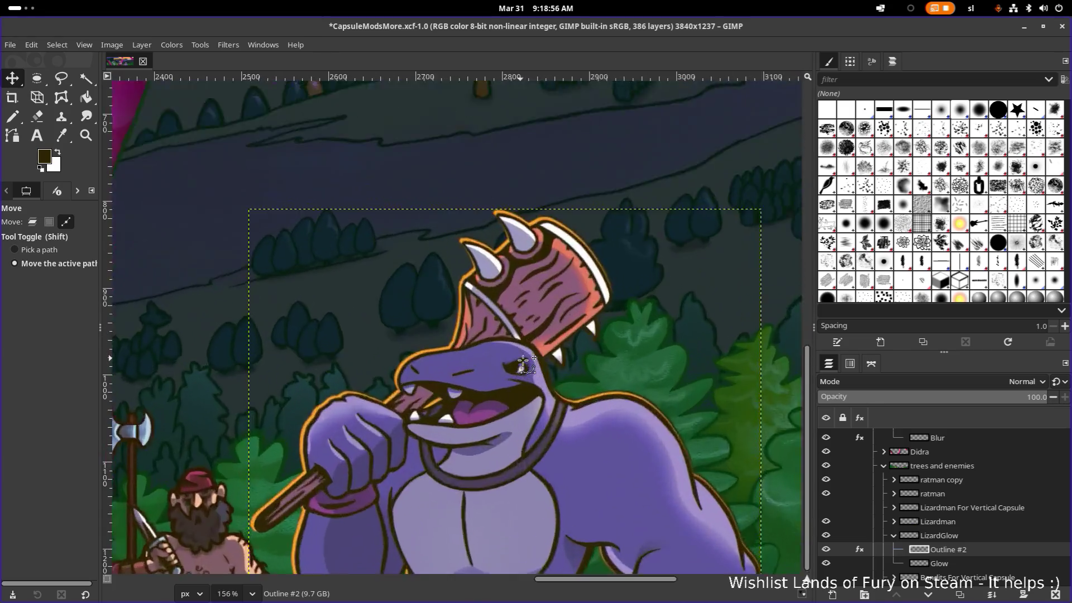
scroll(523, 361, "up", 1)
scroll(523, 361, "down", 2)
scroll(524, 362, "down", 3)
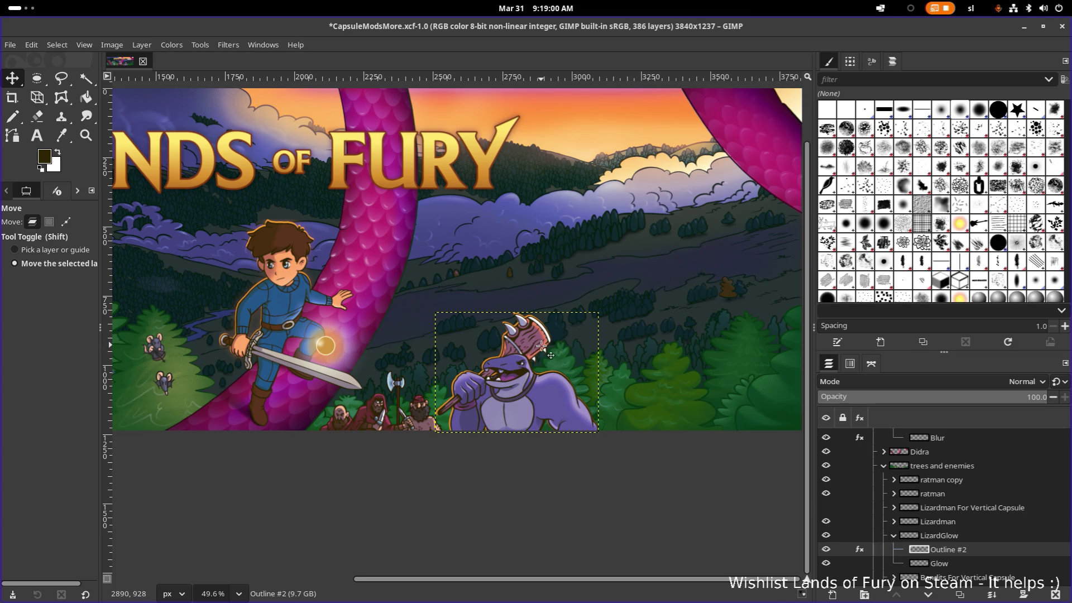
scroll(552, 345, "down", 3)
scroll(570, 296, "left", 2)
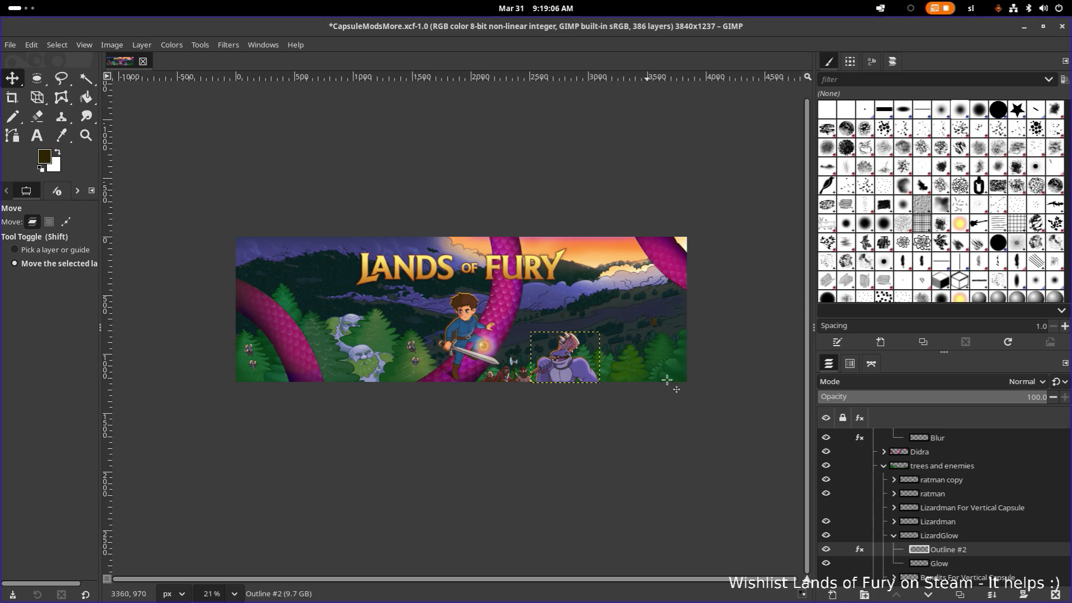
left_click(971, 562)
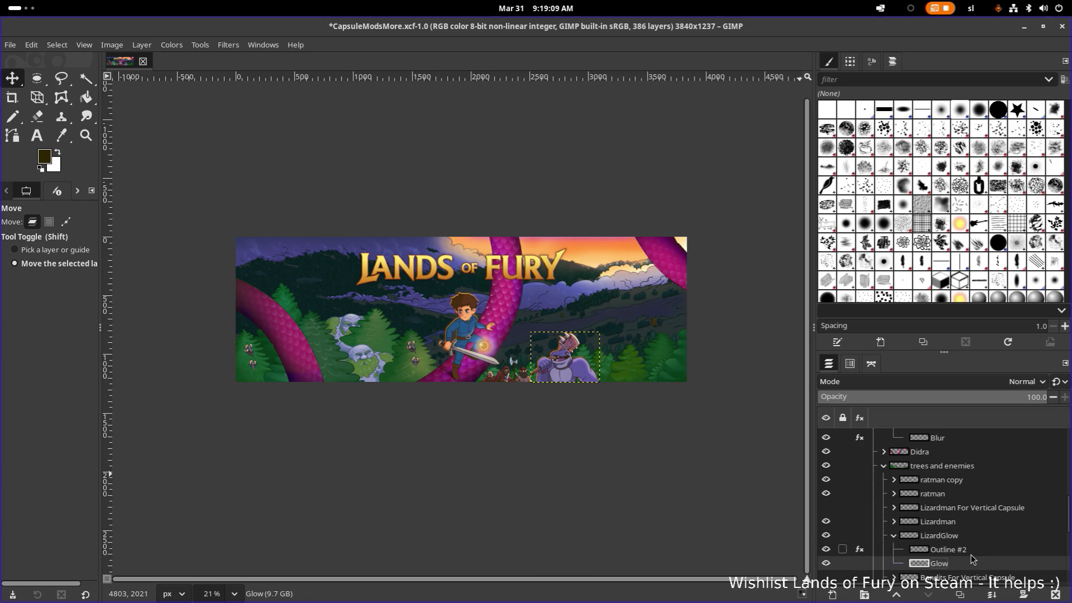
Delete the Glow layer and place a copy of Outline #2 below it in LizardGlow
right_click(954, 564)
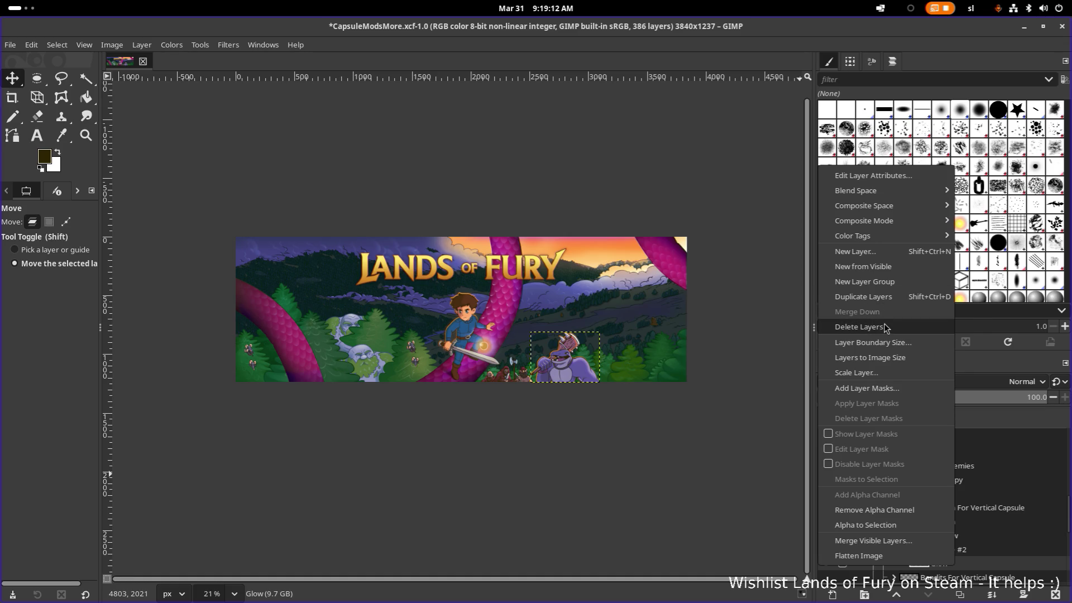
left_click(885, 328)
left_click(952, 536)
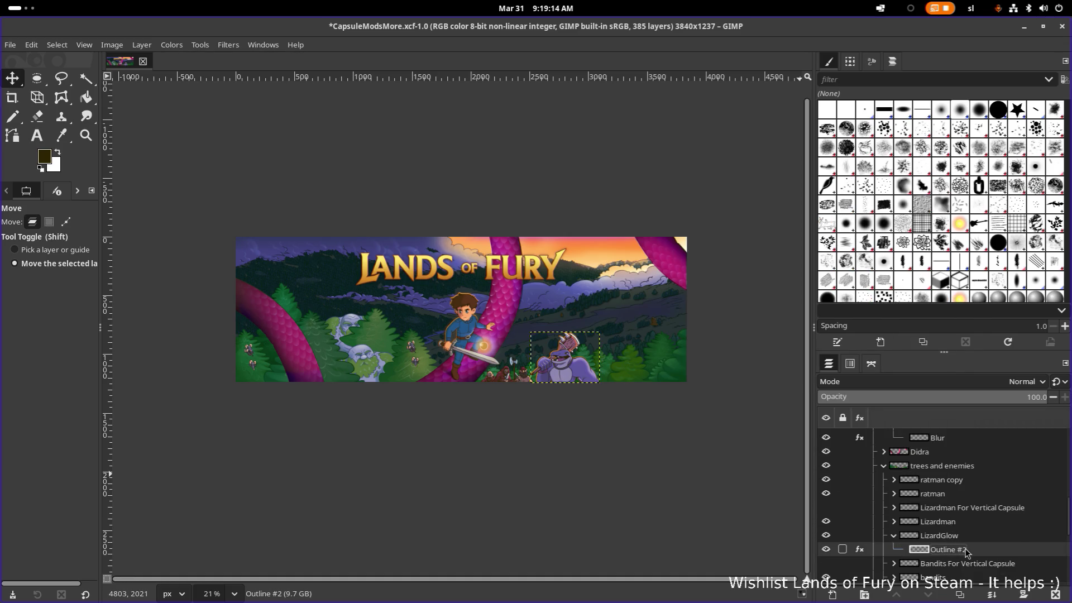
key("ctrl+z")
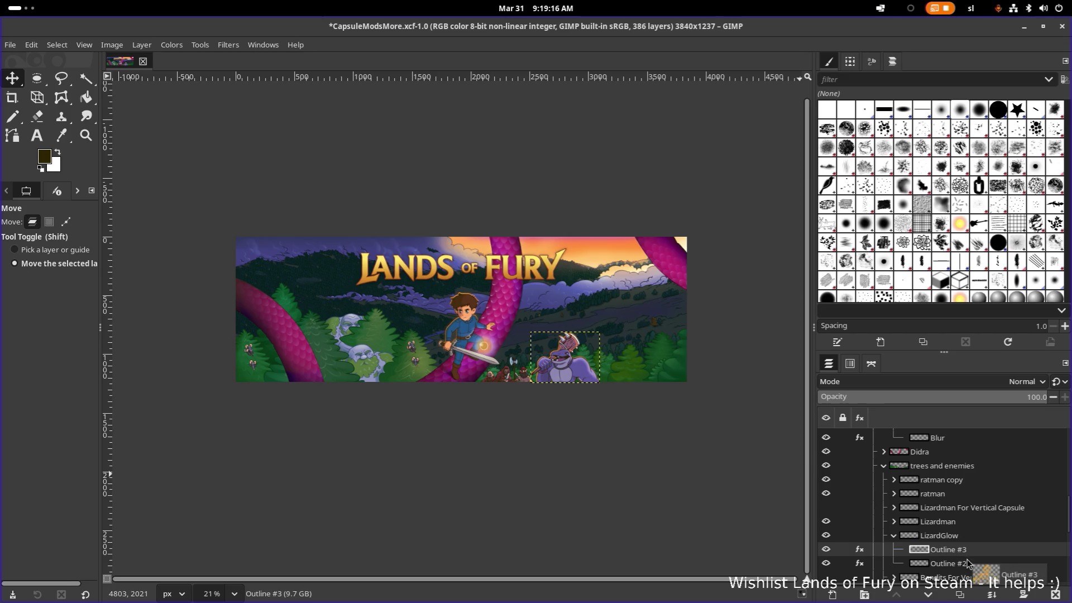
left_click_drag(968, 554, 968, 570)
Rename the copied layer Glow, then correct it to Blur #1
double_click(963, 561)
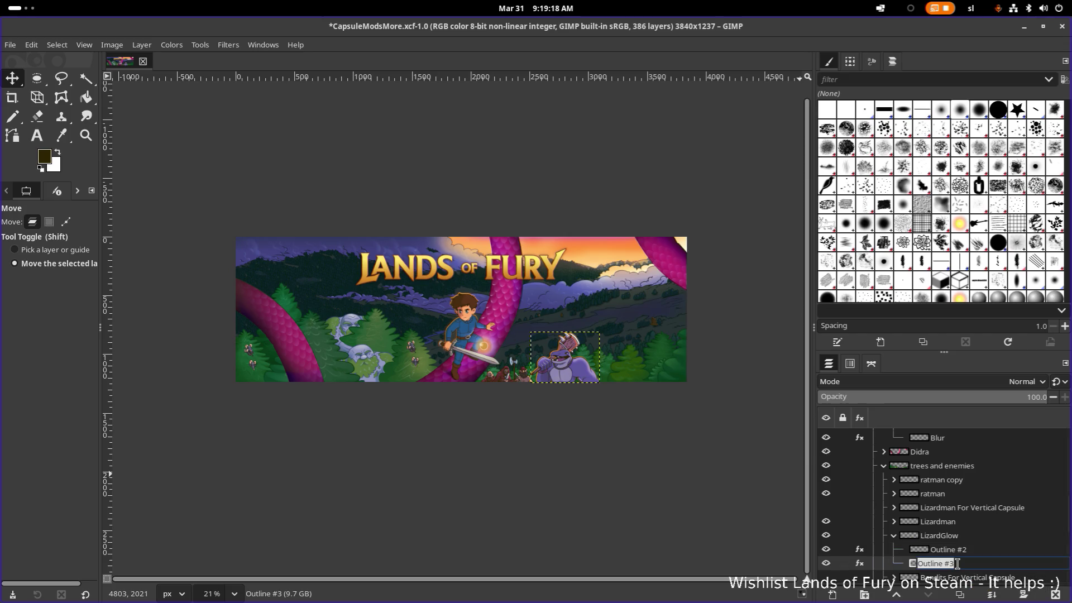
type("Glow")
key("Return")
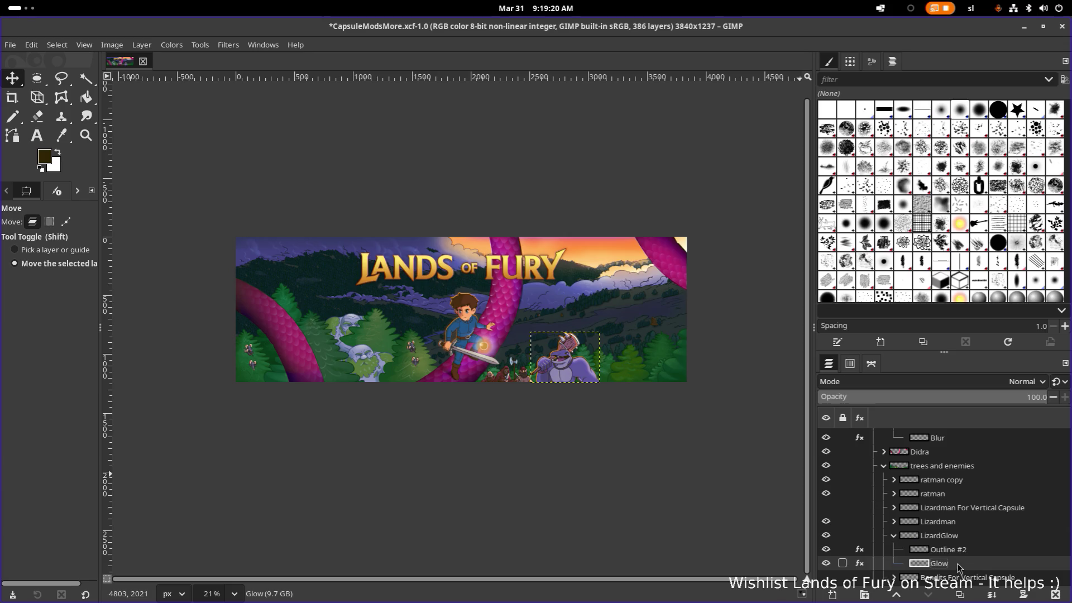
scroll(959, 569, "up", 1)
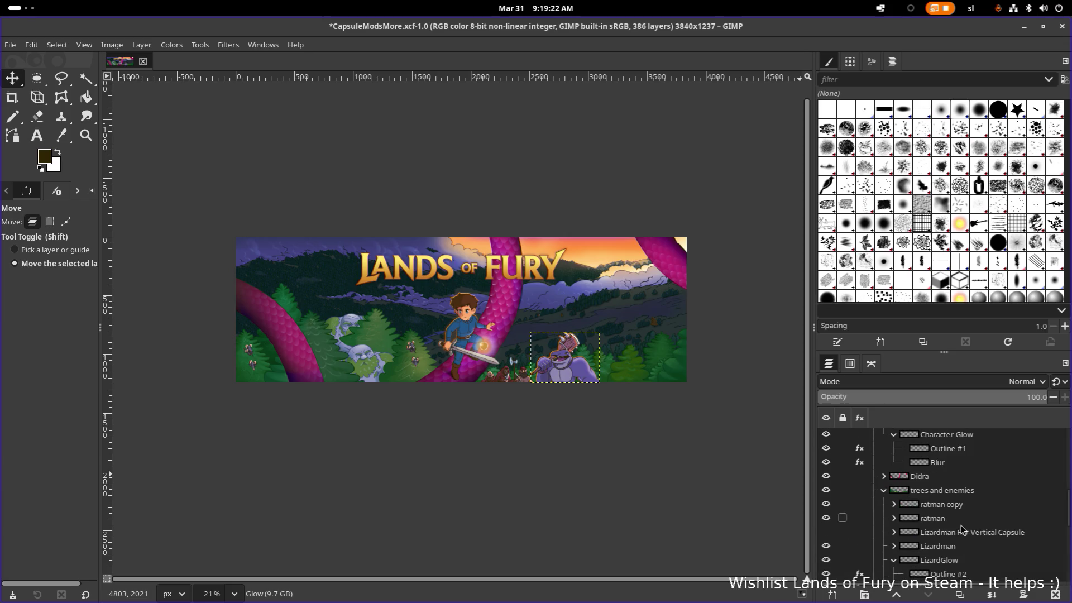
scroll(964, 536, "down", 1)
double_click(946, 565)
type("Blur #1")
key("Return")
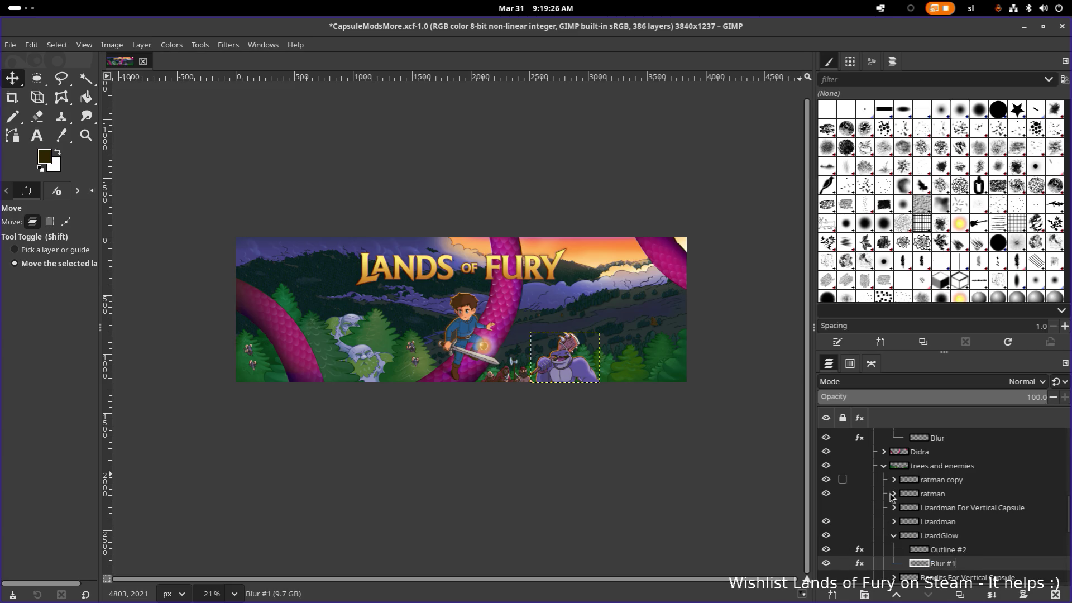
Compare Blur #1's effects with the Character Glow blur layer's, then bring up the Filters menu
left_click(858, 562)
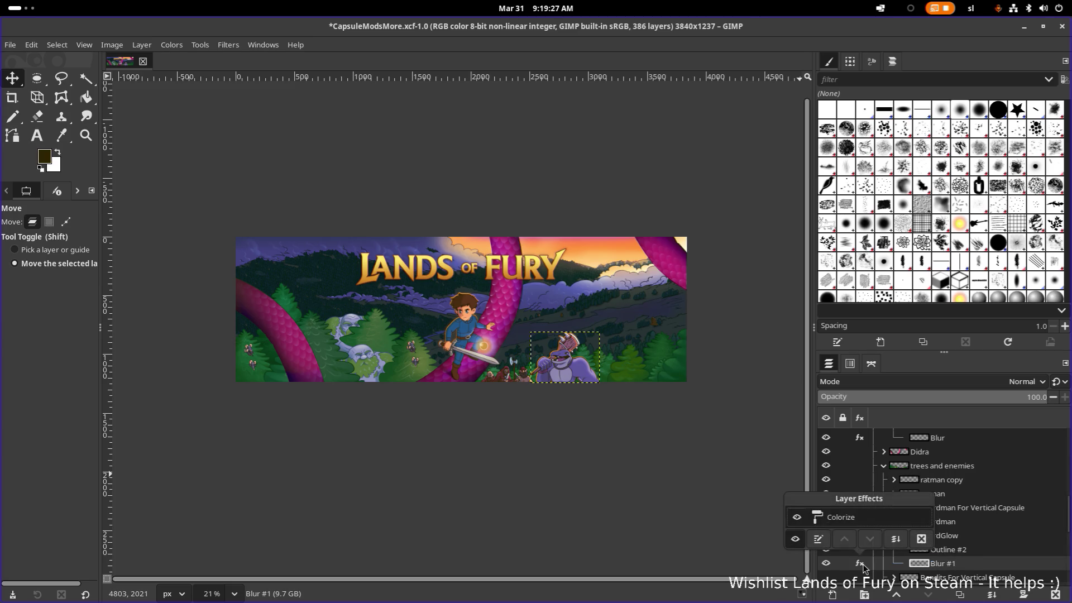
left_click(922, 540)
scroll(884, 494, "up", 2)
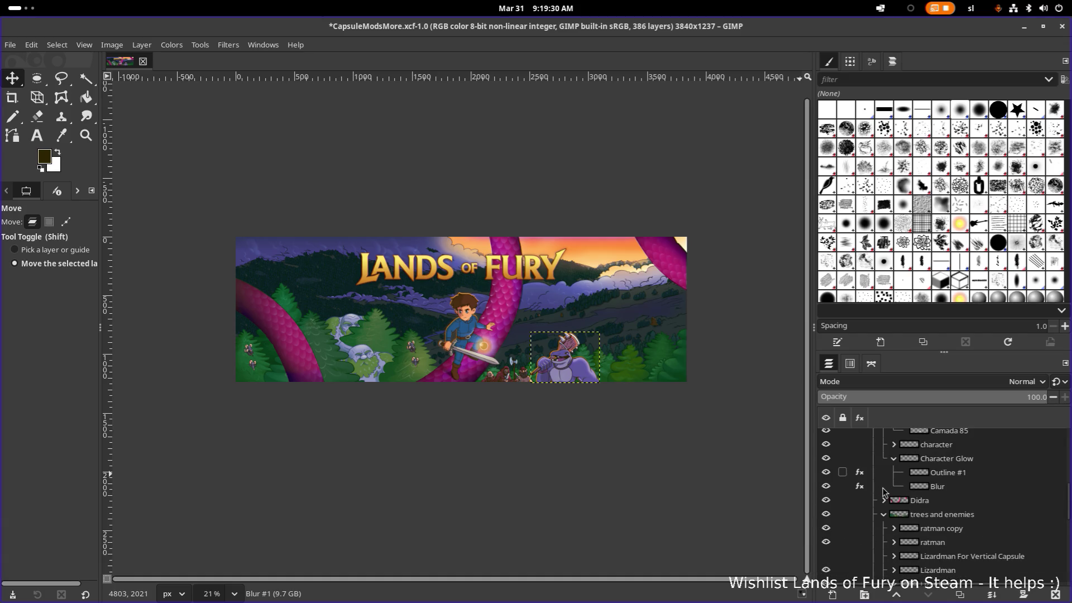
left_click(860, 486)
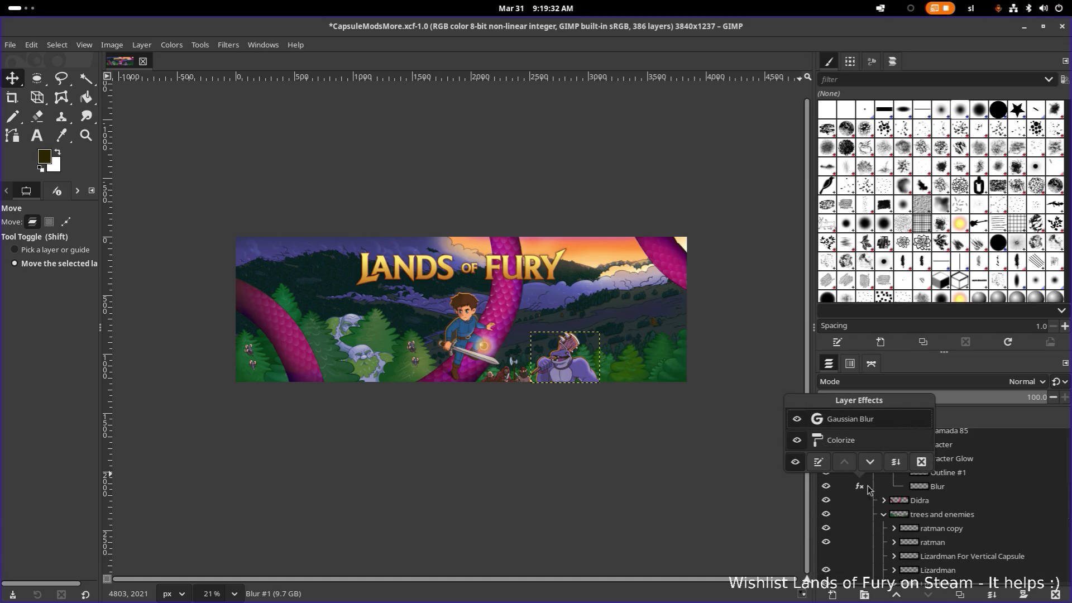
left_click(988, 505)
scroll(985, 511, "down", 3)
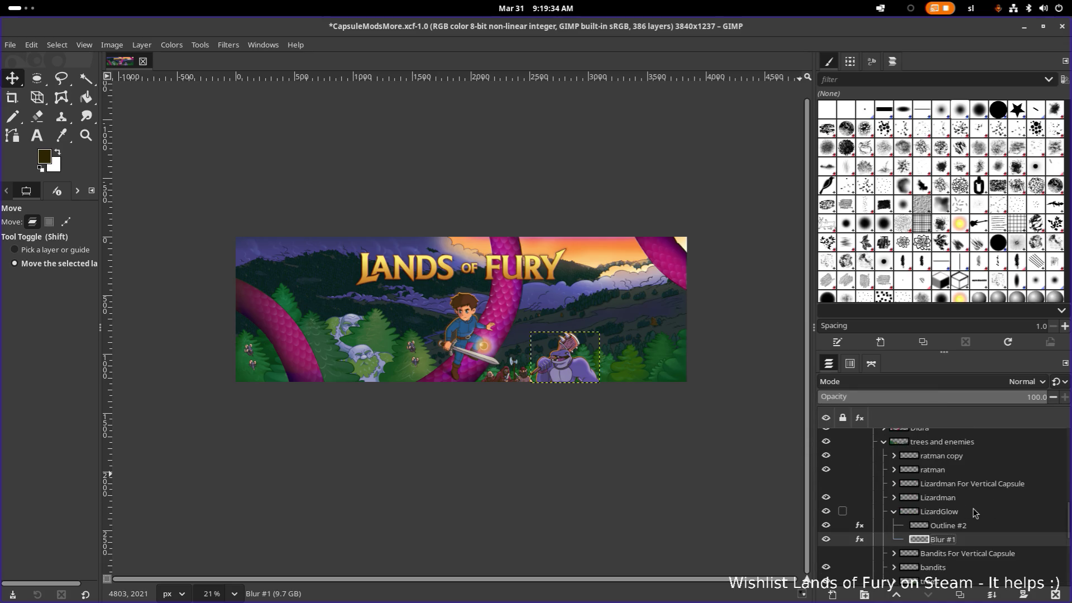
left_click(860, 539)
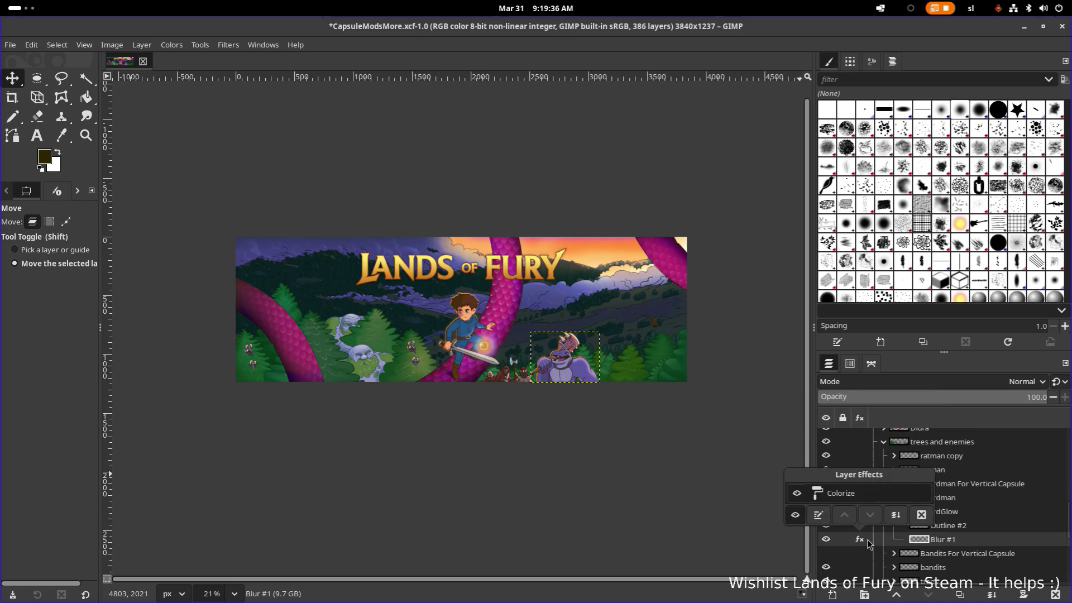
left_click(229, 46)
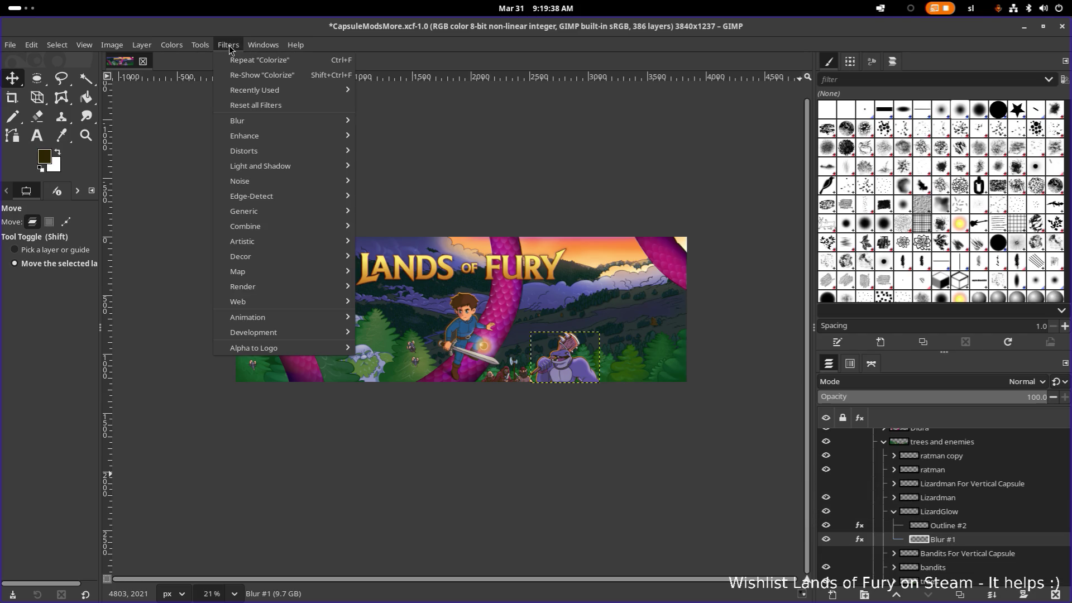
Apply a Gaussian Blur using the saved GlowBlur preset to the Blur #1 layer
mouse_move(251, 121)
left_click(420, 136)
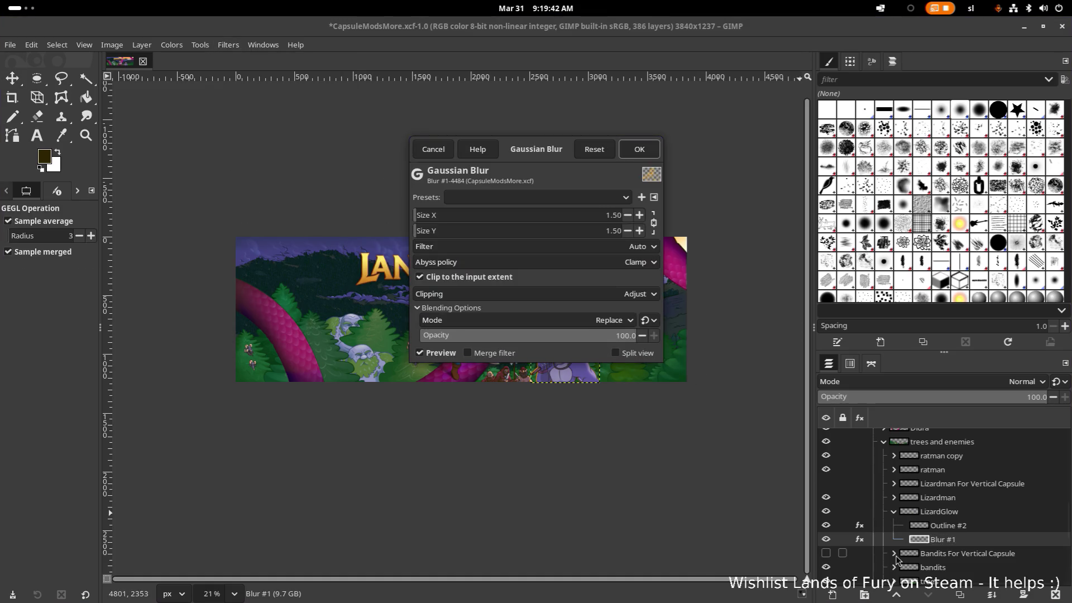
left_click(577, 202)
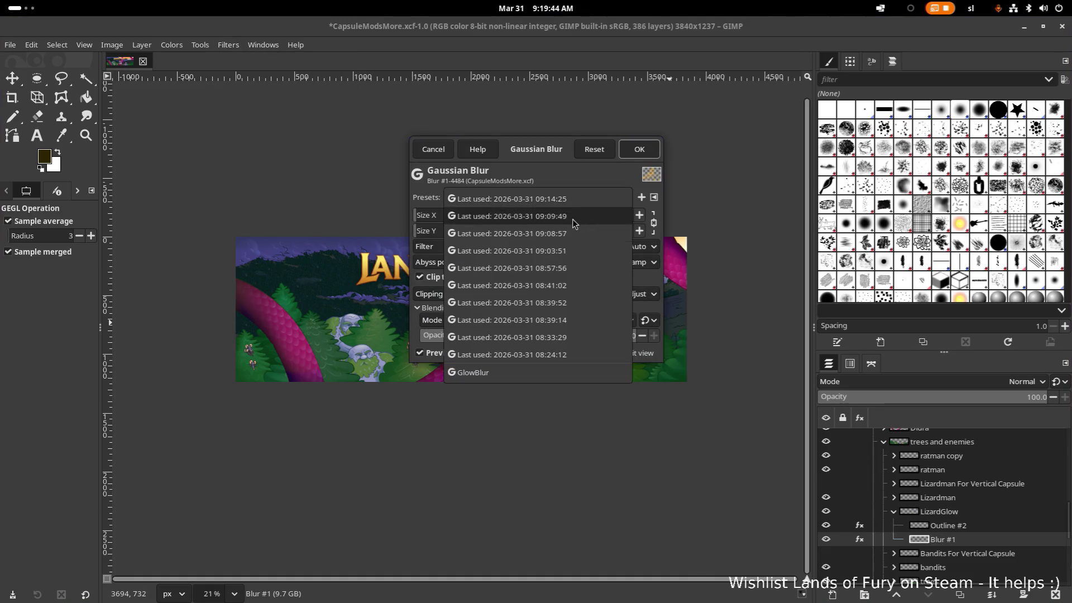
left_click(541, 371)
left_click(640, 153)
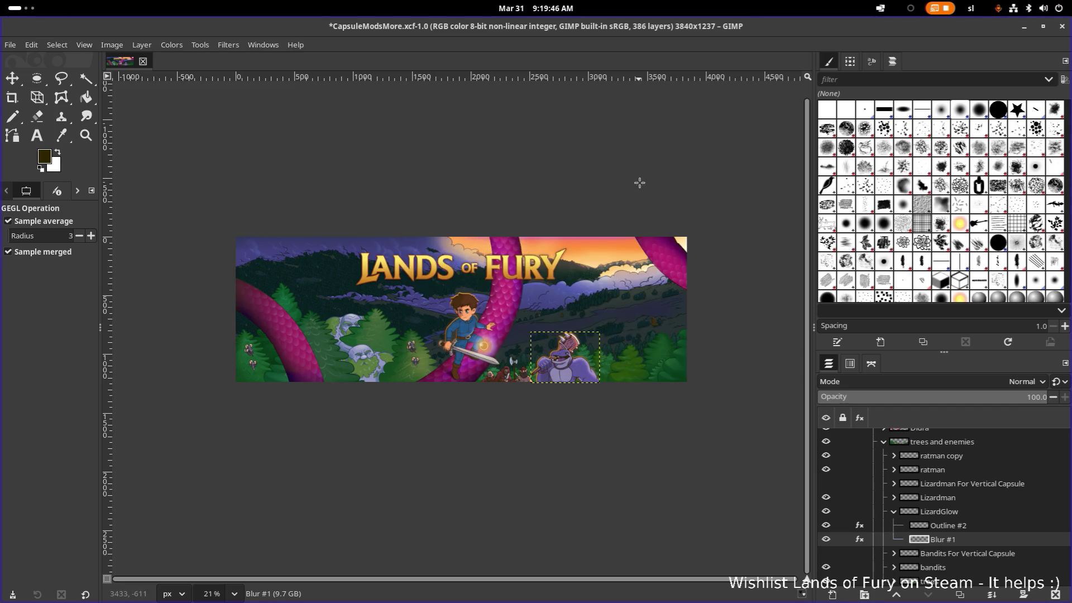
scroll(676, 358, "up", 3)
scroll(676, 358, "up", 1)
scroll(676, 358, "down", 1)
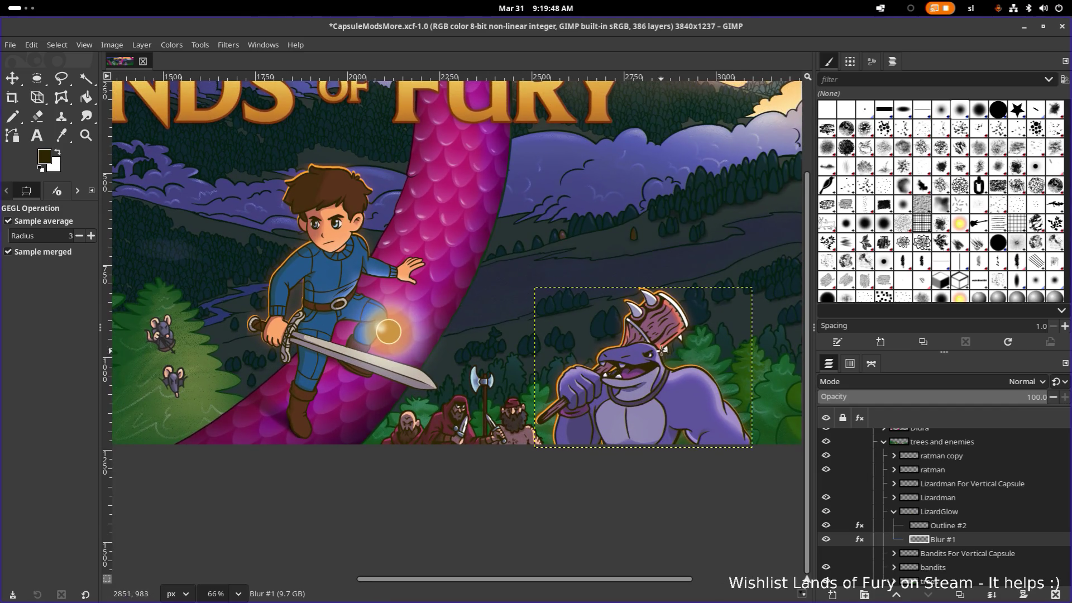
scroll(704, 360, "down", 2)
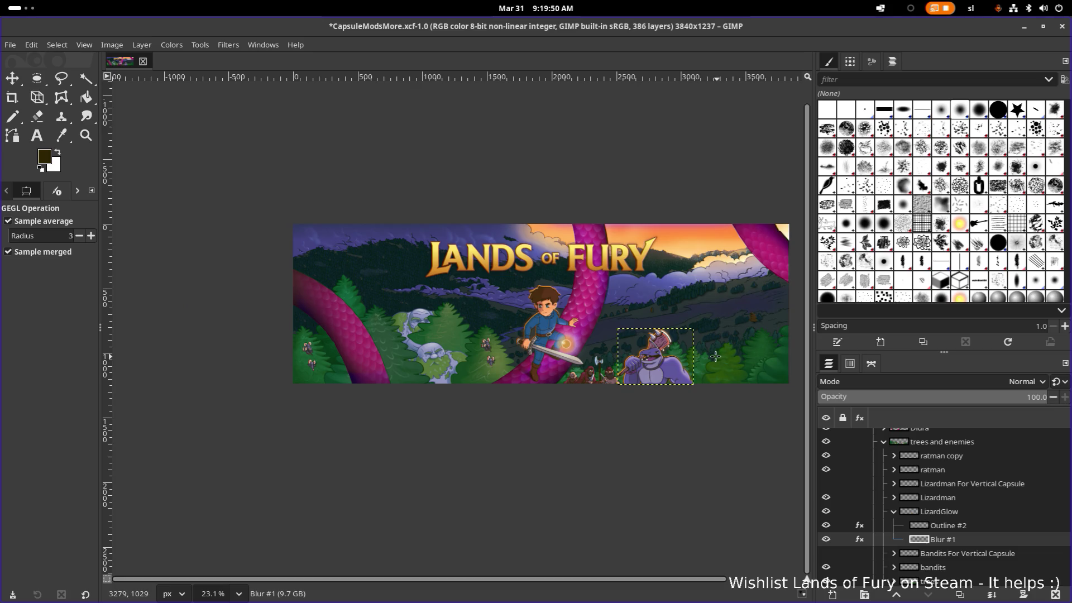
left_click_drag(677, 367, 661, 381)
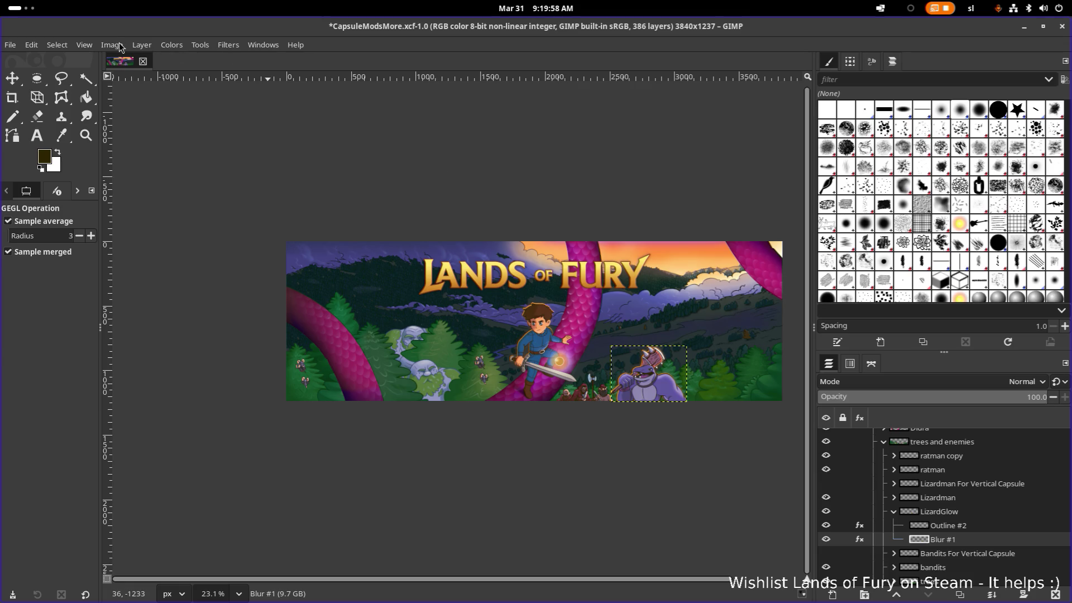
left_click(57, 45)
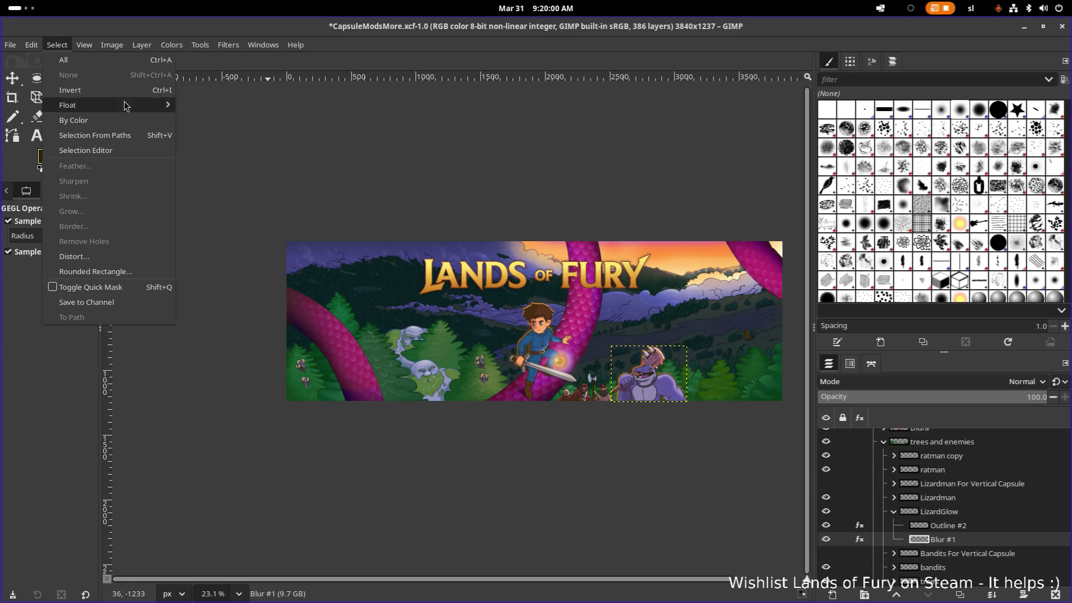
left_click(949, 478)
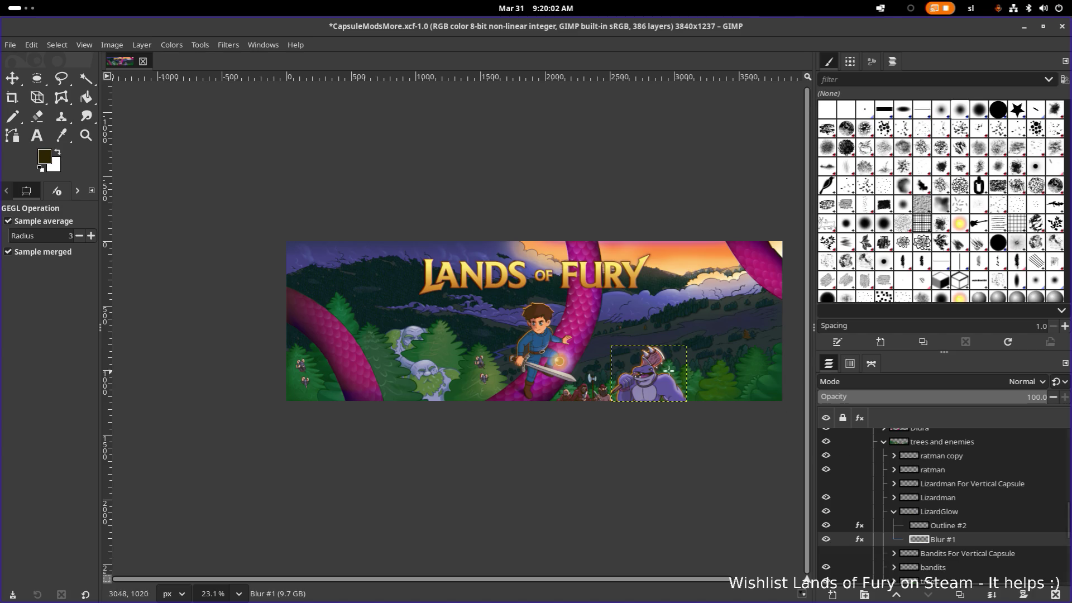
scroll(568, 339, "up", 2)
scroll(568, 339, "up", 1)
scroll(569, 340, "up", 1)
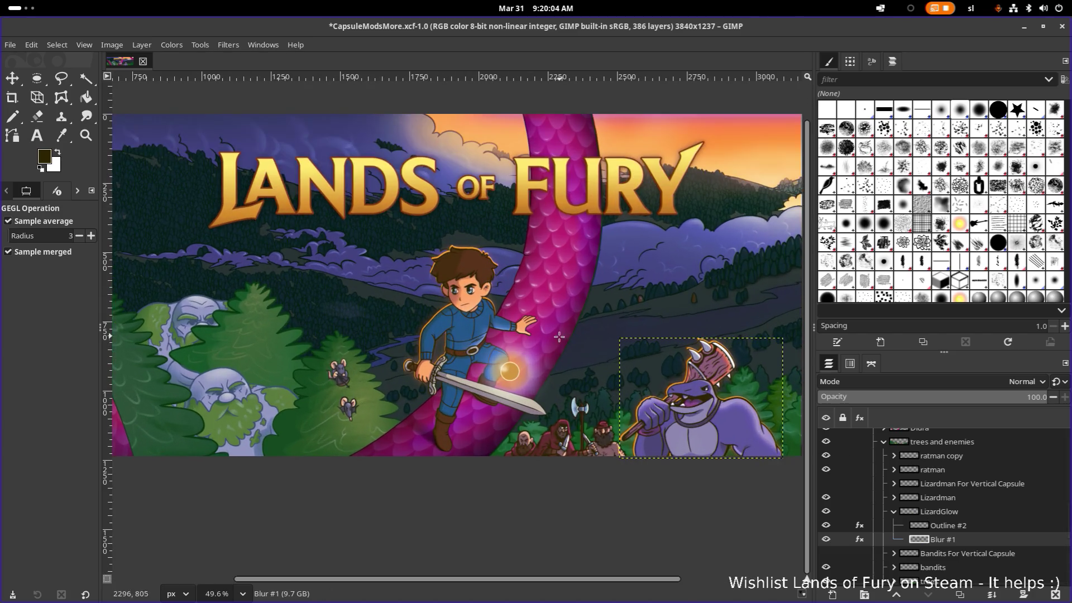
scroll(578, 340, "up", 1)
scroll(610, 349, "up", 1)
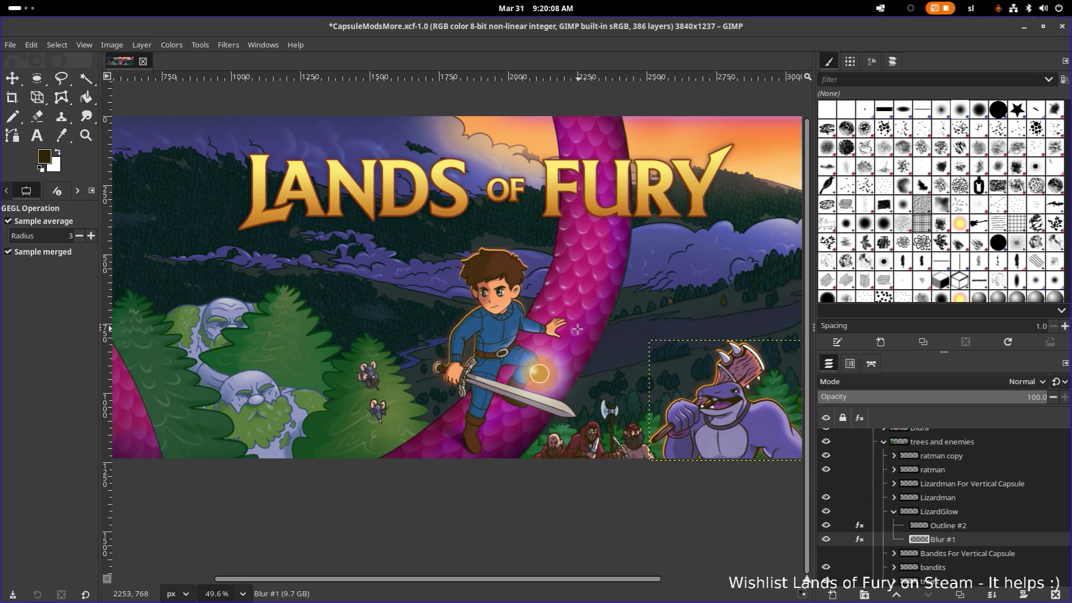
scroll(577, 329, "up", 1)
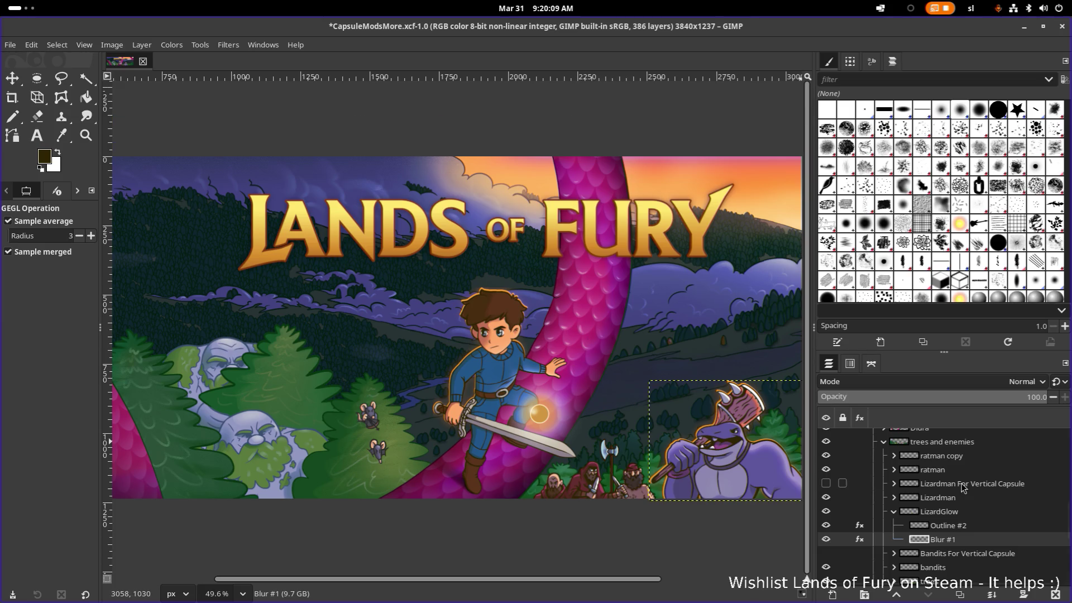
Toggle Outline #2's visibility to compare, and peek at Outline #2's effects list
left_click(827, 525)
left_click(826, 525)
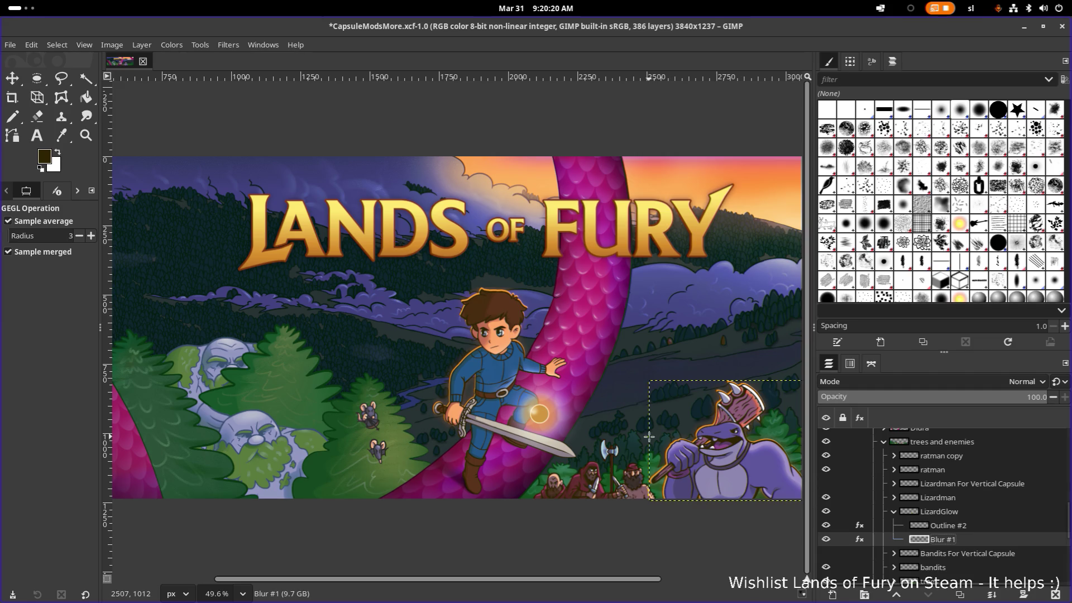
left_click_drag(676, 456, 552, 442)
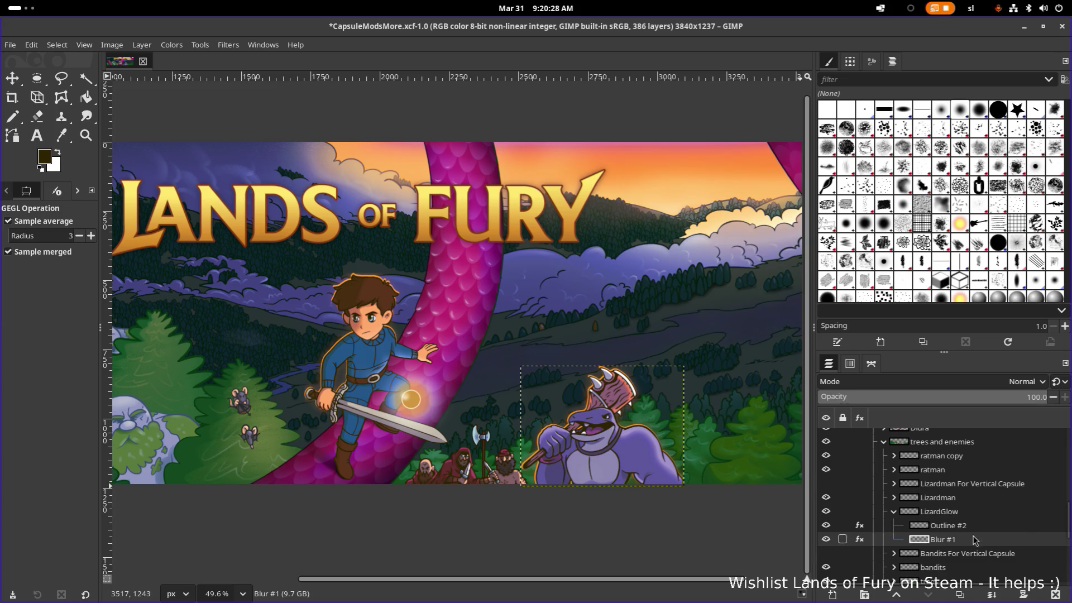
left_click(950, 526)
left_click(861, 526)
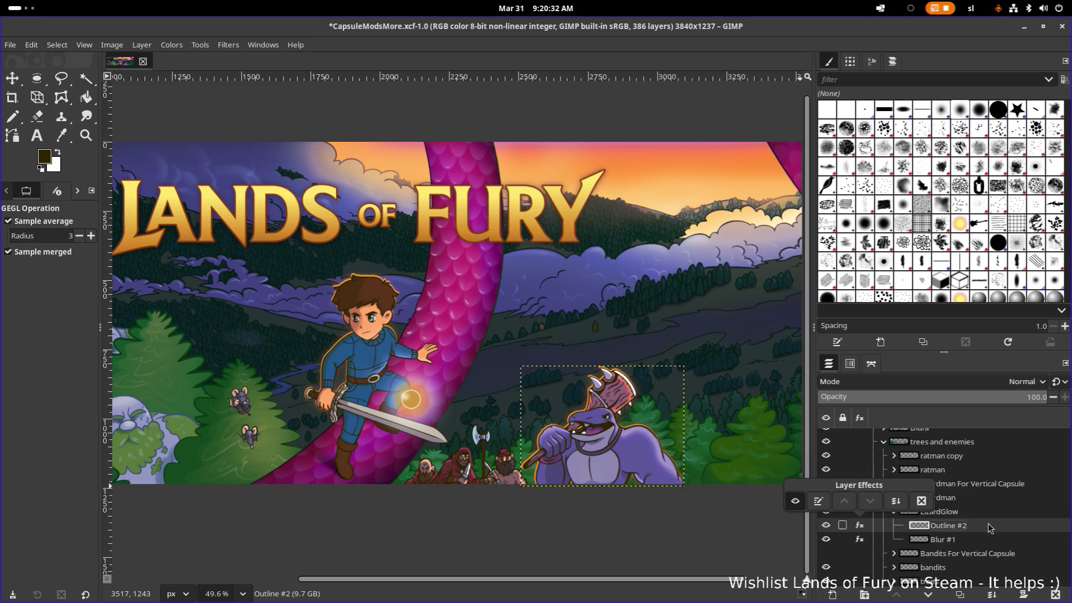
left_click(908, 540)
Compare the glow with Outline #2 hidden, then show Blur #1's effects list with Gaussian Blur and Colorize
left_click(904, 526)
left_click(826, 525)
left_click(827, 539)
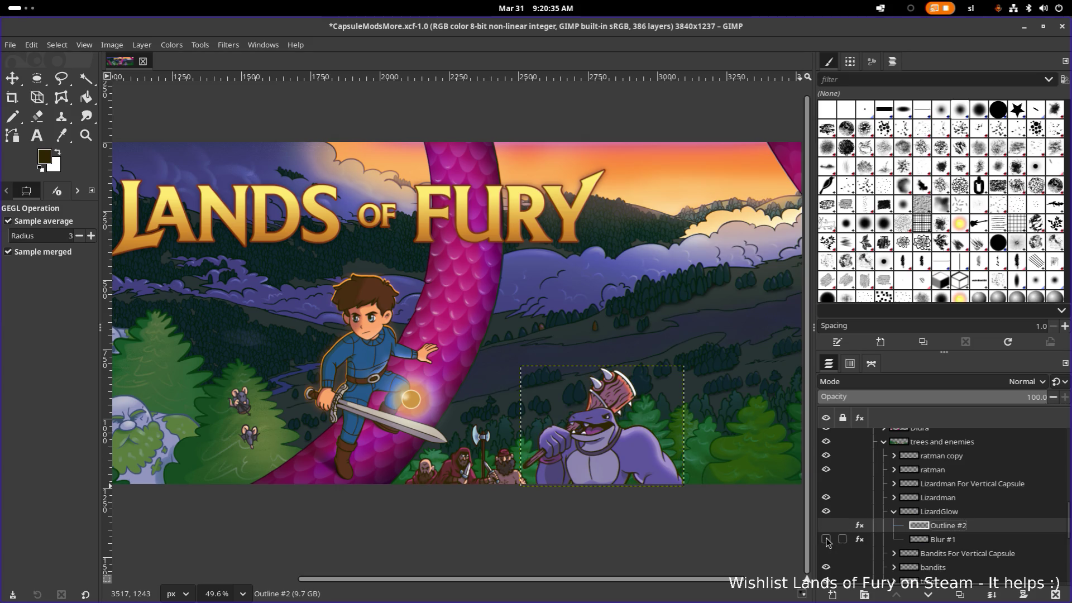
left_click(957, 544)
left_click(861, 541)
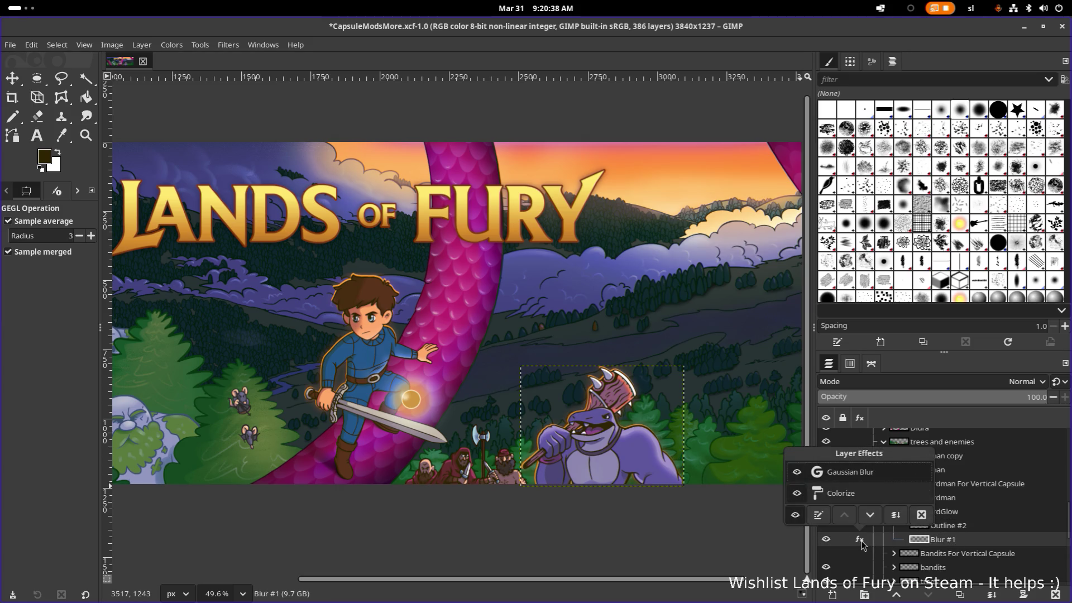
Edit Blur #1's Colorize effect and load the ColorizeBlur preset into it
left_click(834, 494)
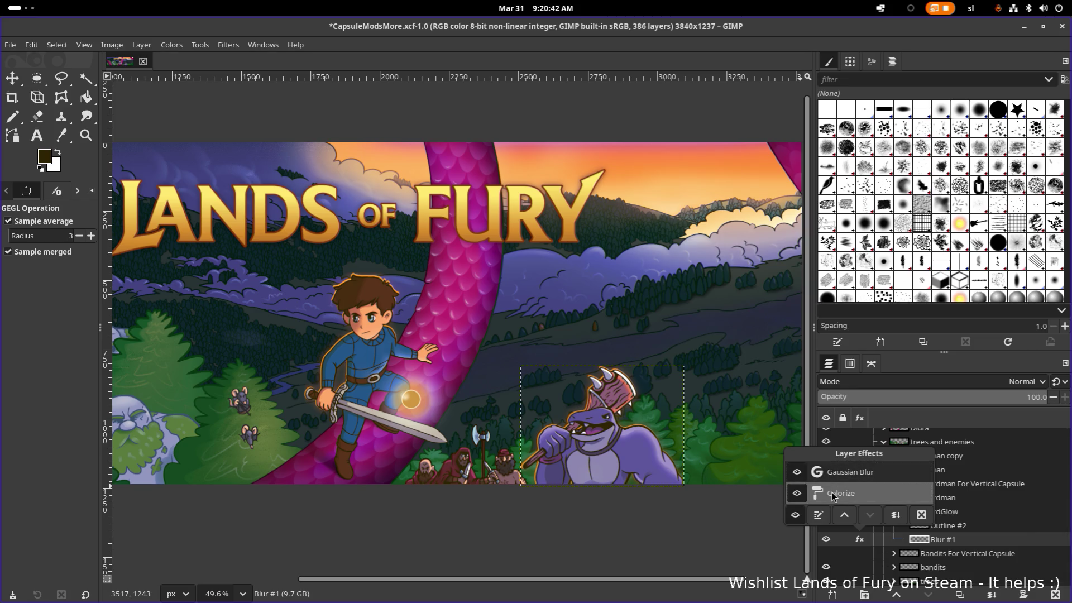
double_click(833, 495)
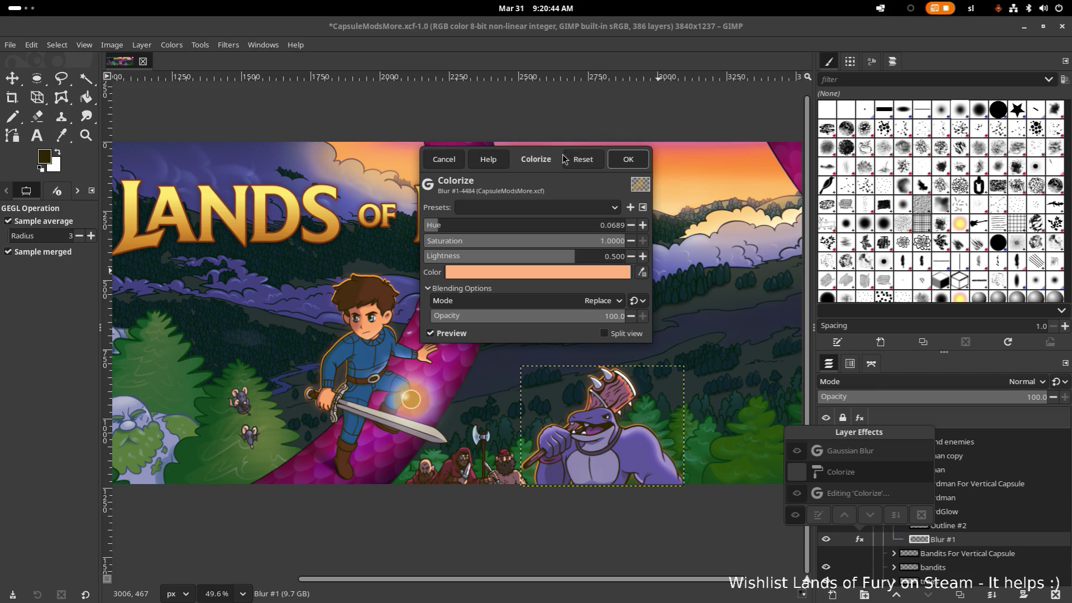
left_click_drag(564, 157, 357, 111)
mouse_move(397, 268)
left_mouse_down()
mouse_move(244, 267)
mouse_move(311, 268)
left_mouse_up()
left_click(356, 162)
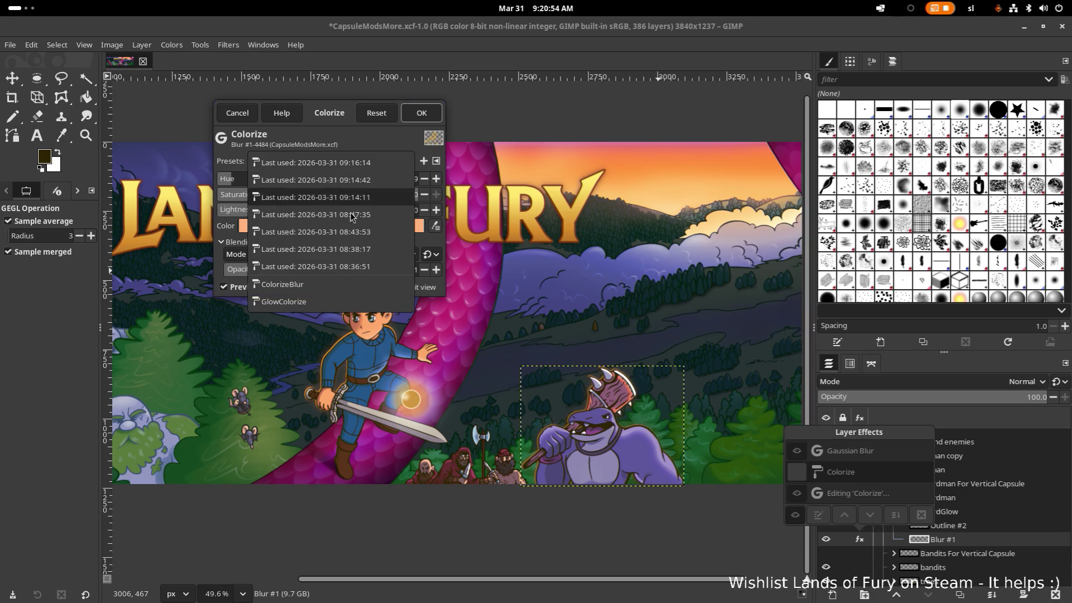
left_click(351, 288)
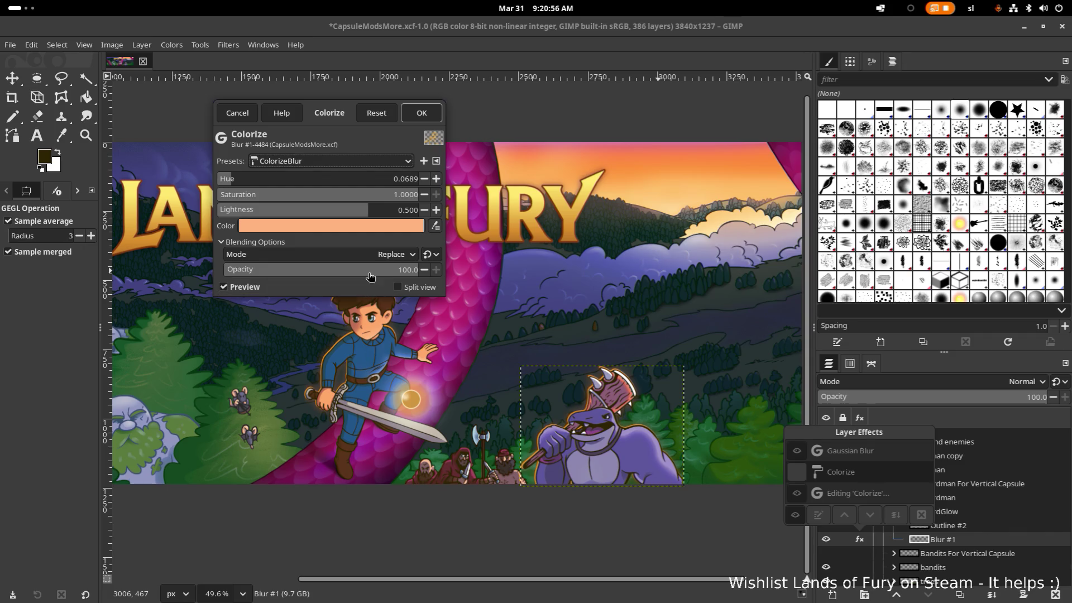
Set the Colorize effect's opacity to 20 (after trying 50) and apply it to Blur #1
left_click(405, 271)
type("50")
key("Return")
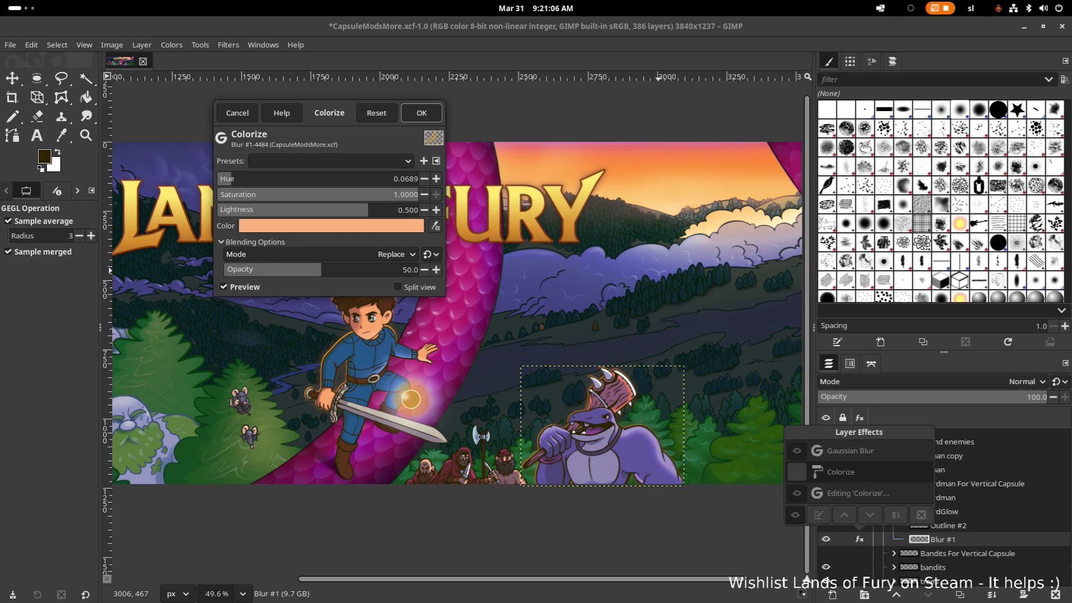
left_click(406, 269)
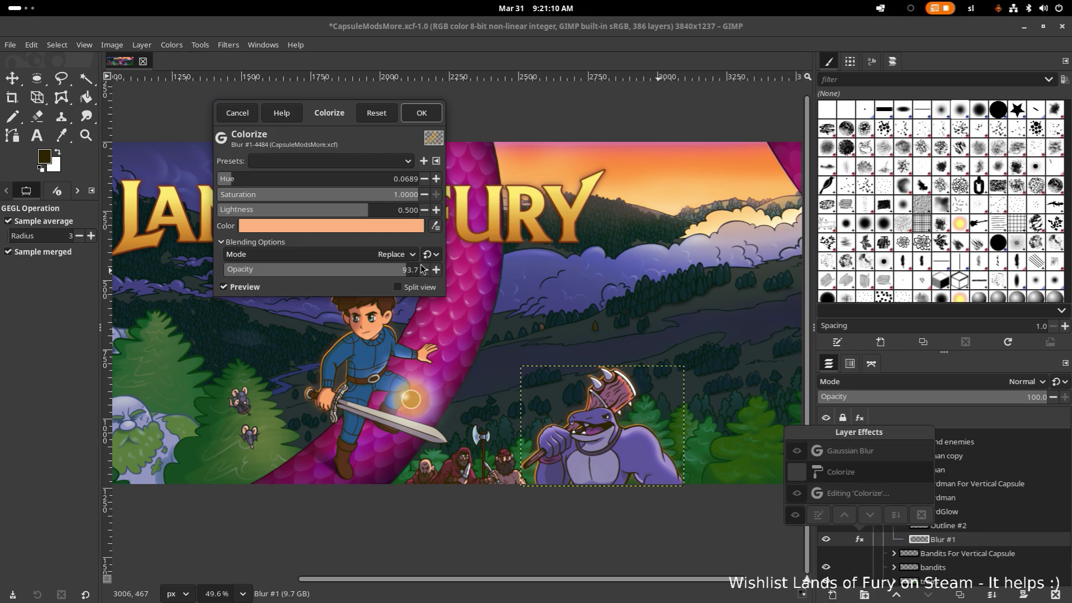
type("20")
key("Return")
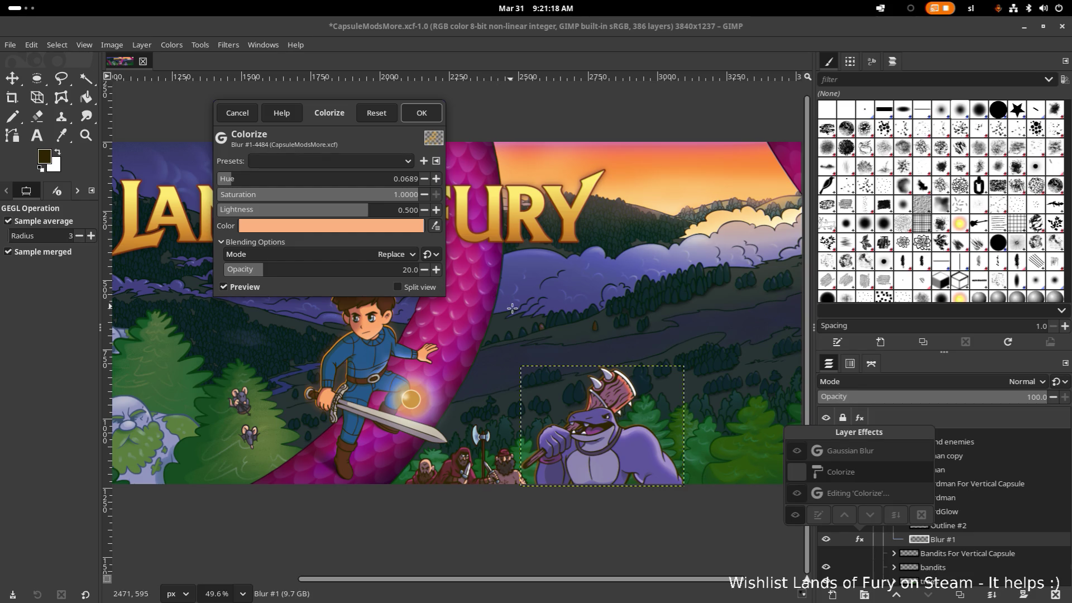
left_click(421, 112)
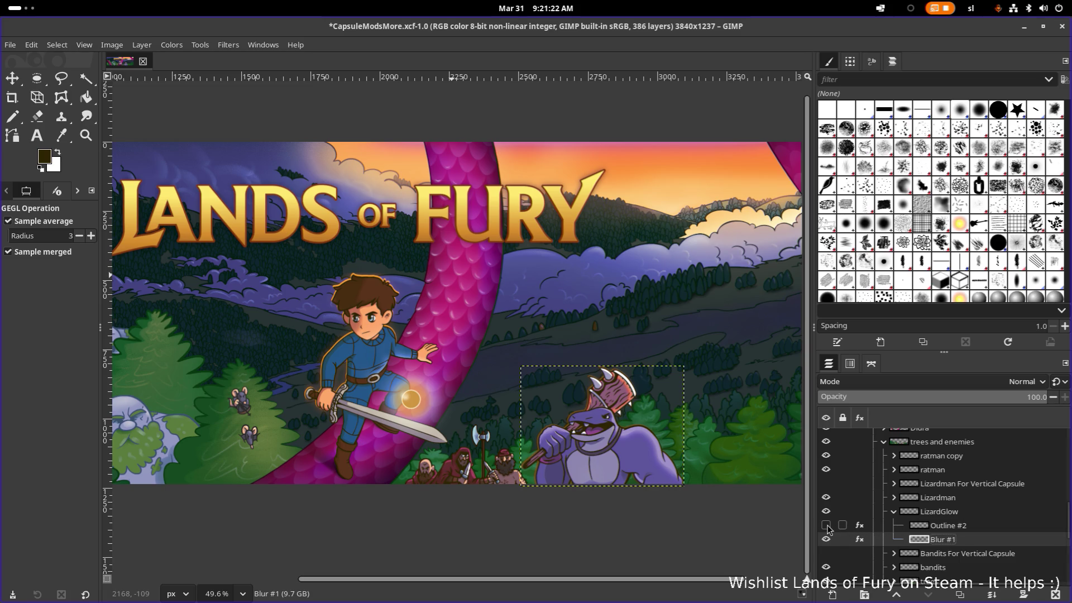
Set Outline #2's Colorize effect opacity to 20 as well and apply it
left_click(837, 526)
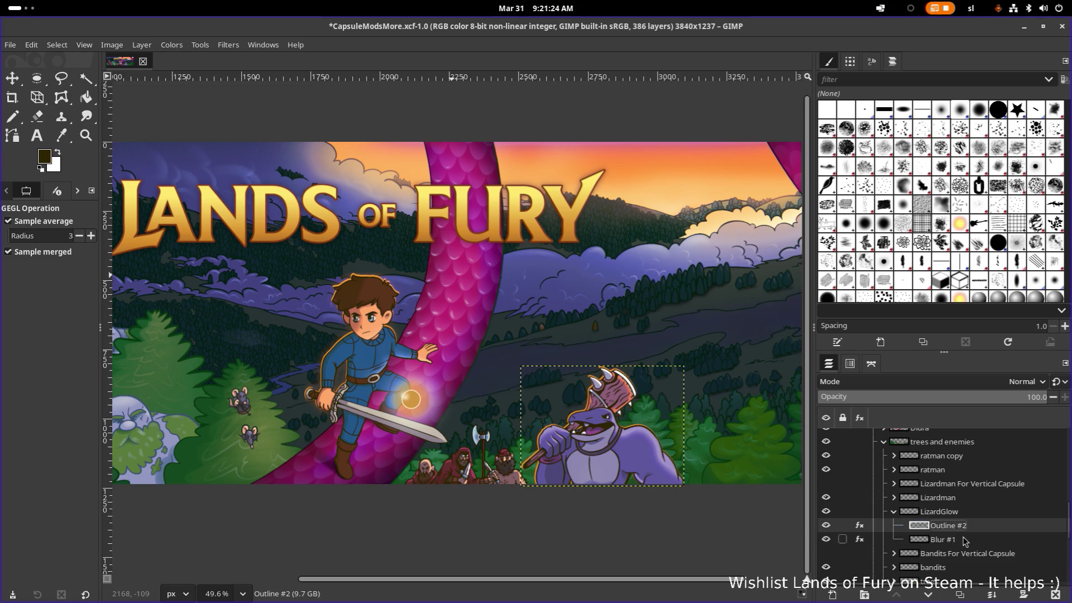
left_click(860, 539)
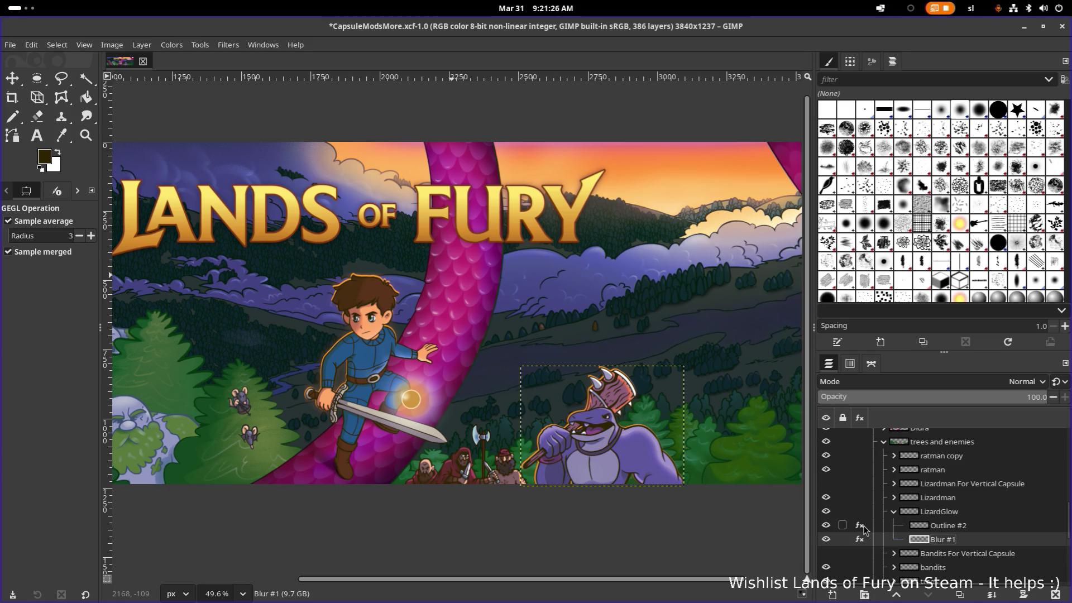
left_click(863, 529)
double_click(850, 482)
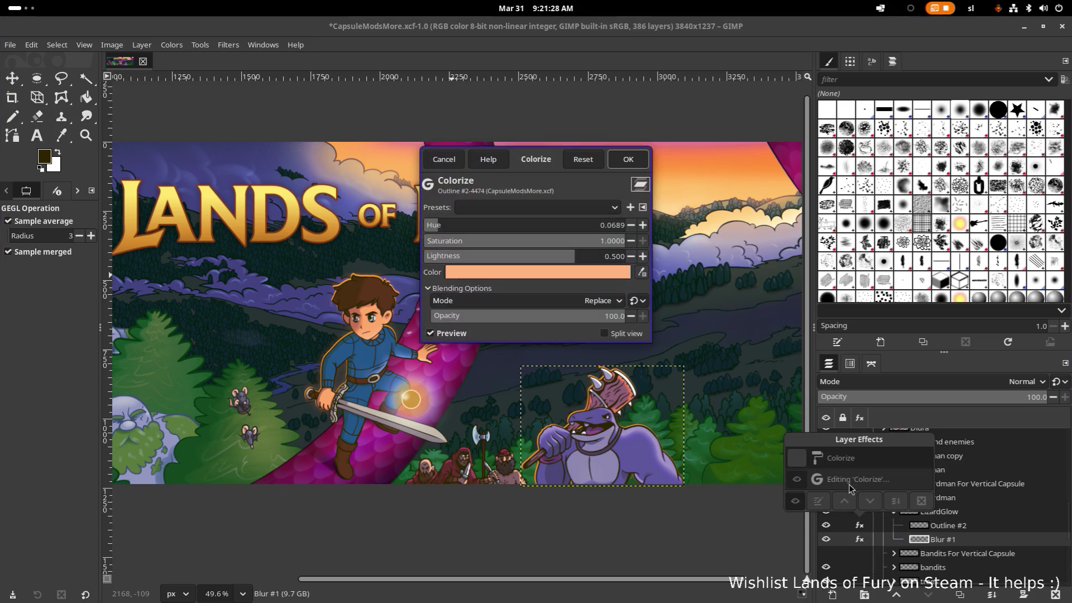
left_click(614, 316)
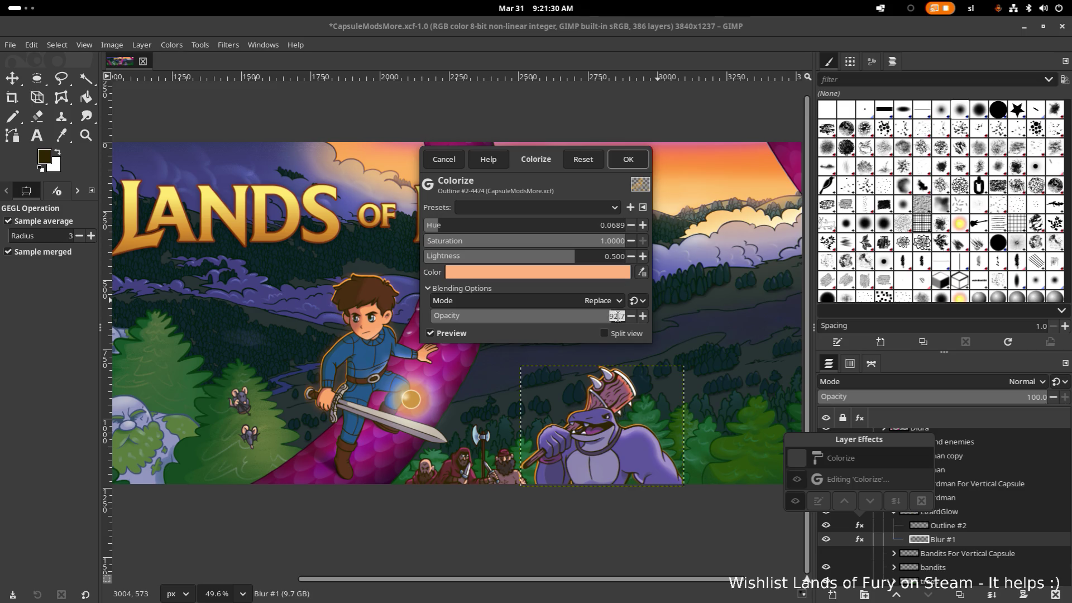
type("20")
key("Return")
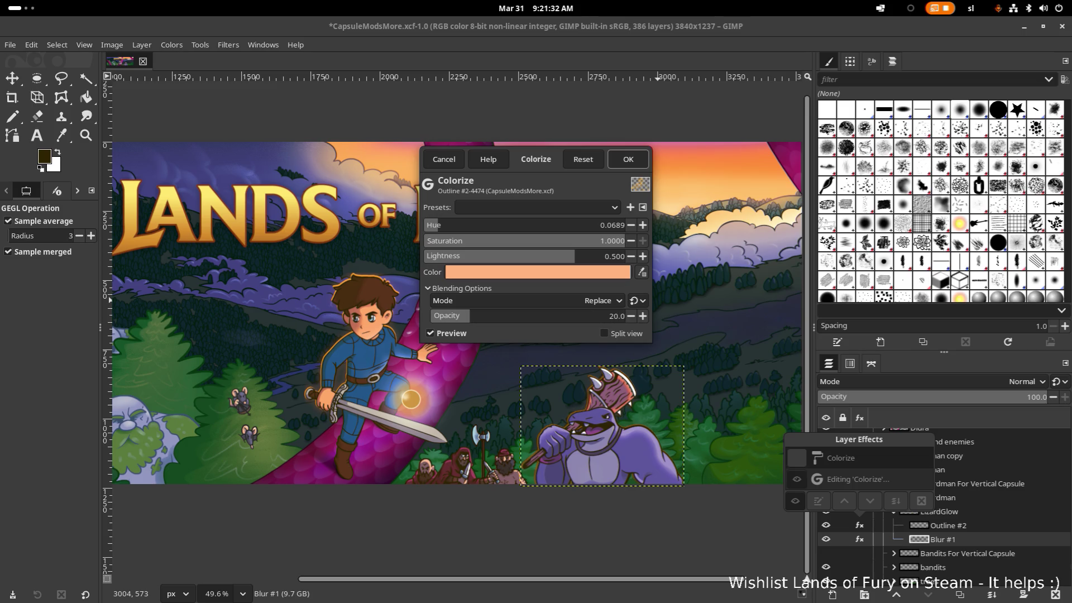
left_click(628, 159)
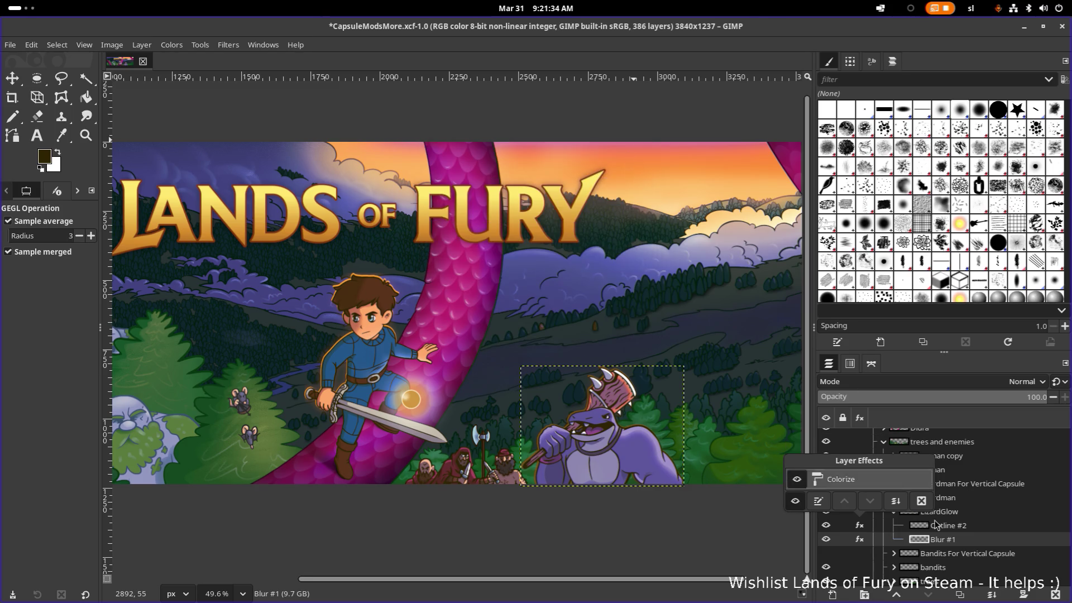
left_click(986, 529)
scroll(615, 414, "up", 3)
scroll(615, 415, "up", 2)
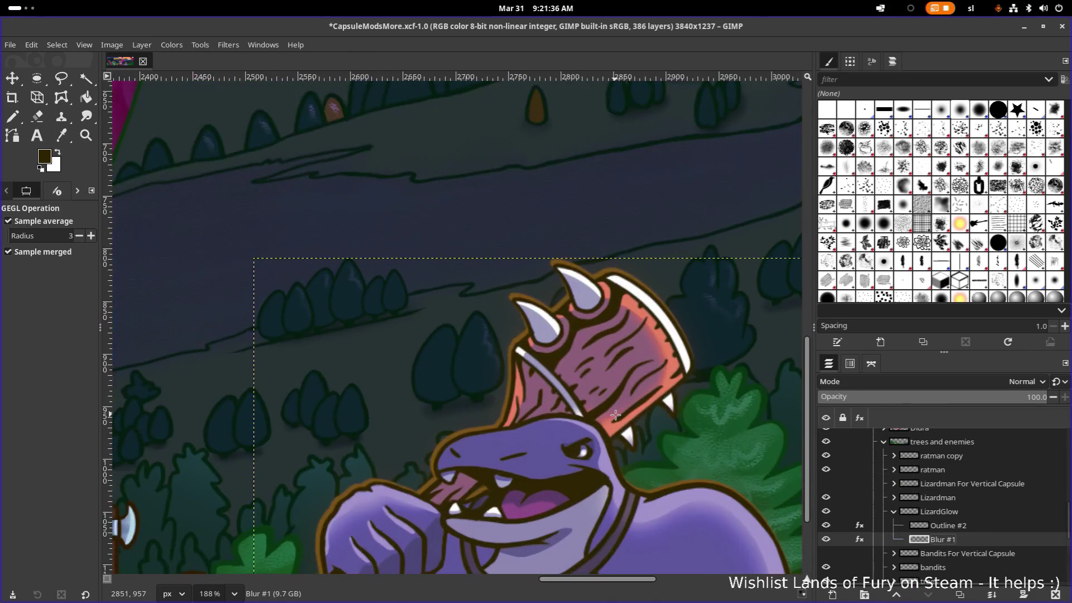
scroll(615, 415, "up", 2)
scroll(615, 414, "up", 1)
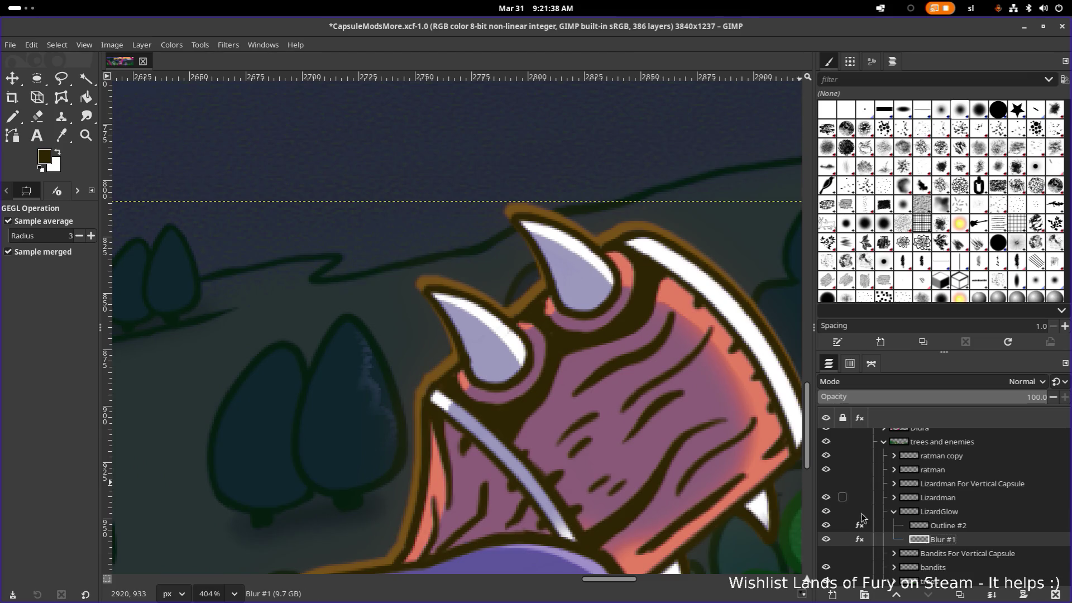
Bring up Outline #2's effects list and edit its Gaussian Blur effect
left_click(962, 528)
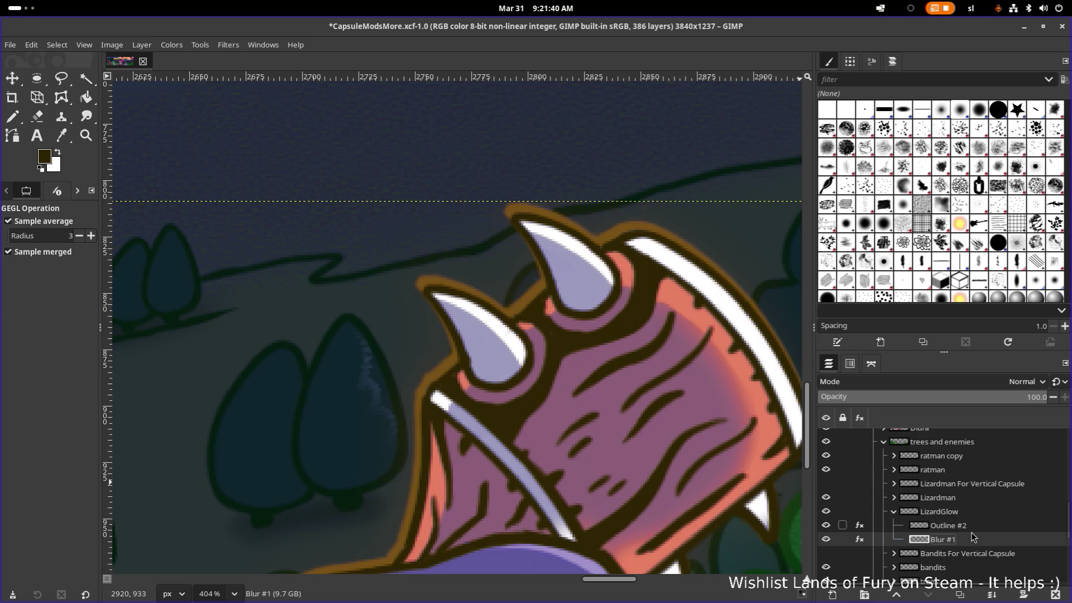
left_click(859, 525)
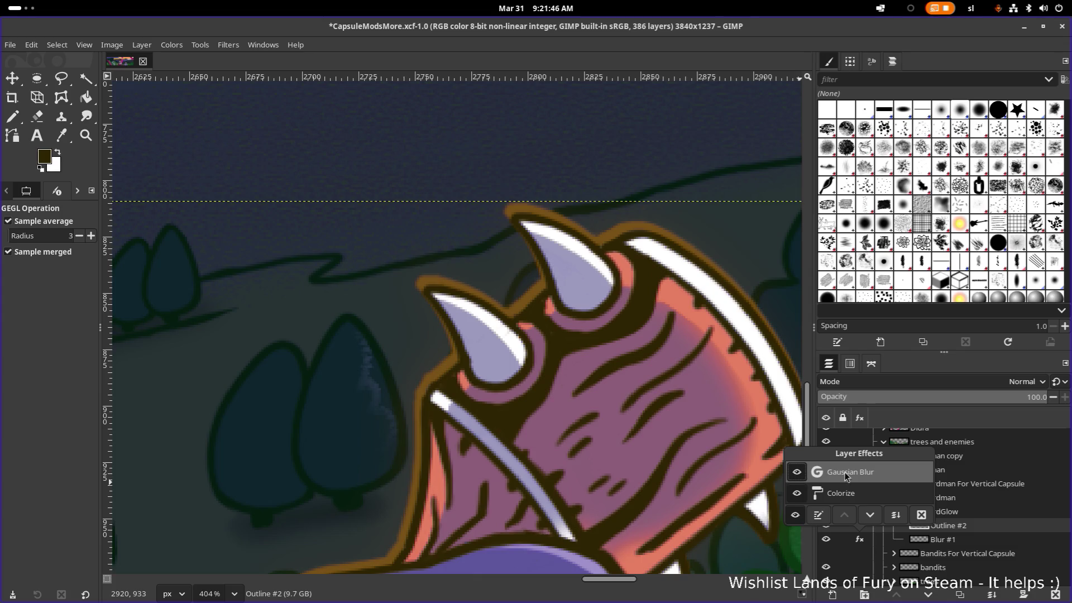
double_click(871, 472)
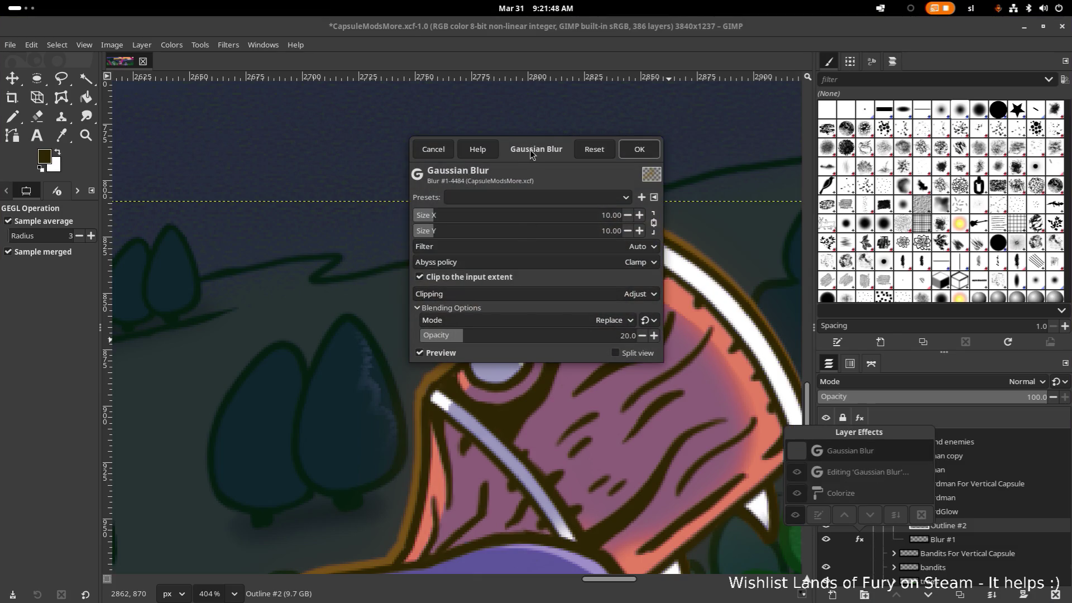
Raise Outline #2's Gaussian Blur effect opacity to 100 percent
left_click_drag(529, 150, 873, 112)
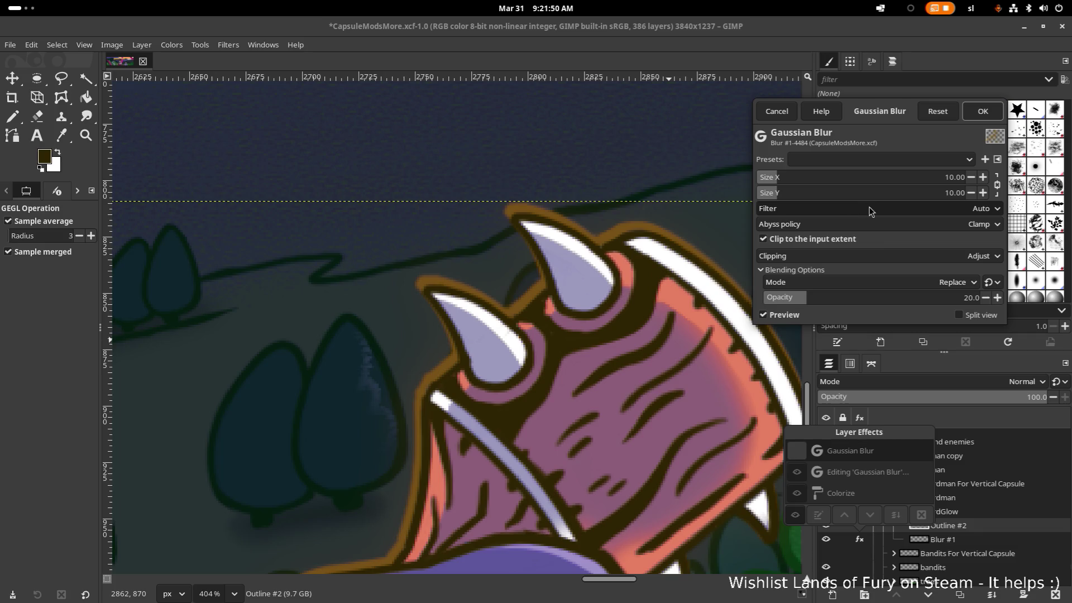
left_click_drag(829, 292, 921, 296)
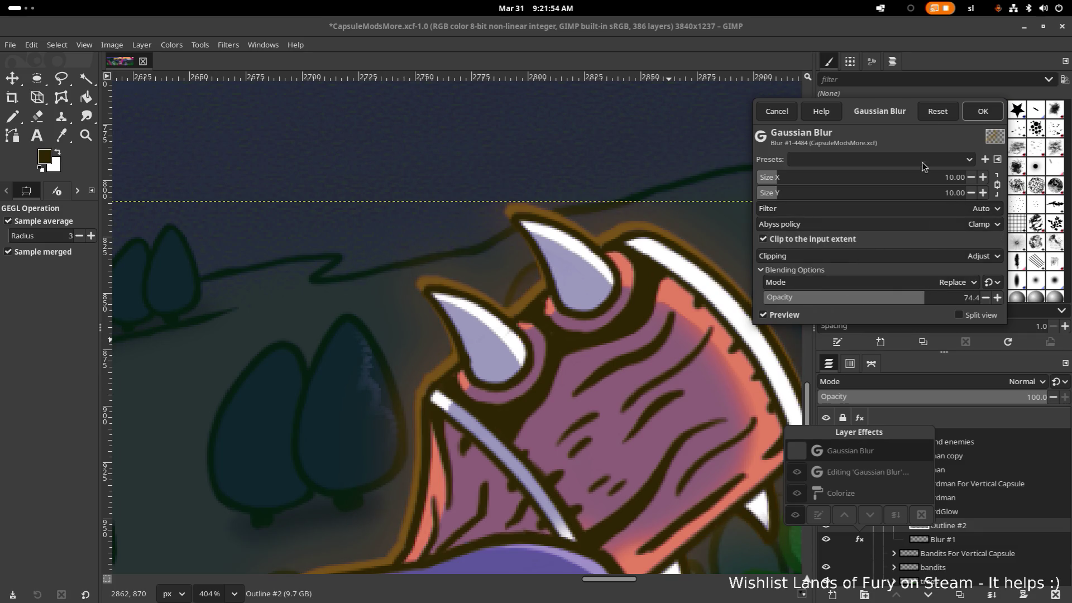
left_click_drag(888, 120, 915, 127)
scroll(641, 233, "down", 3)
scroll(645, 226, "down", 2)
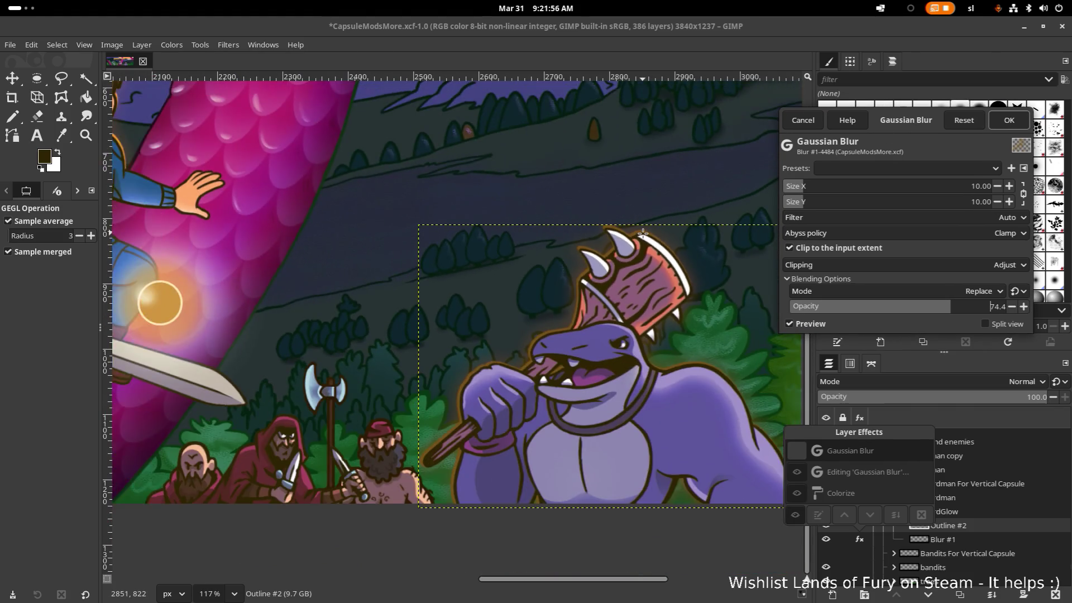
scroll(662, 209, "down", 3)
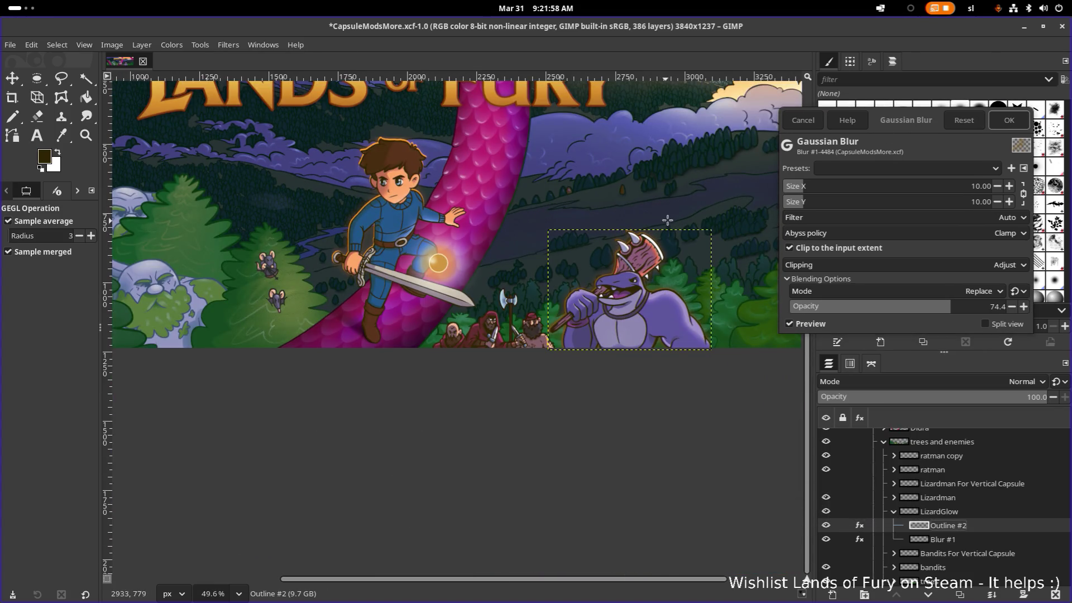
mouse_move(663, 193)
left_mouse_down()
mouse_move(661, 250)
mouse_move(680, 253)
left_mouse_up()
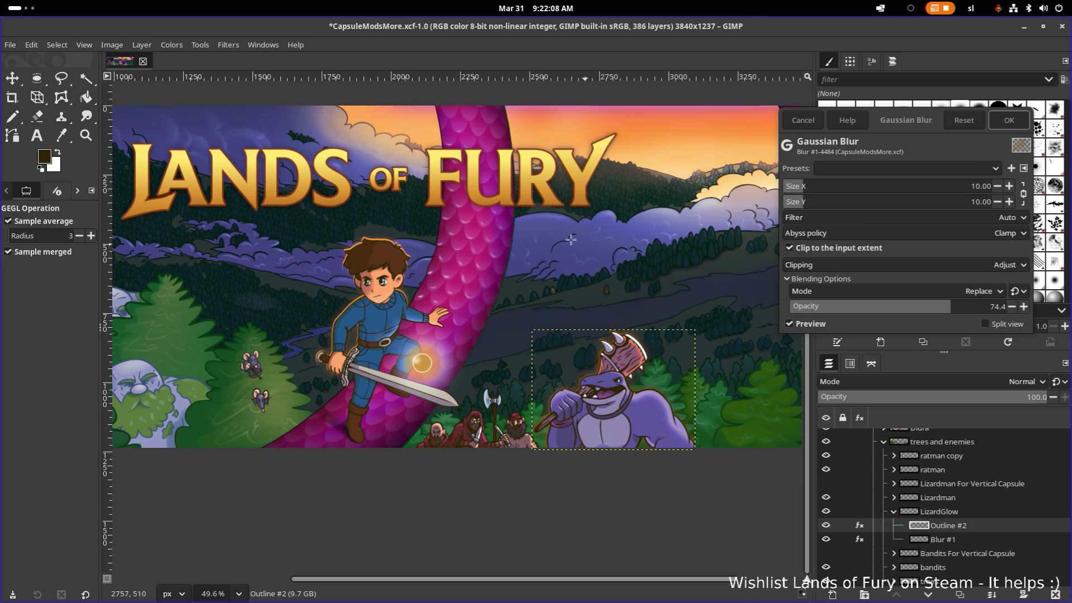
scroll(545, 233, "down", 2, "ctrl")
scroll(641, 243, "down", 2, "ctrl")
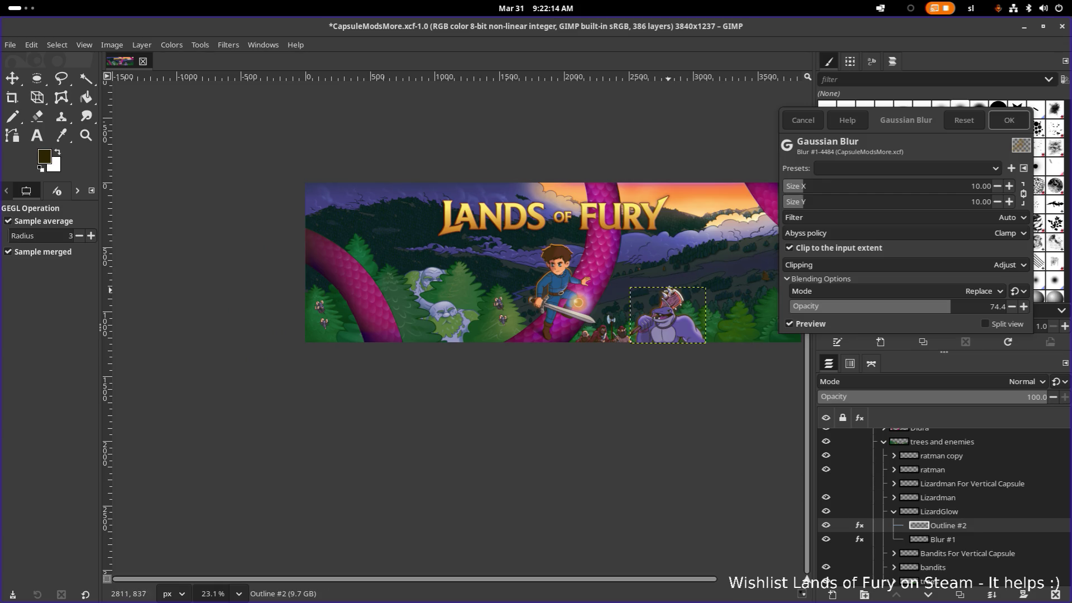
scroll(709, 300, "up", 1, "ctrl")
scroll(709, 299, "up", 3, "ctrl")
scroll(671, 286, "down", 1, "ctrl")
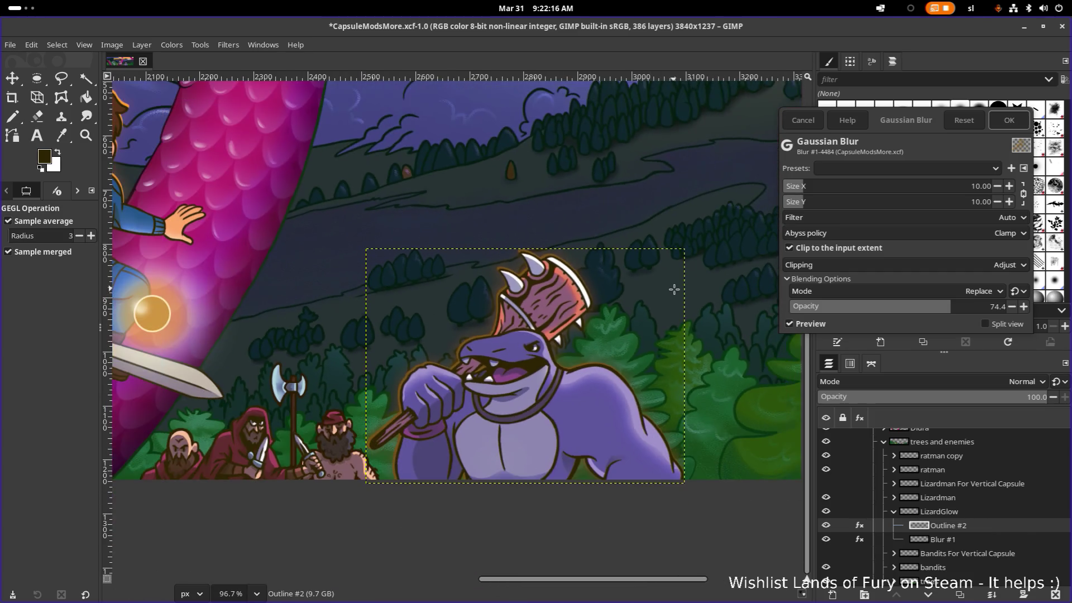
left_click_drag(918, 307, 1030, 306)
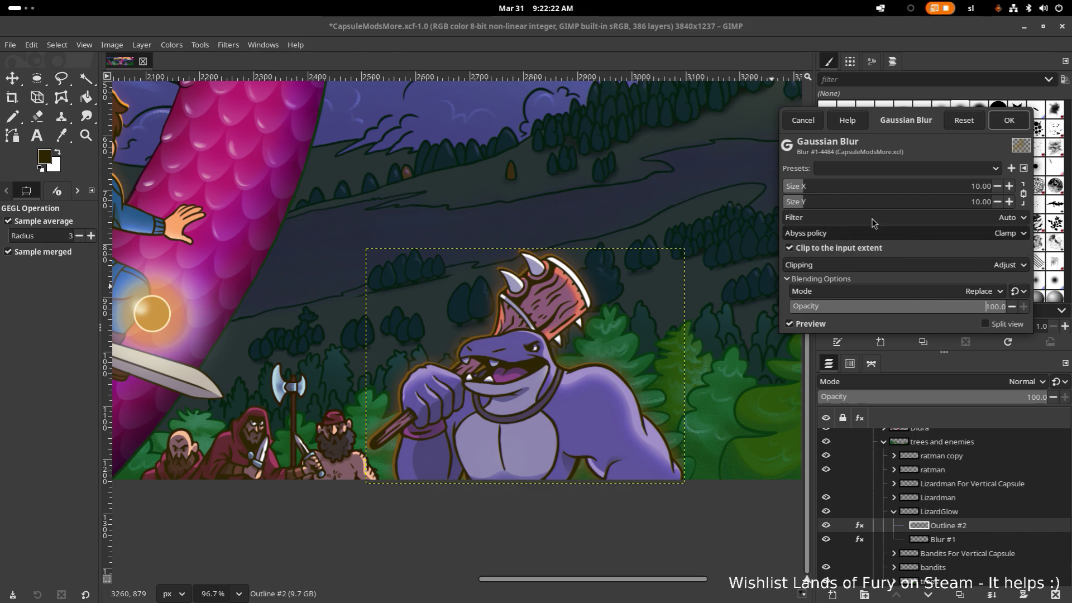
Enlarge the blur size to about 40 to soften the lizardman's glow, and apply it
left_click(804, 187)
left_click_drag(804, 187, 866, 192)
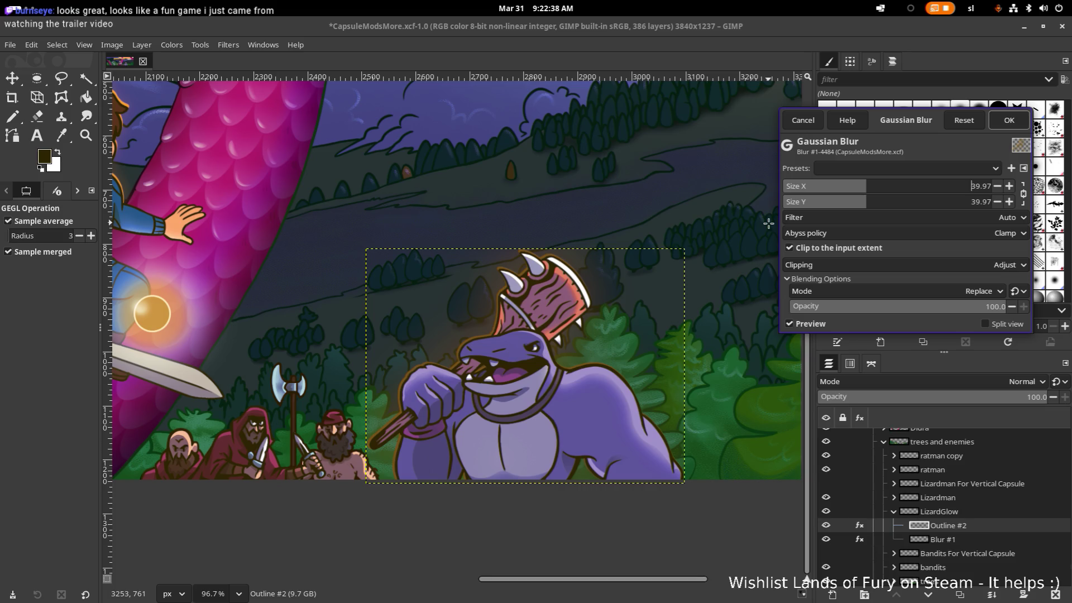
scroll(471, 223, "left", 3)
scroll(502, 234, "up", 1)
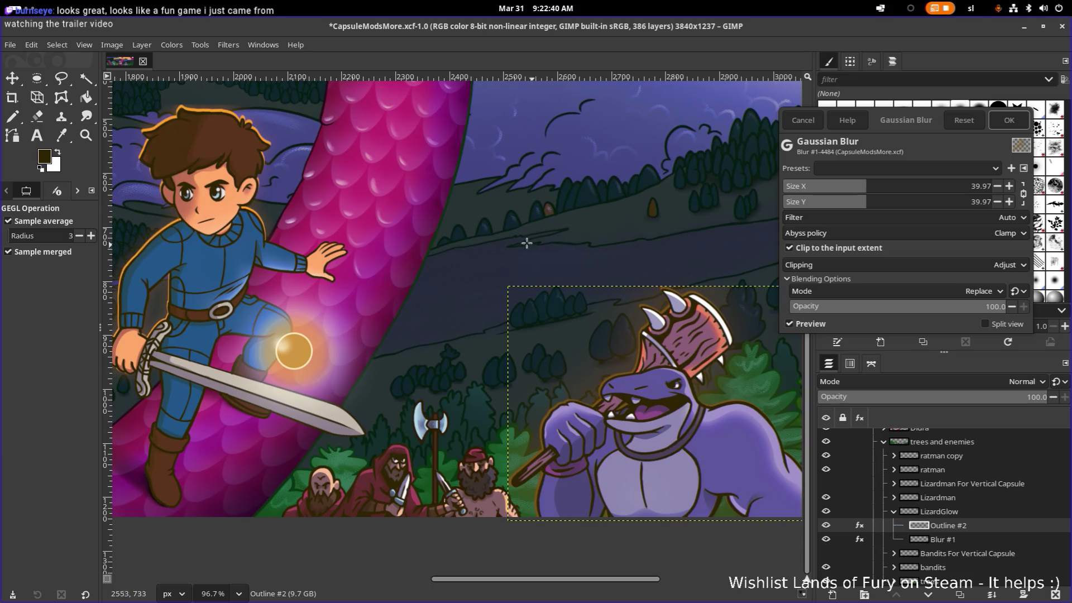
scroll(463, 232, "down", 3)
scroll(463, 231, "down", 3)
scroll(464, 232, "down", 3)
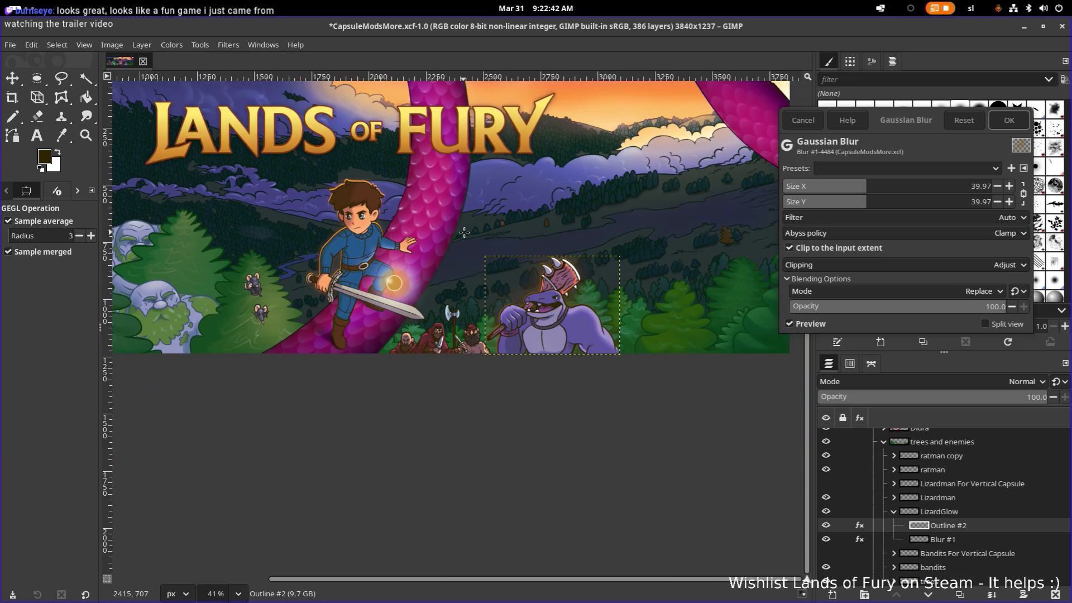
scroll(463, 233, "down", 1)
scroll(463, 232, "down", 1)
scroll(440, 236, "down", 1)
scroll(452, 352, "up", 1)
scroll(503, 365, "down", 1)
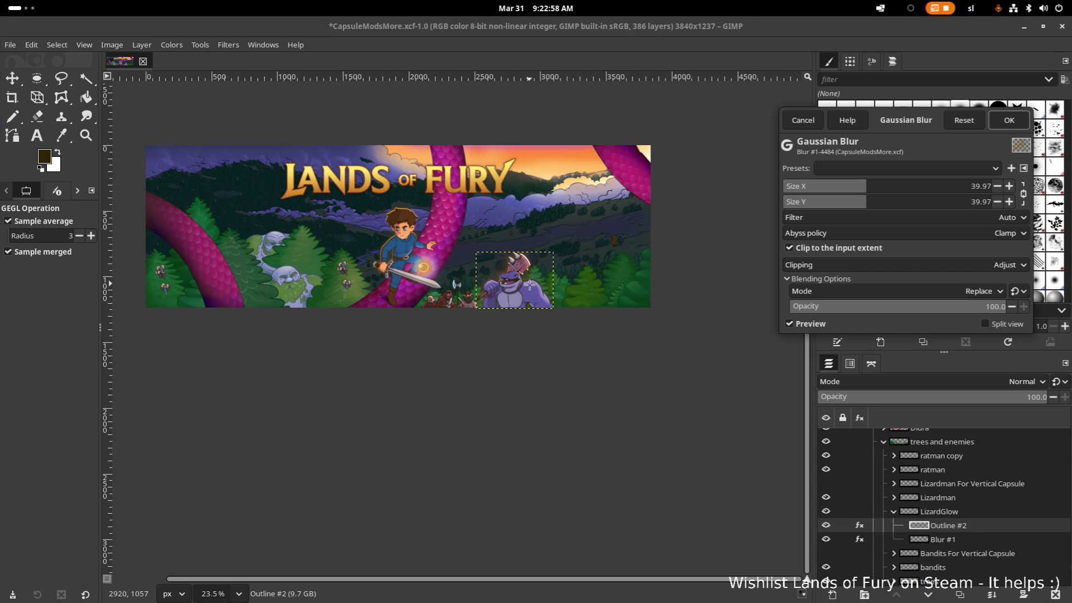
scroll(532, 283, "up", 1)
scroll(523, 287, "up", 1)
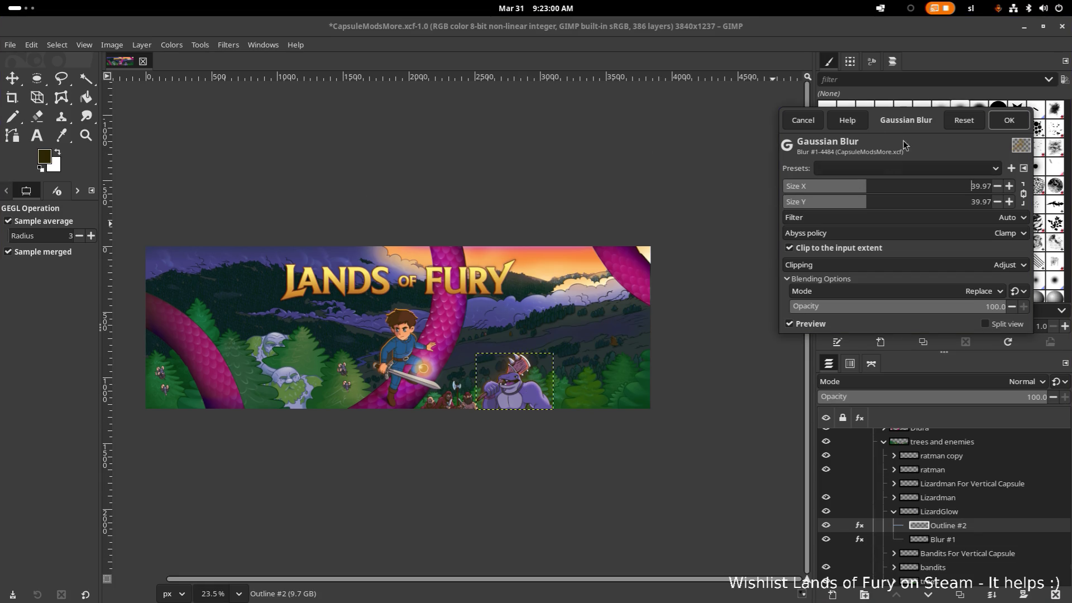
left_click_drag(919, 127, 894, 134)
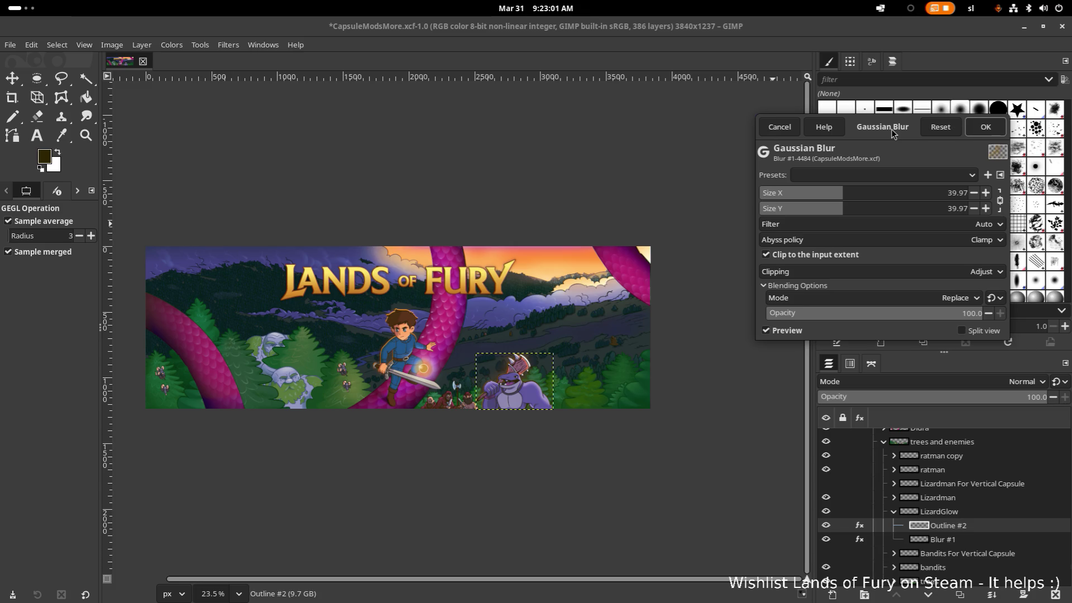
left_click(985, 127)
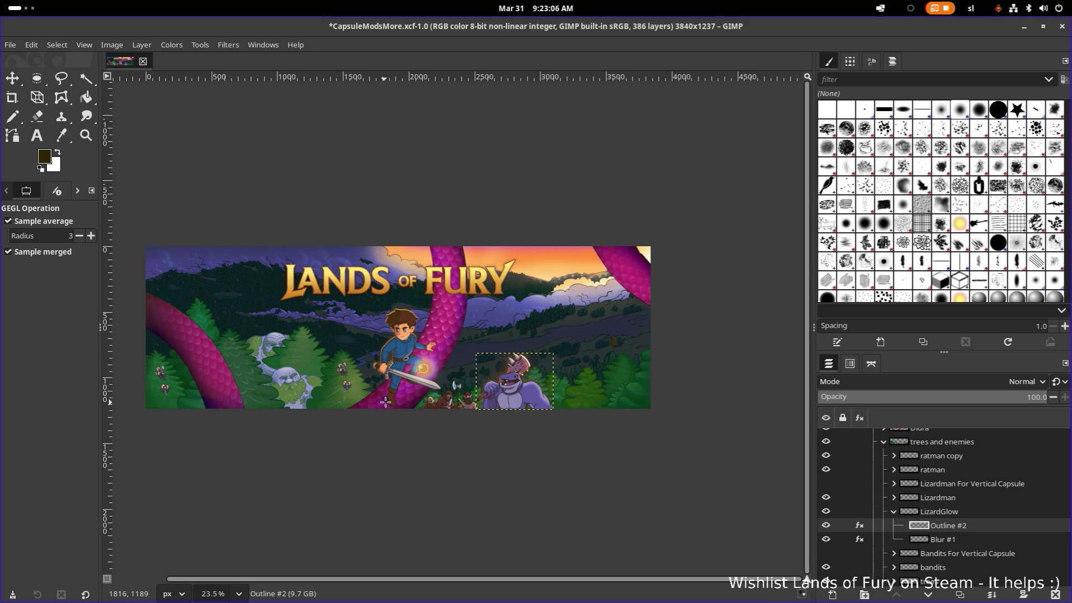
scroll(384, 402, "up", 1)
scroll(398, 392, "up", 1)
scroll(414, 381, "up", 1)
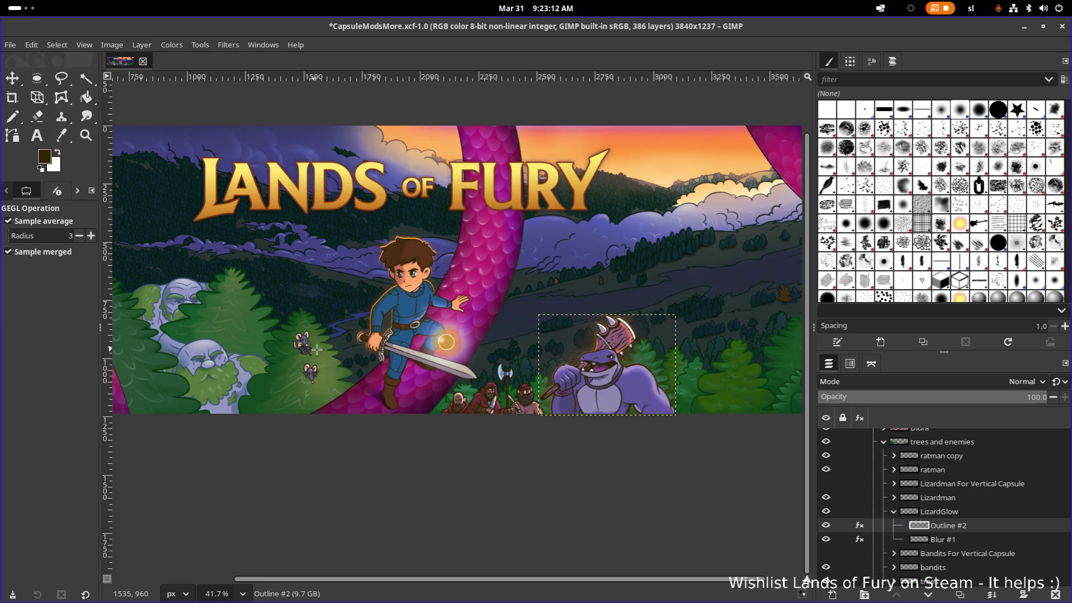
scroll(425, 357, "up", 1)
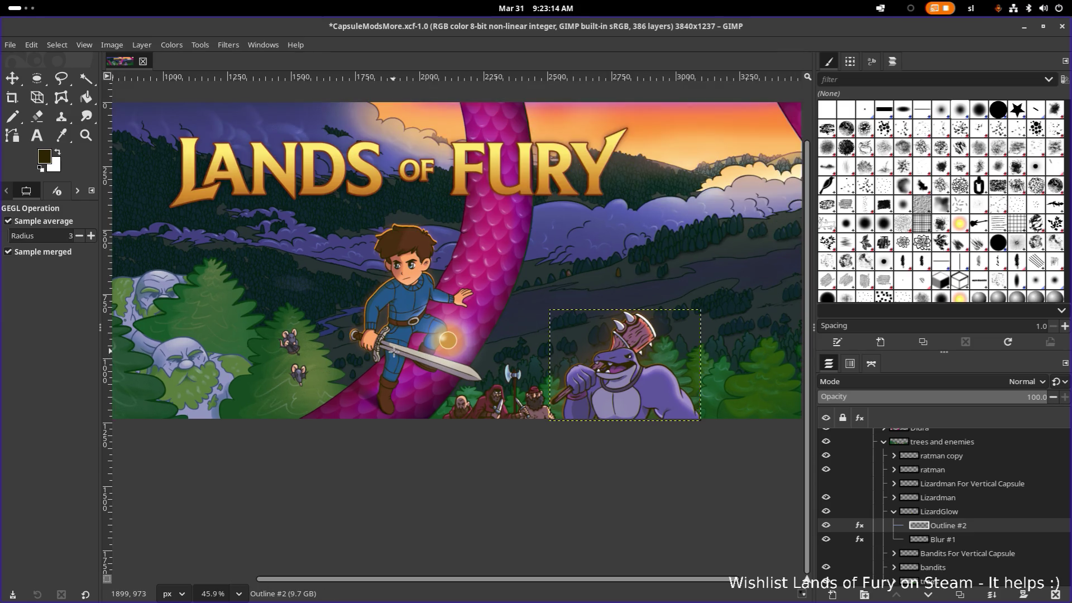
scroll(626, 382, "up", 4)
scroll(627, 384, "up", 4)
scroll(627, 384, "up", 4)
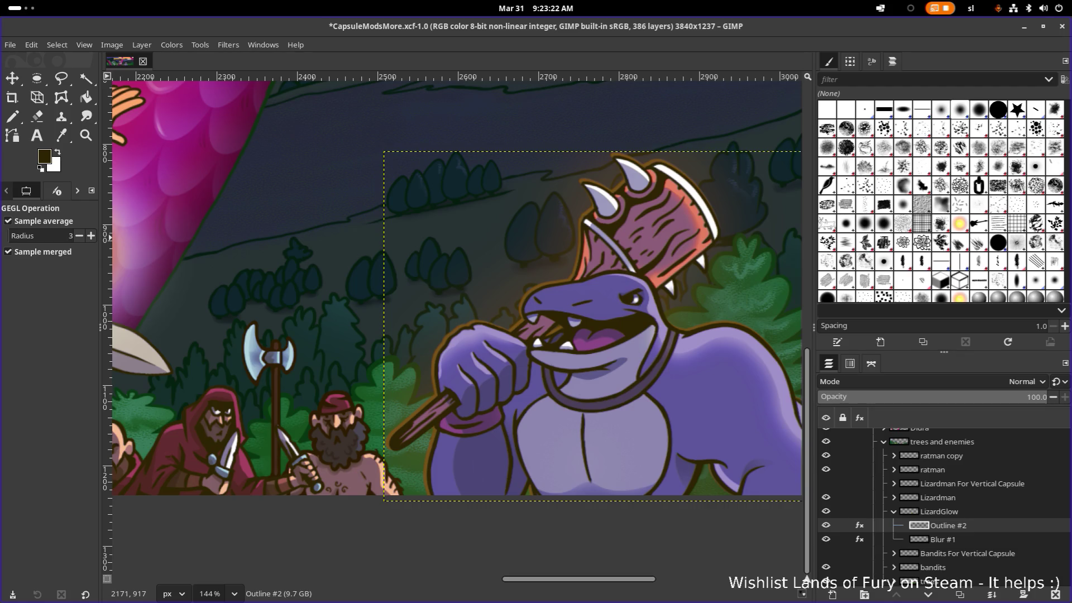
scroll(335, 225, "down", 4)
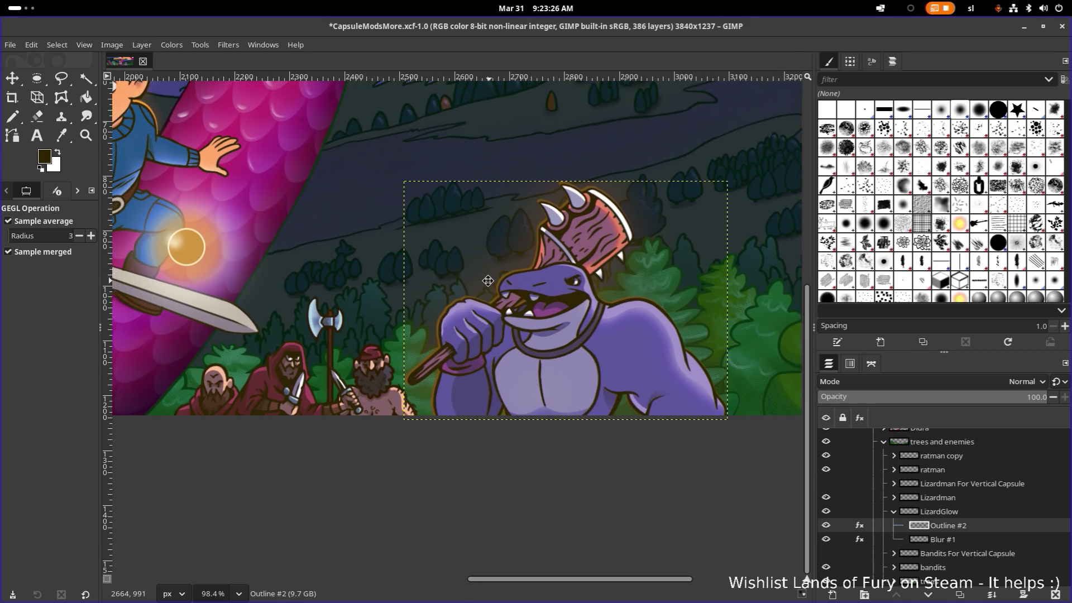
scroll(436, 273, "down", 2)
scroll(446, 273, "down", 1)
left_click_drag(446, 273, 524, 298)
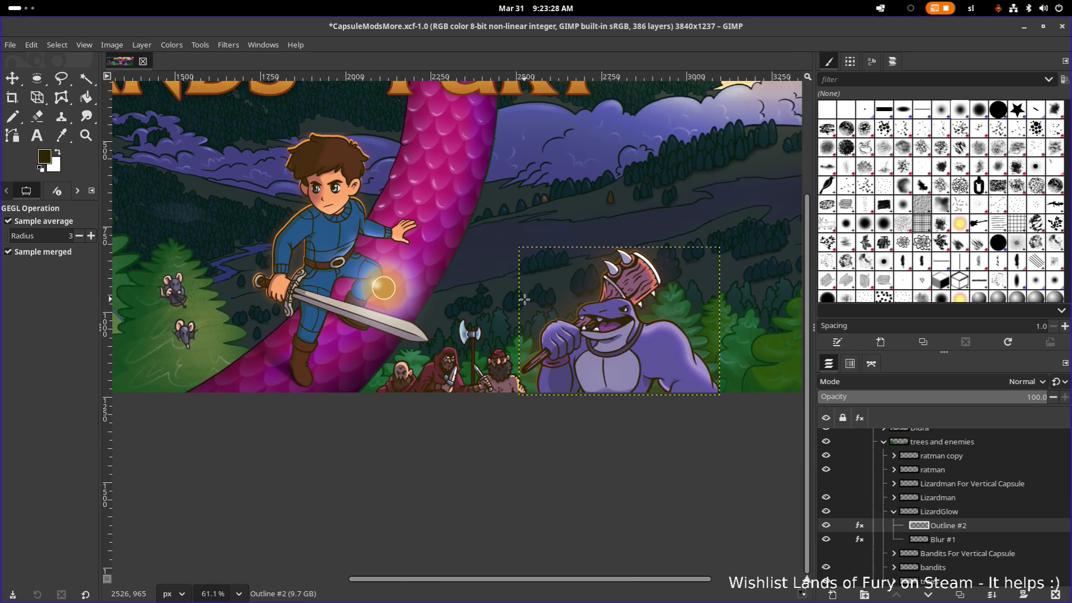
scroll(520, 309, "right", 1)
scroll(519, 315, "up", 2)
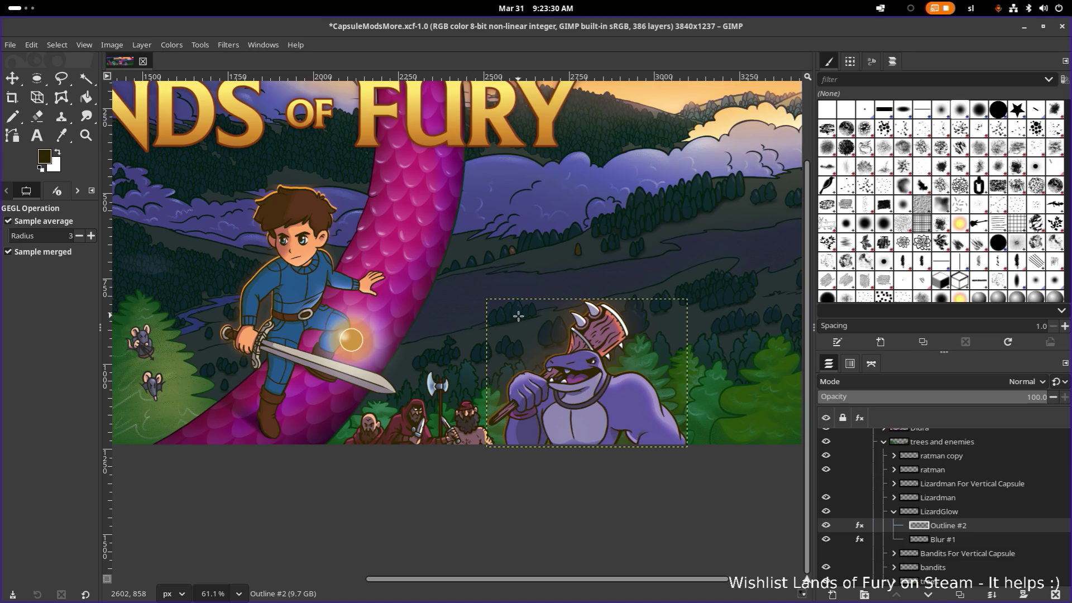
left_click(826, 526)
left_click(826, 526)
left_click(827, 527)
left_click(930, 512)
scroll(612, 393, "up", 3)
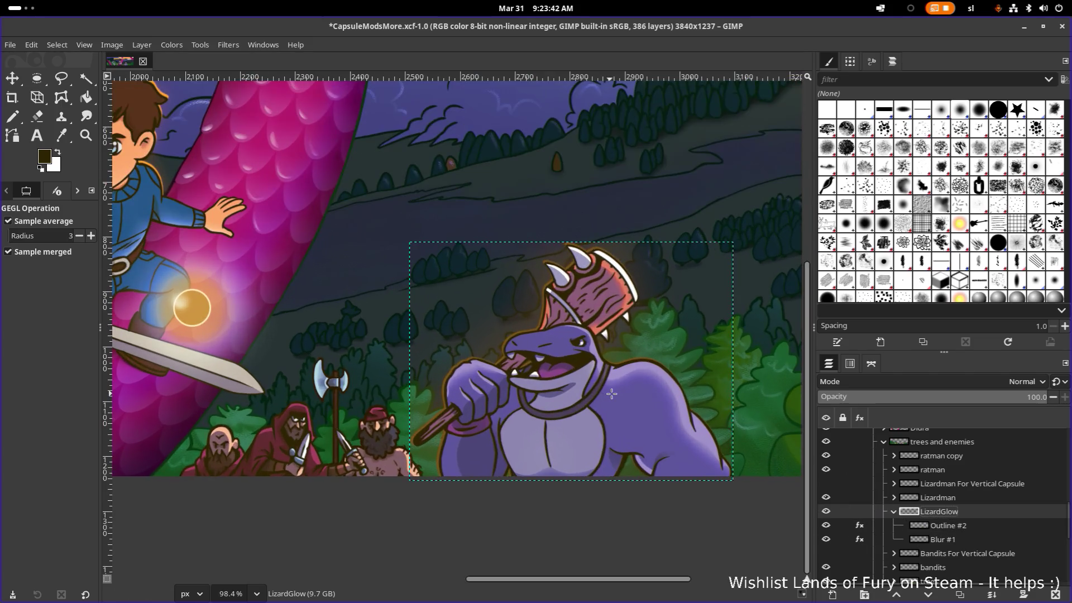
Nudge the LizardGlow layer a pixel or so with the Move tool until the glow sits evenly
key("m")
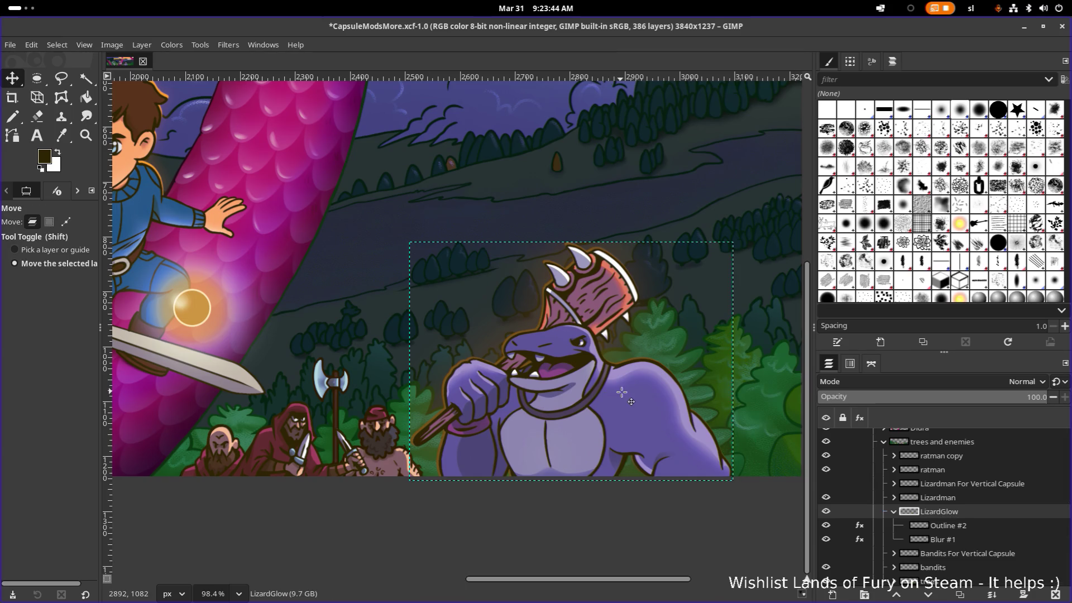
left_click_drag(621, 393, 623, 392)
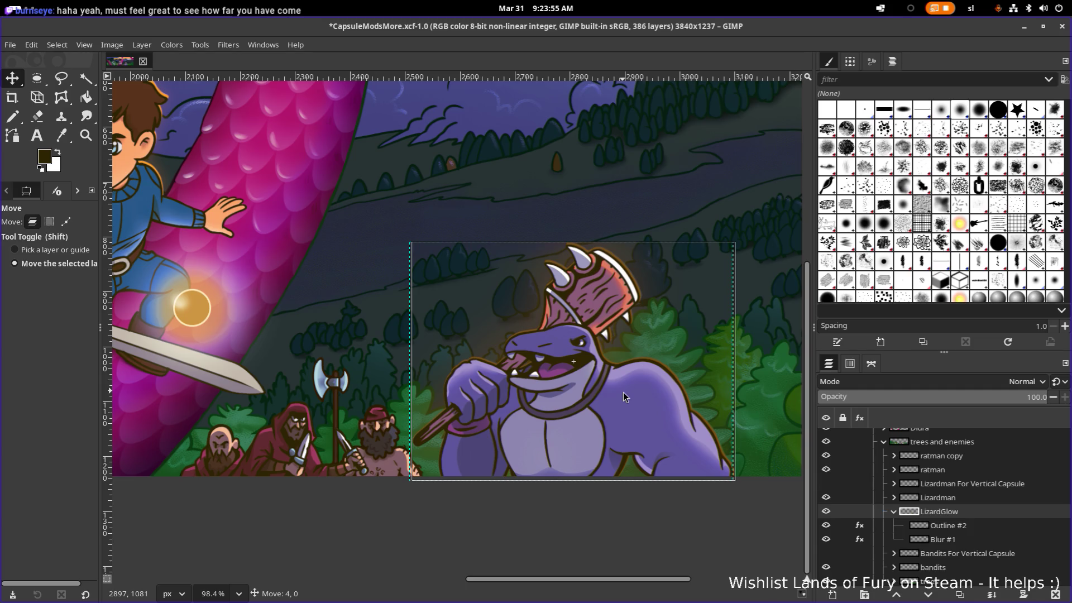
left_click_drag(623, 392, 622, 393)
key("Left")
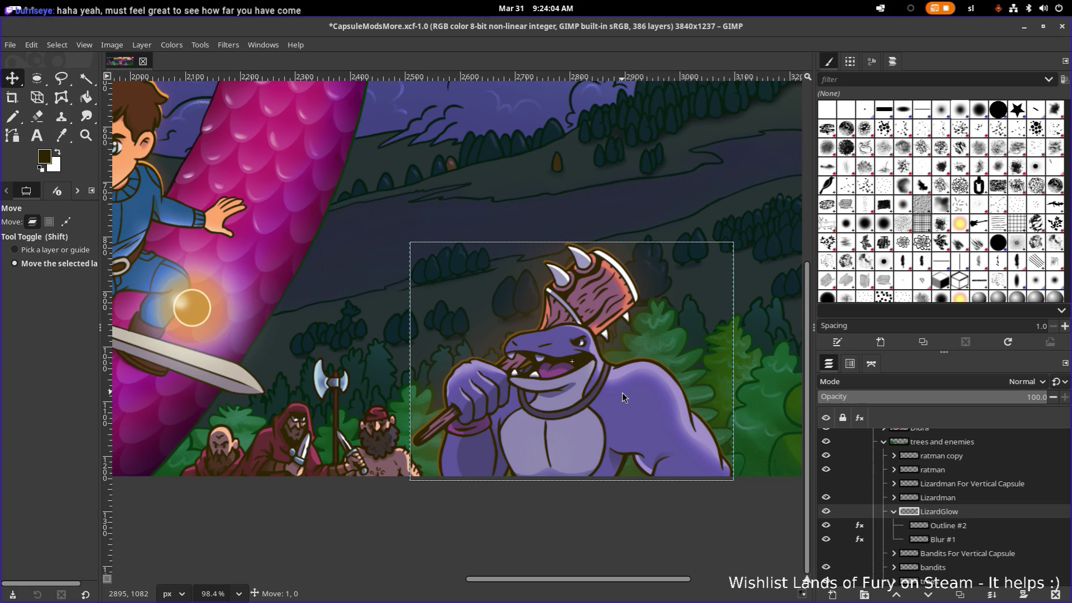
key("Right")
key("Left")
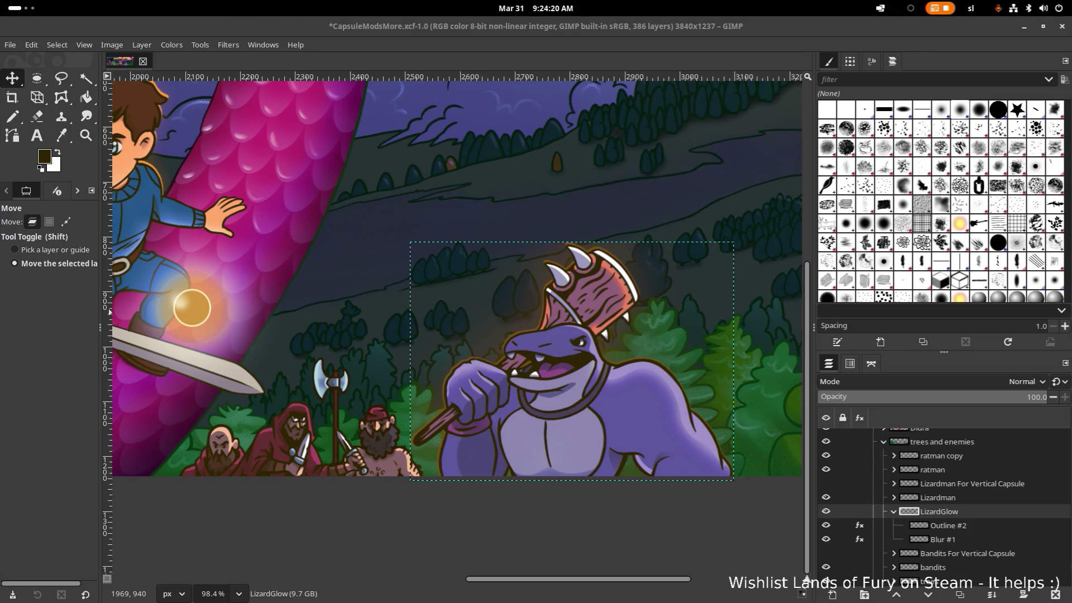
left_click_drag(385, 514, 534, 523)
scroll(477, 518, "down", 2)
scroll(462, 514, "down", 1)
scroll(444, 520, "down", 1)
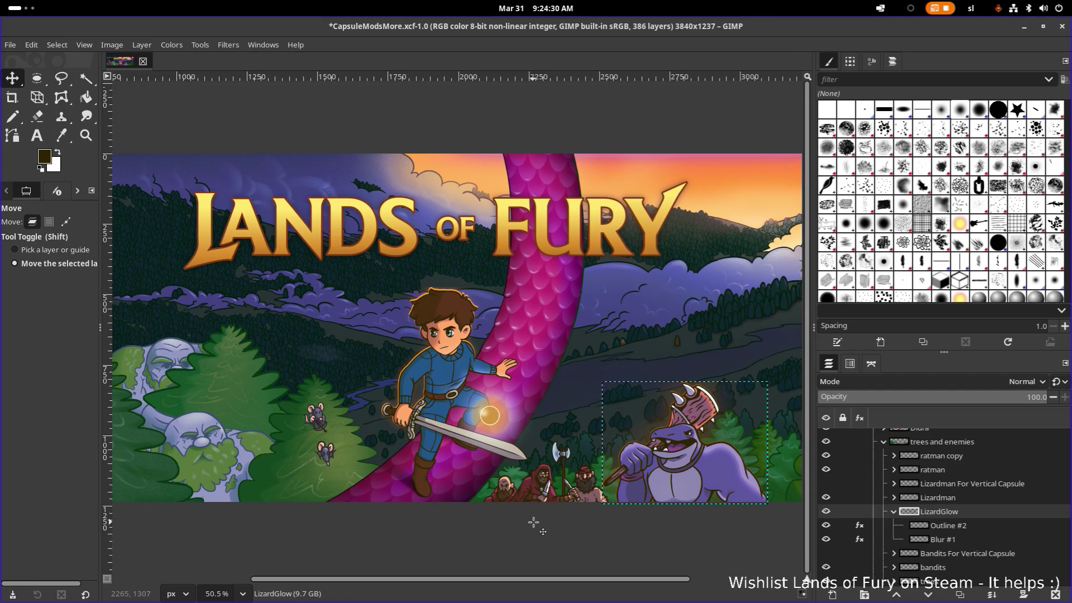
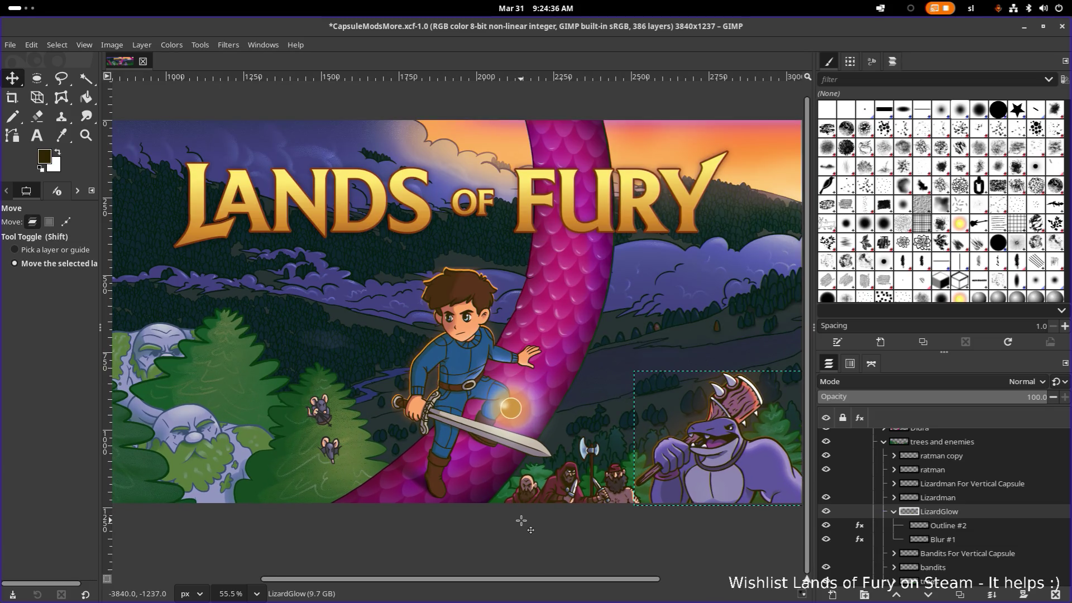
left_click_drag(521, 522, 514, 521)
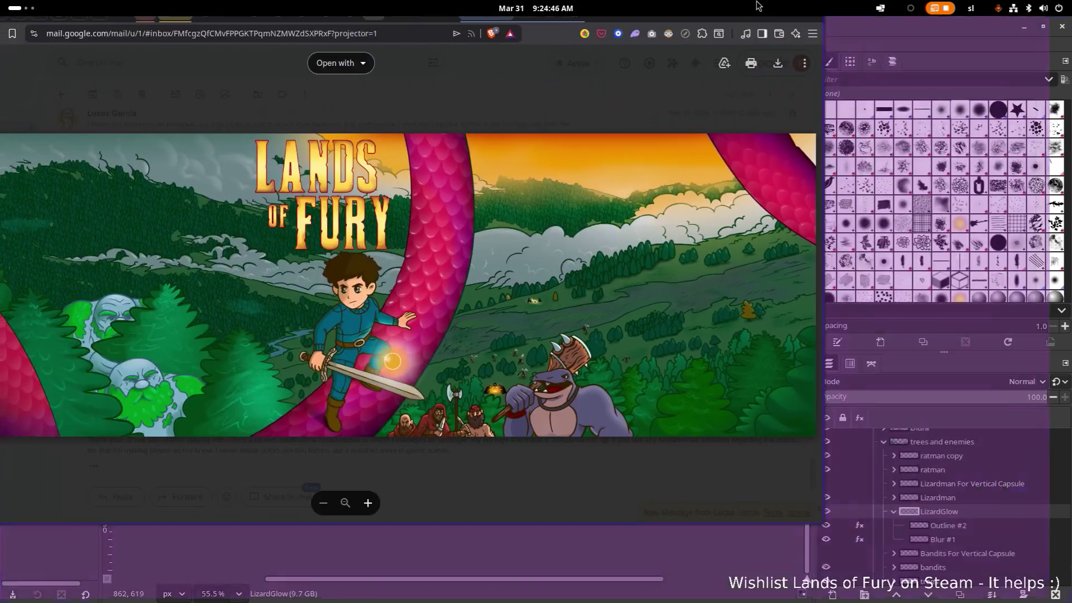
scroll(618, 250, "up", 3)
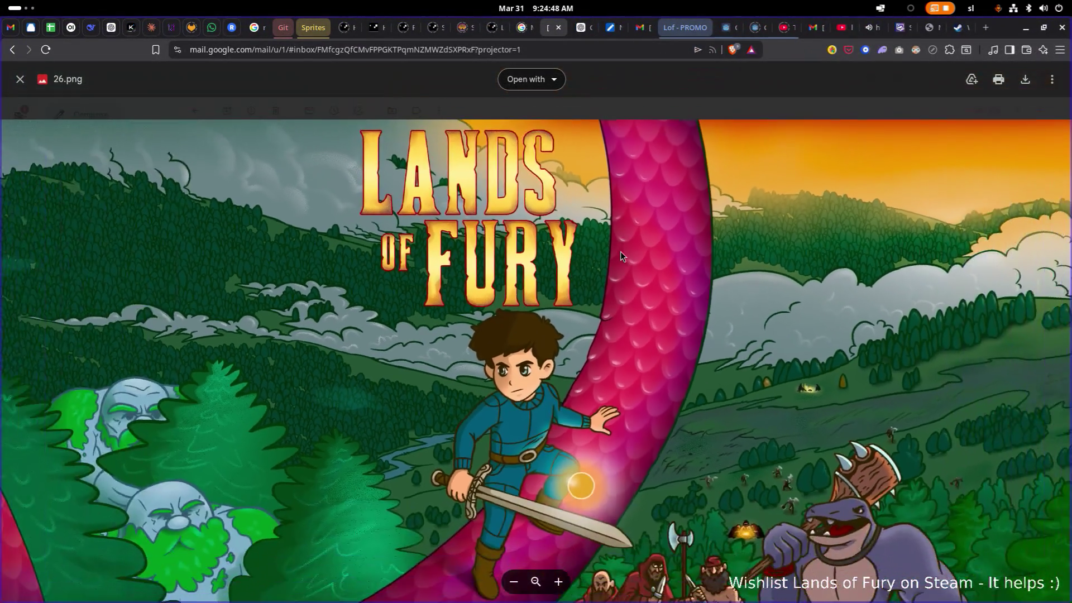
scroll(620, 252, "down", 3)
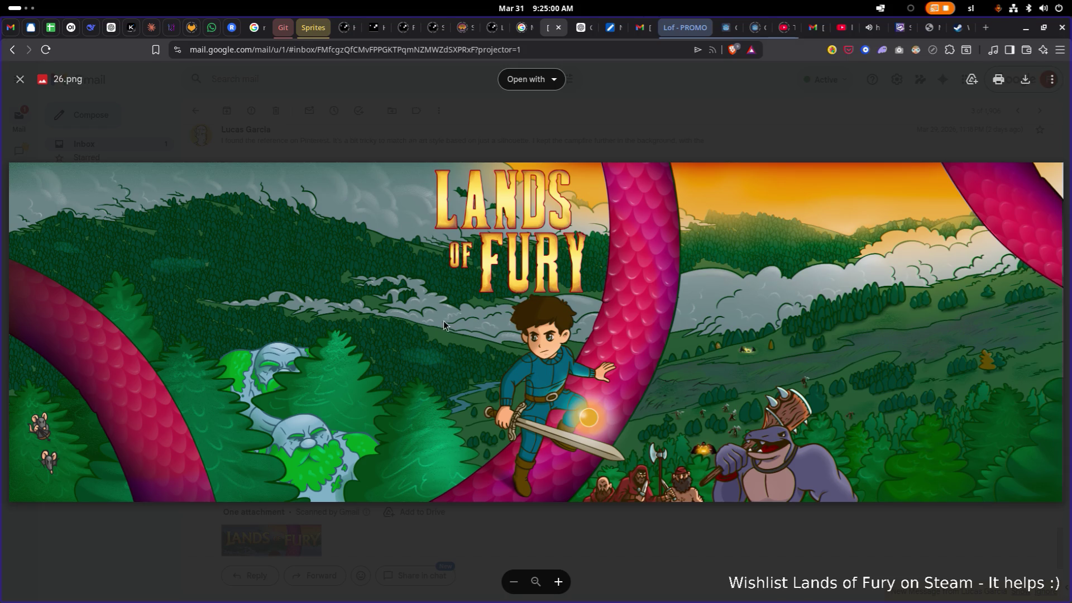
scroll(699, 462, "up", 2)
scroll(710, 455, "up", 2)
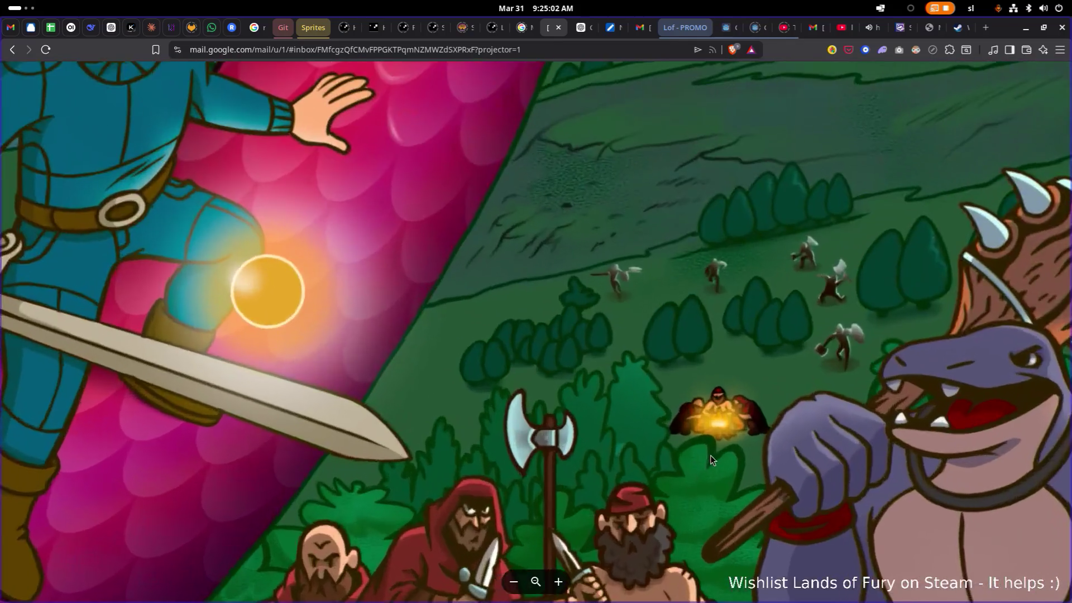
scroll(714, 440, "up", 2)
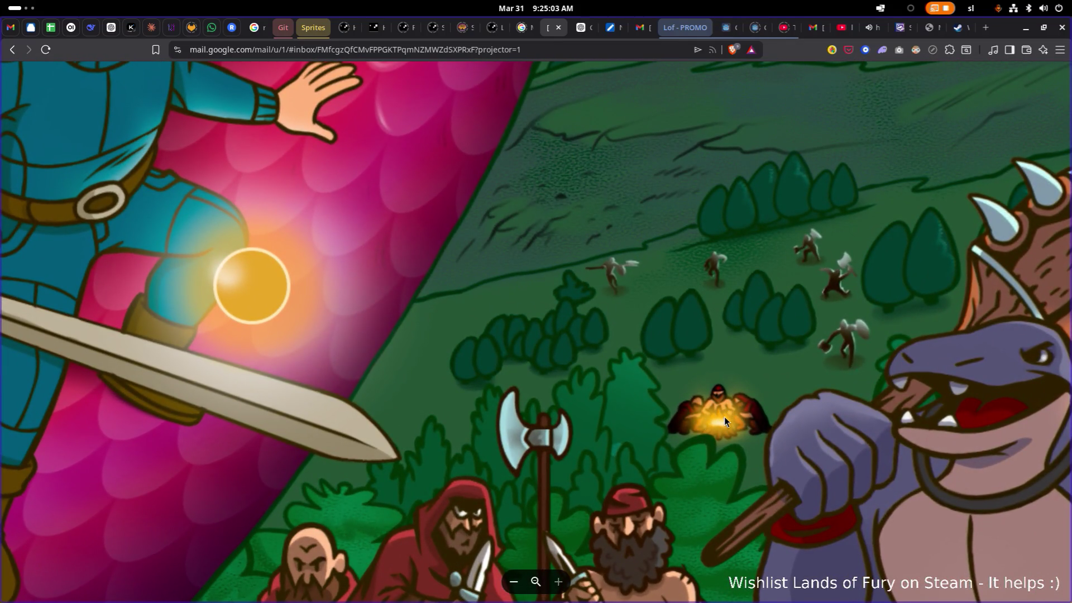
scroll(713, 397, "down", 2)
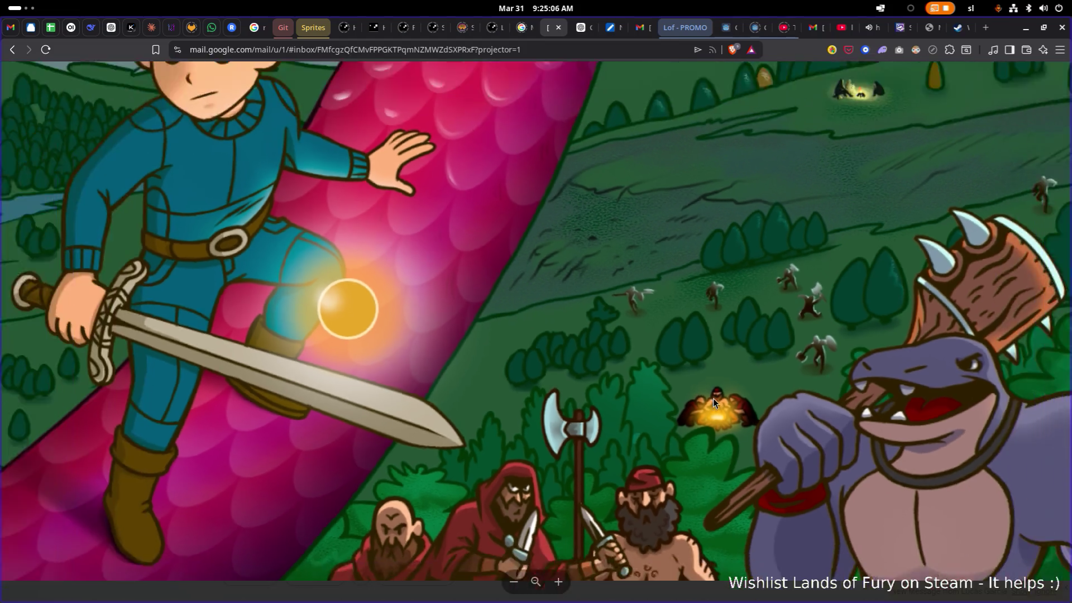
scroll(713, 397, "down", 2)
scroll(712, 398, "down", 2)
scroll(712, 398, "down", 2)
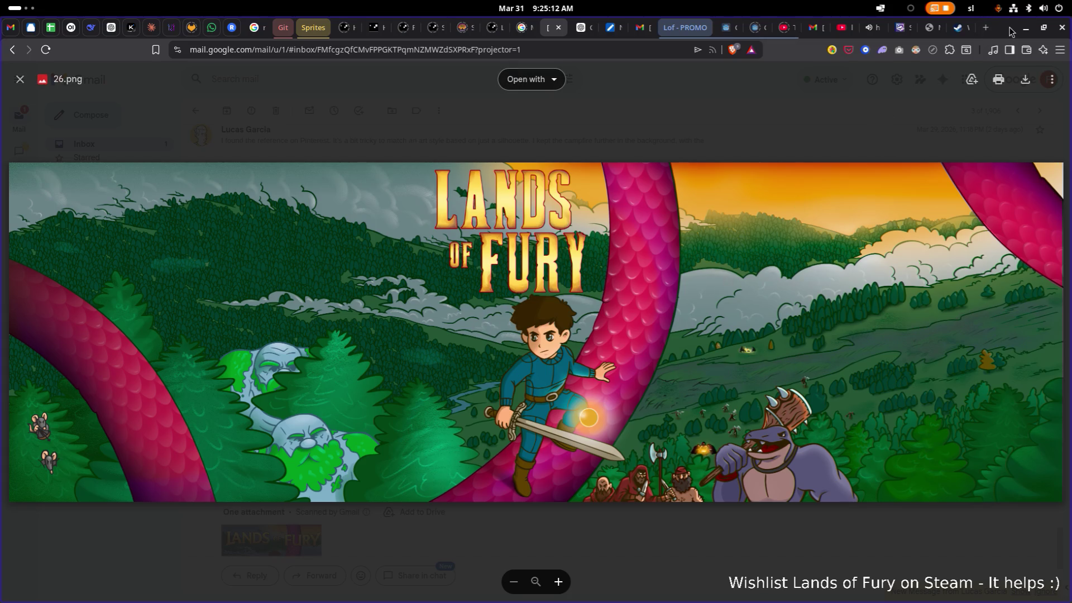
key("super+h")
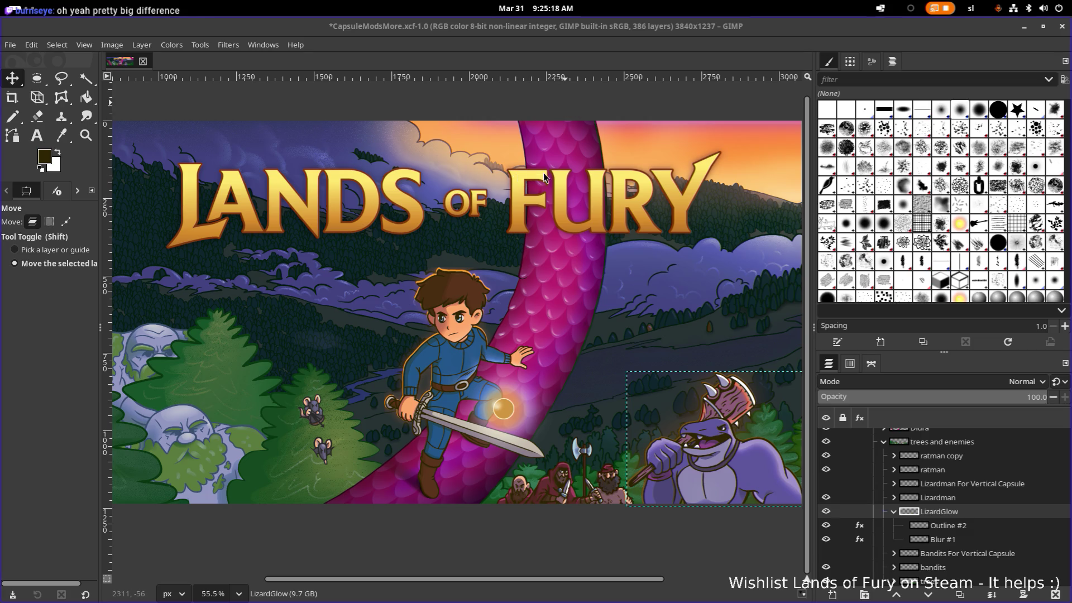
scroll(514, 241, "down", 2, "ctrl")
scroll(528, 261, "up", 1, "ctrl")
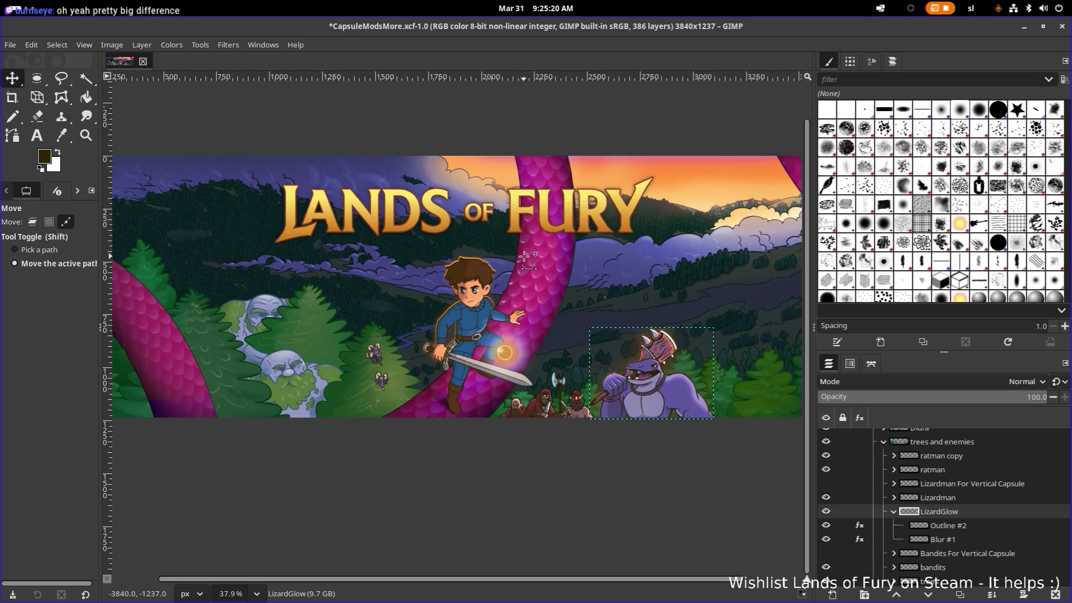
scroll(526, 255, "up", 1, "ctrl")
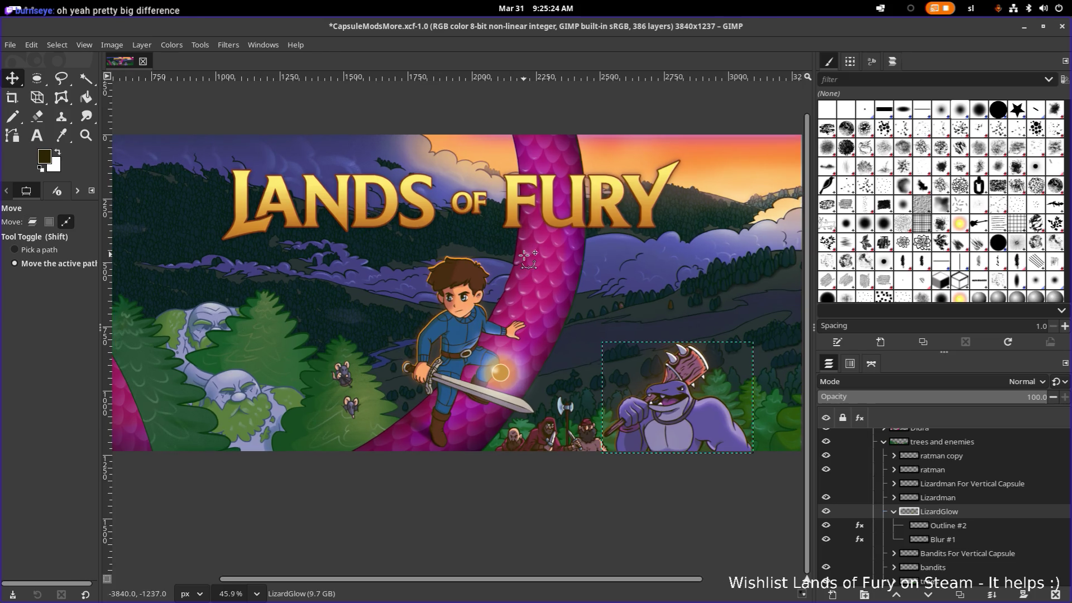
scroll(509, 281, "up", 1, "ctrl")
Pan the banner canvas to frame a close-up of the glowing lizardman
left_click_drag(482, 294, 536, 273)
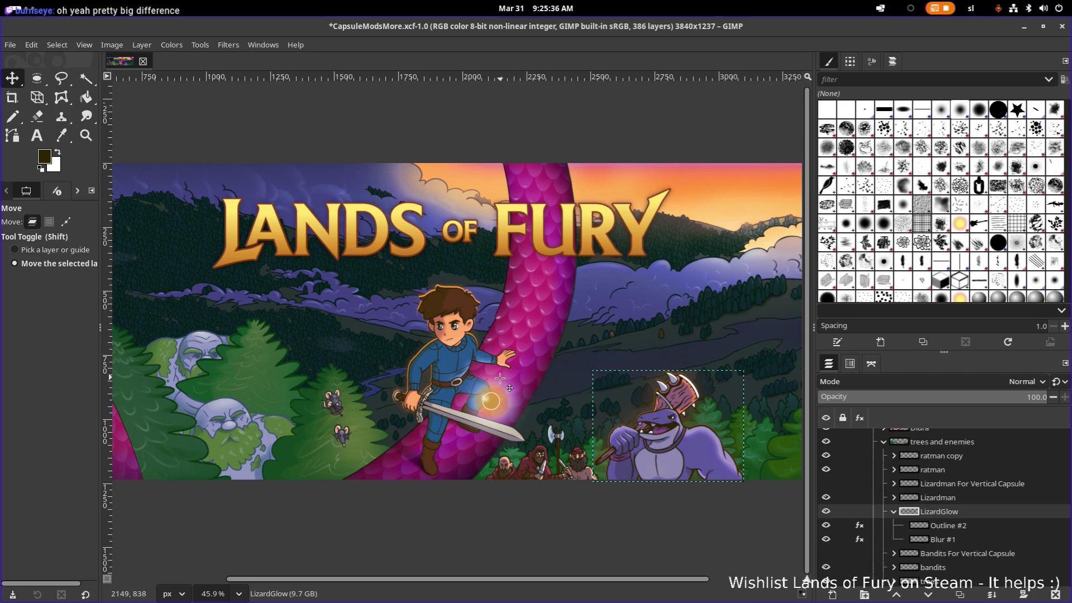
scroll(586, 352, "up", 2)
scroll(587, 352, "right", 2)
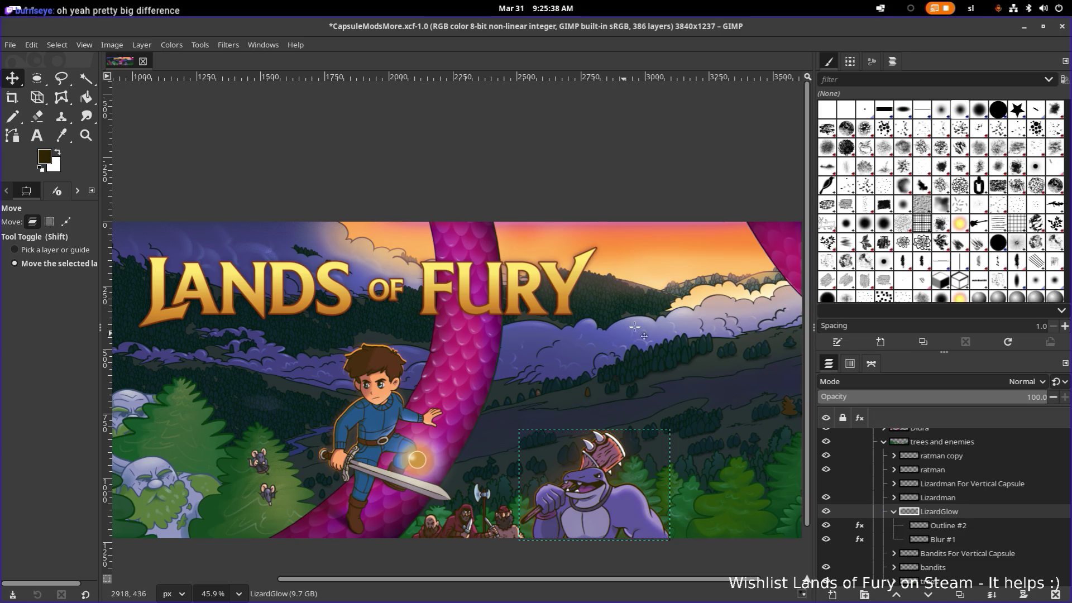
scroll(671, 369, "down", 1)
scroll(670, 369, "left", 3)
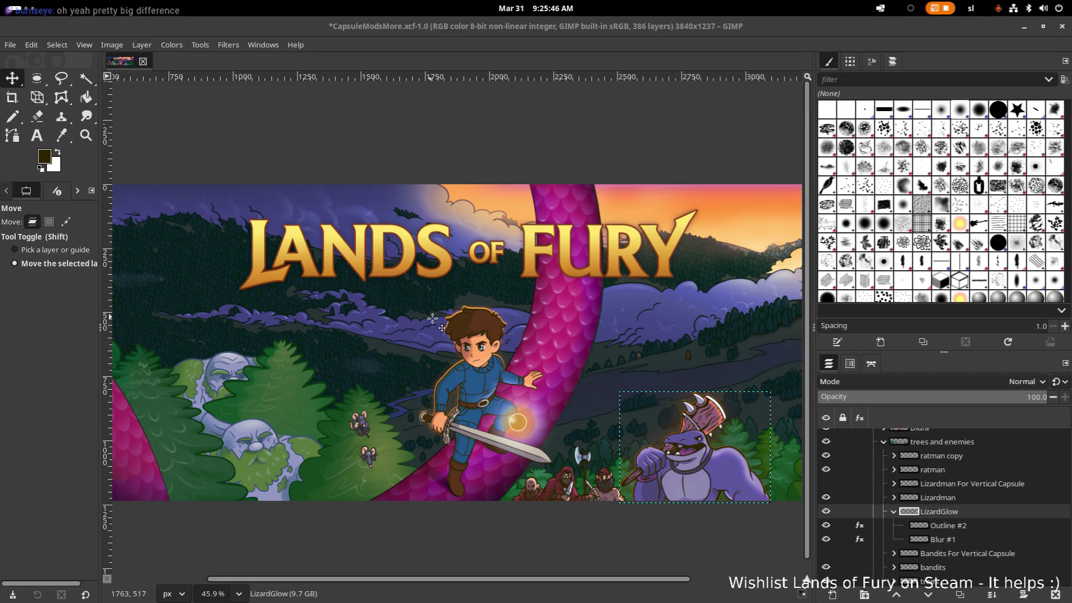
scroll(407, 317, "right", 1)
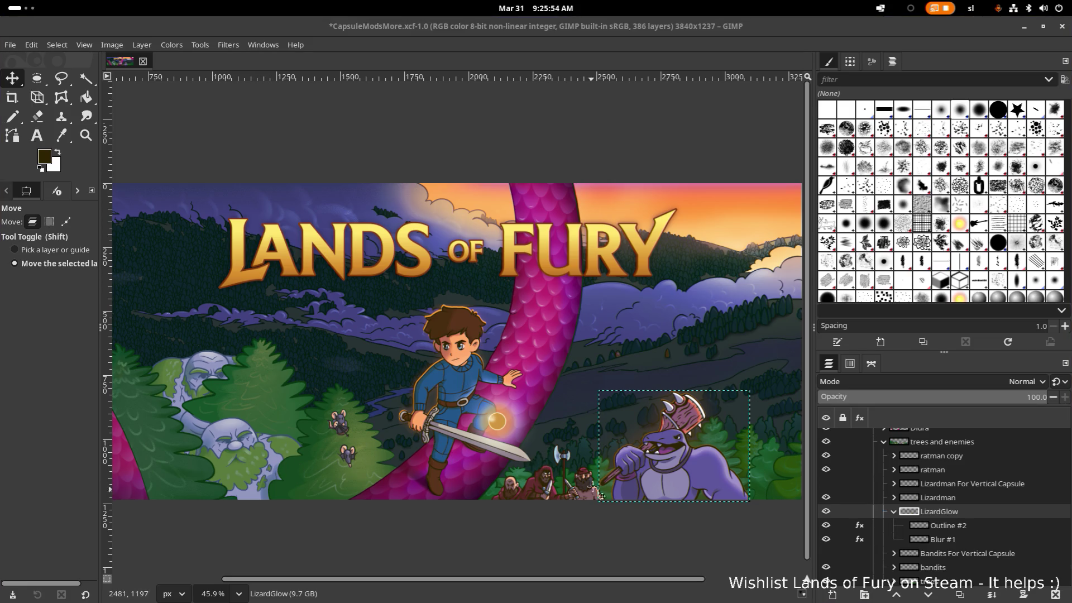
scroll(553, 460, "up", 1)
scroll(578, 459, "up", 2)
scroll(603, 454, "up", 2)
scroll(606, 453, "up", 2)
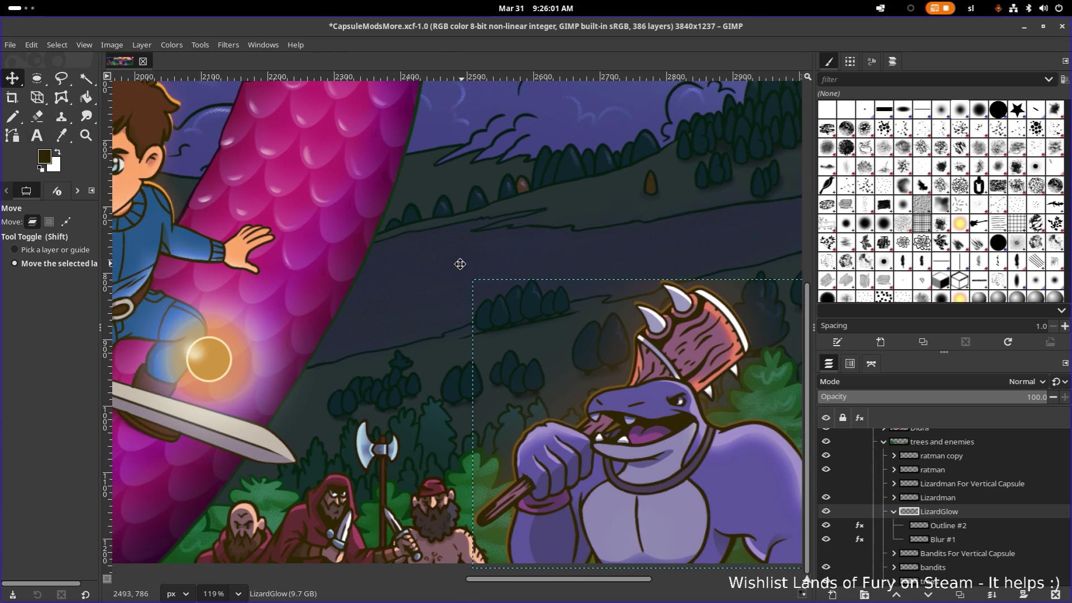
left_click_drag(405, 258, 461, 264)
scroll(460, 264, "down", 2)
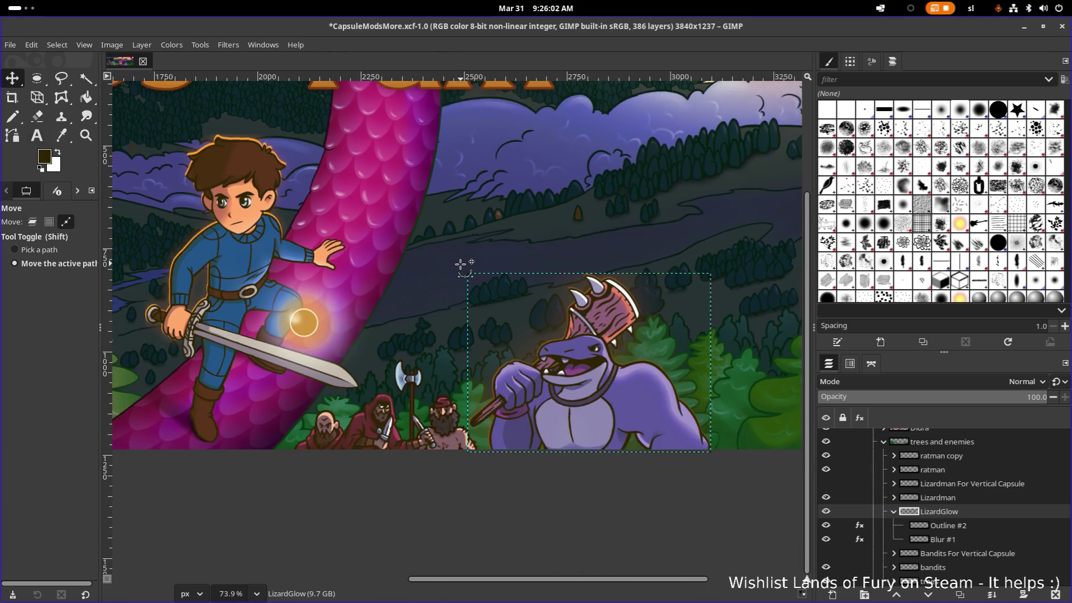
scroll(454, 265, "down", 1)
scroll(455, 265, "down", 2)
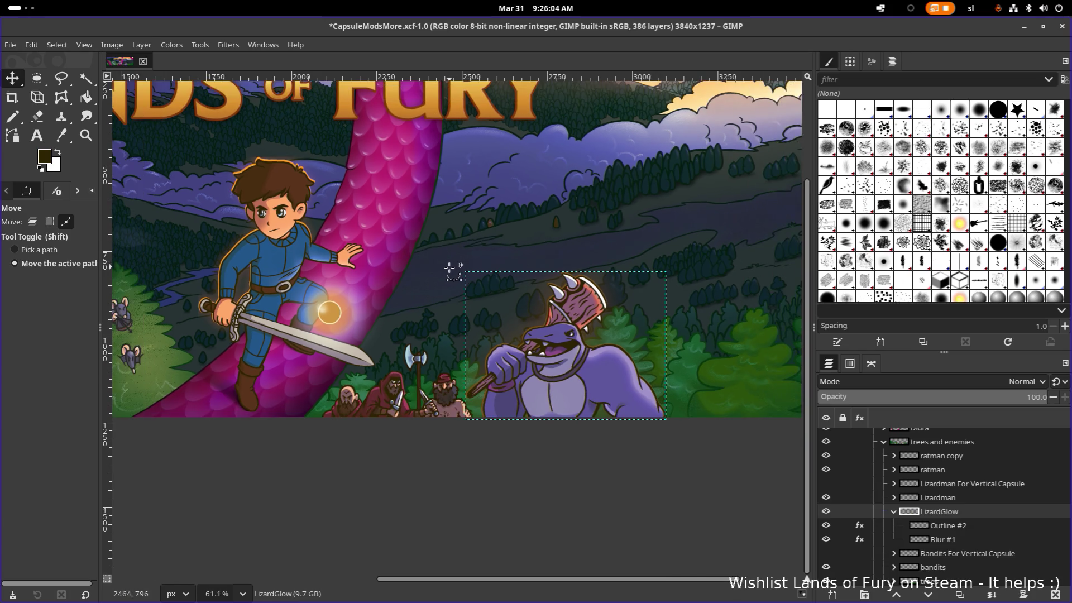
scroll(485, 283, "up", 1)
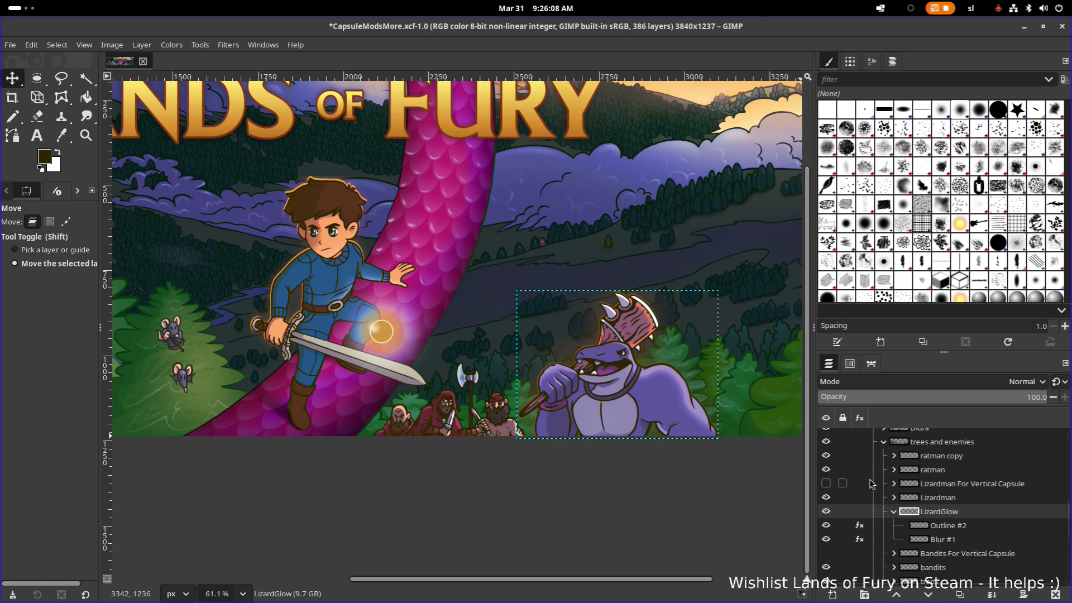
mouse_move(921, 525)
scroll(958, 521, "up", 1)
Toggle the Blur #1 glow layer off and on to compare, then show its effects list
left_click(954, 553)
scroll(938, 544, "down", 2)
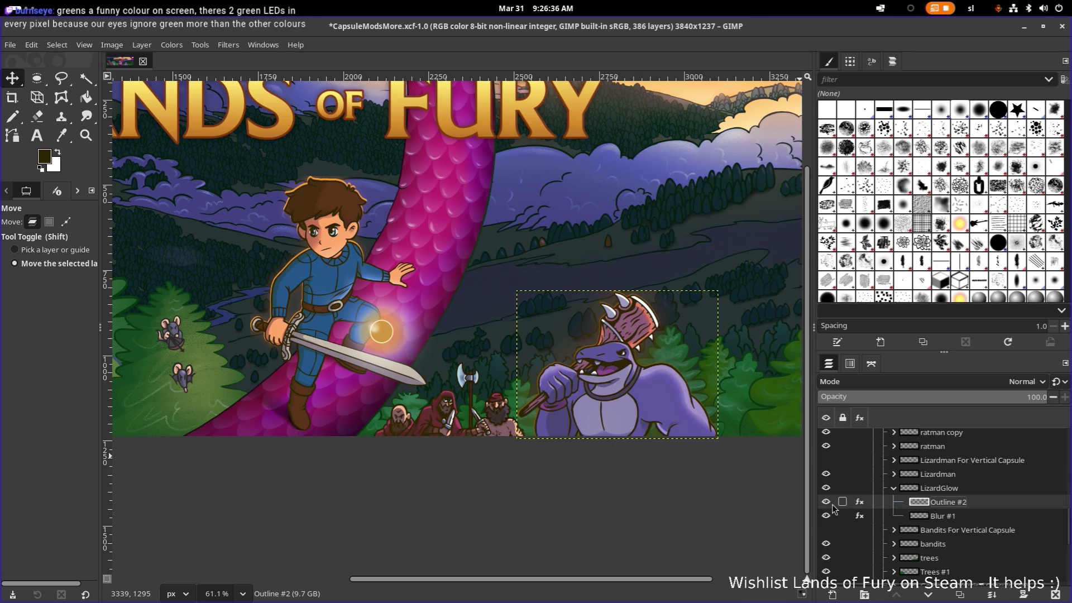
left_click(936, 517)
left_click(826, 516)
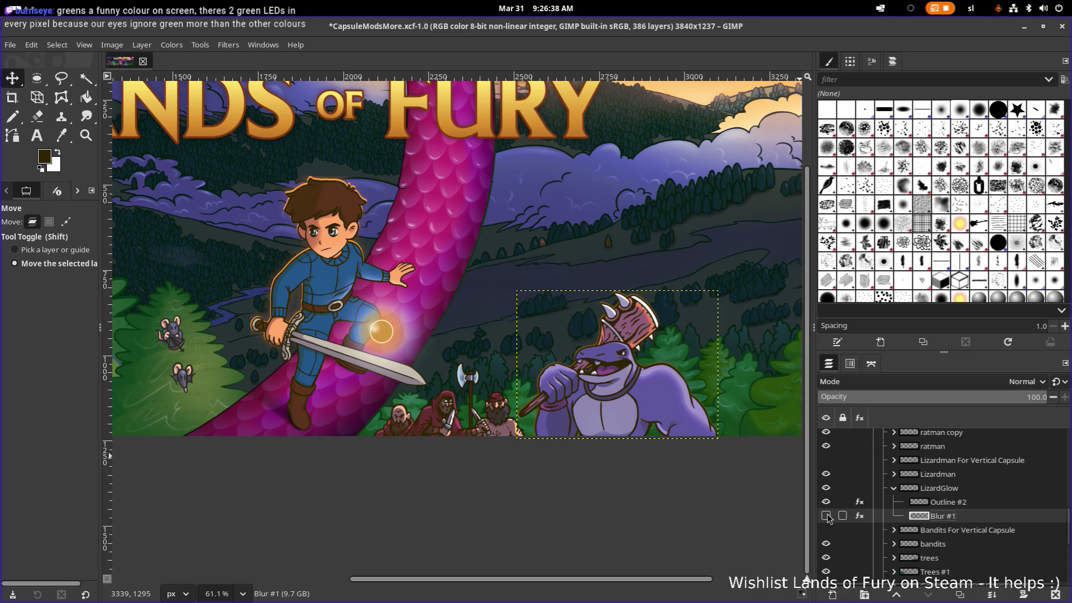
left_click(827, 517)
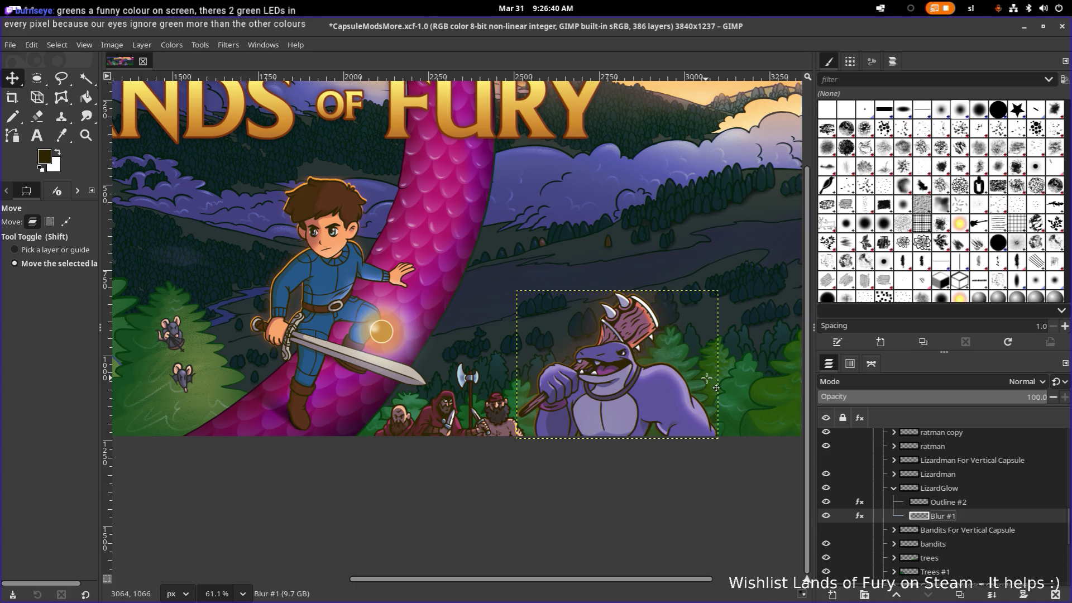
scroll(640, 318, "up", 5)
scroll(641, 318, "down", 3)
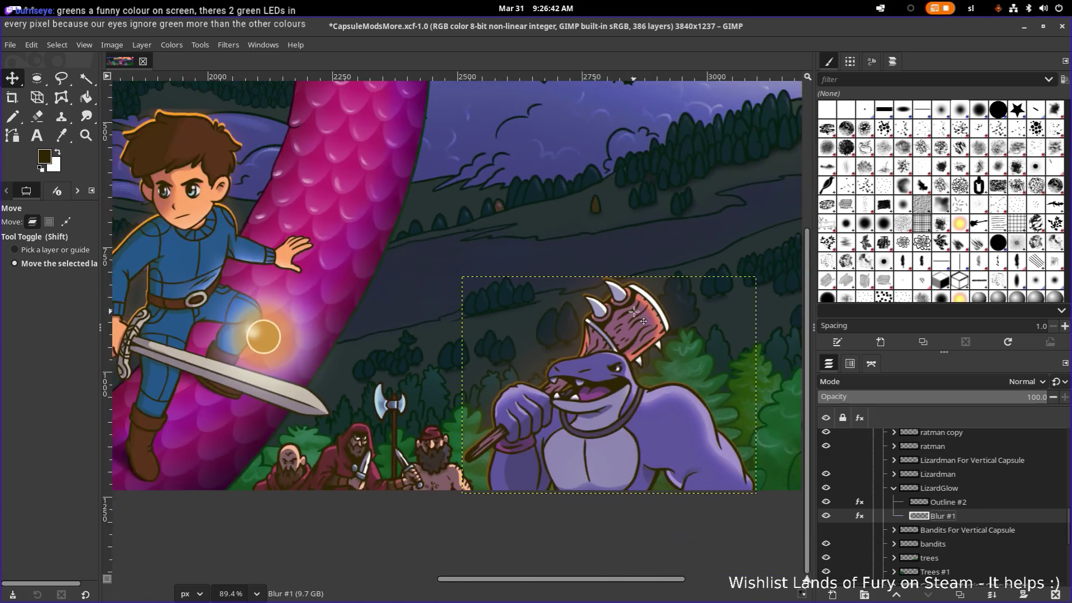
scroll(641, 319, "down", 3)
left_click(831, 518)
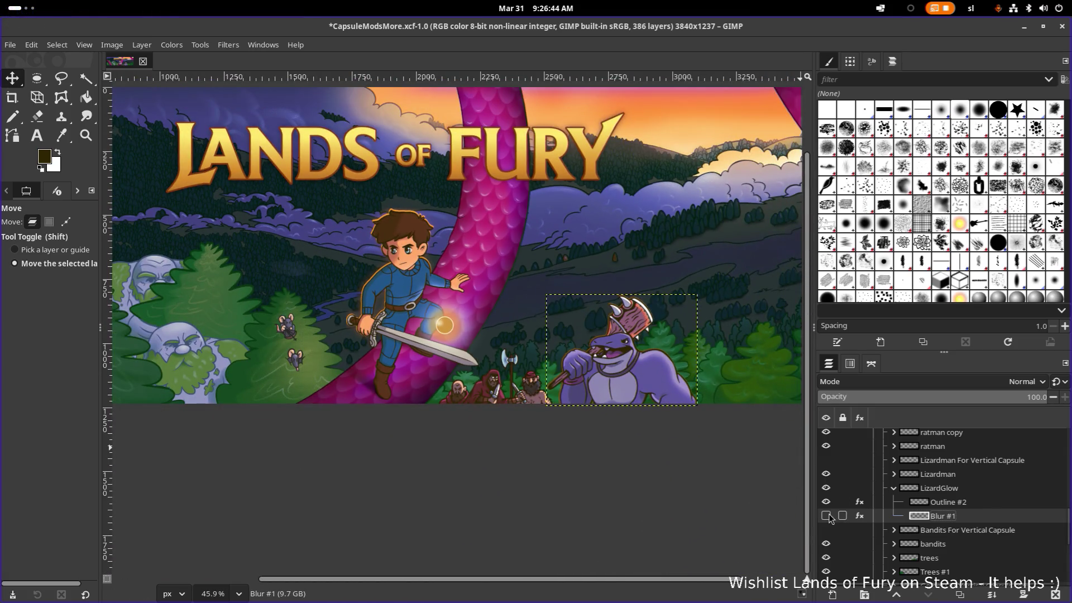
left_click(831, 518)
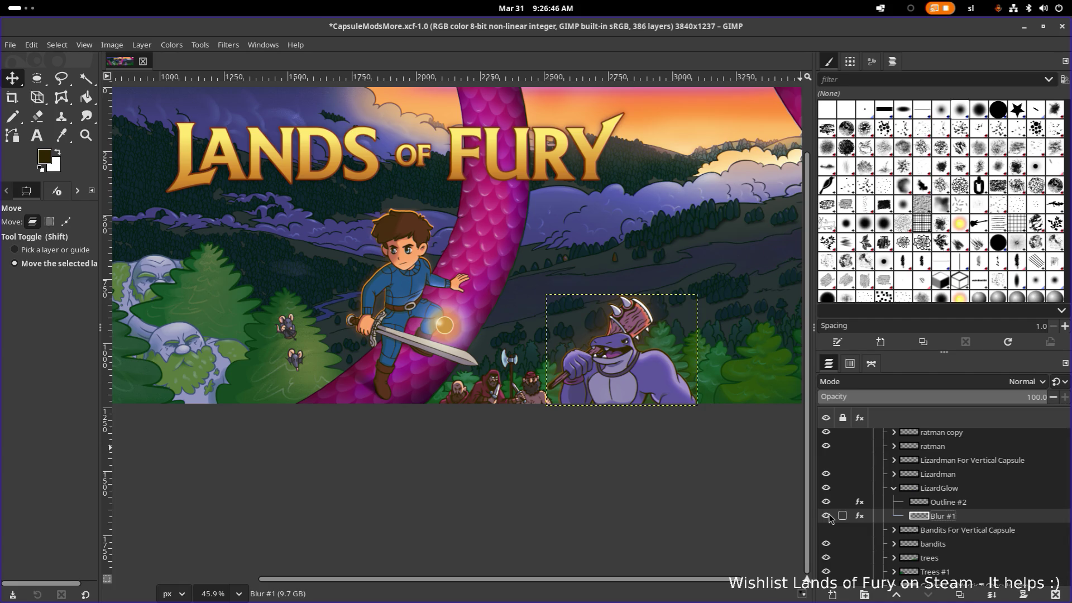
left_click(861, 515)
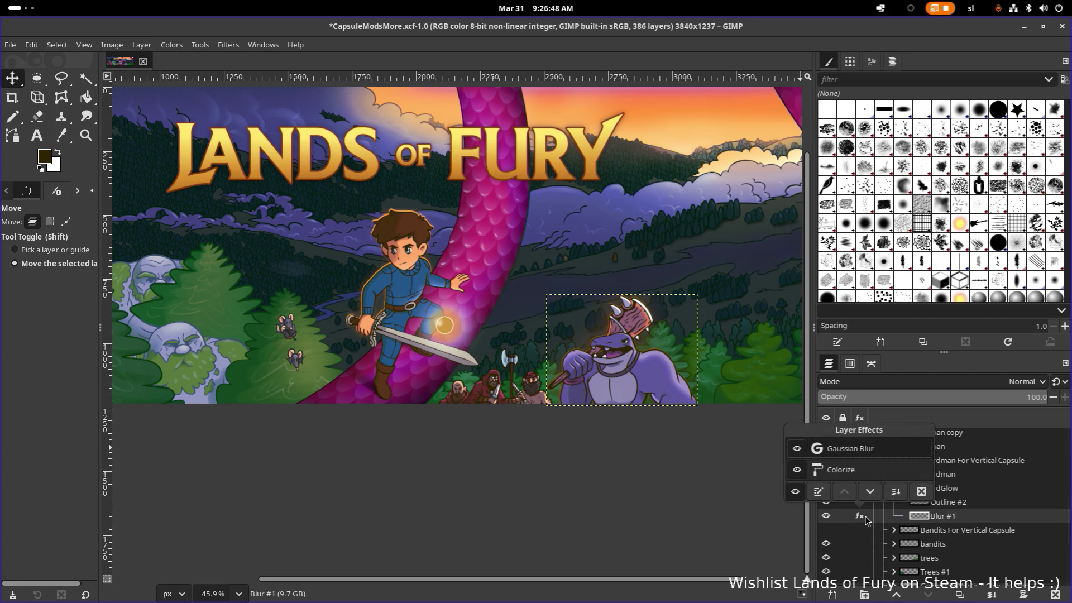
Set the Gaussian Blur size on the lizardman's glow to 10 on both axes
left_click(842, 455)
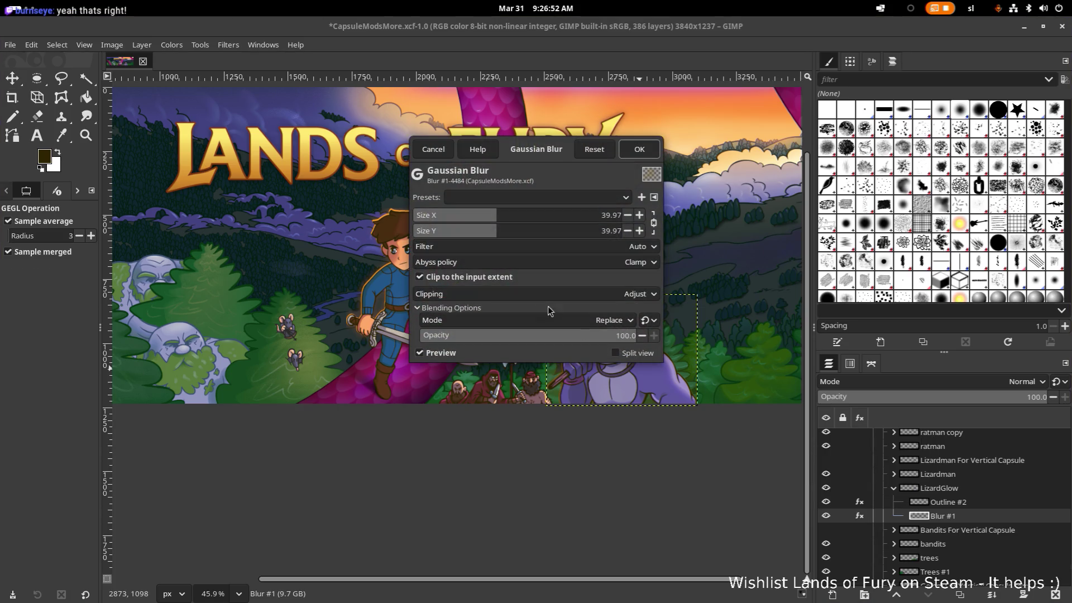
left_click_drag(577, 158, 323, 110)
left_click_drag(236, 167, 177, 175)
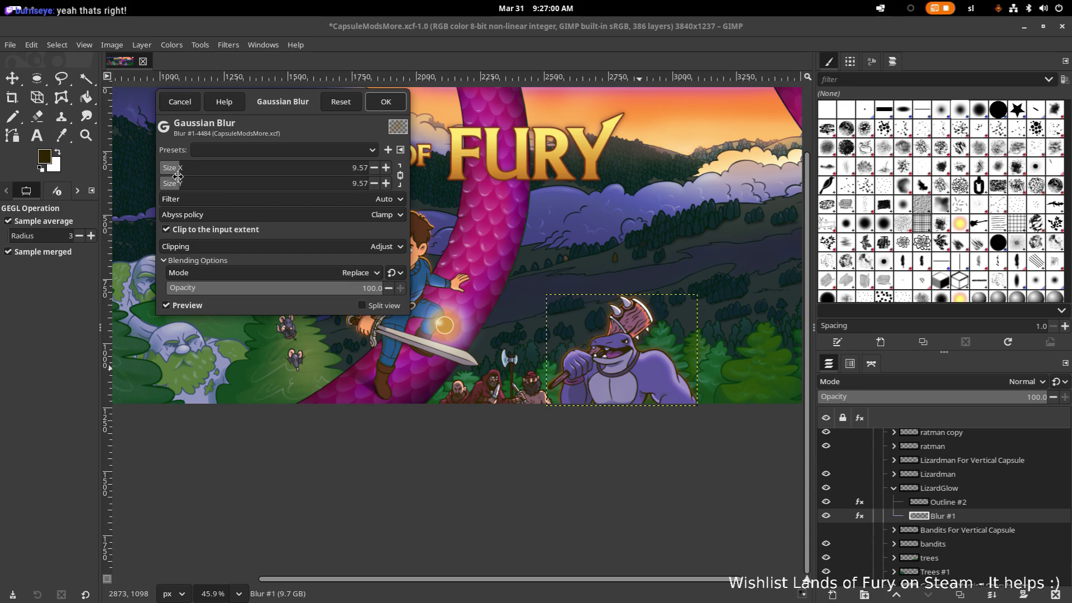
double_click(359, 167)
type("10")
key("Return")
key("Tab")
type("10")
Settle the Gaussian Blur opacity at 20, apply it, and bring the LizardGlow group into focus
double_click(359, 288)
mouse_move(367, 295)
left_mouse_down()
mouse_move(250, 290)
mouse_move(266, 289)
left_mouse_up()
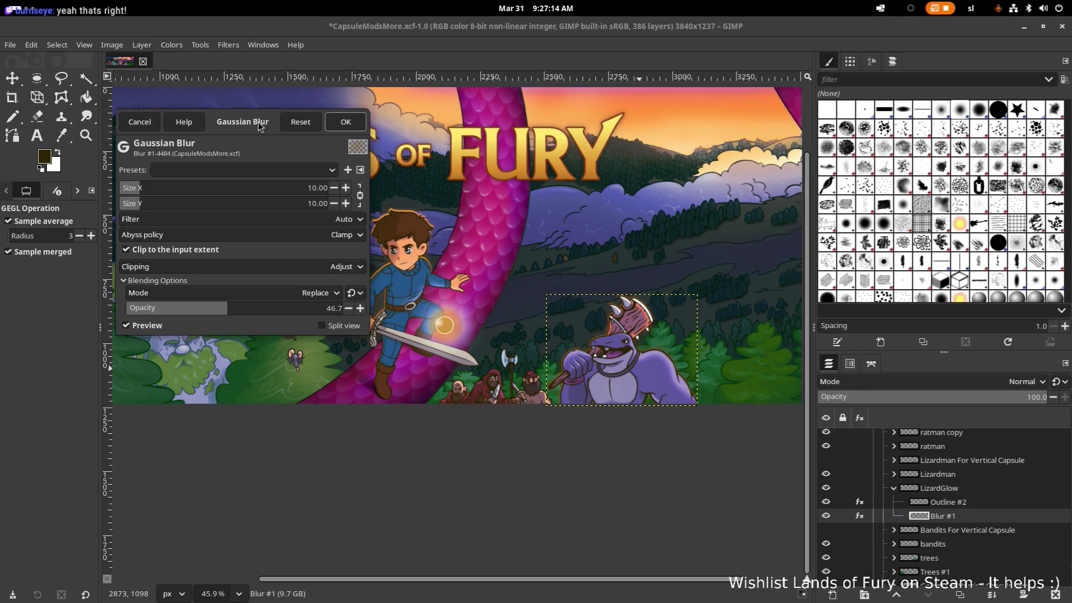
left_click_drag(301, 106, 165, 319)
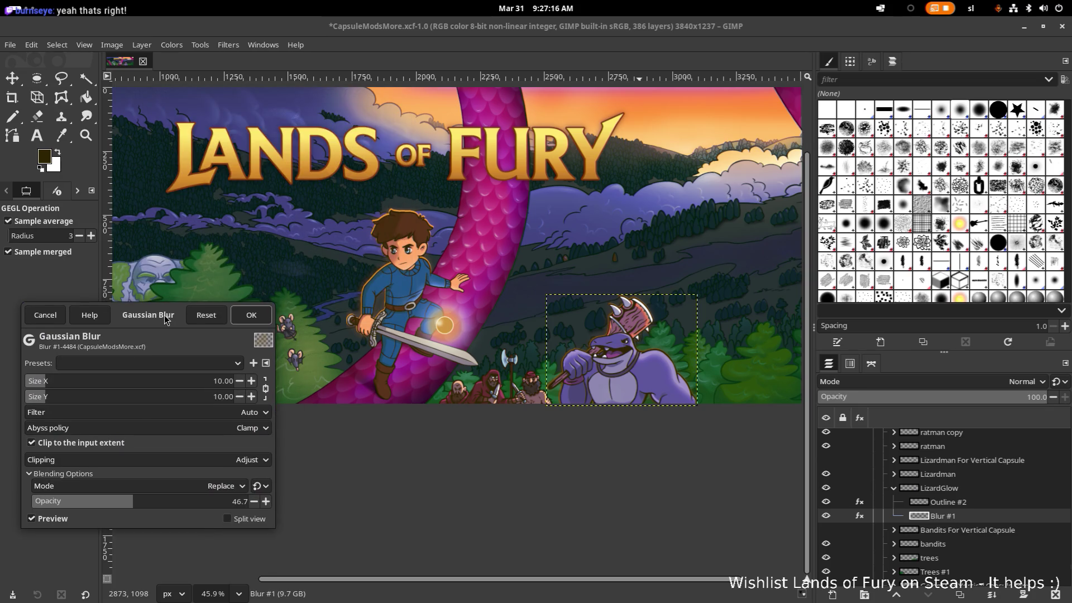
left_click_drag(165, 319, 300, 174)
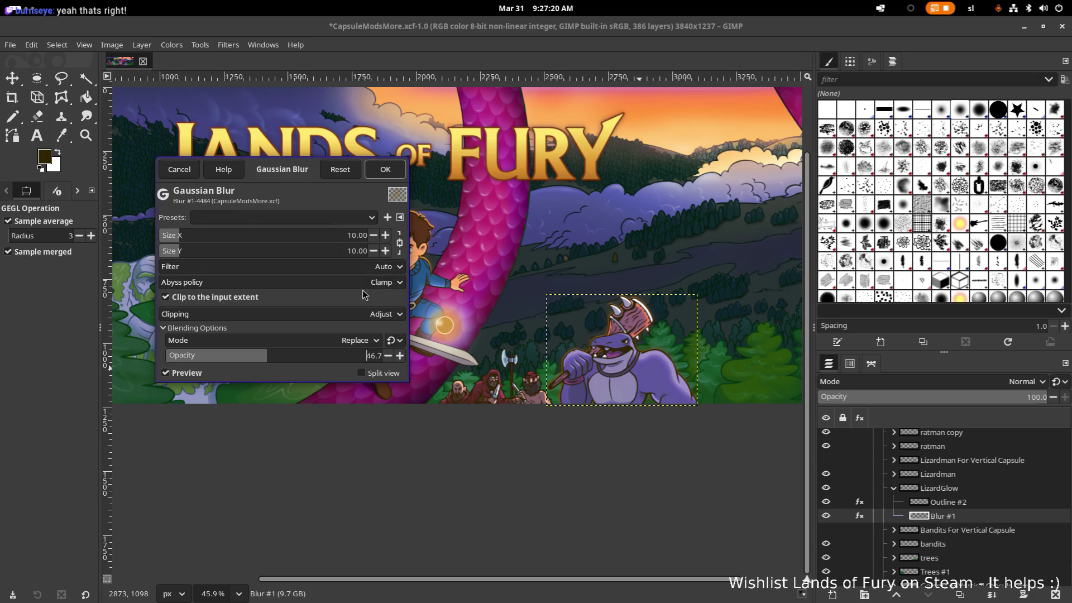
mouse_move(347, 361)
left_mouse_down()
mouse_move(381, 359)
mouse_move(260, 357)
mouse_move(426, 358)
mouse_move(300, 360)
mouse_move(371, 363)
left_mouse_up()
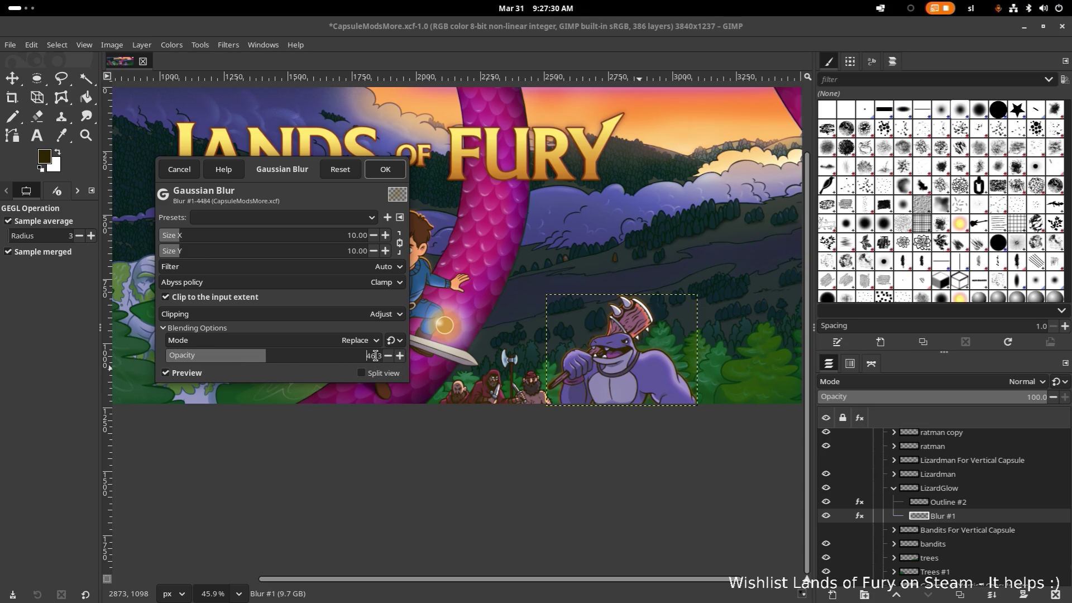
type("20")
key("Return")
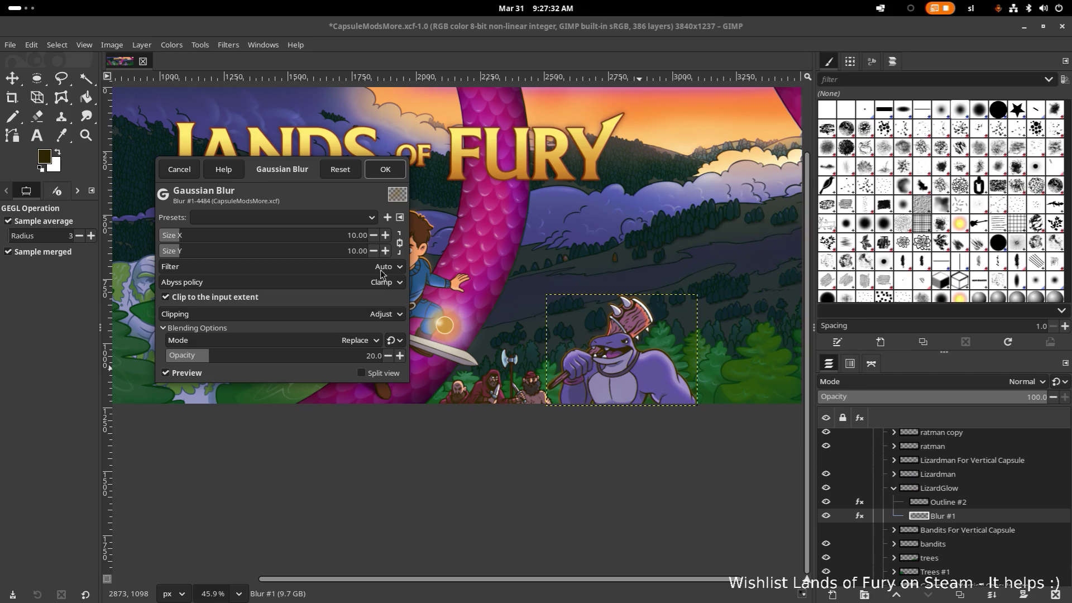
left_click(385, 170)
left_click(959, 490)
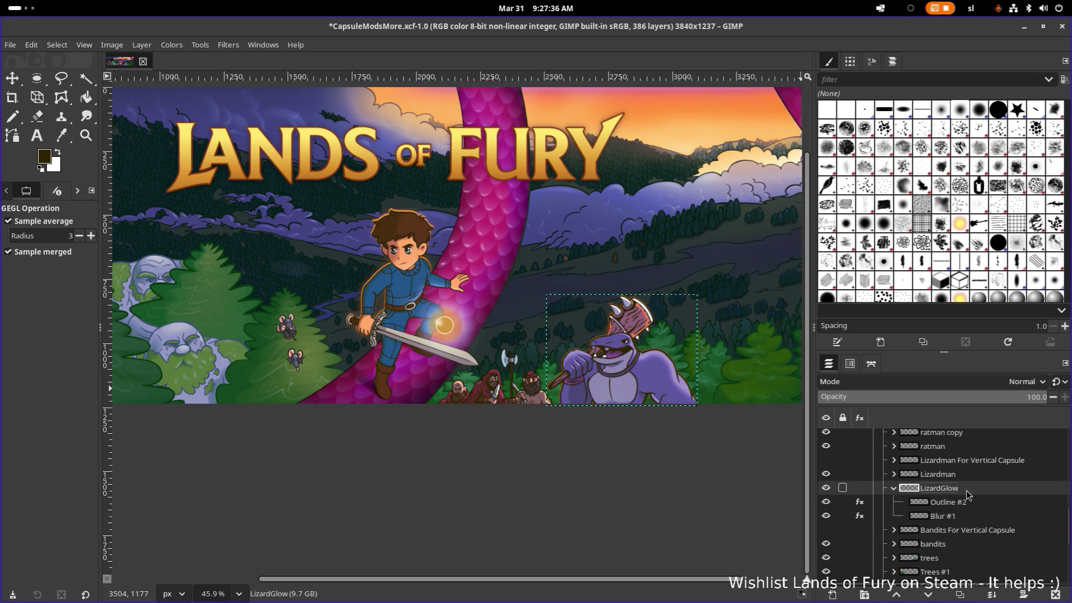
right_click(967, 491)
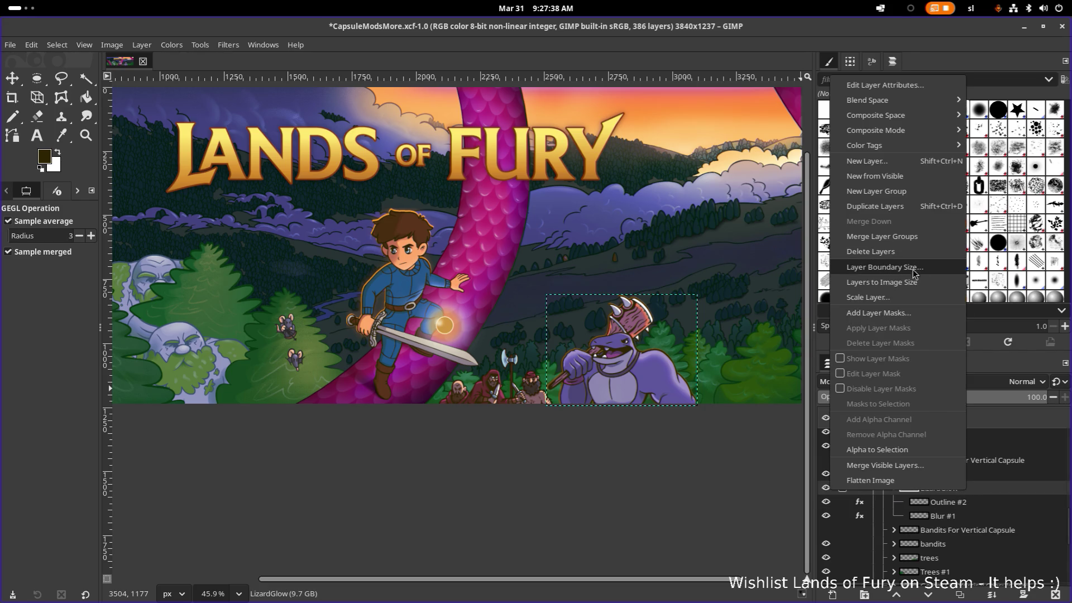
left_click(868, 297)
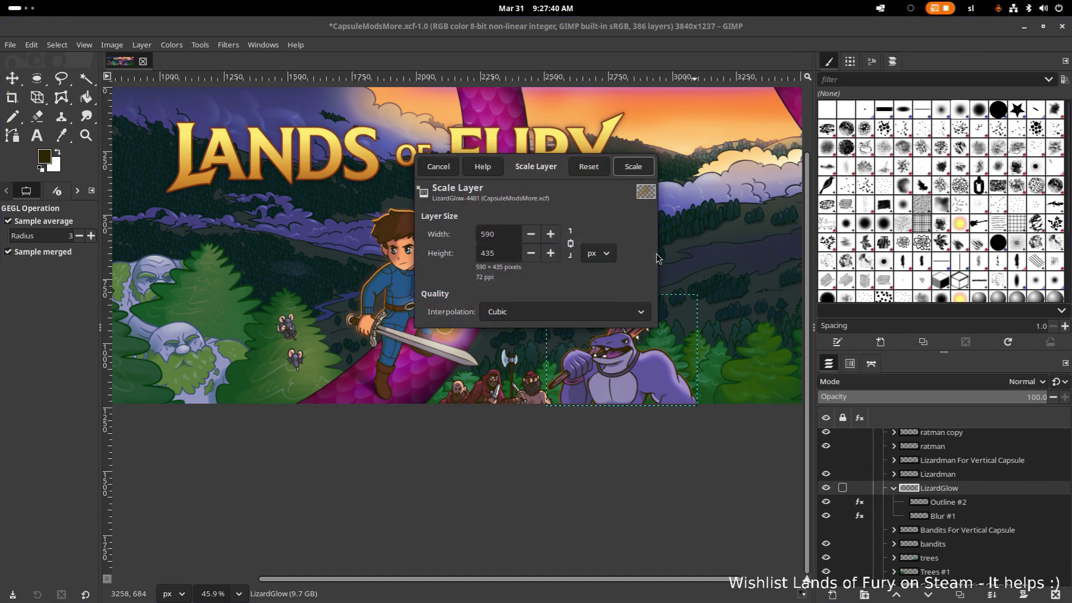
double_click(501, 236)
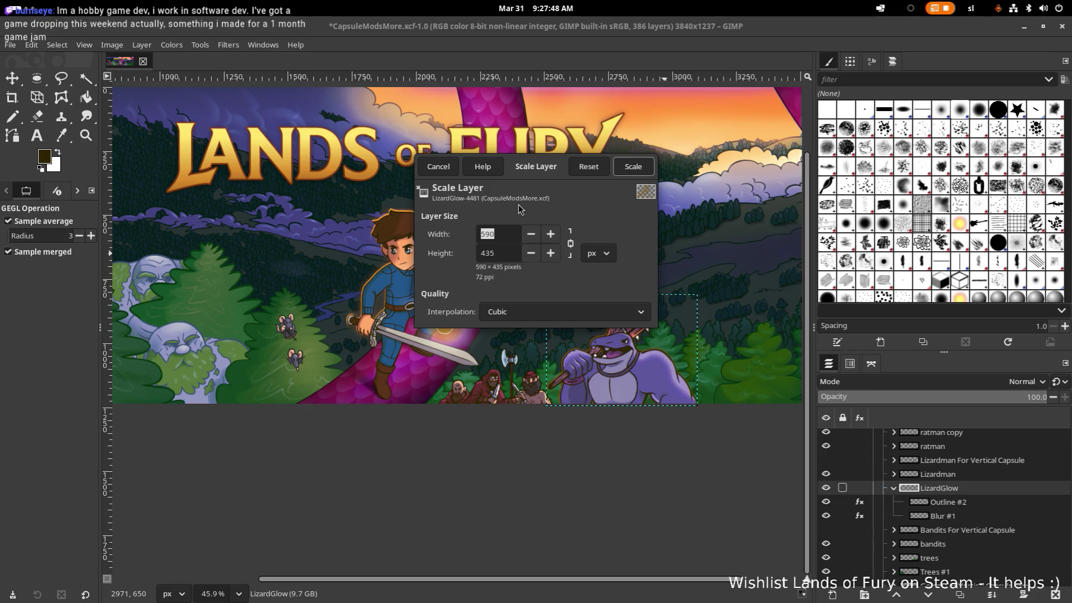
type("59")
left_click(634, 168)
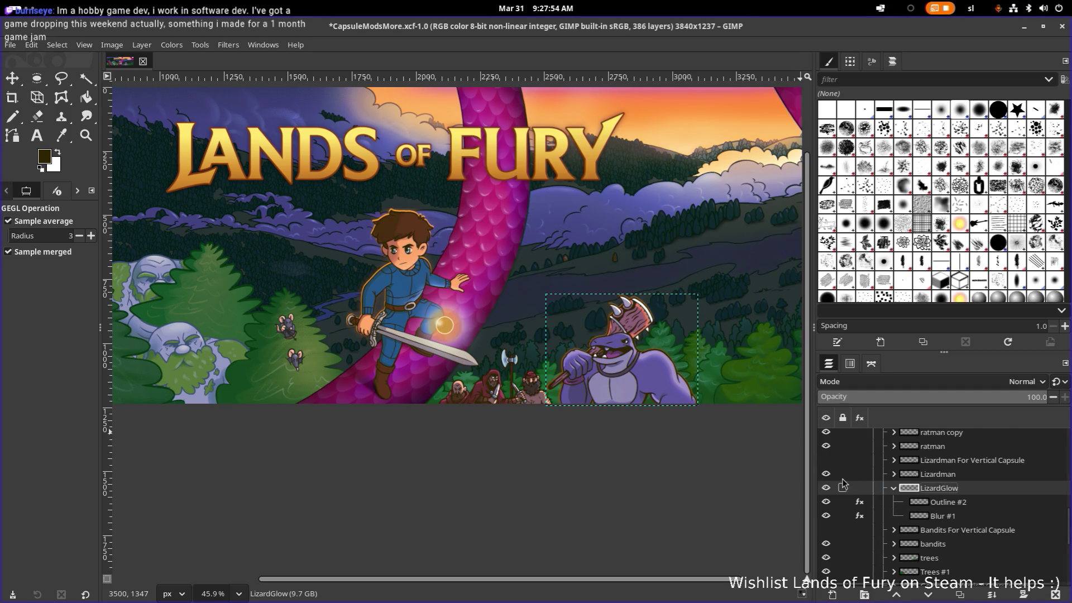
scroll(643, 319, "up", 5)
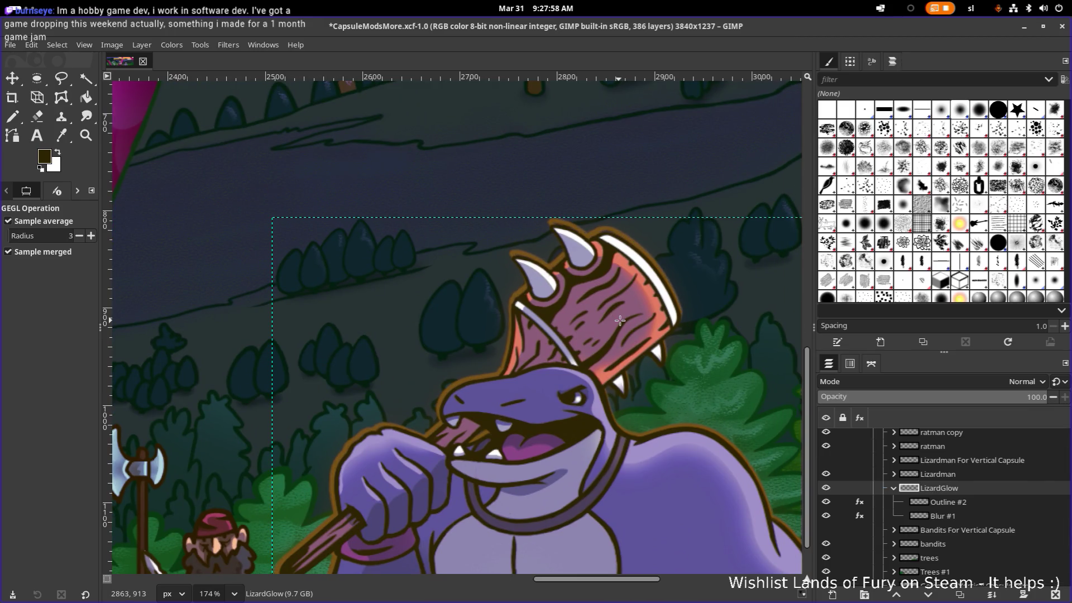
scroll(662, 389, "down", 2)
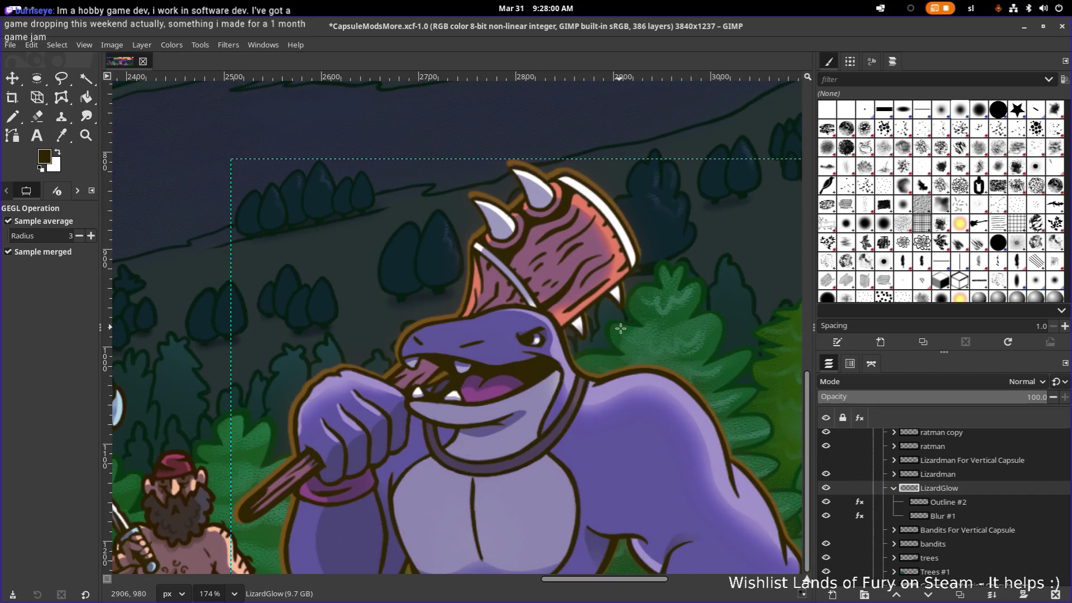
scroll(661, 388, "down", 2)
scroll(662, 389, "down", 1)
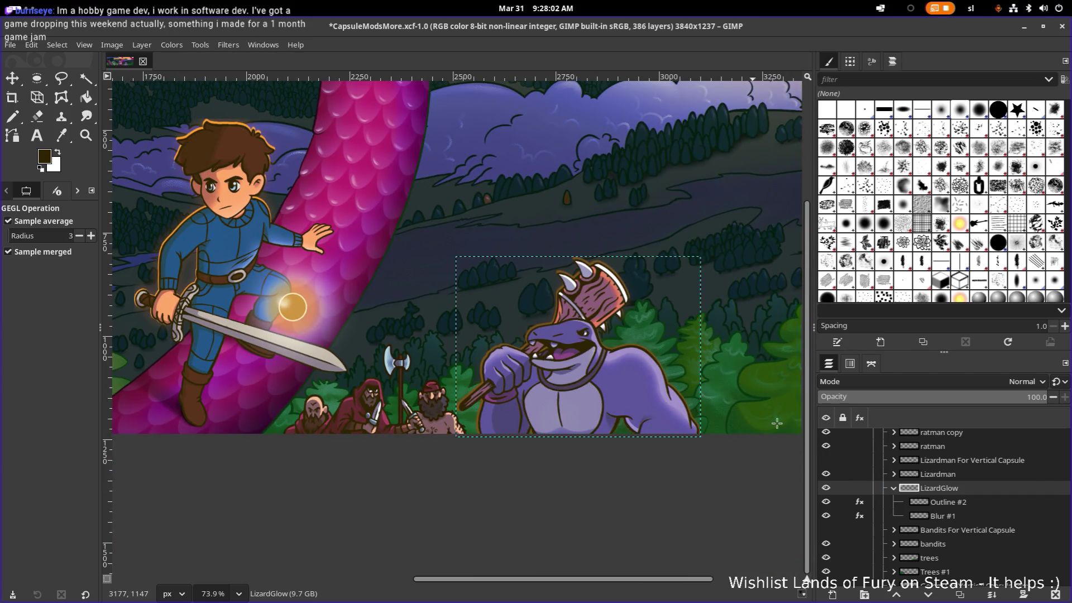
scroll(923, 520, "up", 1)
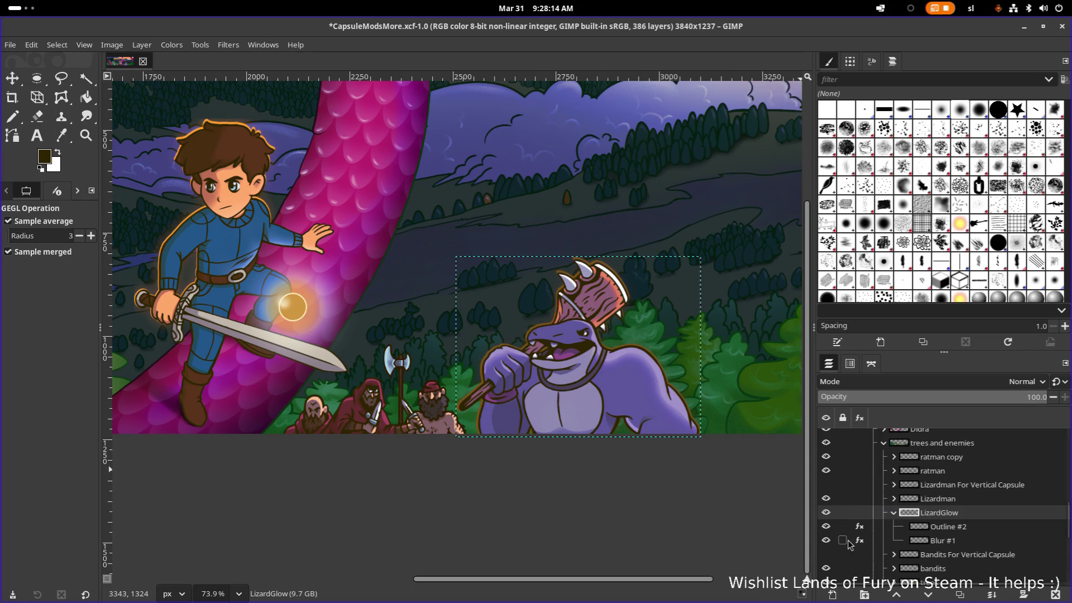
Try a higher Colorize opacity on Outline #2 and discard the change
left_click(860, 528)
left_click(793, 484)
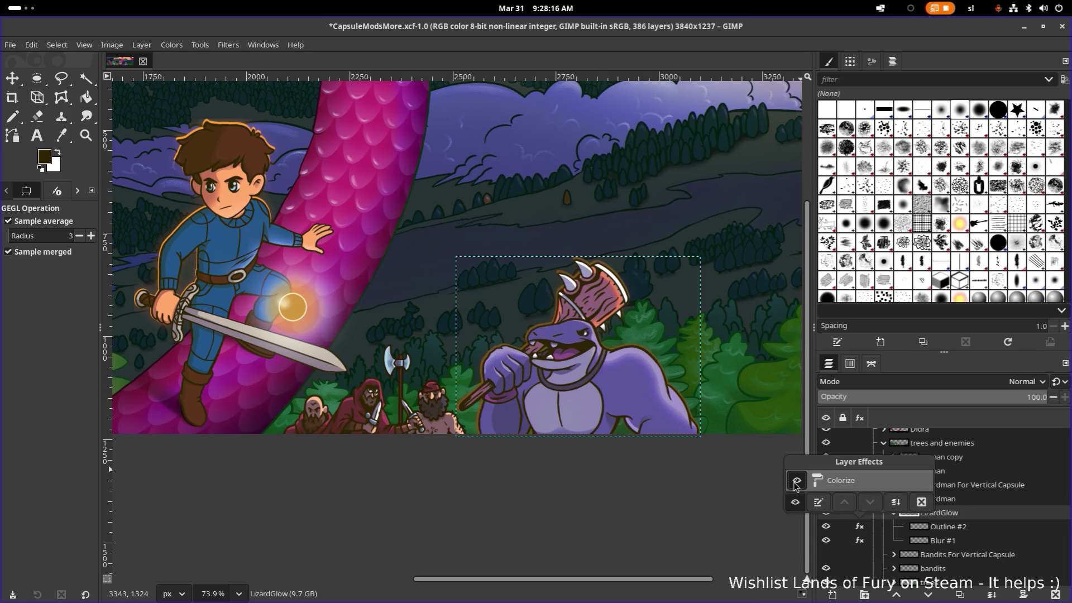
double_click(831, 485)
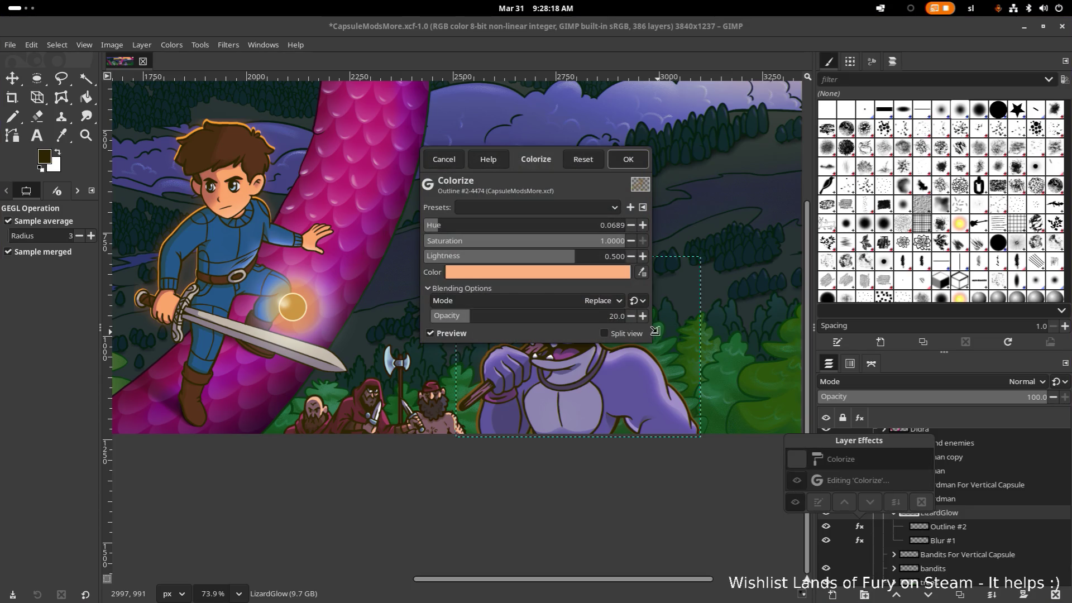
mouse_move(522, 317)
left_mouse_down()
mouse_move(662, 317)
mouse_move(503, 317)
left_mouse_up()
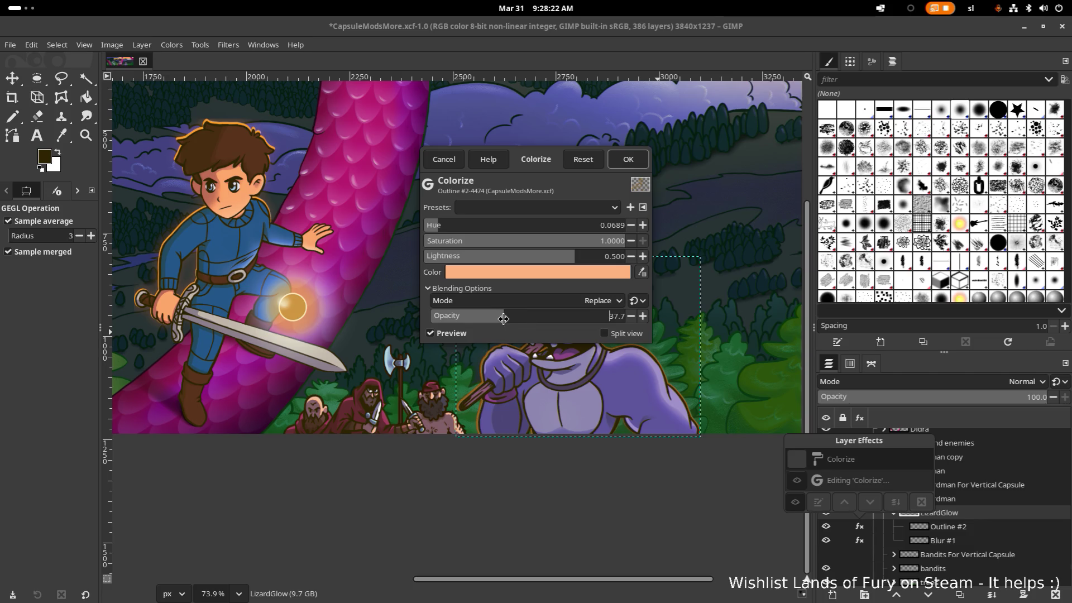
left_click(443, 159)
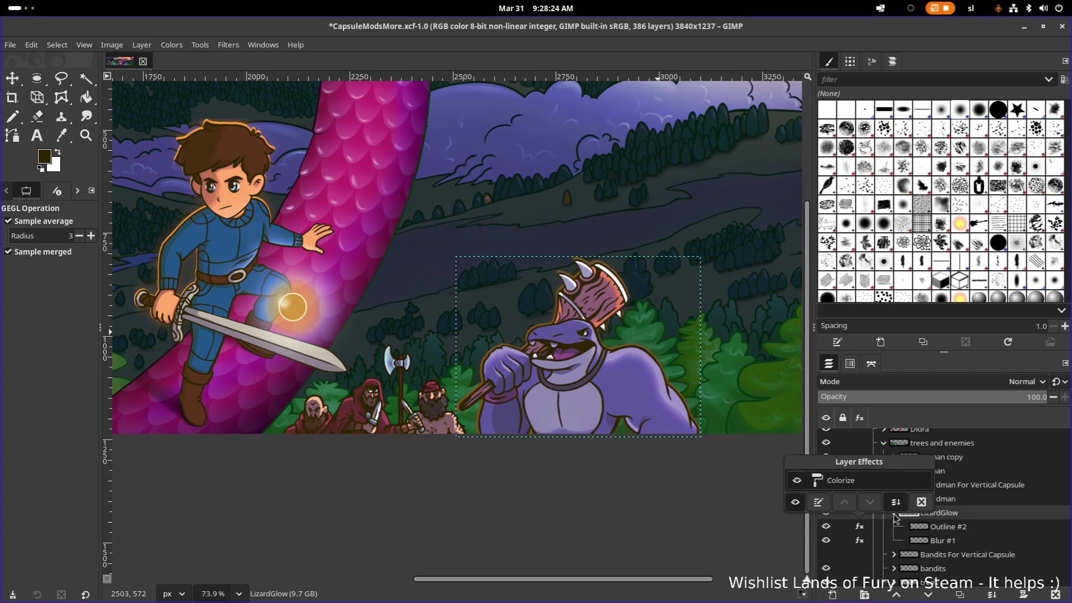
Raise the Colorize opacity on Outline #2 from 20 to 100 and confirm it
left_click(860, 527)
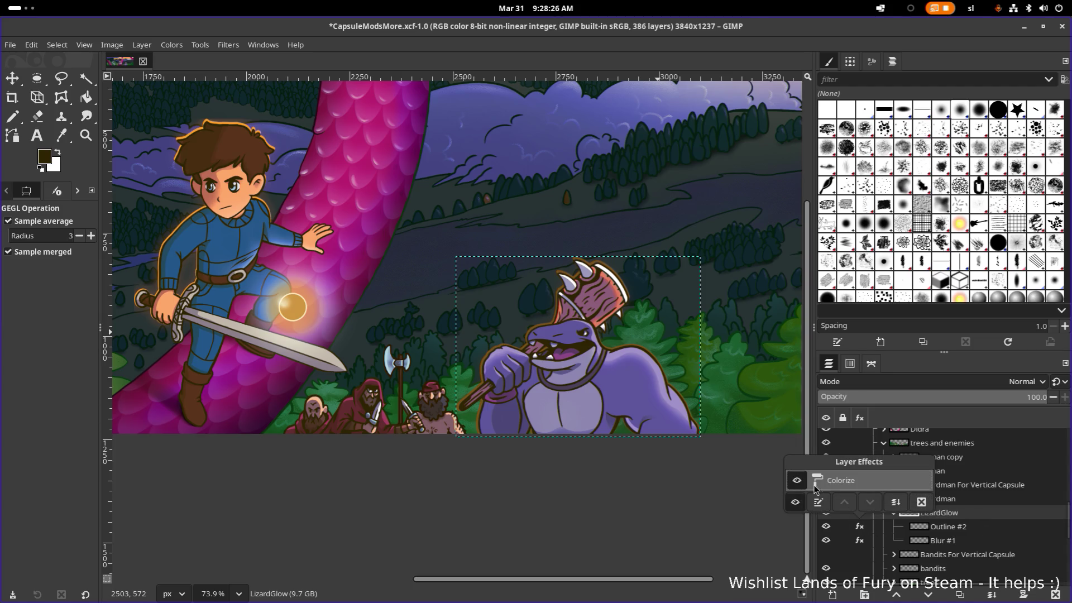
double_click(834, 484)
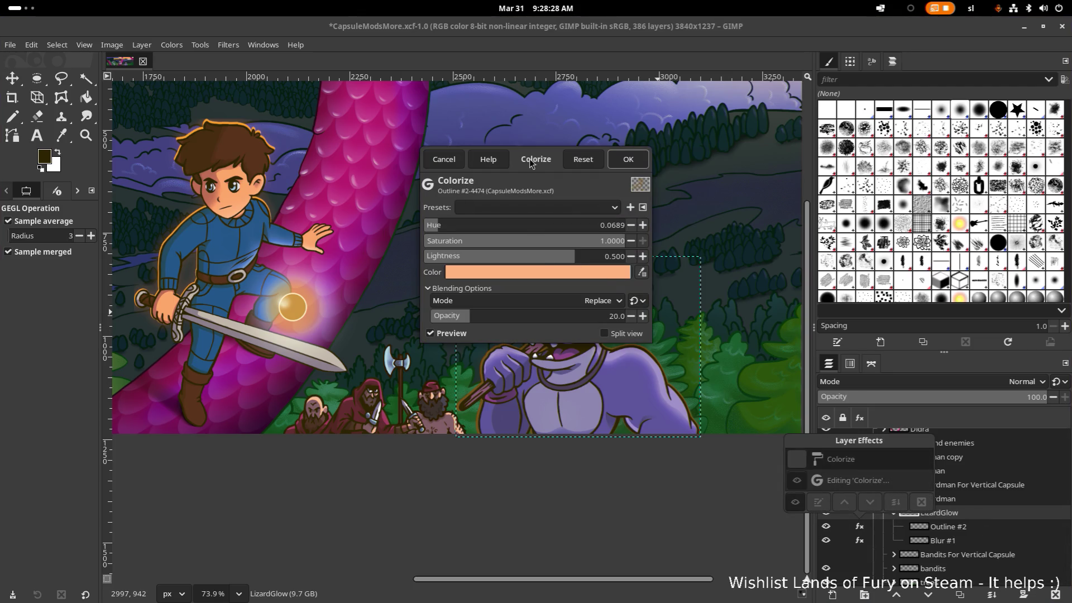
left_click_drag(529, 165, 359, 85)
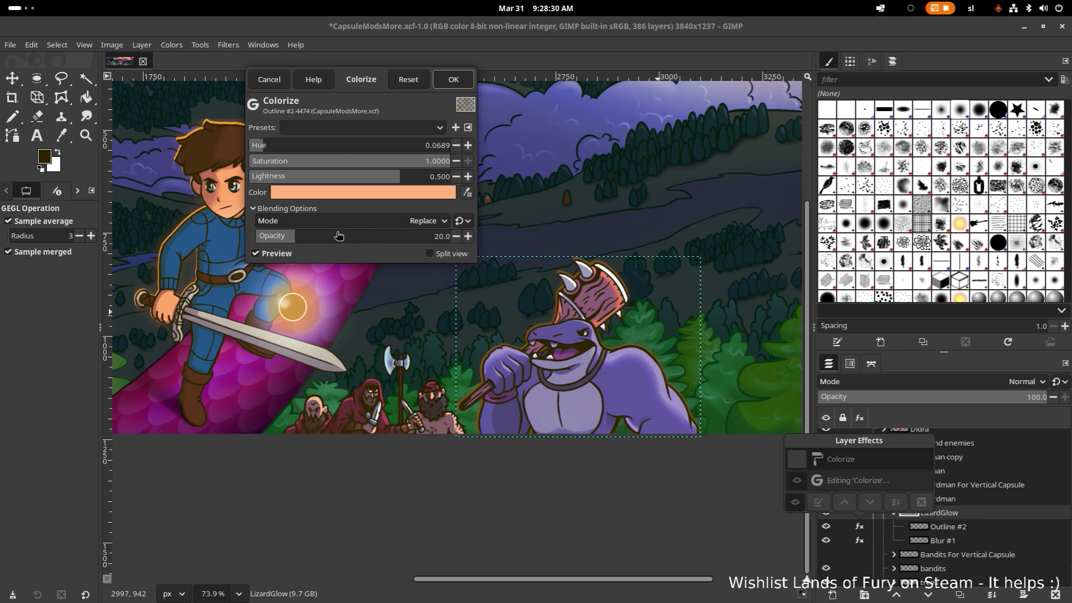
left_click_drag(298, 241, 461, 243)
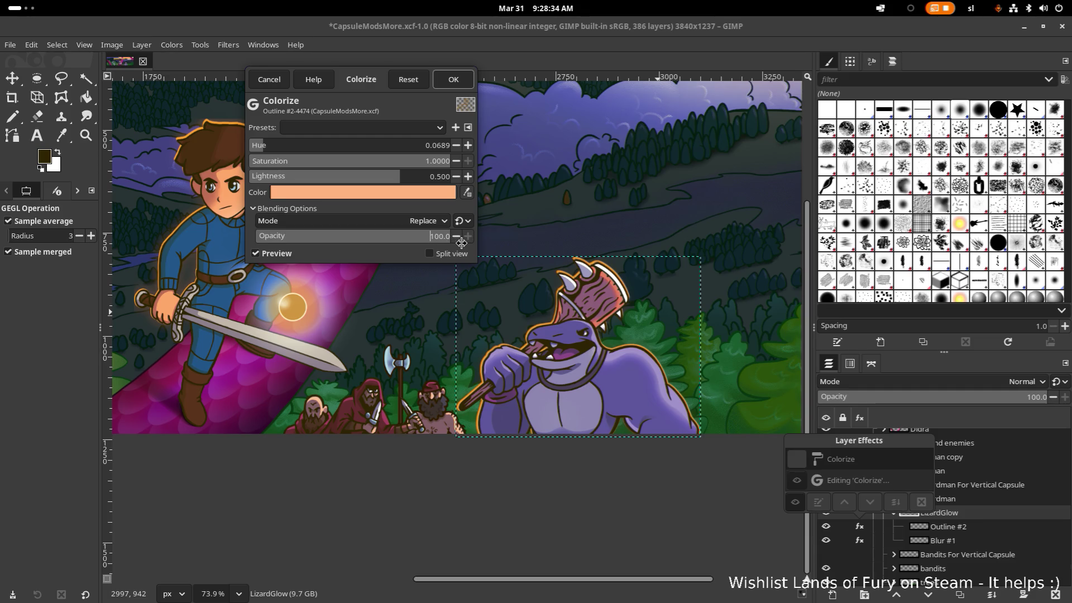
left_click(453, 80)
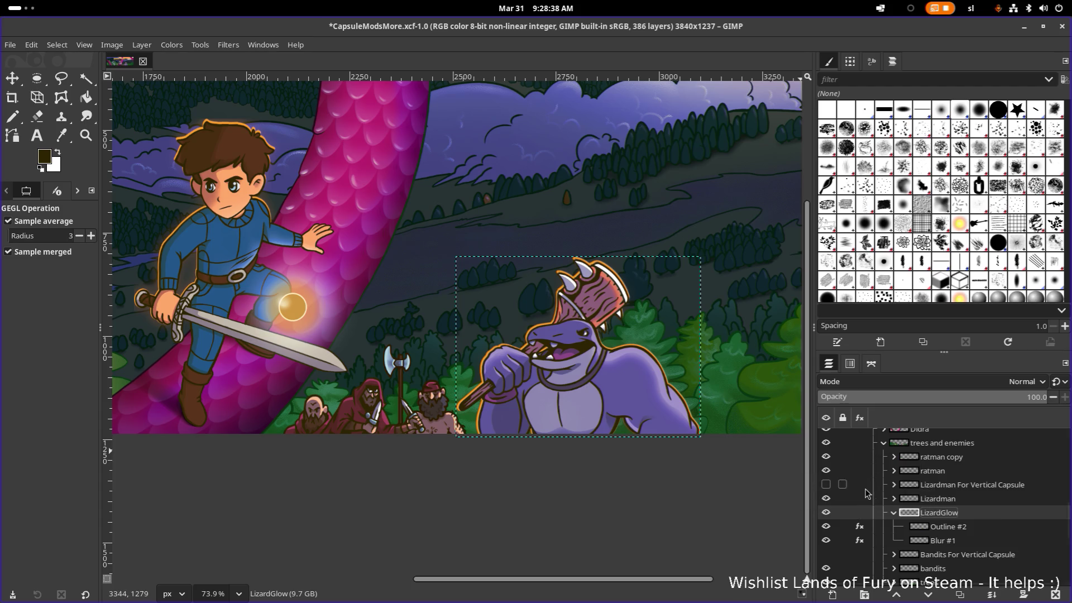
Raise the Colorize effect on Blur #1 to 100 opacity
left_click(890, 544)
left_click(860, 541)
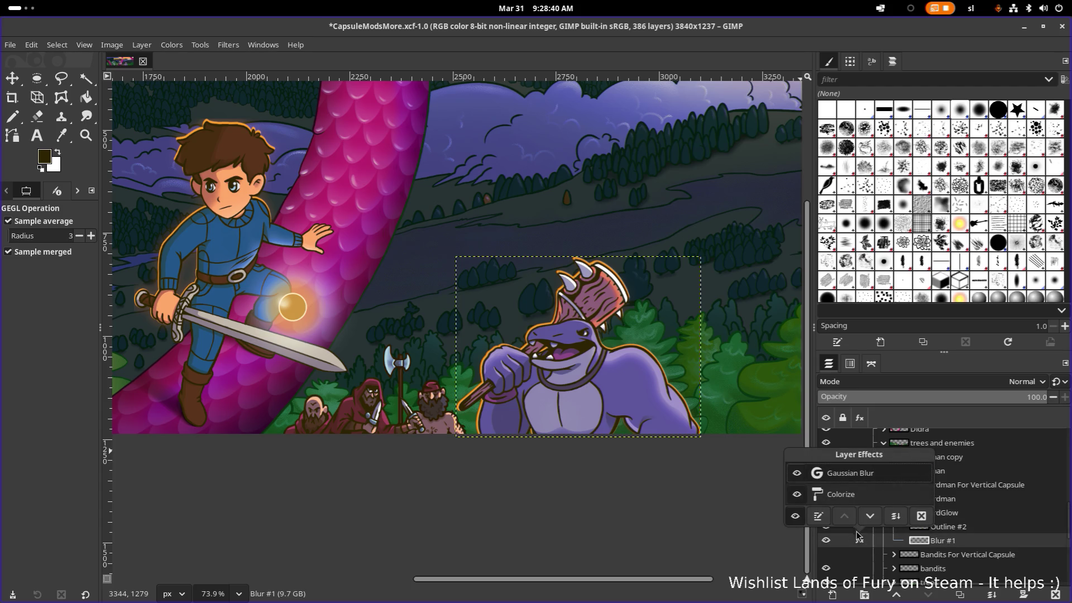
double_click(839, 496)
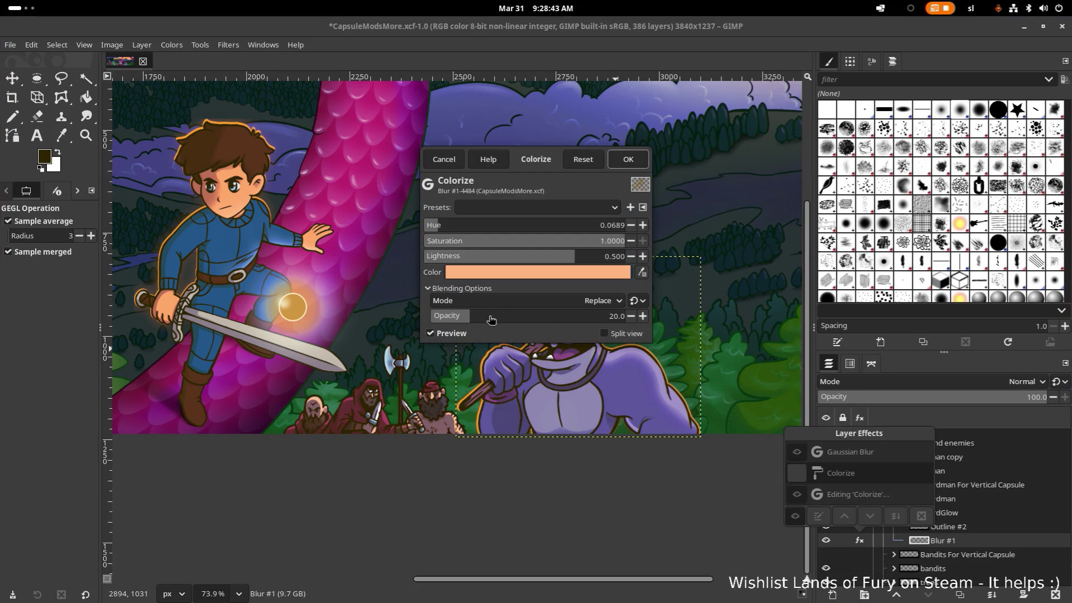
left_click_drag(473, 324, 700, 329)
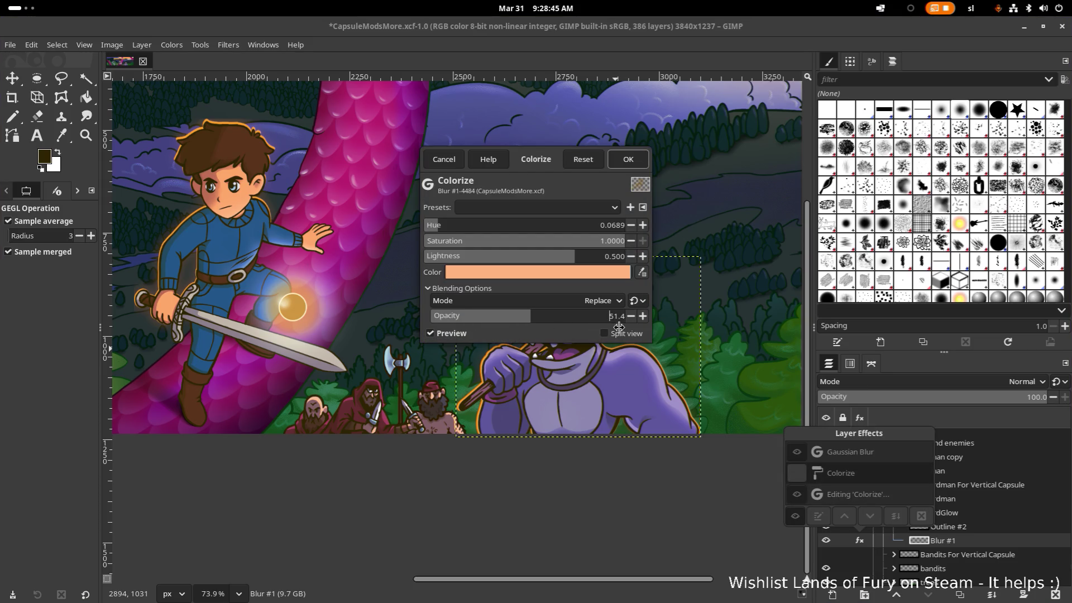
left_click(628, 164)
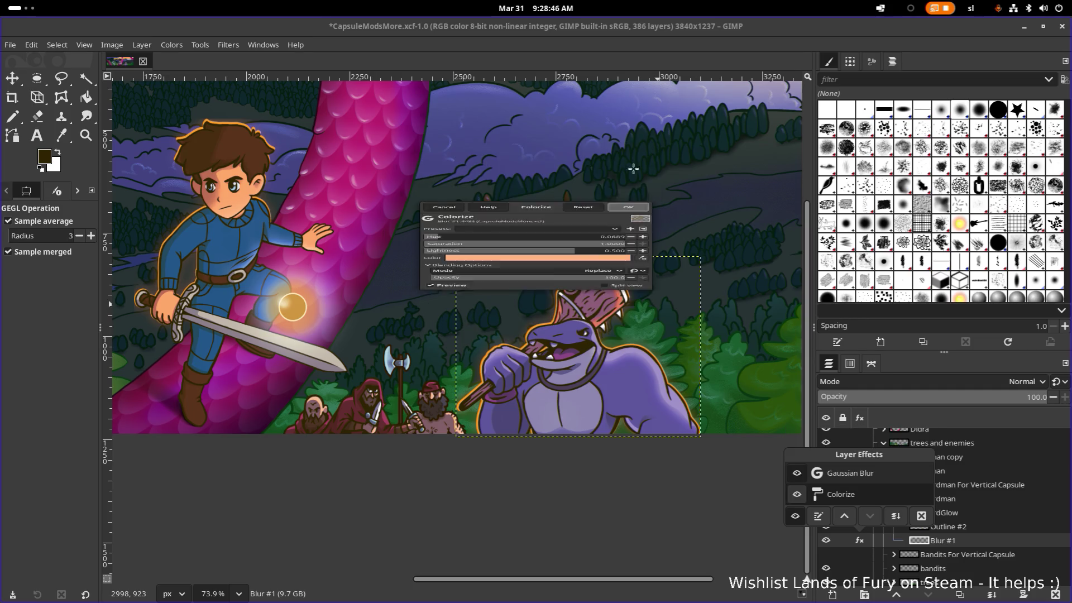
Raise the Gaussian Blur effect on Blur #1 to 100 opacity
double_click(829, 473)
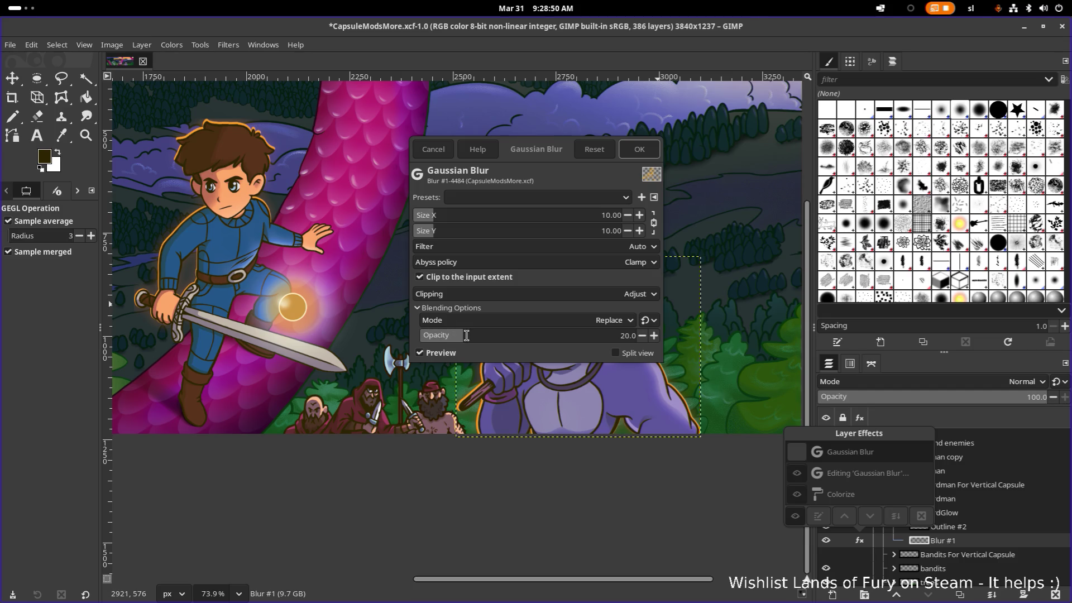
left_click_drag(508, 165, 277, 107)
left_click_drag(234, 295, 441, 303)
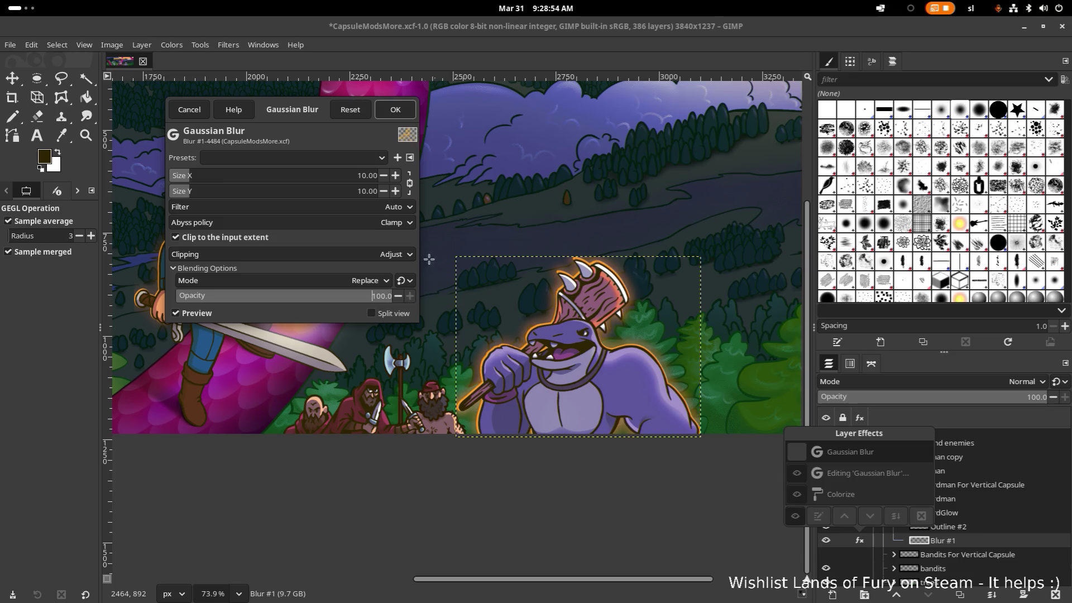
mouse_move(299, 110)
left_mouse_down()
mouse_move(769, 363)
mouse_move(731, 289)
left_mouse_up()
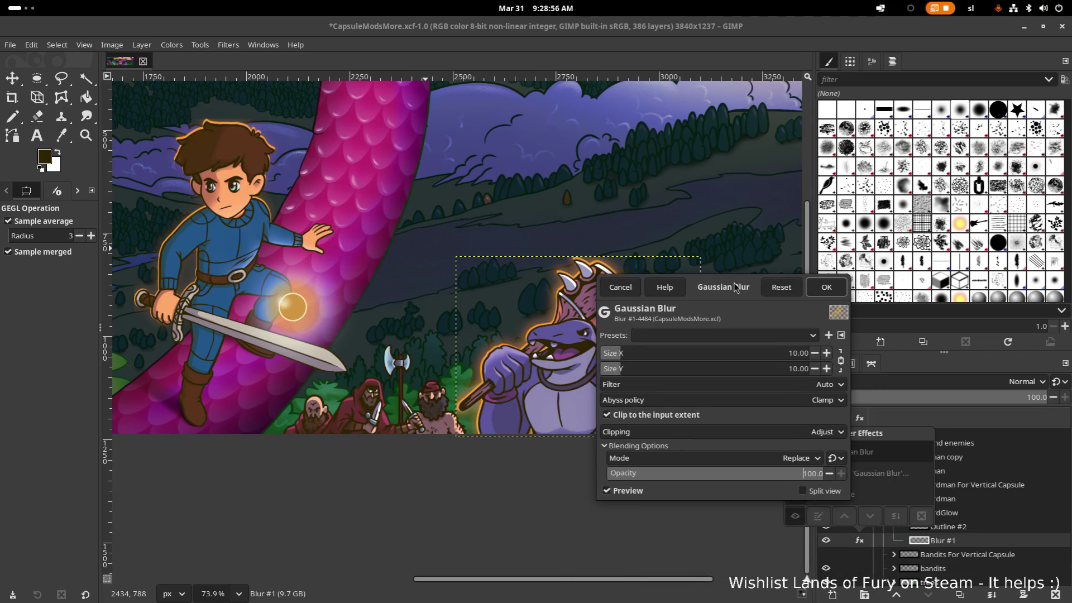
left_click(827, 289)
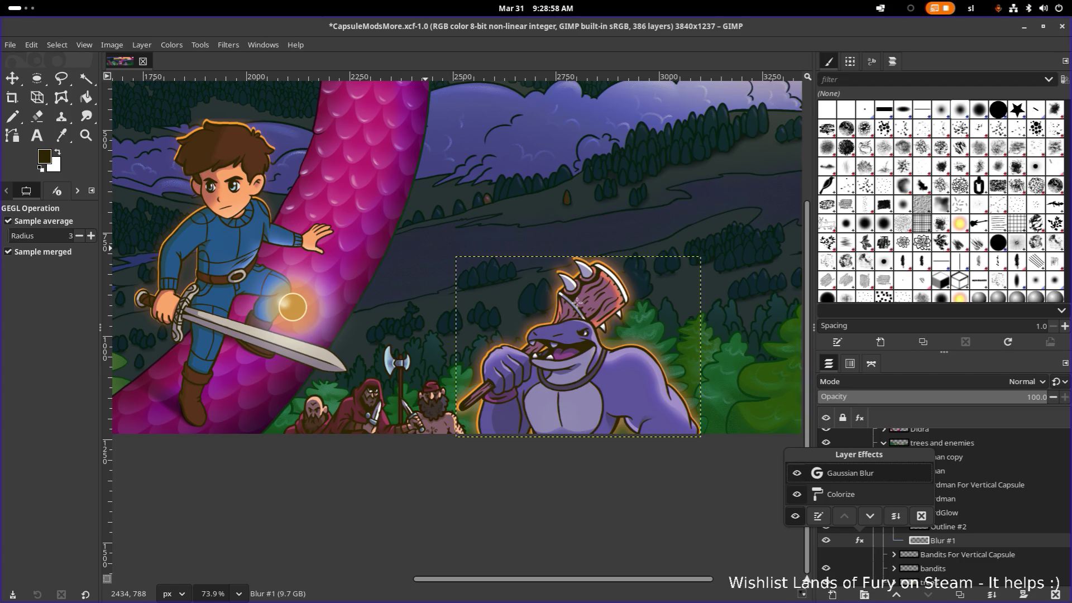
scroll(604, 378, "down", 1)
scroll(605, 379, "down", 2)
scroll(628, 378, "down", 1)
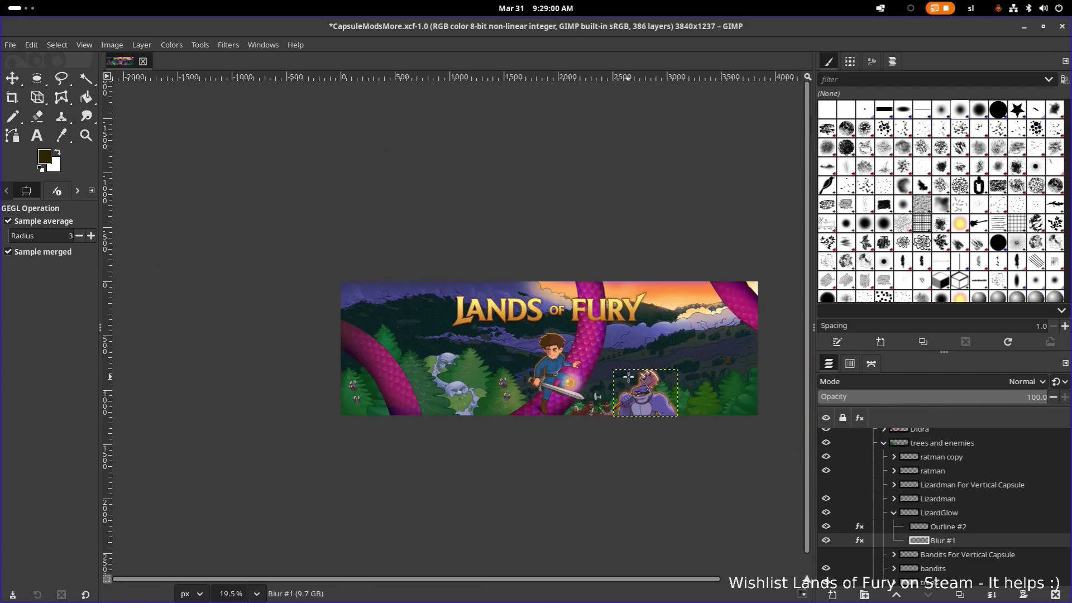
scroll(610, 402, "up", 2)
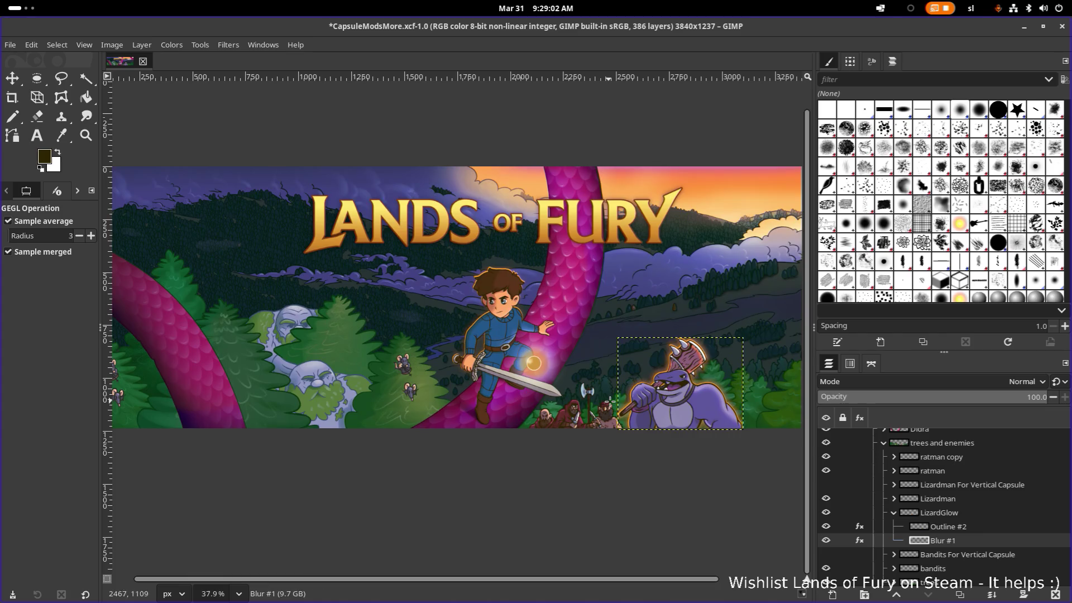
scroll(610, 403, "up", 1)
scroll(661, 403, "up", 1)
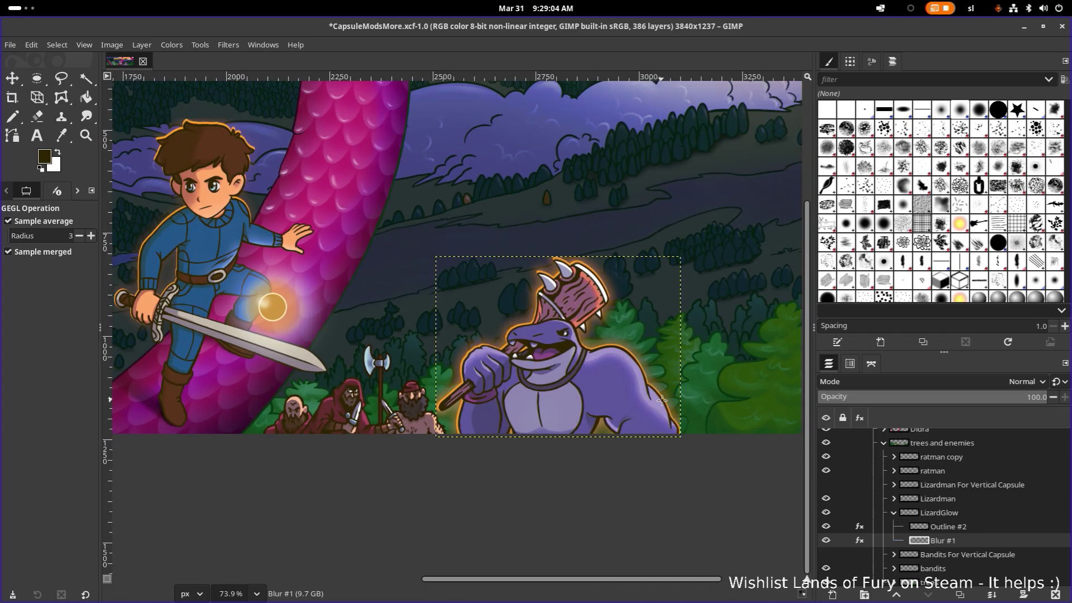
scroll(546, 373, "left", 1)
scroll(546, 373, "up", 1)
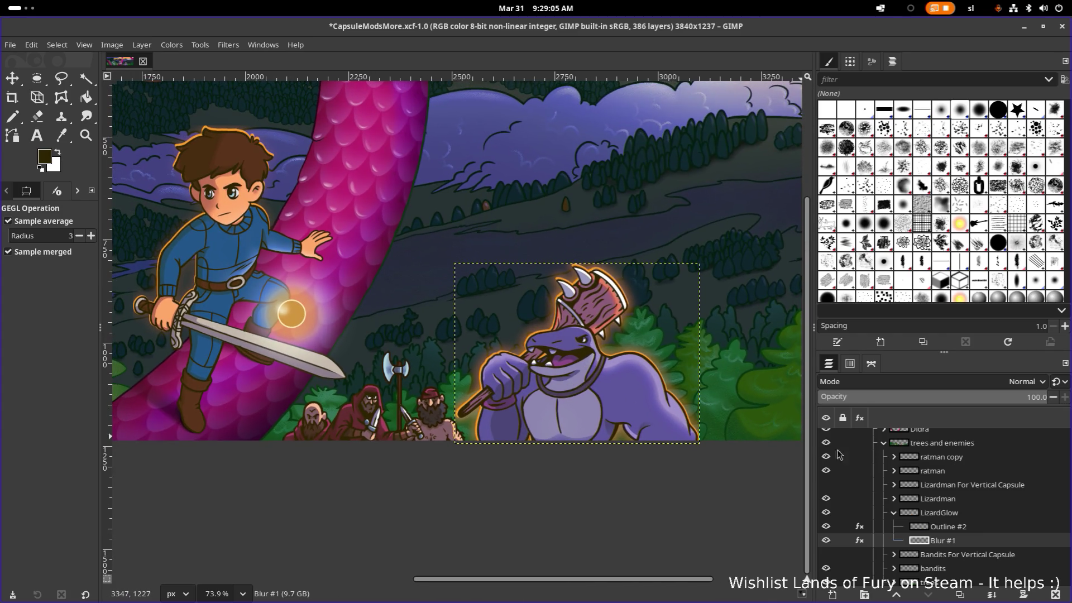
Check the Outline #2 and Blur #1 layers, then play the YouTube video full screen
left_click(959, 528)
left_click(969, 529)
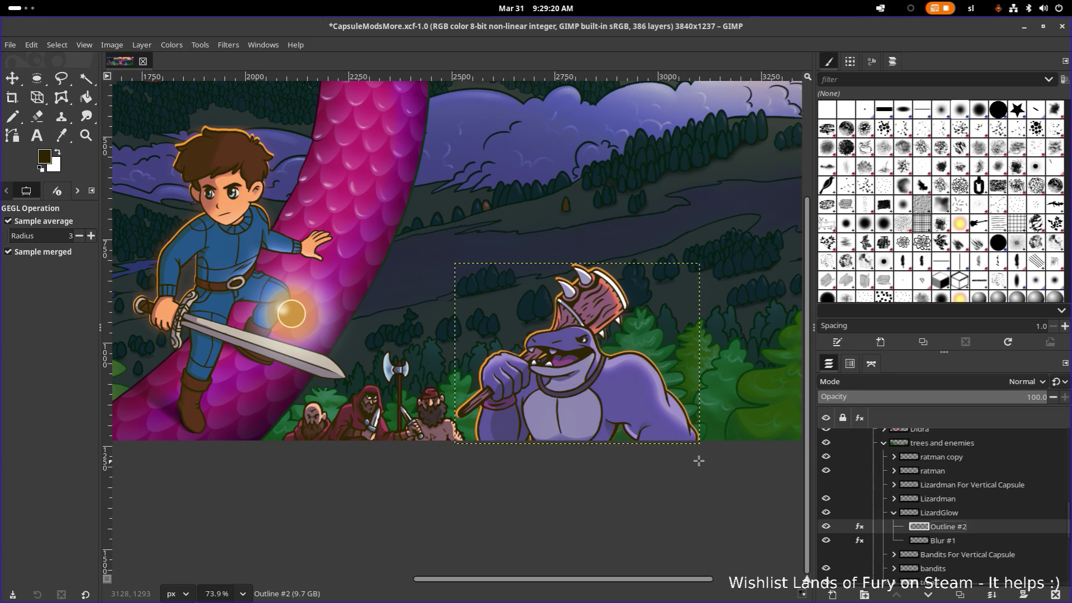
scroll(616, 431, "up", 4, "ctrl")
scroll(615, 432, "up", 2, "ctrl")
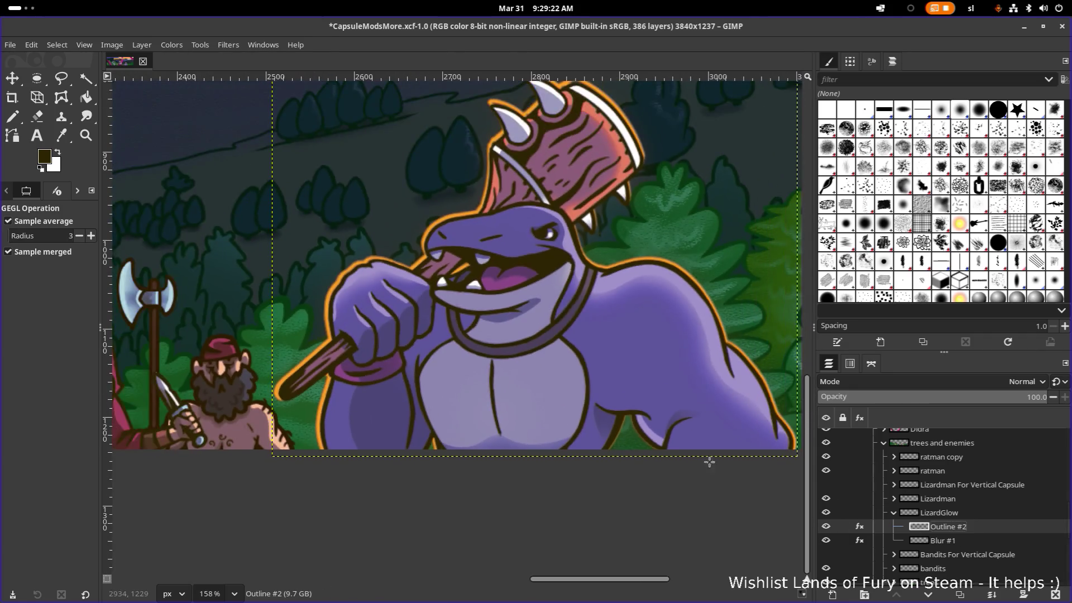
left_click(970, 541)
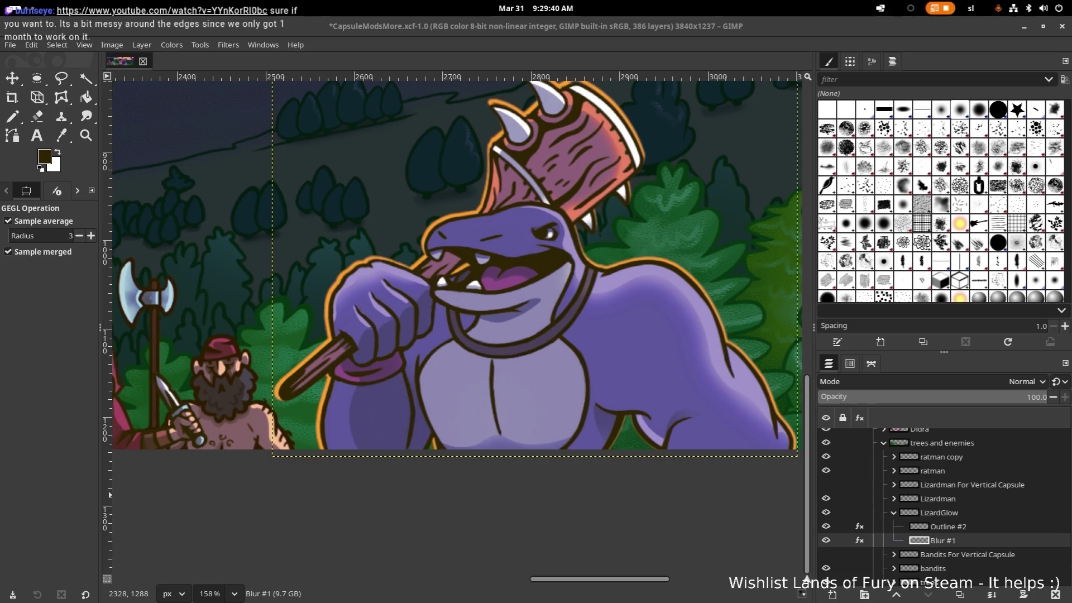
key("alt+Tab")
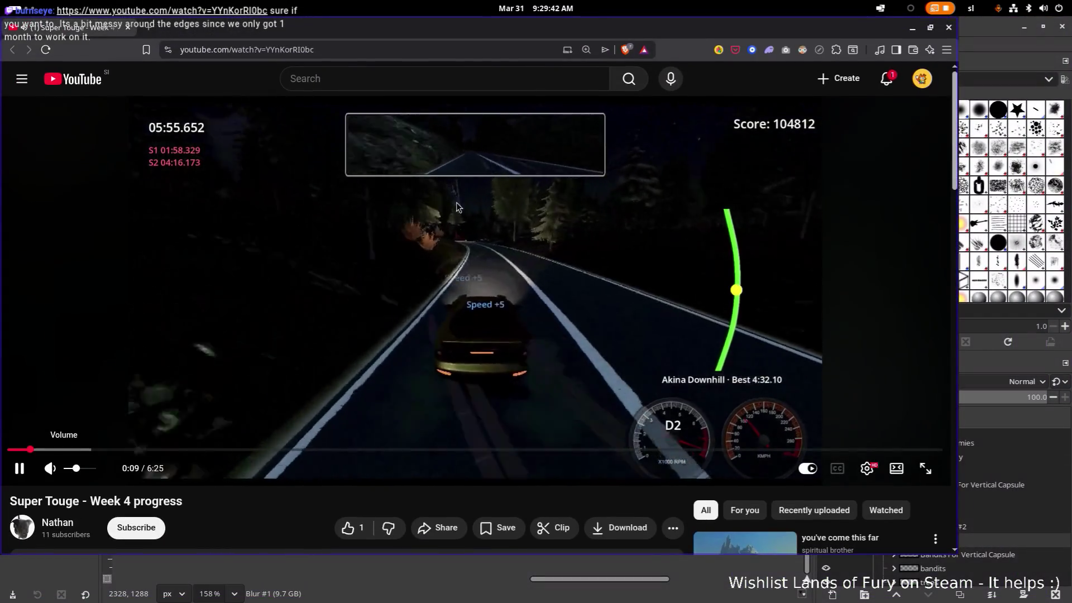
left_click(925, 468)
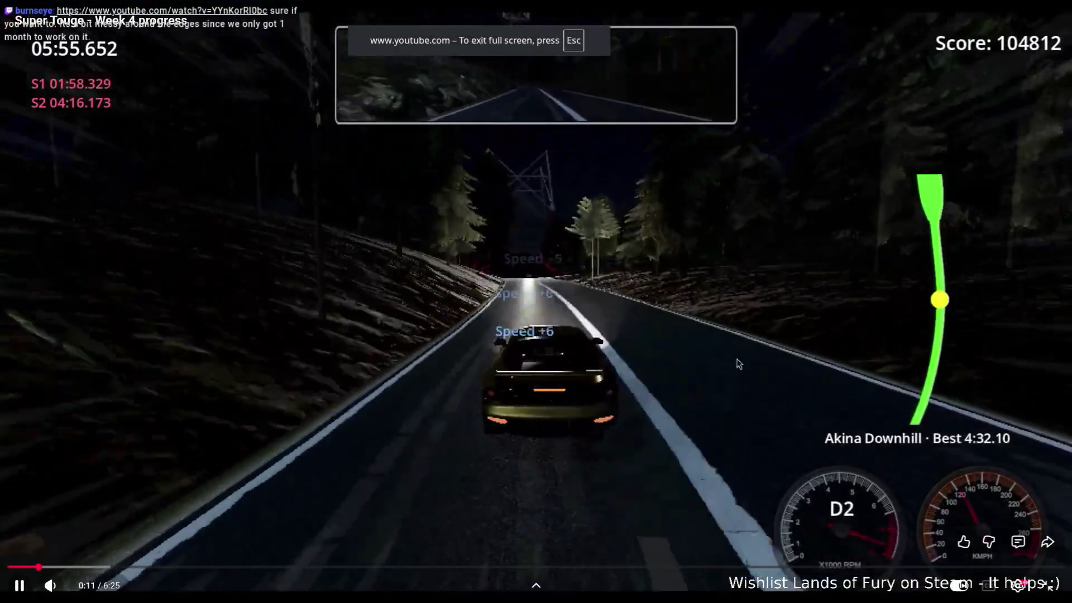